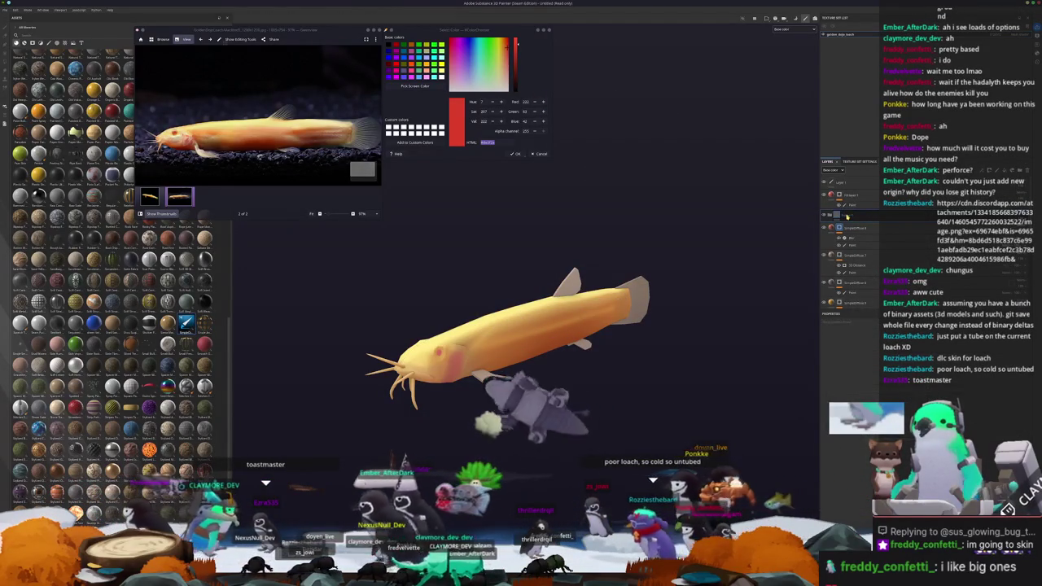
# Add a Blur Directional filter to the fish's Paint layer
pyautogui.rightClick(845, 215)
pyautogui.click(871, 298)
pyautogui.click(831, 335)
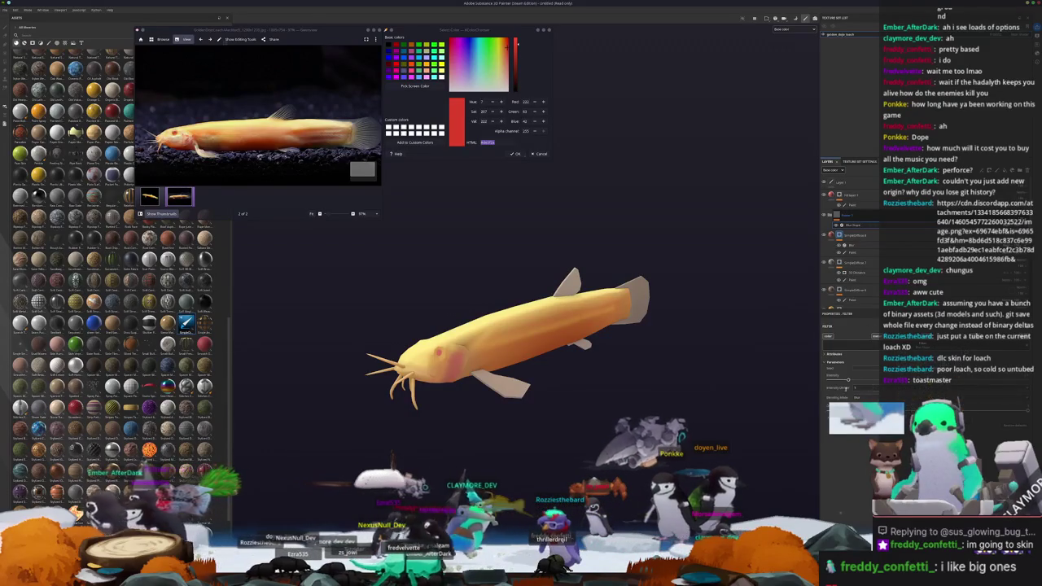
pyautogui.keyDown('alt'); pyautogui.moveTo(505, 342); pyautogui.dragTo(554, 333); pyautogui.keyUp('alt')
pyautogui.scroll(3, 521, 342)
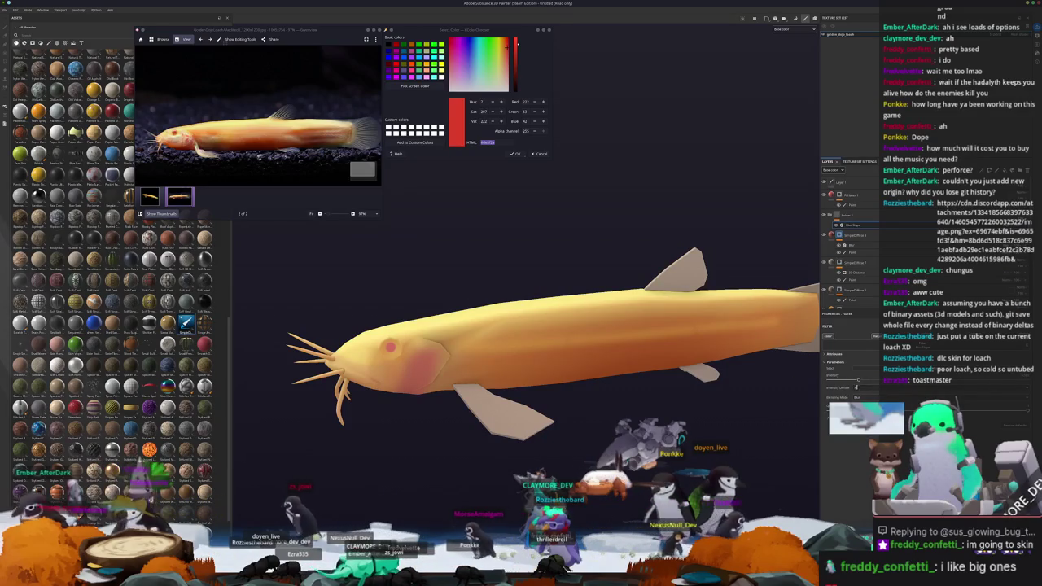
pyautogui.scroll(-2, 725, 264)
pyautogui.scroll(-2, 705, 254)
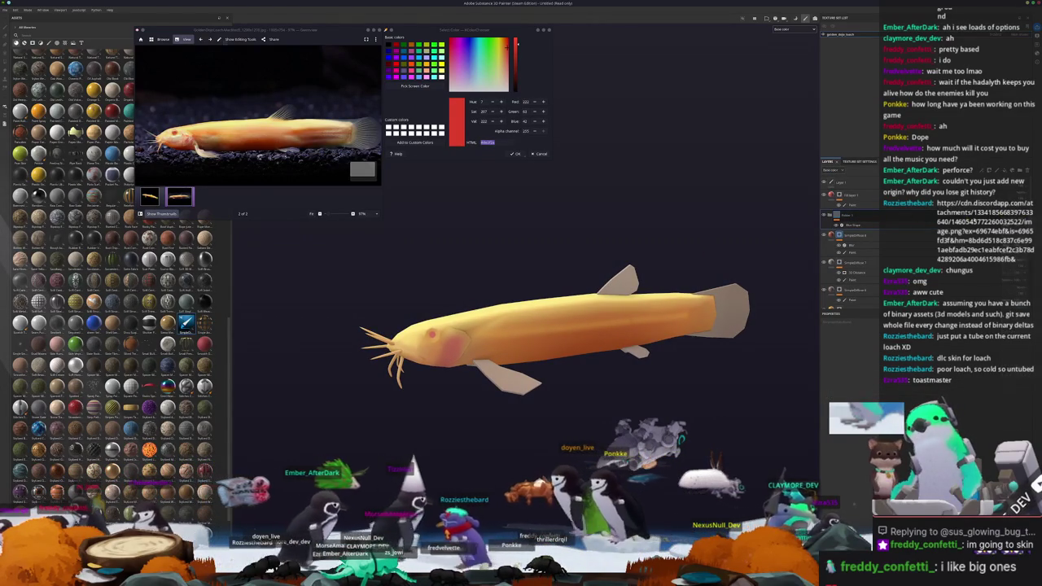
# Bring up the Blur Directional filter's parameters to review its settings
pyautogui.click(855, 225)
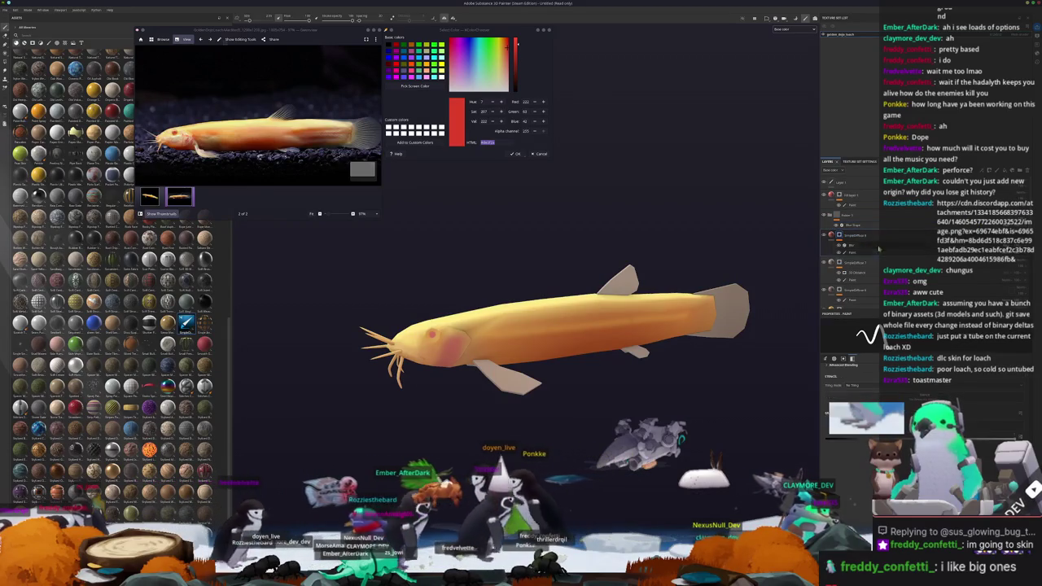
pyautogui.scroll(-3, 855, 236)
pyautogui.scroll(3, 847, 236)
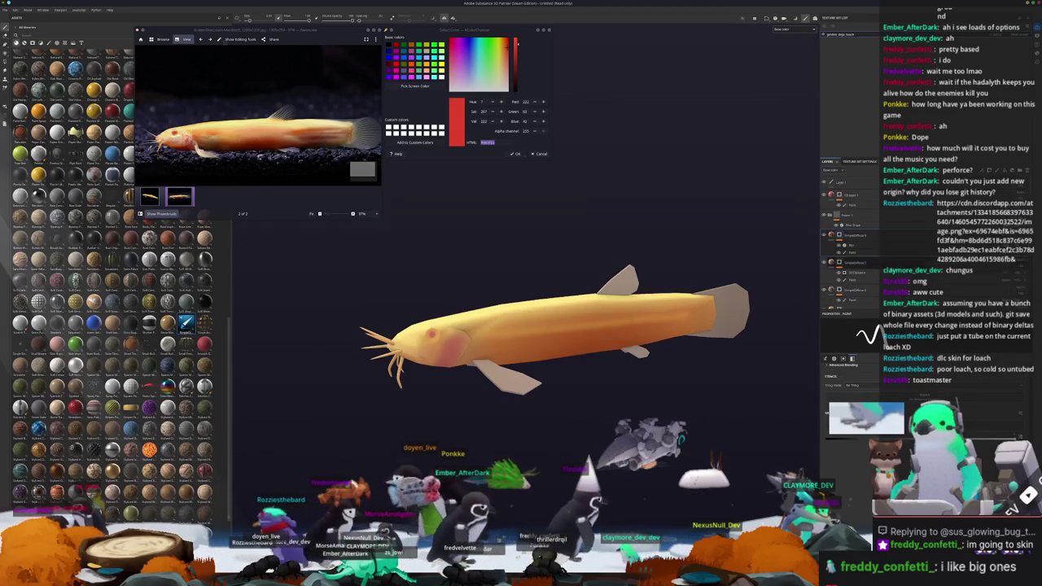
pyautogui.click(839, 225)
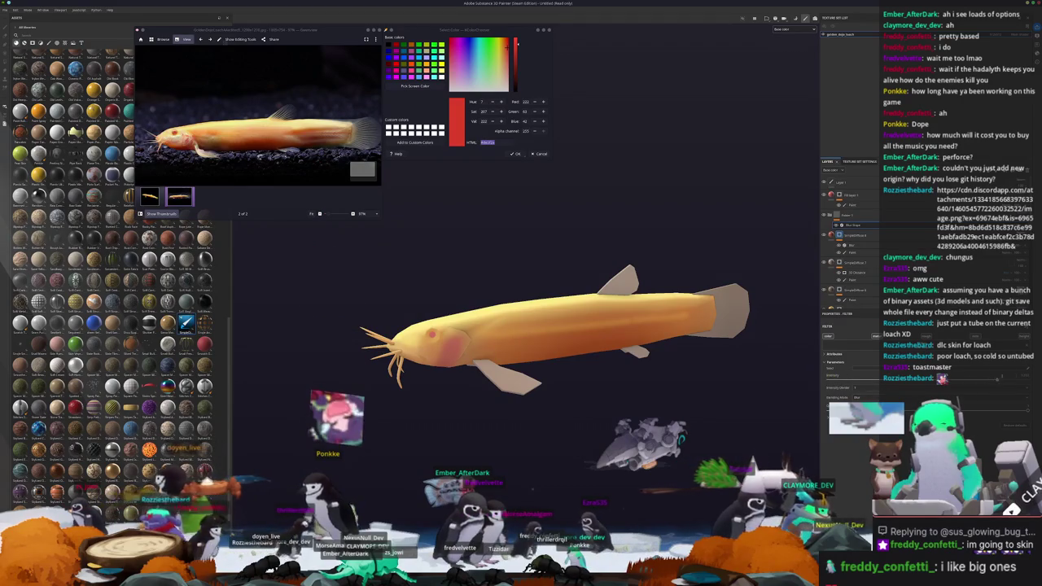
pyautogui.click(847, 235)
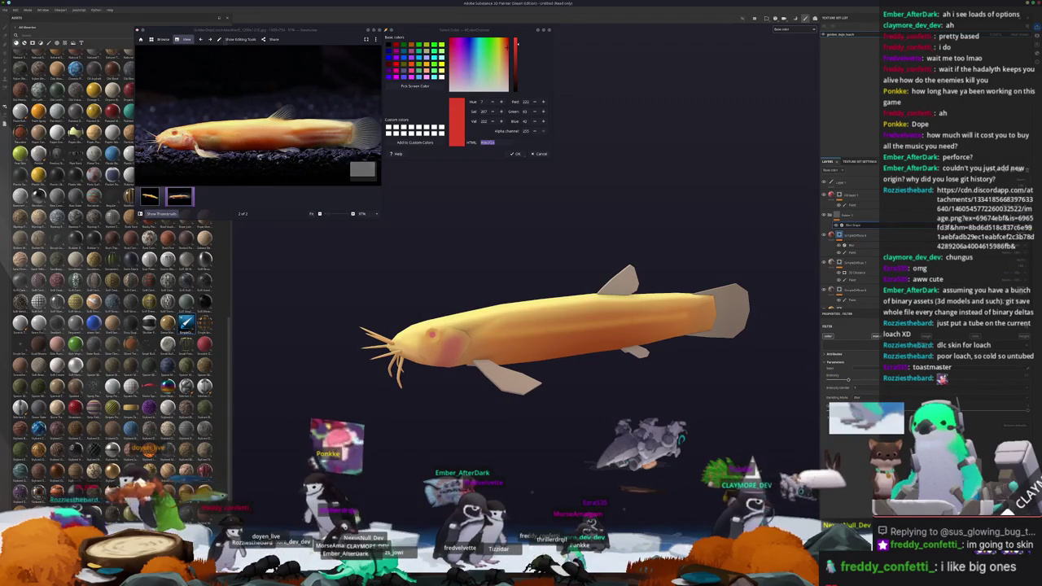
# Select the Paint layer and rearrange the layer stack
pyautogui.keyDown('alt'); pyautogui.moveTo(733, 277); pyautogui.dragTo(784, 275); pyautogui.keyUp('alt')
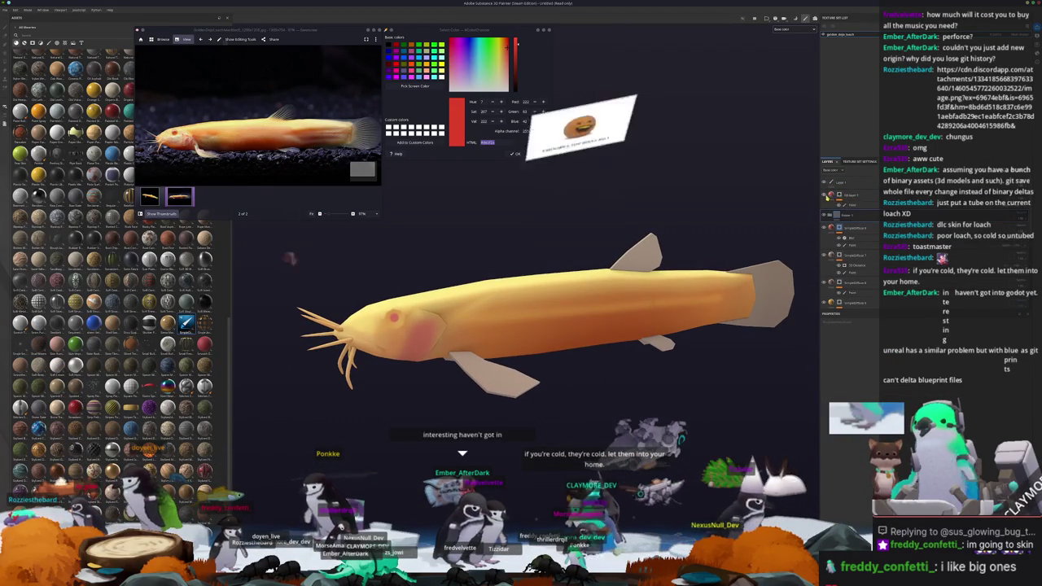
pyautogui.click(826, 197)
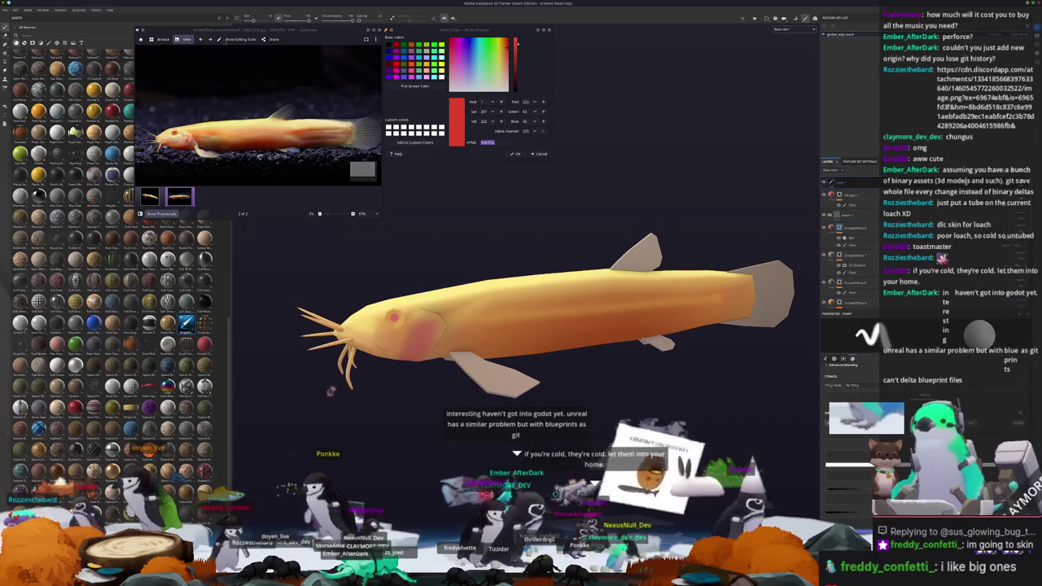
pyautogui.click(839, 204)
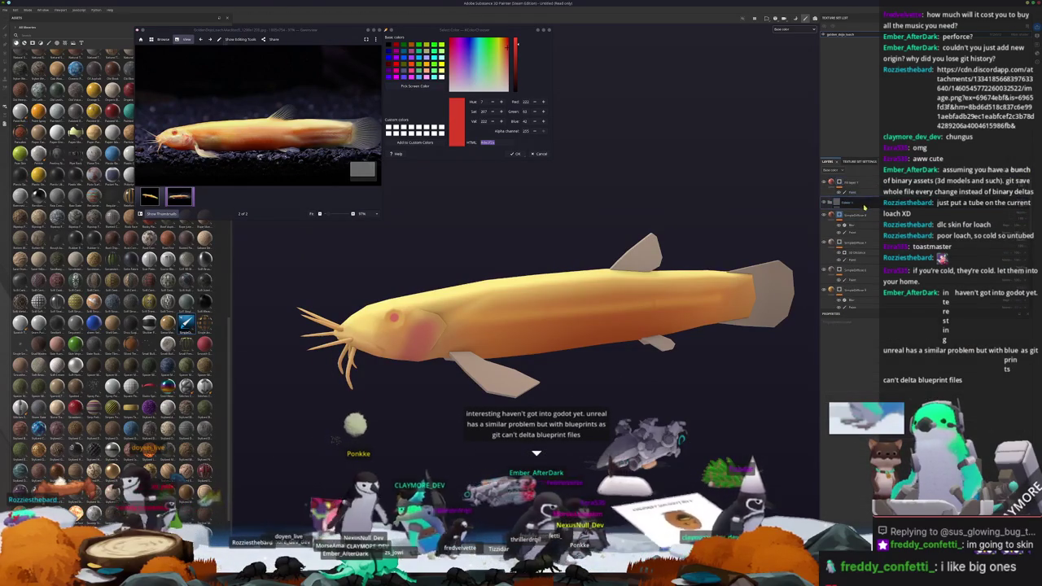
# Move a layer within the stack, then select the top layer and add a new layer
pyautogui.click(839, 244)
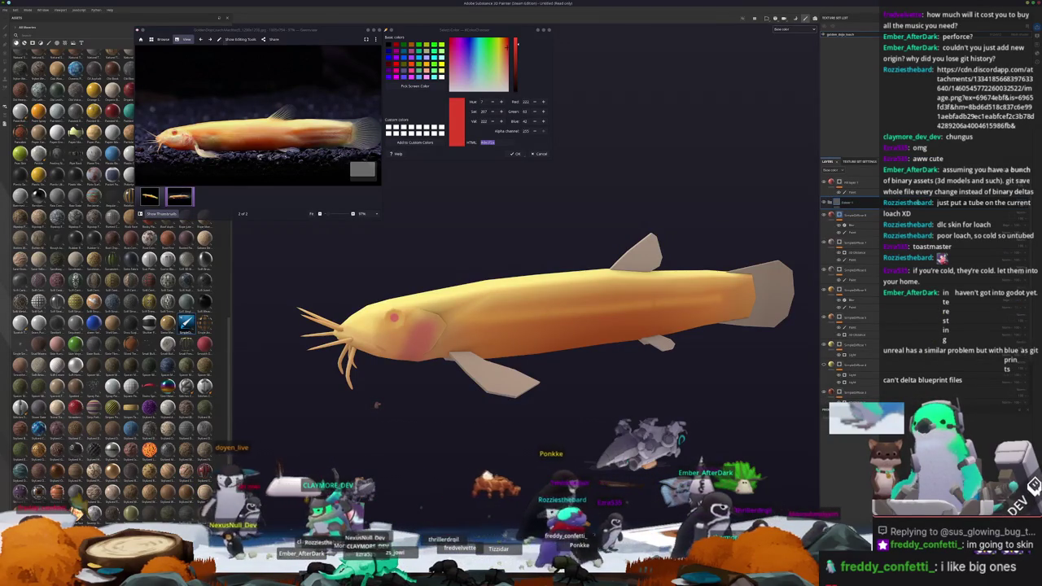
pyautogui.click(877, 188)
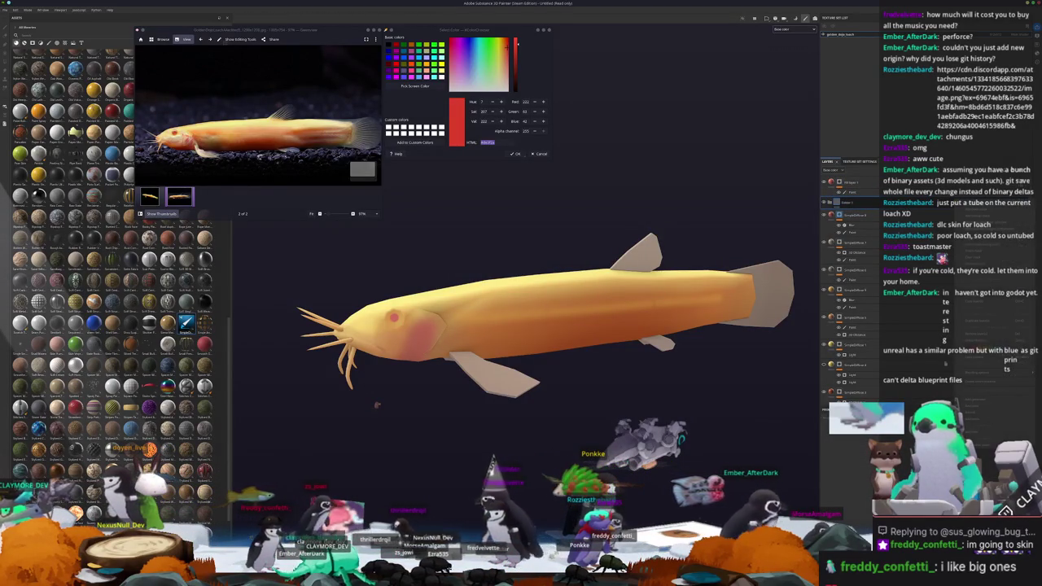
pyautogui.hotkey('ctrl', 'd')
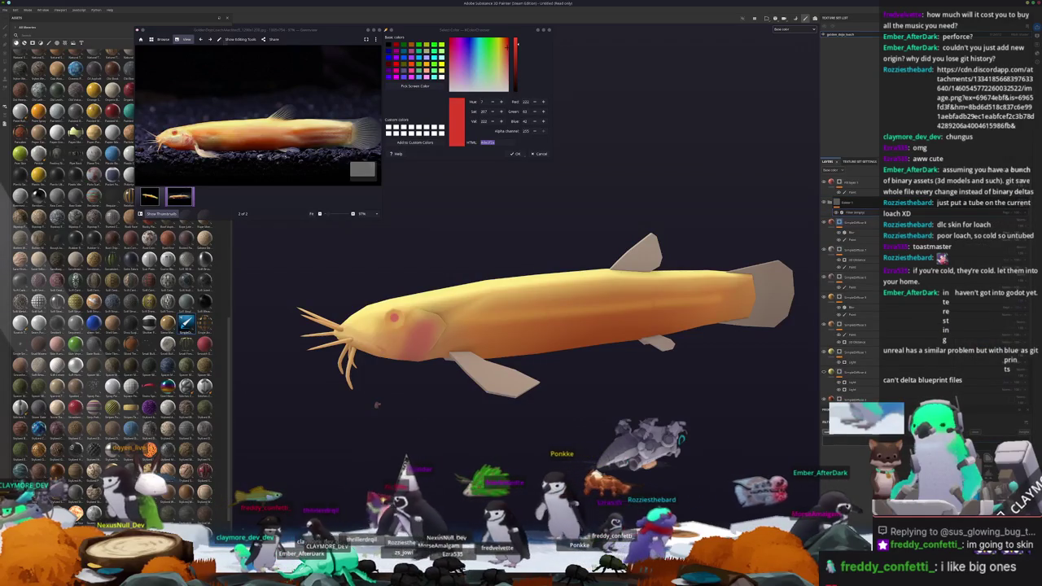
pyautogui.scroll(-3, 719, 389)
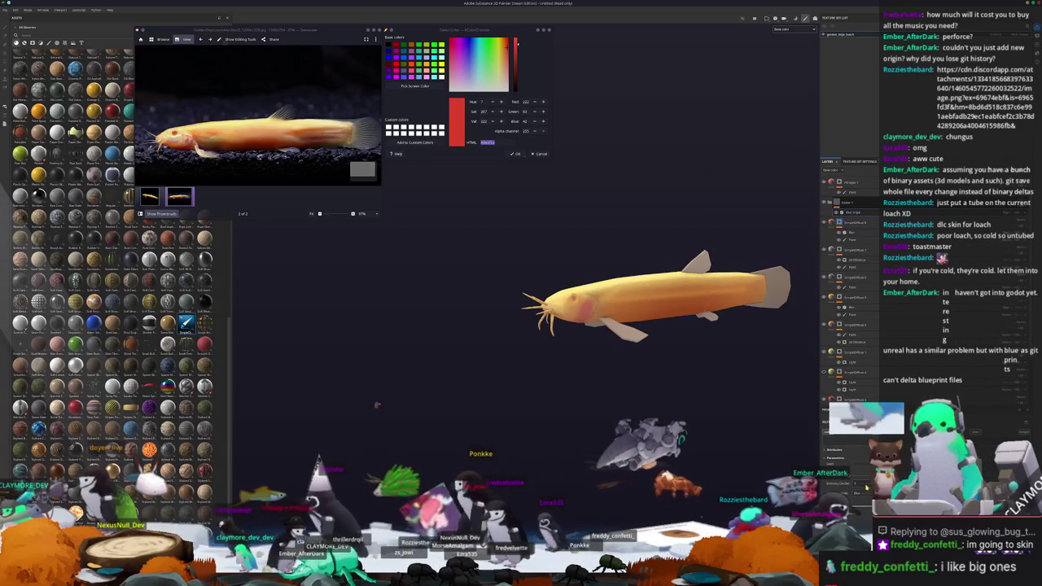
# Drag a new fill layer into the layer stack and bring up its options
pyautogui.keyDown('alt'); pyautogui.moveTo(754, 431); pyautogui.dragTo(841, 483); pyautogui.keyUp('alt')
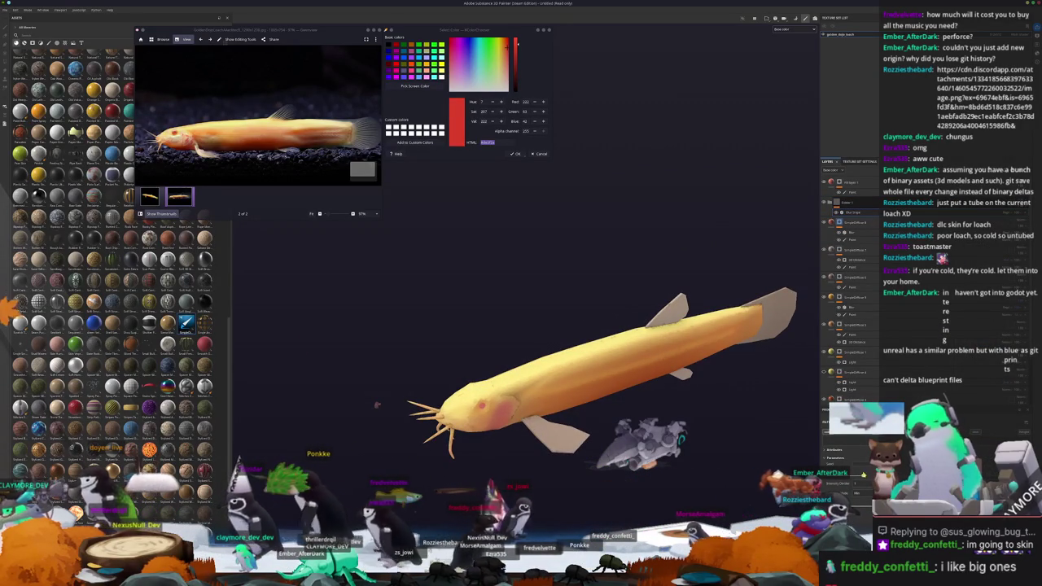
pyautogui.keyDown('alt'); pyautogui.moveTo(765, 366); pyautogui.dragTo(797, 301); pyautogui.keyUp('alt')
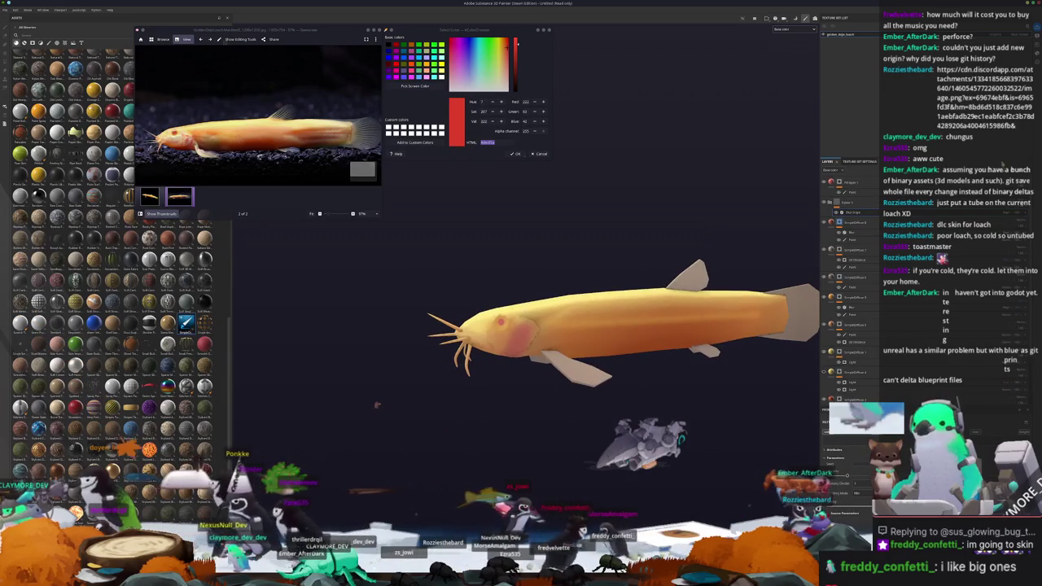
pyautogui.moveTo(186, 323); pyautogui.dragTo(851, 206)
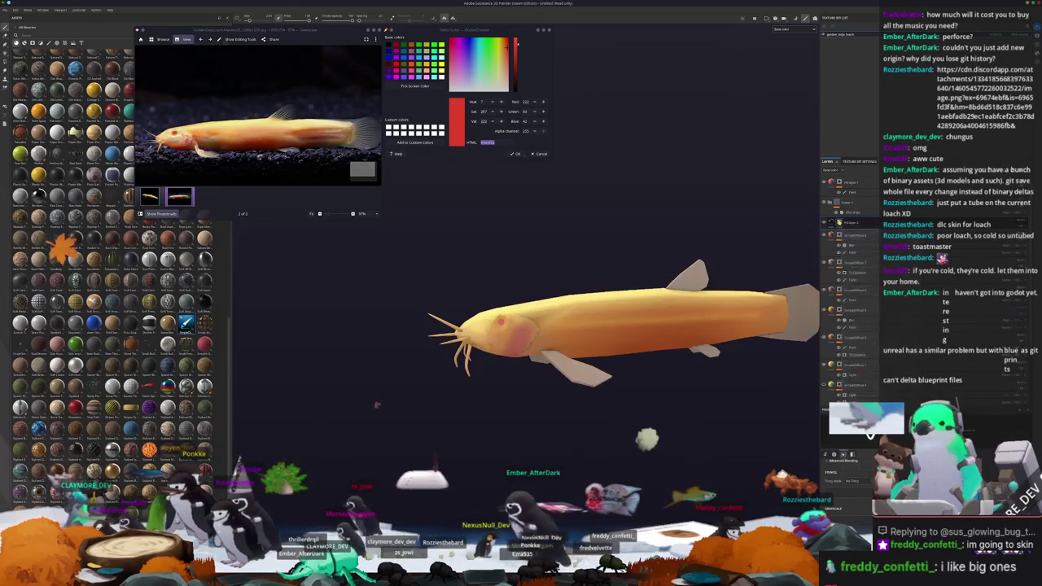
pyautogui.rightClick(840, 220)
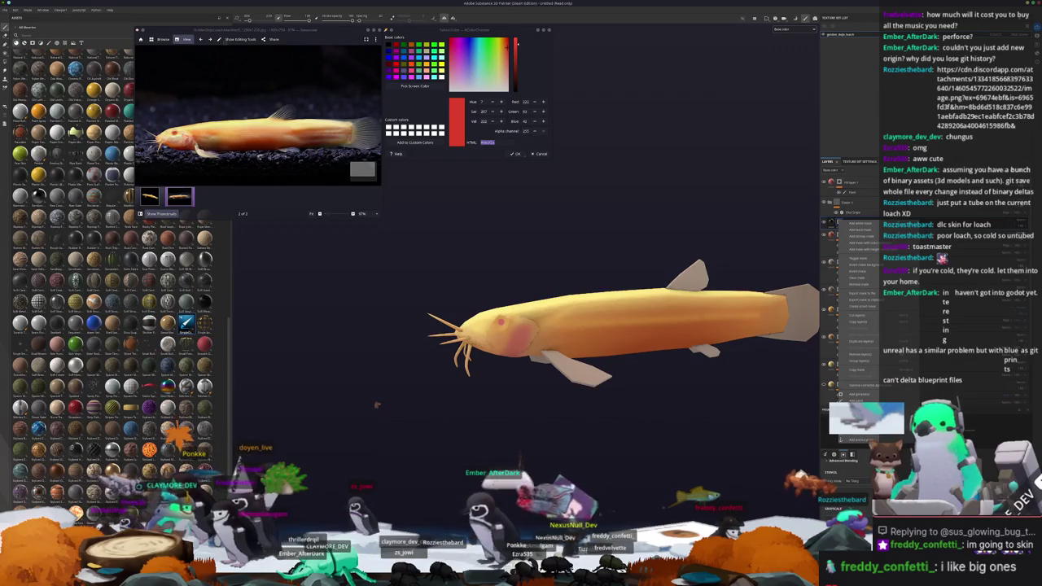
# Add a black mask to the new fill layer and frame the fish's head
pyautogui.click(854, 391)
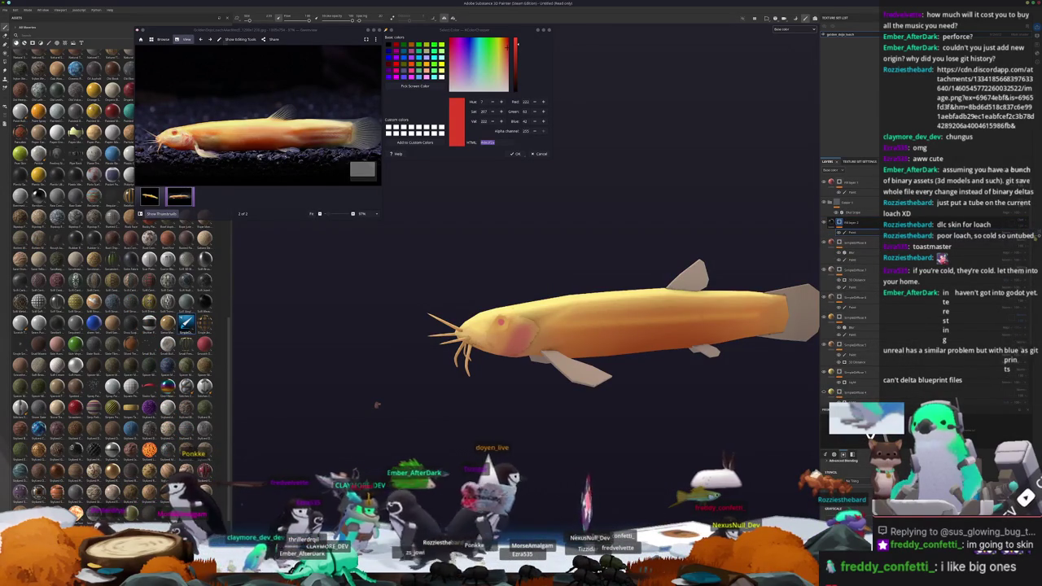
pyautogui.scroll(5, 544, 311)
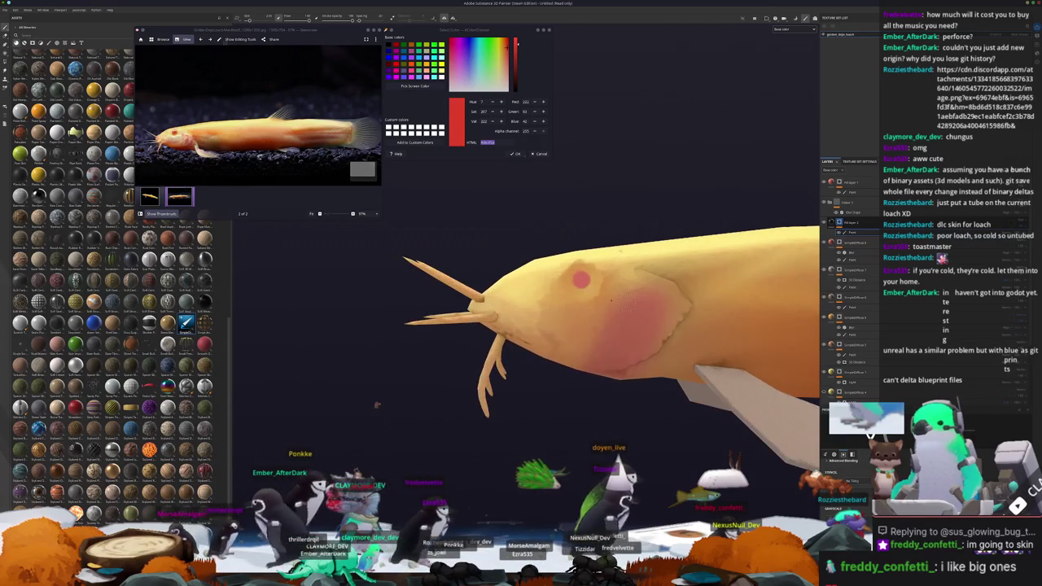
pyautogui.keyDown('alt'); pyautogui.moveTo(611, 300); pyautogui.dragTo(558, 363); pyautogui.keyUp('alt')
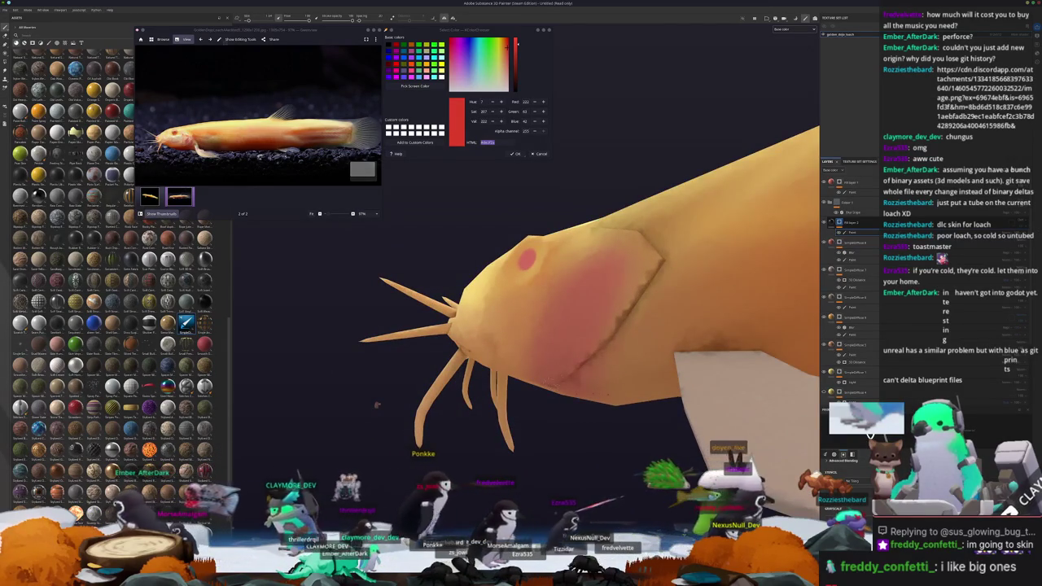
pyautogui.keyDown('alt'); pyautogui.moveTo(489, 325); pyautogui.dragTo(570, 302); pyautogui.keyUp('alt')
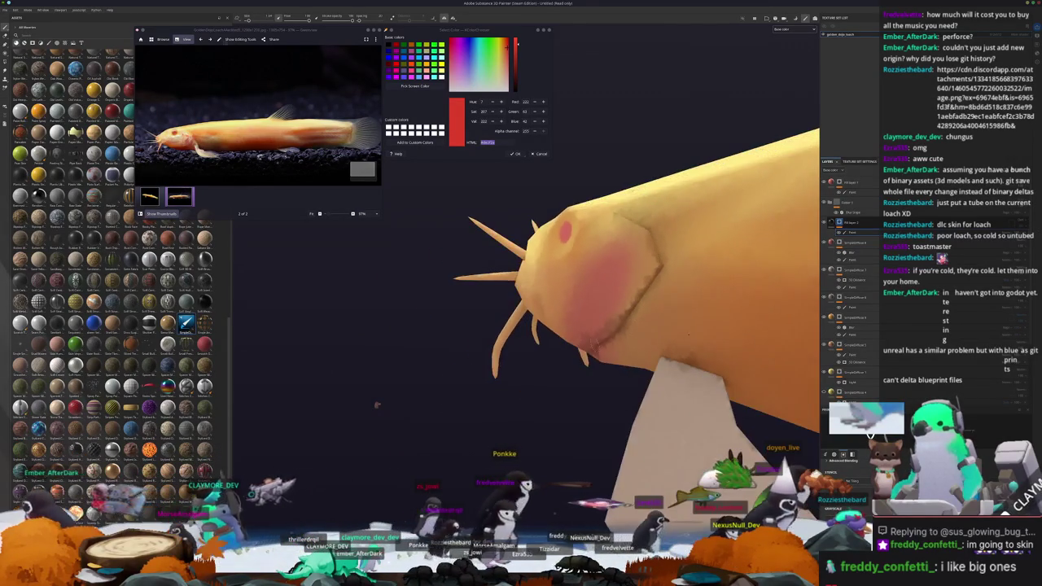
pyautogui.keyDown('alt'); pyautogui.moveTo(738, 252); pyautogui.dragTo(741, 291); pyautogui.keyUp('alt')
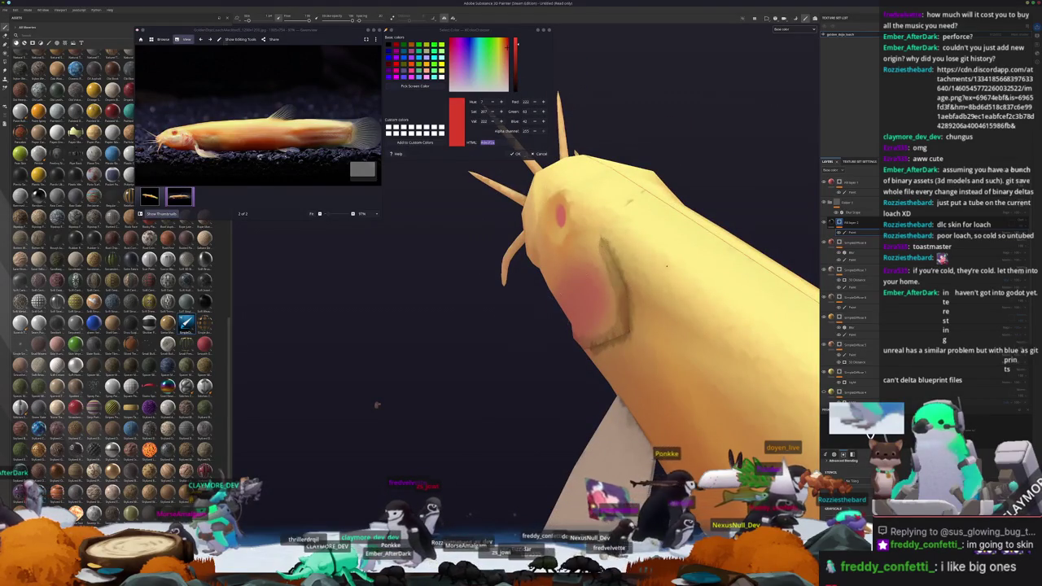
pyautogui.keyDown('alt'); pyautogui.moveTo(682, 247); pyautogui.dragTo(570, 268); pyautogui.keyUp('alt')
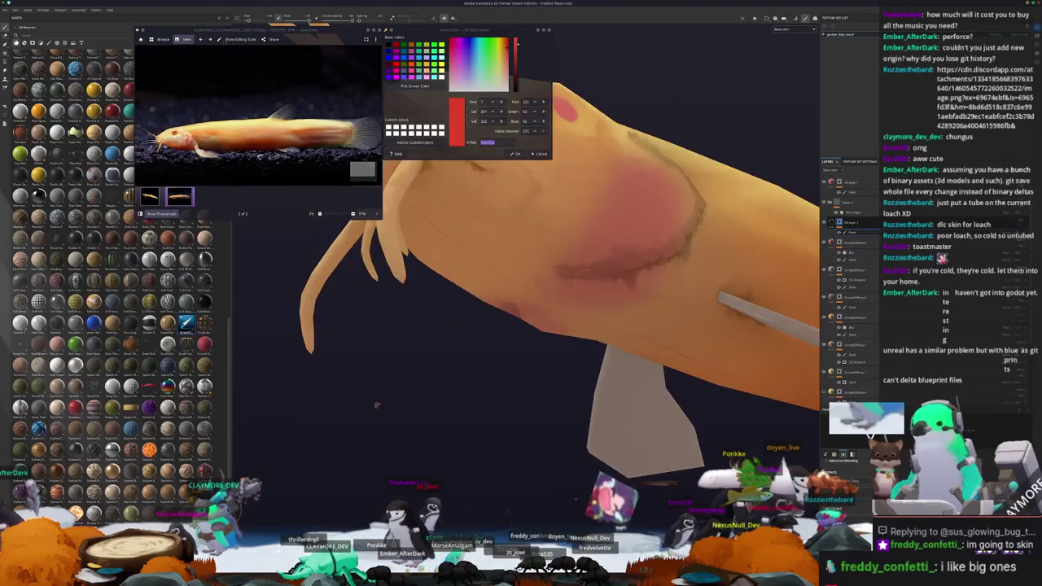
pyautogui.keyDown('alt'); pyautogui.moveTo(377, 404); pyautogui.dragTo(537, 328); pyautogui.keyUp('alt')
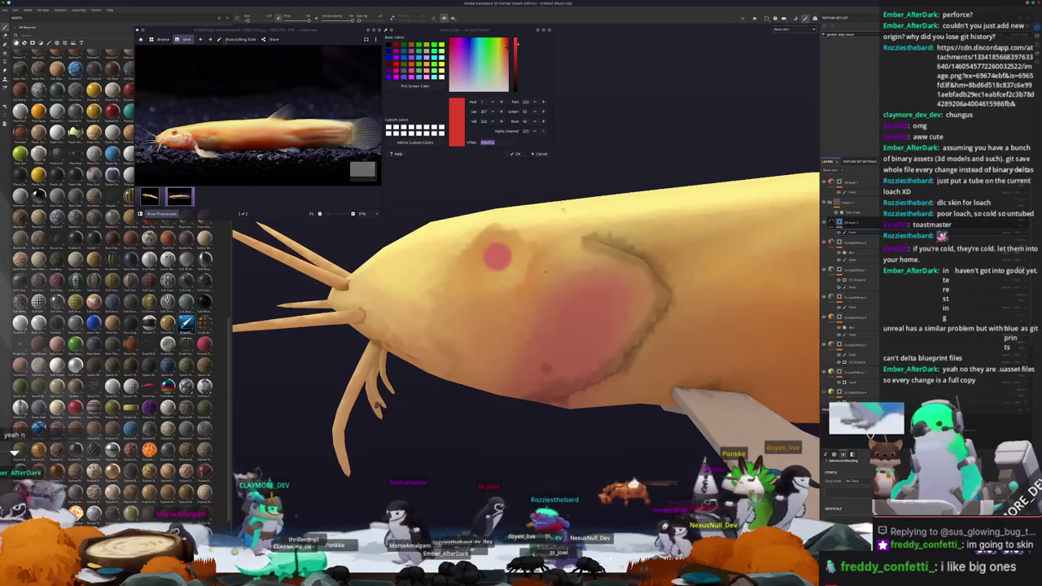
# Paint the mask so the cheek patch is smaller and darker, and zoom the reference photo
pyautogui.moveTo(553, 366)
pyautogui.mouseDown()
pyautogui.moveTo(589, 280)
pyautogui.moveTo(569, 330)
pyautogui.mouseUp()
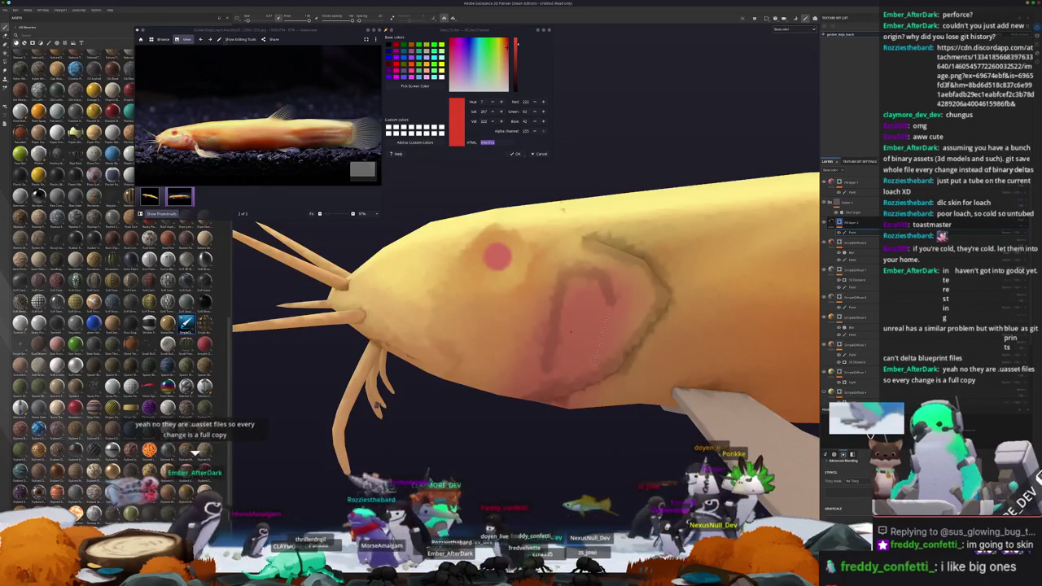
pyautogui.keyDown('alt'); pyautogui.moveTo(571, 331); pyautogui.dragTo(590, 283); pyautogui.keyUp('alt')
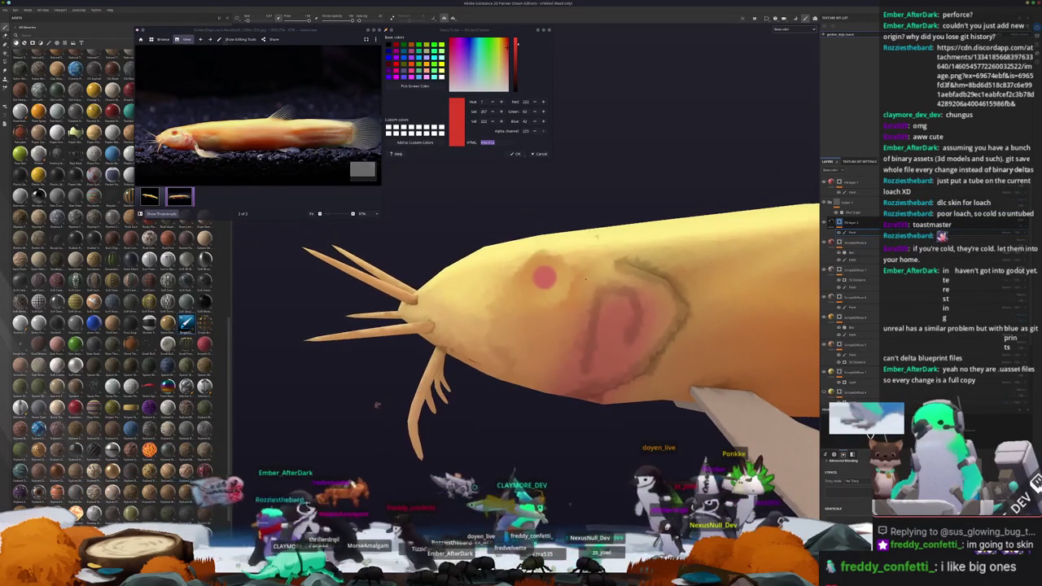
pyautogui.scroll(5, 258, 114)
pyautogui.moveTo(570, 326)
pyautogui.keyDown('alt'); pyautogui.mouseDown()
pyautogui.moveTo(586, 310)
pyautogui.moveTo(624, 306)
pyautogui.mouseUp(); pyautogui.keyUp('alt')
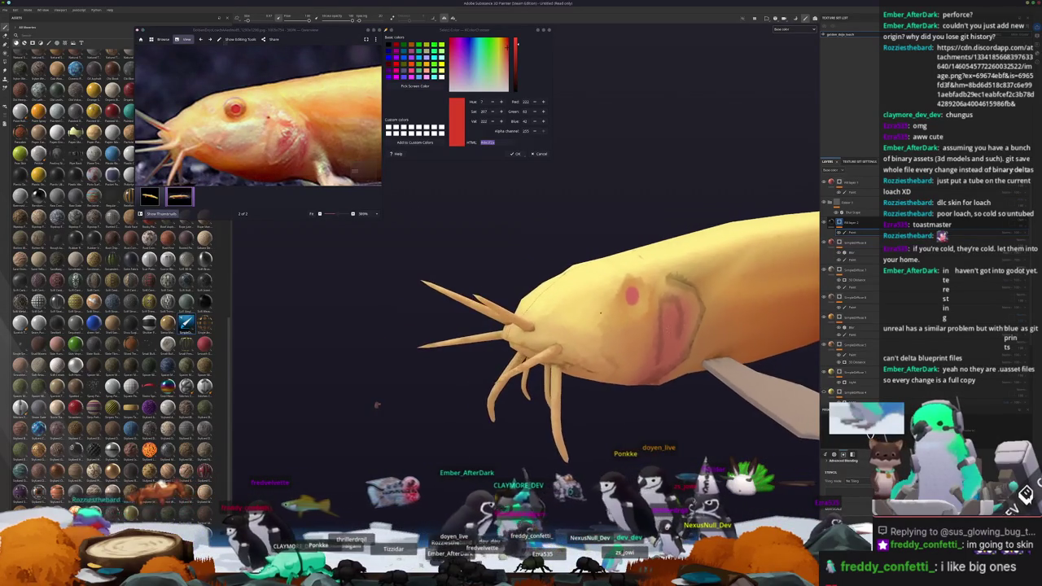
pyautogui.scroll(2, 625, 306)
pyautogui.scroll(3, 619, 312)
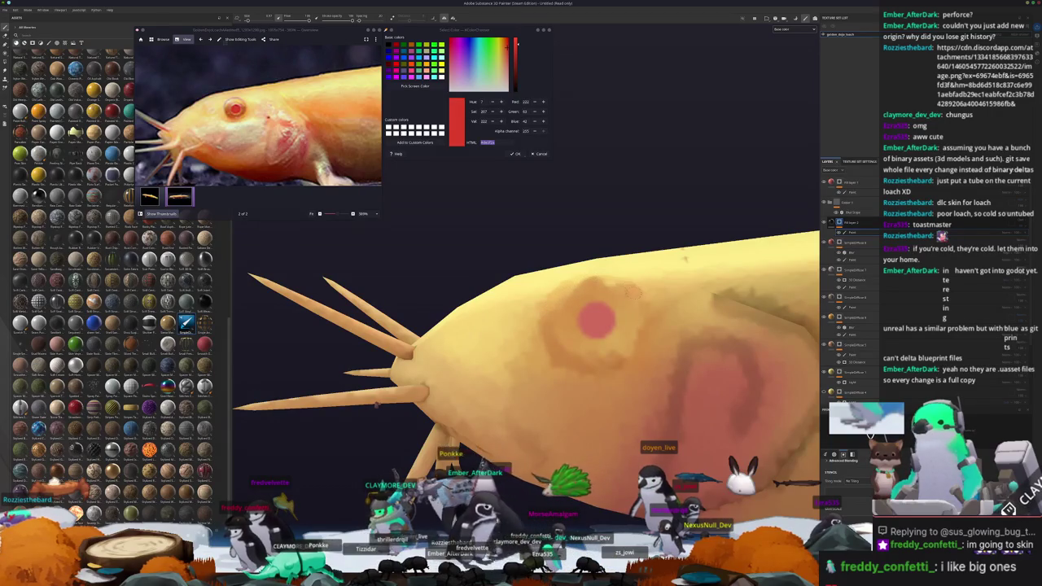
pyautogui.keyDown('alt'); pyautogui.moveTo(376, 405); pyautogui.dragTo(377, 405); pyautogui.keyUp('alt')
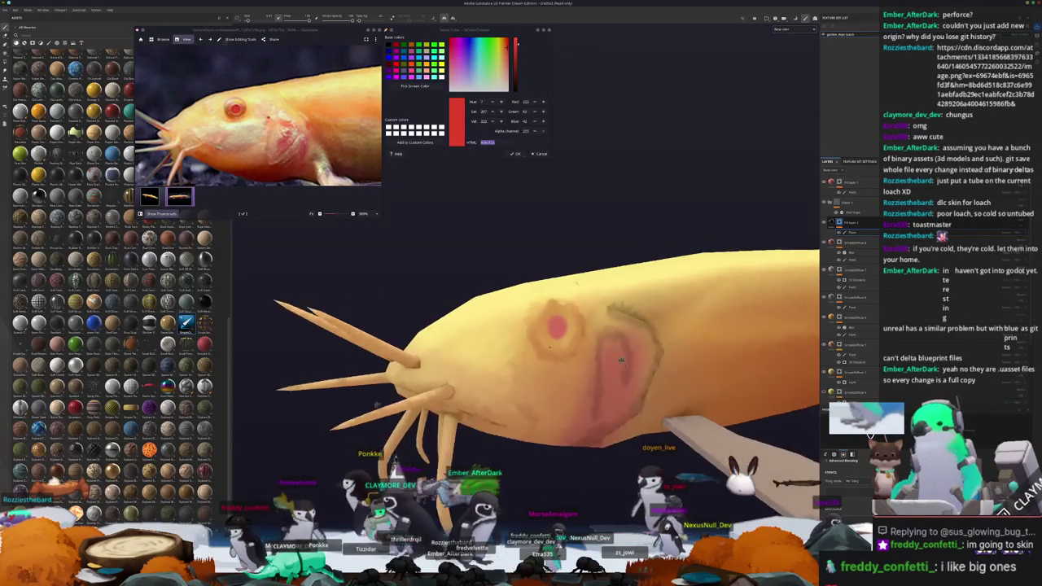
pyautogui.scroll(1, 376, 405)
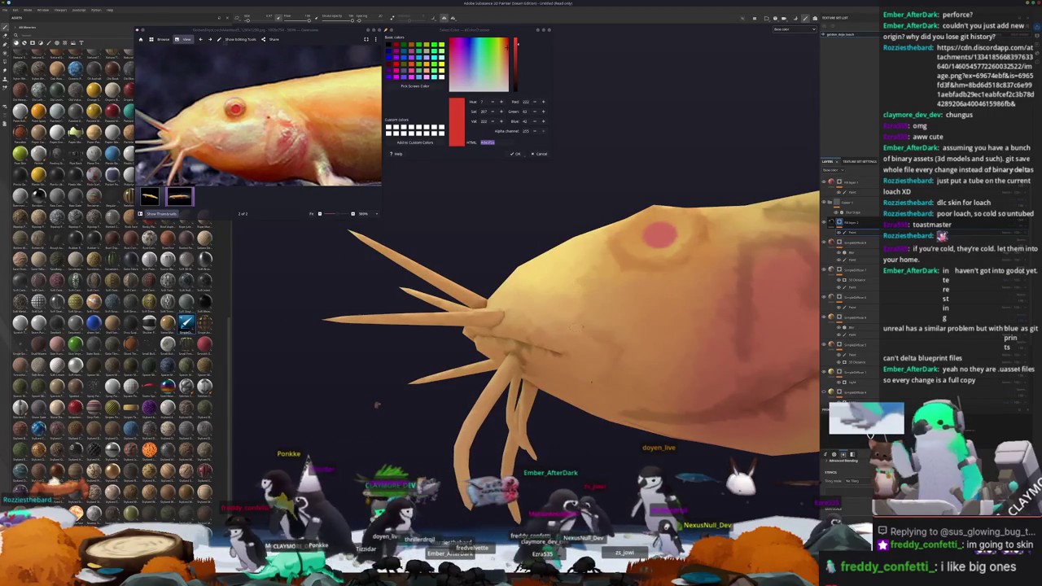
pyautogui.keyDown('alt'); pyautogui.moveTo(376, 405); pyautogui.dragTo(377, 405); pyautogui.keyUp('alt')
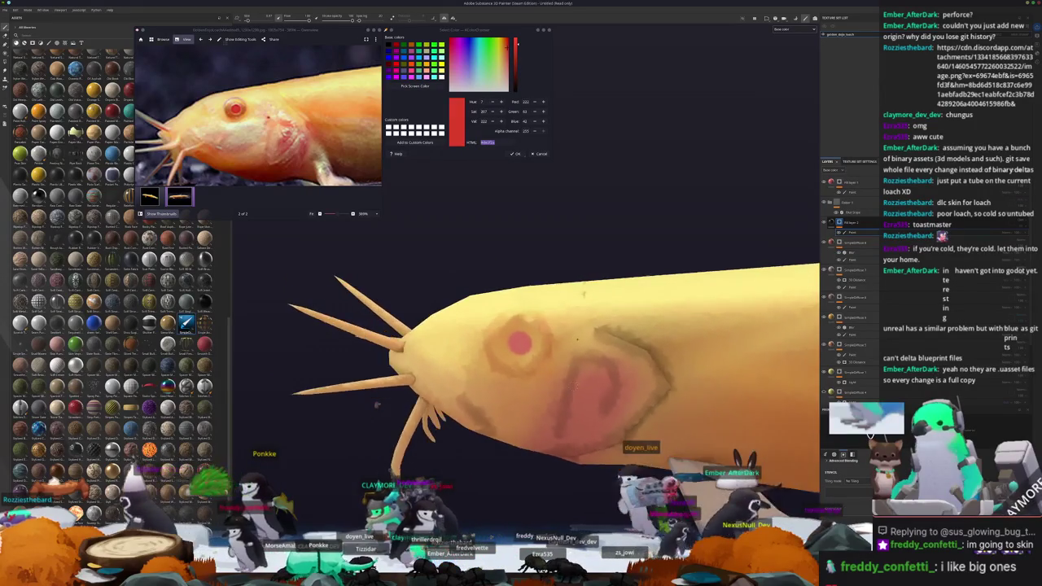
pyautogui.scroll(2, 377, 405)
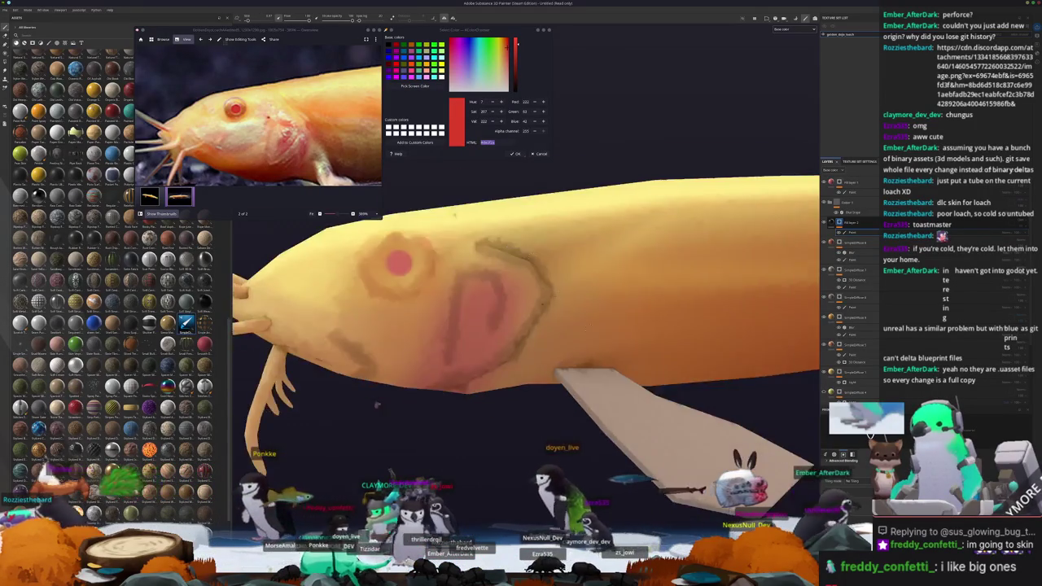
pyautogui.scroll(-1, 376, 405)
pyautogui.scroll(-1, 376, 405)
pyautogui.scroll(-2, 376, 405)
pyautogui.scroll(-1, 376, 404)
pyautogui.keyDown('alt'); pyautogui.moveTo(377, 404); pyautogui.dragTo(375, 403); pyautogui.keyUp('alt')
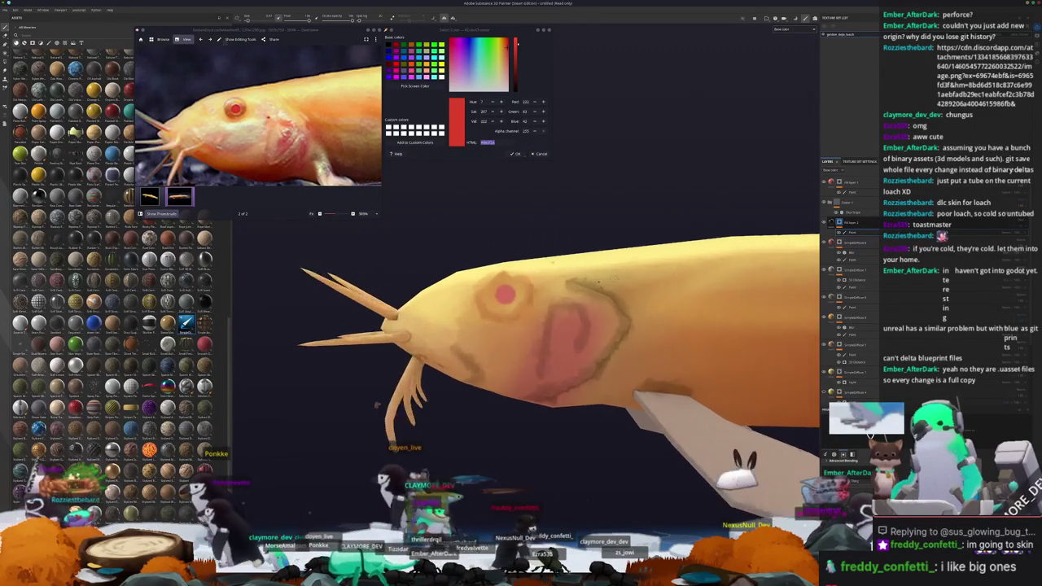
pyautogui.click(858, 187)
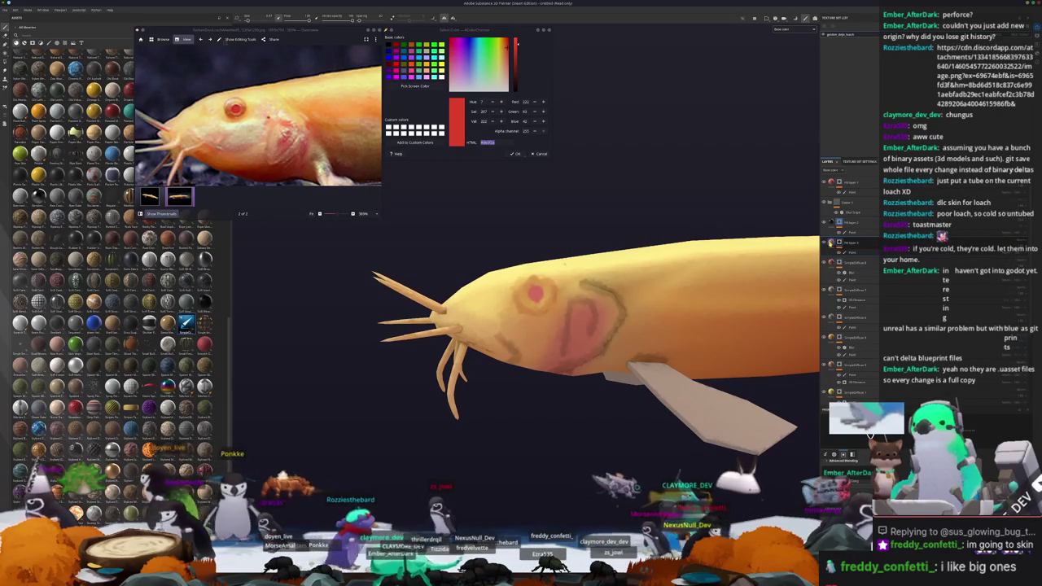
pyautogui.click(827, 436)
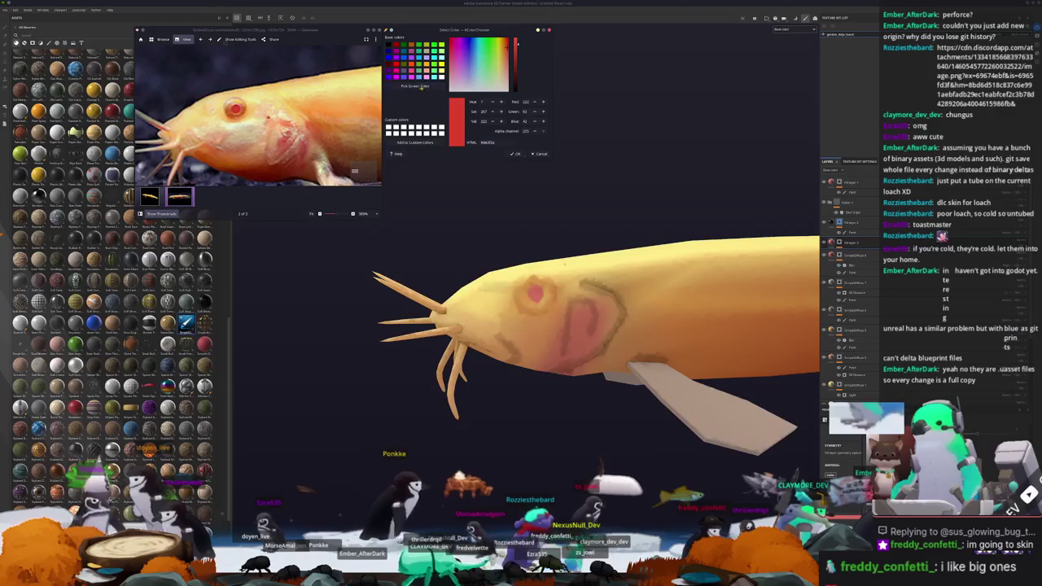
# Sample a burnt-orange from the reference photo and paint a soft orange ring around the eye
pyautogui.click(472, 287)
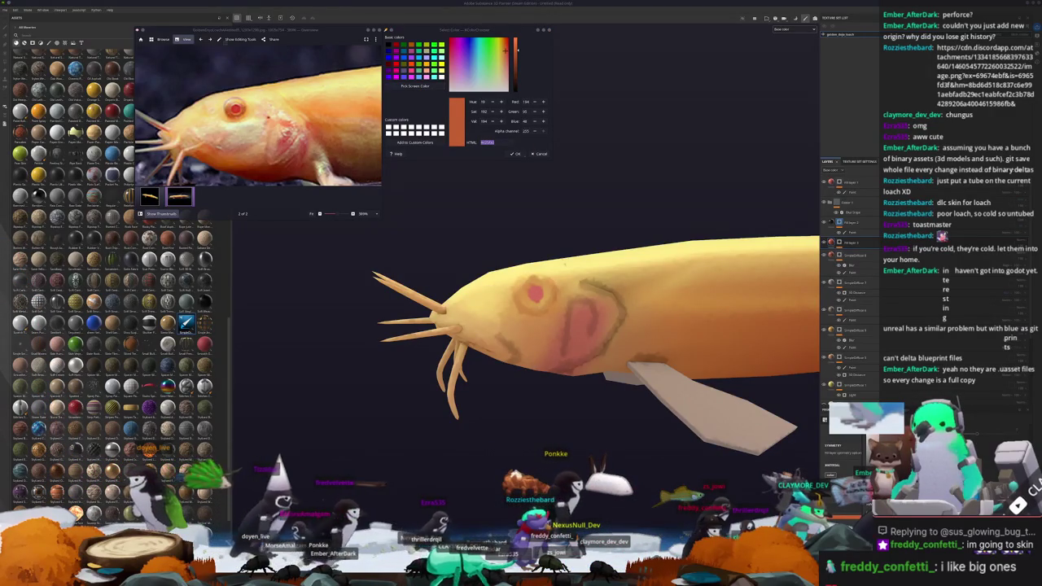
pyautogui.click(839, 242)
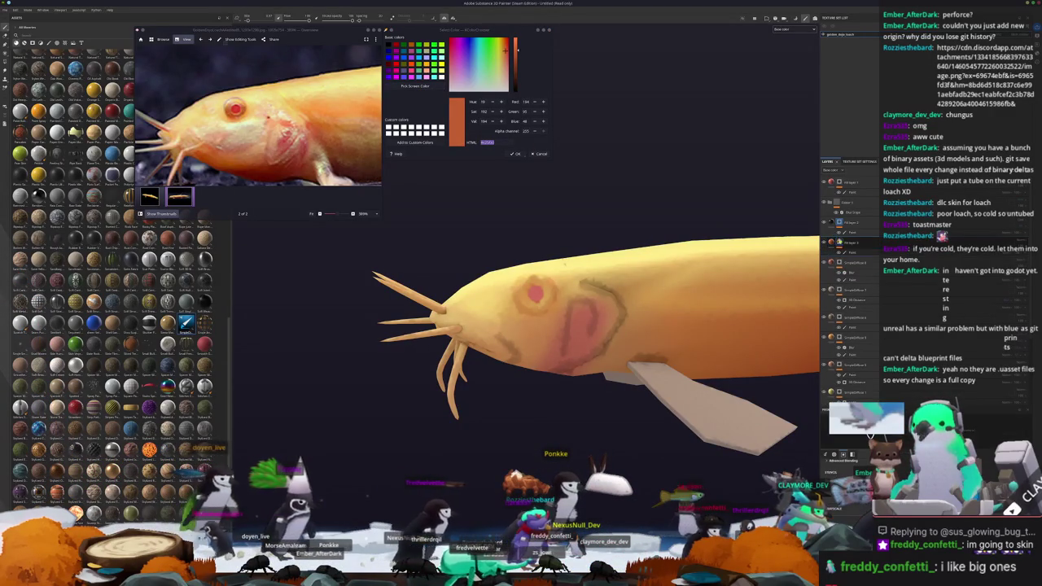
pyautogui.scroll(3, 495, 311)
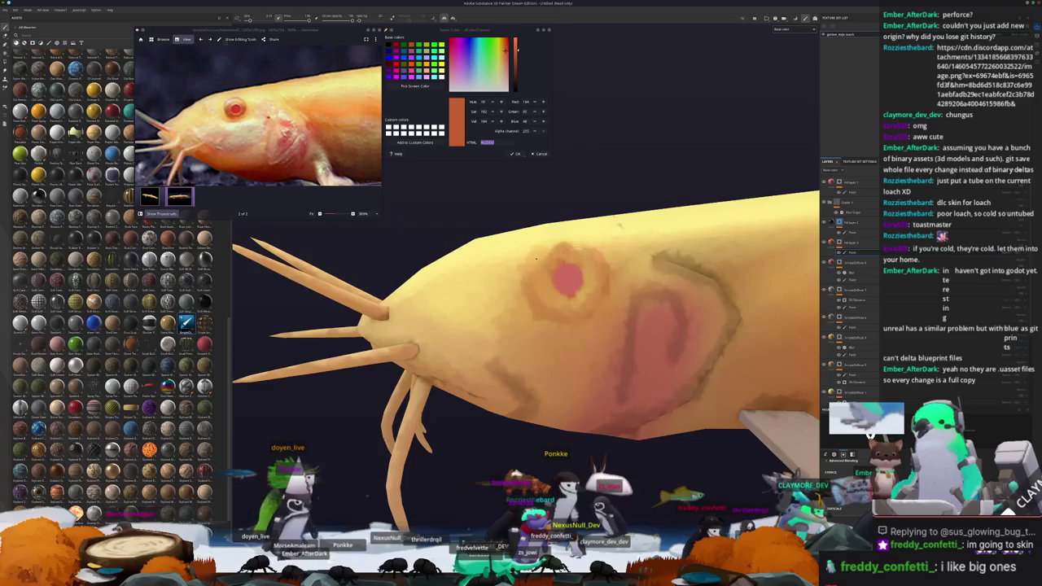
pyautogui.click(567, 279)
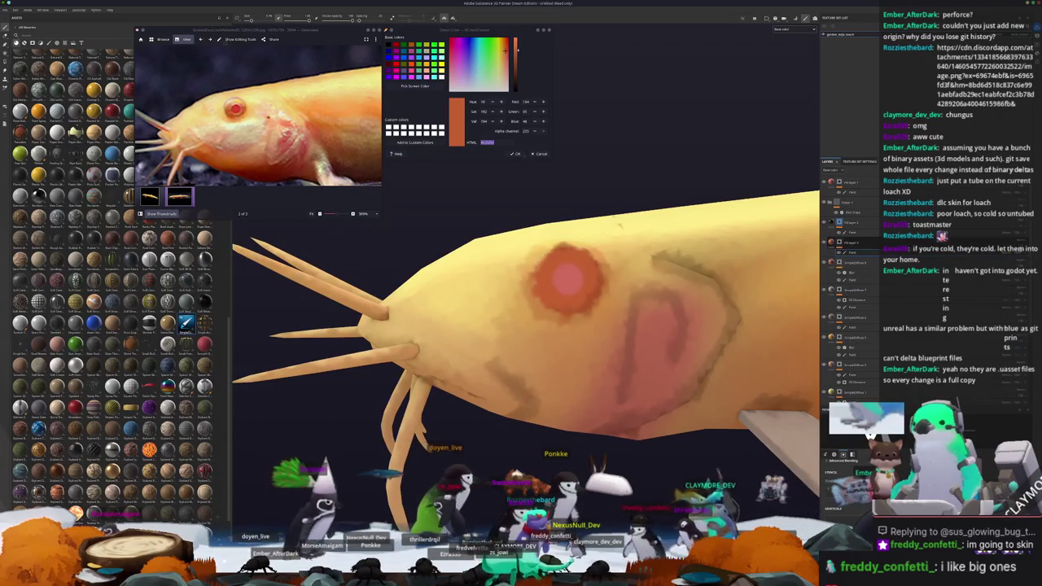
pyautogui.hotkey('ctrl', 'z')
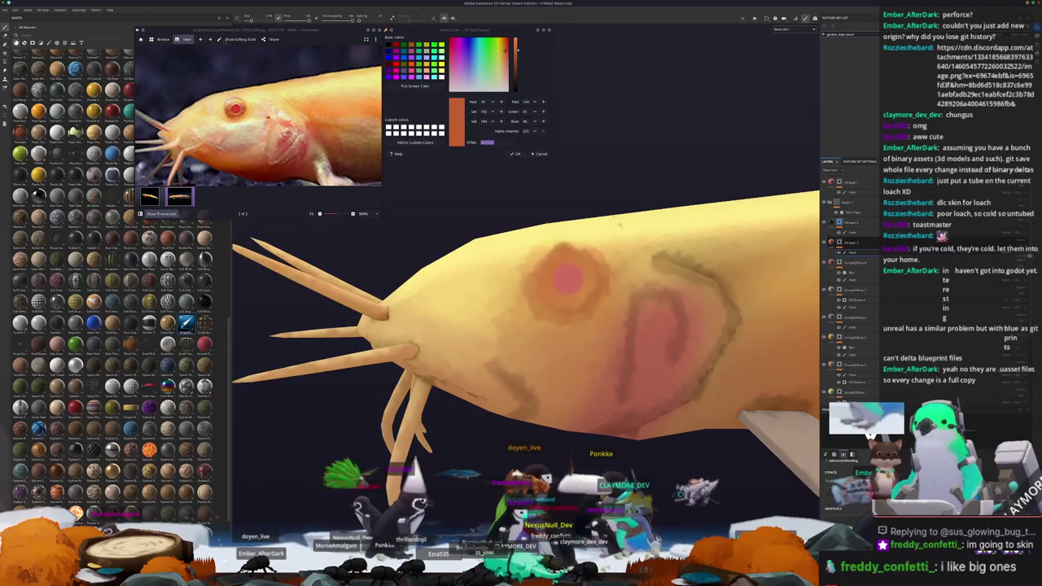
pyautogui.scroll(-3, 619, 223)
# Zoom out to a full side view, then orbit and zoom in on the fish's fin
pyautogui.moveTo(618, 224)
pyautogui.keyDown('alt'); pyautogui.mouseDown()
pyautogui.moveTo(607, 324)
pyautogui.moveTo(855, 230)
pyautogui.mouseUp(); pyautogui.keyUp('alt')
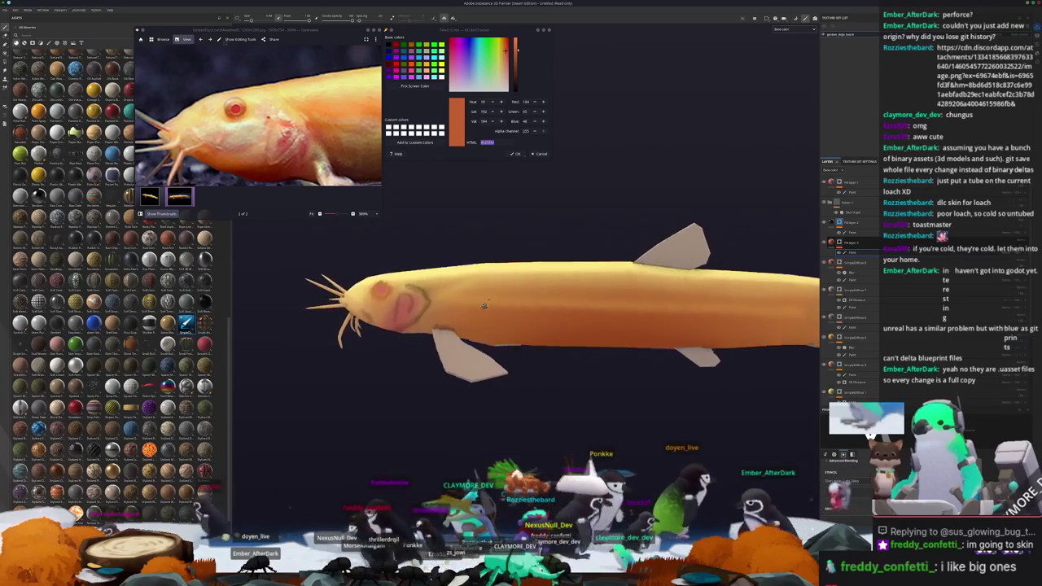
pyautogui.scroll(3, 533, 287)
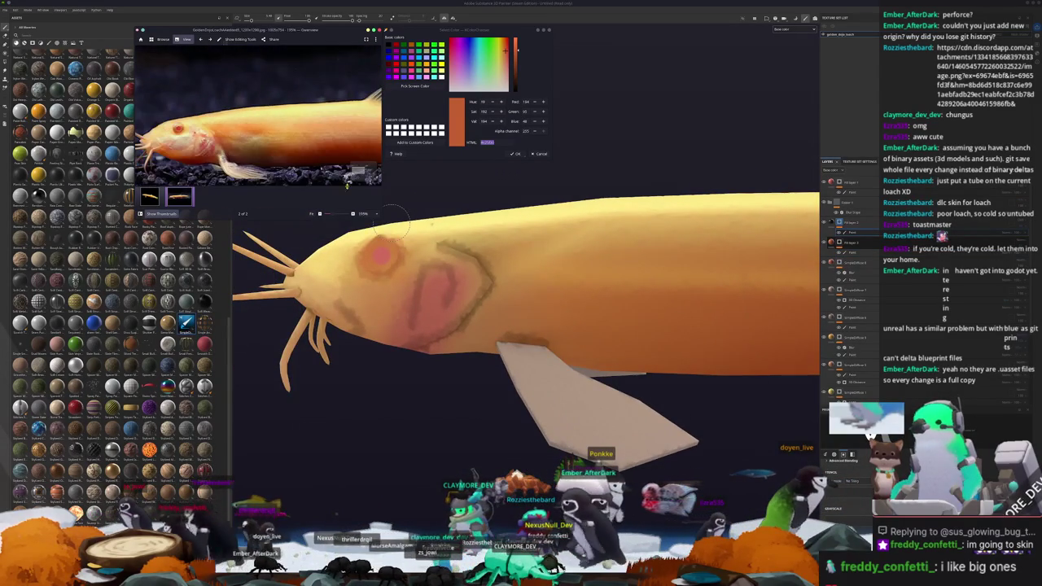
pyautogui.moveTo(534, 286)
pyautogui.keyDown('alt'); pyautogui.mouseDown()
pyautogui.moveTo(565, 303)
pyautogui.moveTo(560, 274)
pyautogui.mouseUp(); pyautogui.keyUp('alt')
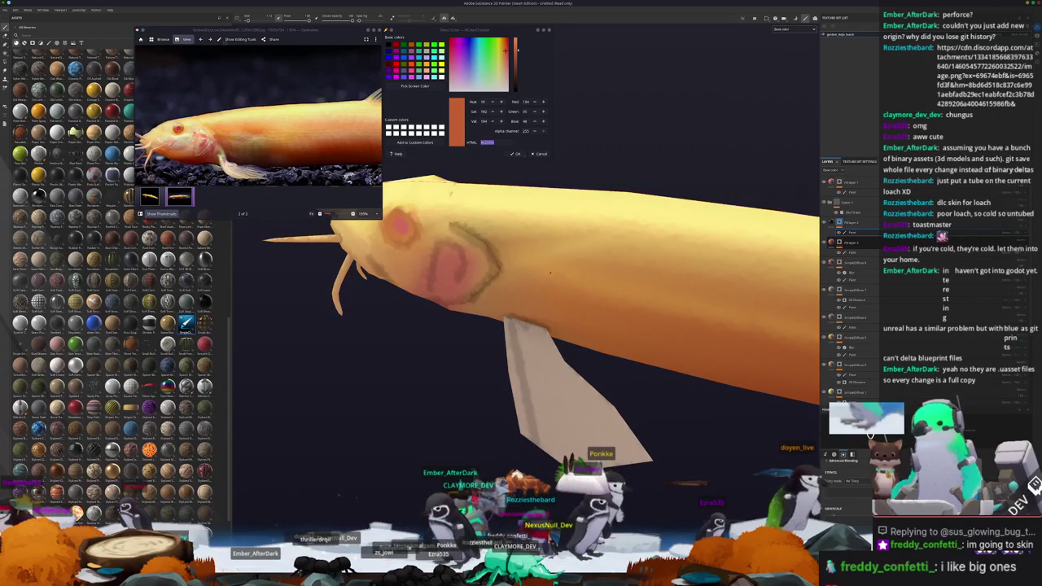
pyautogui.keyDown('alt'); pyautogui.moveTo(560, 275); pyautogui.dragTo(582, 291); pyautogui.keyUp('alt')
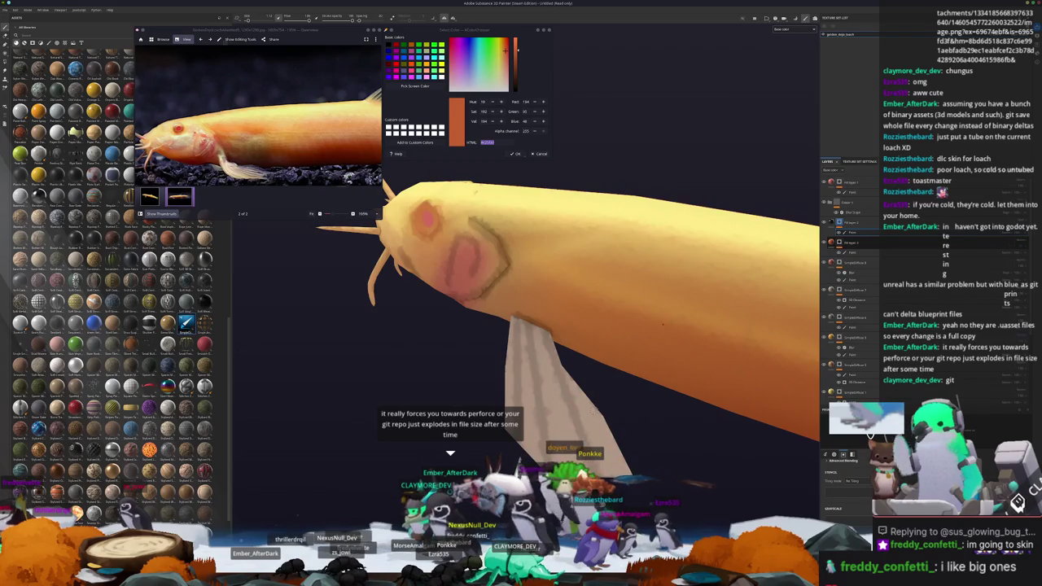
pyautogui.press('shift')
pyautogui.keyDown('alt'); pyautogui.moveTo(600, 427); pyautogui.dragTo(569, 367); pyautogui.keyUp('alt')
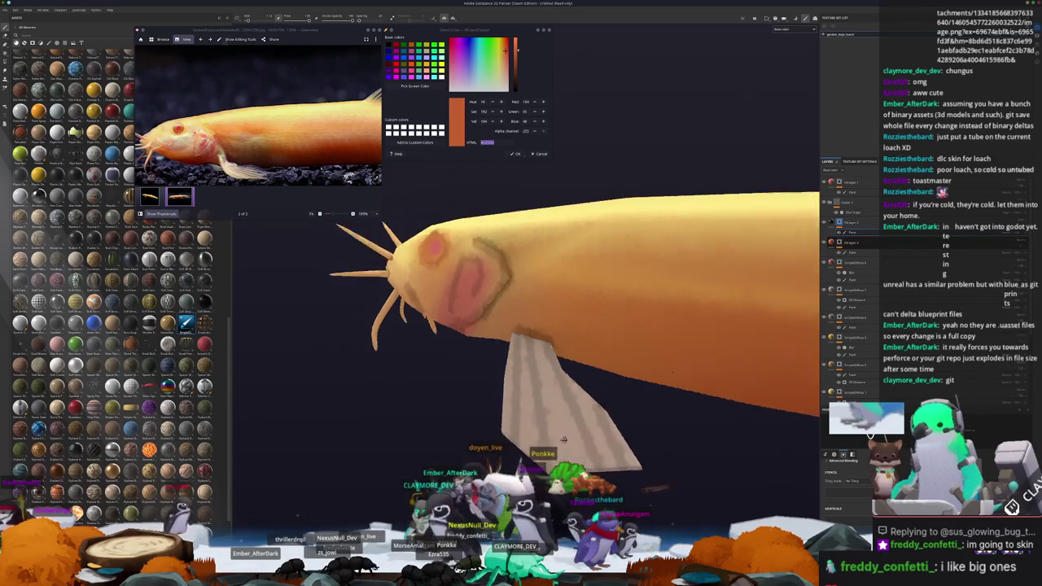
pyautogui.keyDown('alt'); pyautogui.moveTo(570, 367); pyautogui.dragTo(619, 342, button='right'); pyautogui.keyUp('alt')
pyautogui.moveTo(619, 342)
pyautogui.keyDown('alt'); pyautogui.mouseDown()
pyautogui.moveTo(651, 326)
pyautogui.moveTo(619, 309)
pyautogui.mouseUp(); pyautogui.keyUp('alt')
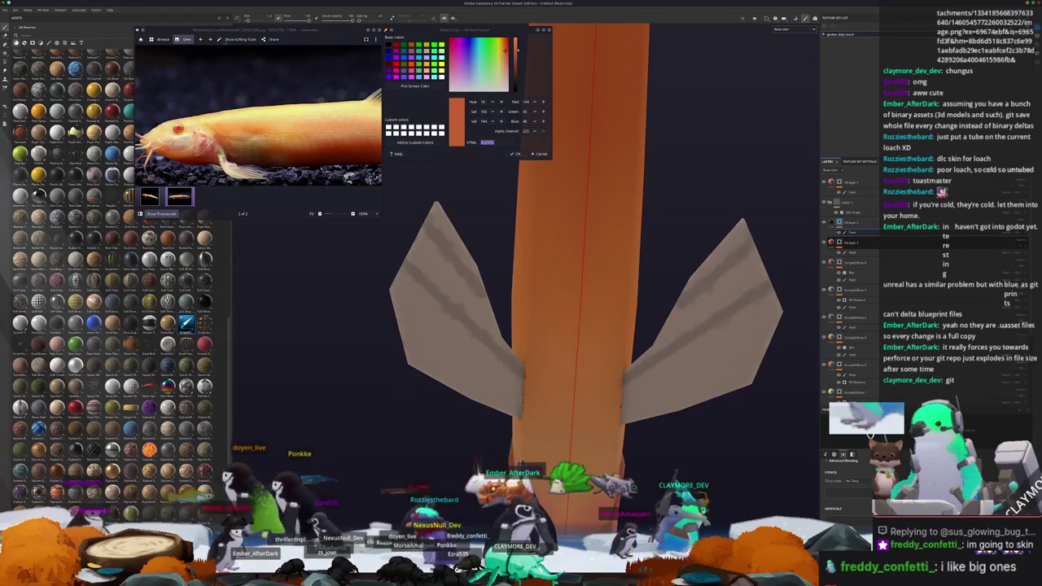
# Paint darker diagonal stripes across the fin and three dark bands across the tail fin
pyautogui.keyDown('alt'); pyautogui.moveTo(521, 325); pyautogui.dragTo(619, 309); pyautogui.keyUp('alt')
pyautogui.moveTo(625, 373)
pyautogui.keyDown('alt'); pyautogui.mouseDown()
pyautogui.moveTo(400, 412)
pyautogui.moveTo(523, 388)
pyautogui.moveTo(489, 393)
pyautogui.mouseUp(); pyautogui.keyUp('alt')
pyautogui.keyDown('alt'); pyautogui.moveTo(525, 321); pyautogui.dragTo(428, 337); pyautogui.keyUp('alt')
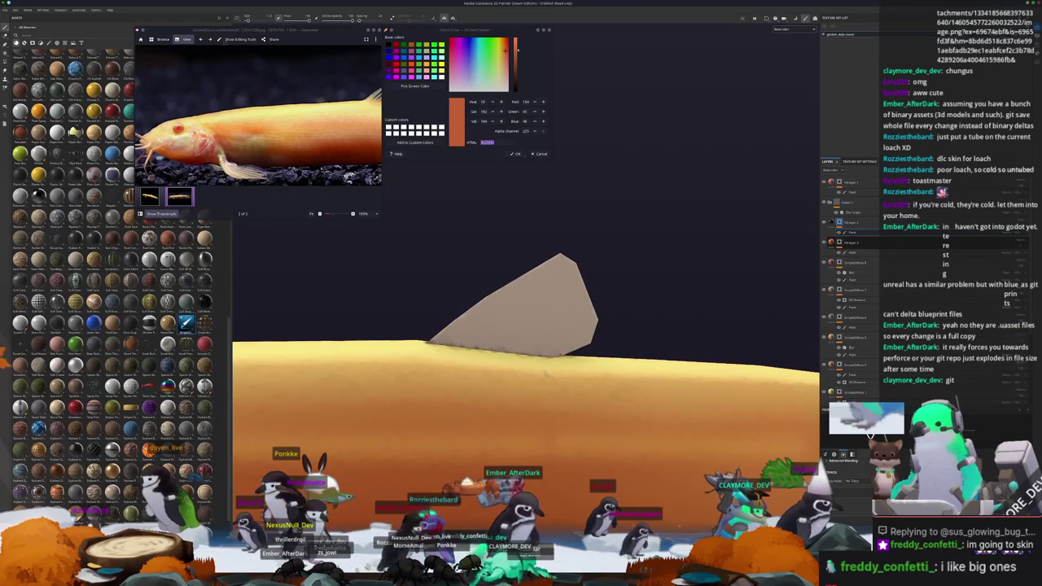
pyautogui.keyDown('alt'); pyautogui.moveTo(528, 324); pyautogui.dragTo(387, 368); pyautogui.keyUp('alt')
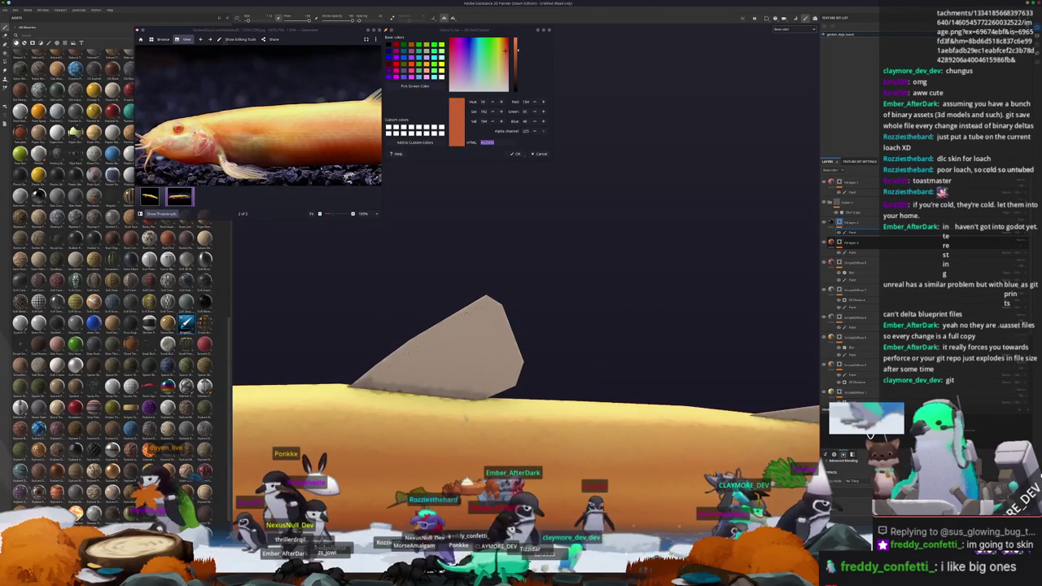
pyautogui.moveTo(459, 351); pyautogui.dragTo(493, 337)
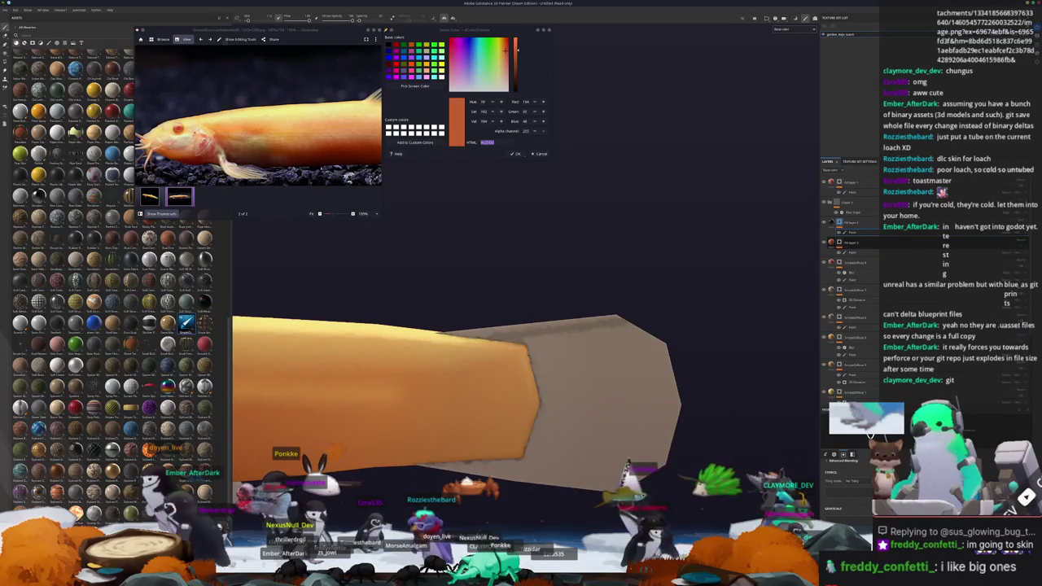
pyautogui.moveTo(583, 347); pyautogui.dragTo(534, 352)
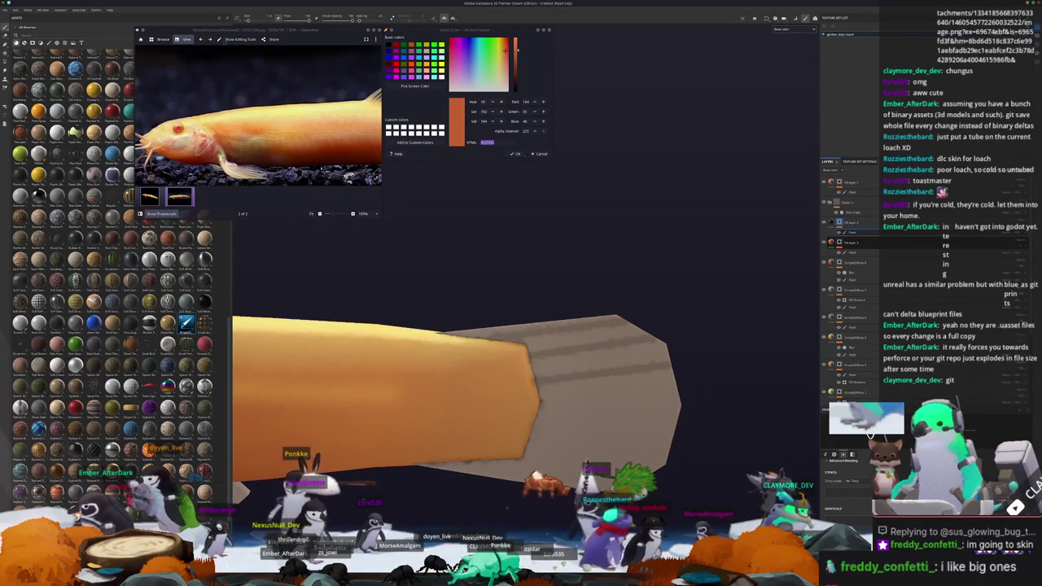
pyautogui.keyDown('alt'); pyautogui.moveTo(555, 424); pyautogui.dragTo(525, 379, button='middle'); pyautogui.keyUp('alt')
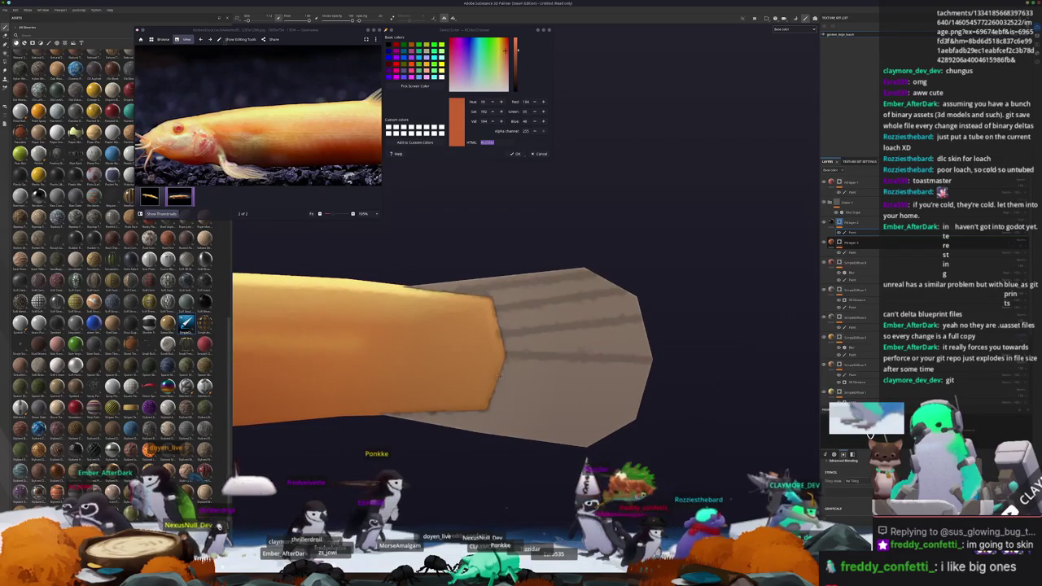
pyautogui.moveTo(651, 384); pyautogui.dragTo(549, 389)
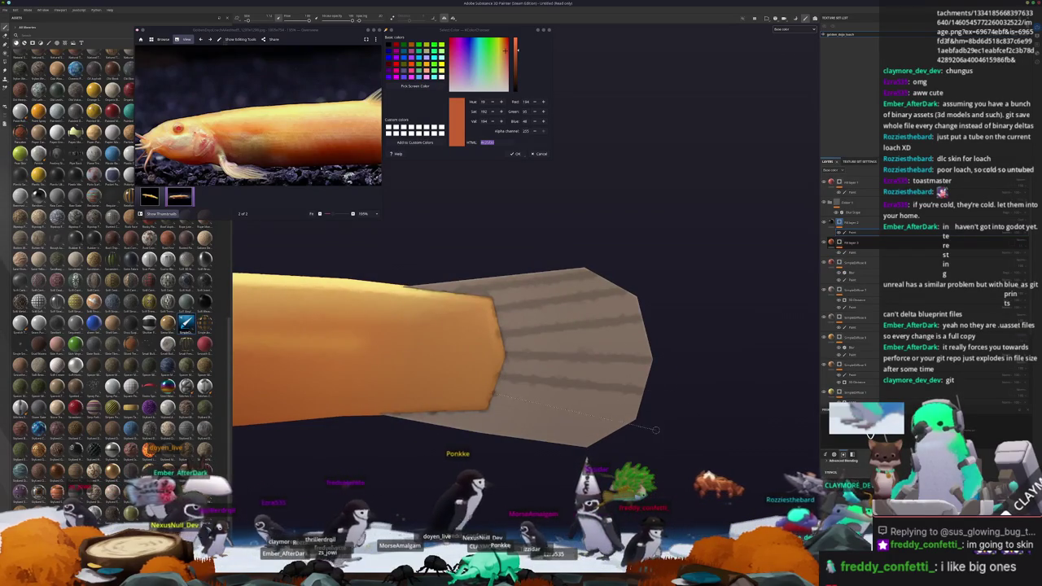
# Orbit beneath the fish to check the fins, then zoom out to a full side view
pyautogui.keyDown('alt'); pyautogui.moveTo(655, 429); pyautogui.dragTo(644, 417); pyautogui.keyUp('alt')
pyautogui.keyDown('alt'); pyautogui.moveTo(525, 367); pyautogui.dragTo(485, 325); pyautogui.keyUp('alt')
pyautogui.keyDown('alt'); pyautogui.moveTo(480, 414); pyautogui.dragTo(475, 409); pyautogui.keyUp('alt')
pyautogui.keyDown('alt'); pyautogui.moveTo(484, 347); pyautogui.dragTo(481, 342); pyautogui.keyUp('alt')
pyautogui.keyDown('alt'); pyautogui.moveTo(570, 439); pyautogui.dragTo(468, 367); pyautogui.keyUp('alt')
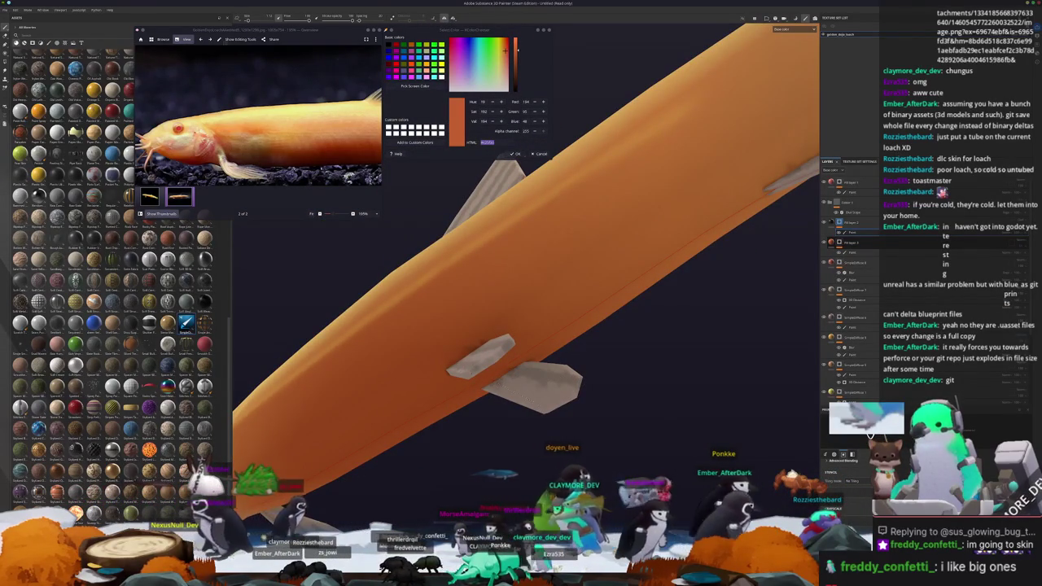
pyautogui.keyDown('alt'); pyautogui.moveTo(564, 413); pyautogui.dragTo(662, 431); pyautogui.keyUp('alt')
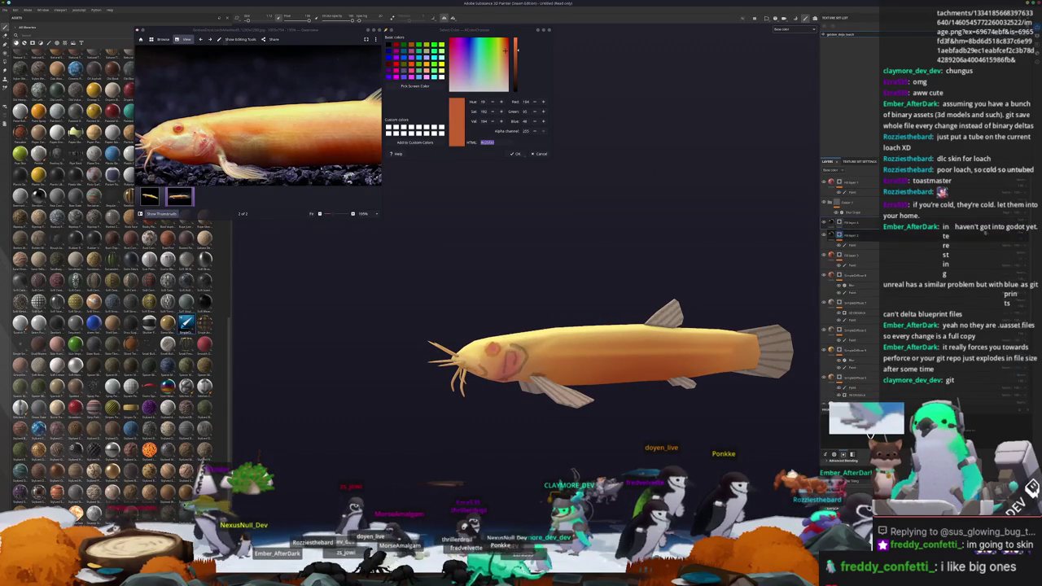
pyautogui.rightClick(847, 222)
pyautogui.click(863, 236)
pyautogui.scroll(5, 635, 374)
pyautogui.keyDown('alt'); pyautogui.moveTo(438, 343); pyautogui.dragTo(597, 332); pyautogui.keyUp('alt')
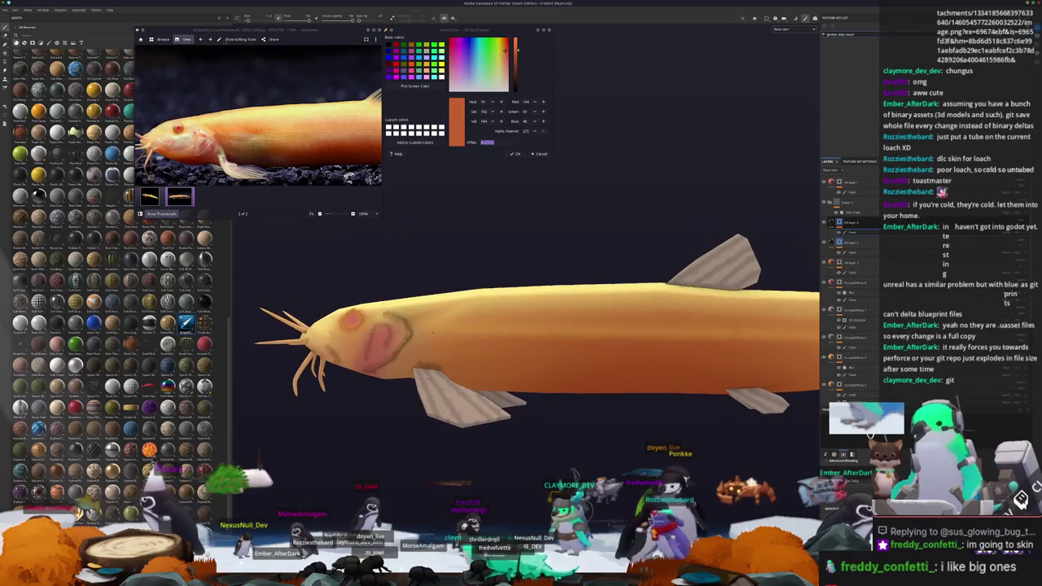
pyautogui.moveTo(526, 330)
pyautogui.mouseDown()
pyautogui.moveTo(674, 334)
pyautogui.moveTo(552, 348)
pyautogui.mouseUp()
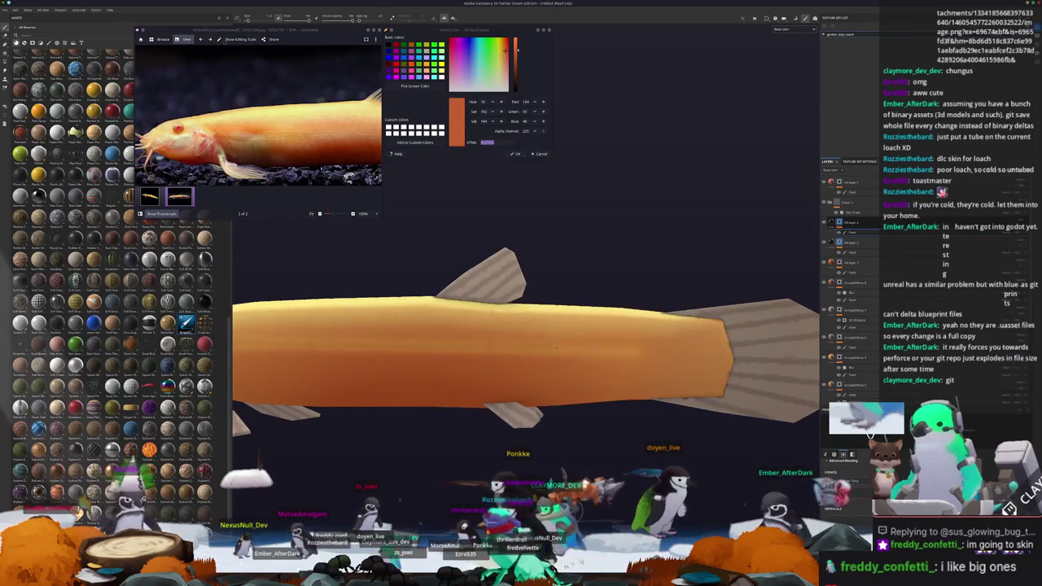
pyautogui.scroll(2, 374, 175)
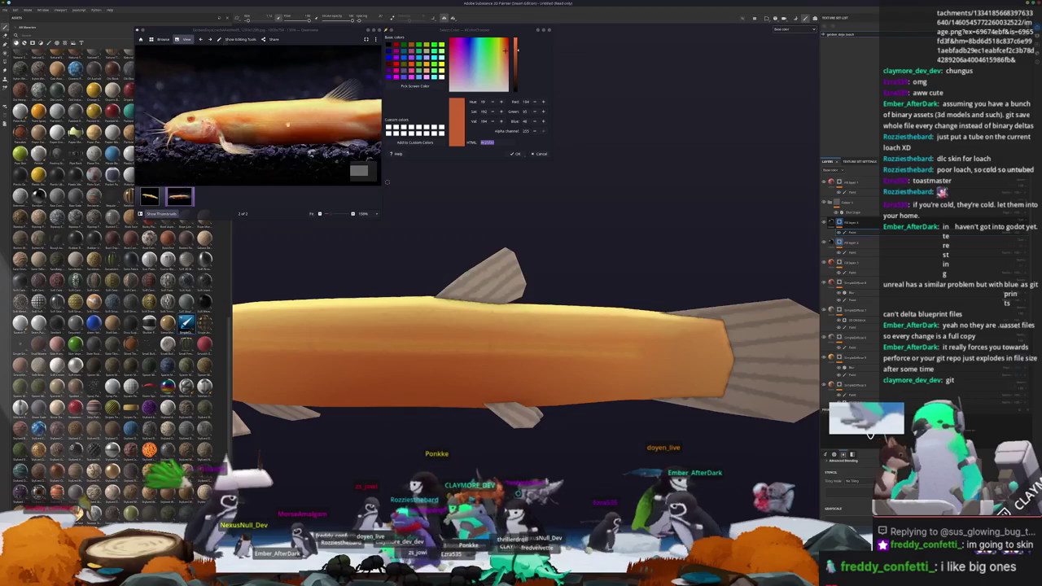
pyautogui.keyDown('alt'); pyautogui.moveTo(570, 342); pyautogui.dragTo(598, 334); pyautogui.keyUp('alt')
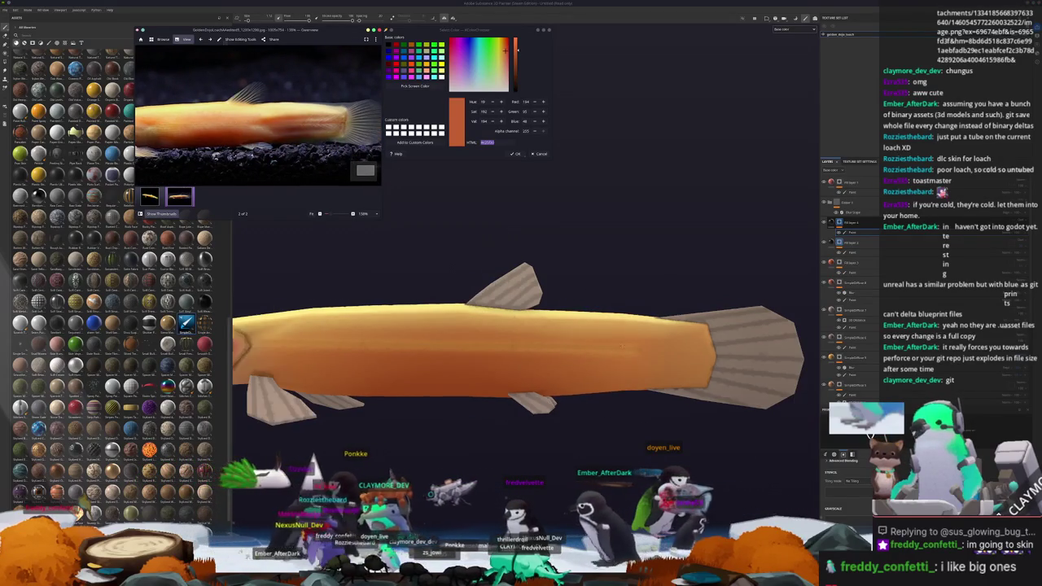
pyautogui.scroll(1, 598, 334)
pyautogui.scroll(2, 607, 337)
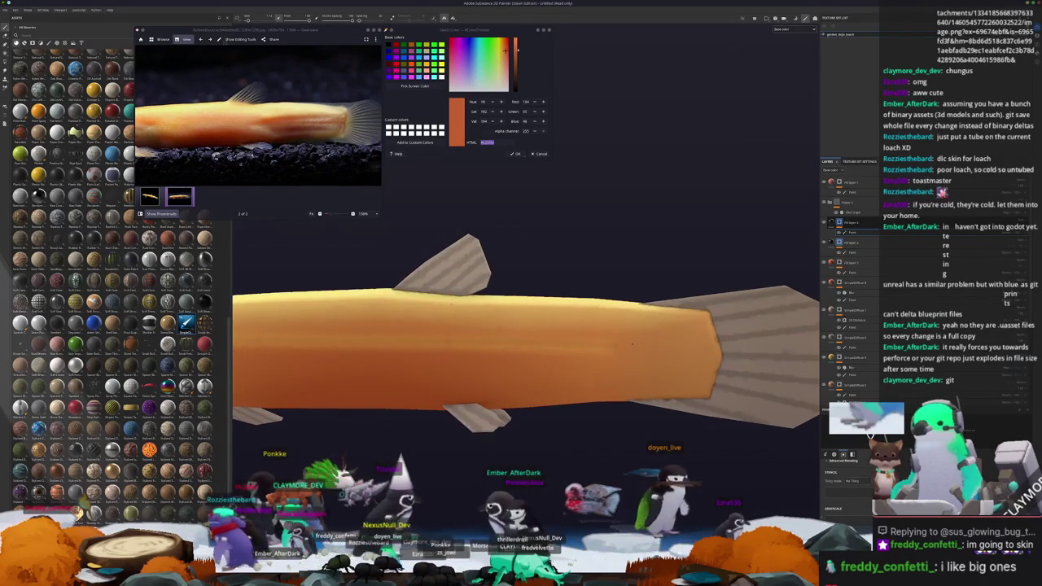
pyautogui.moveTo(613, 341)
pyautogui.keyDown('alt'); pyautogui.mouseDown()
pyautogui.moveTo(605, 316)
pyautogui.moveTo(618, 320)
pyautogui.mouseUp(); pyautogui.keyUp('alt')
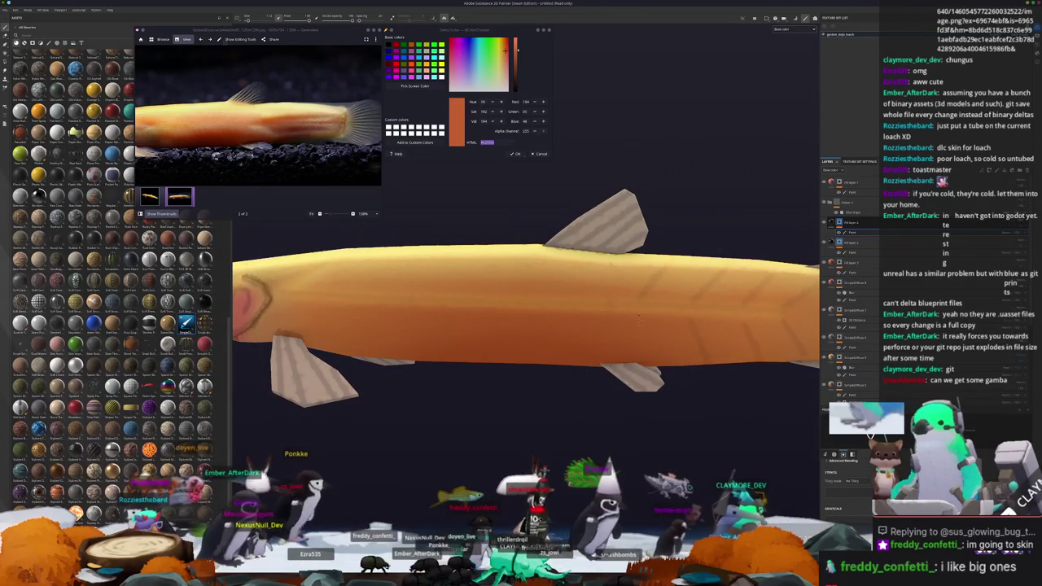
pyautogui.moveTo(567, 377)
pyautogui.keyDown('alt'); pyautogui.mouseDown()
pyautogui.moveTo(655, 328)
pyautogui.moveTo(653, 338)
pyautogui.mouseUp(); pyautogui.keyUp('alt')
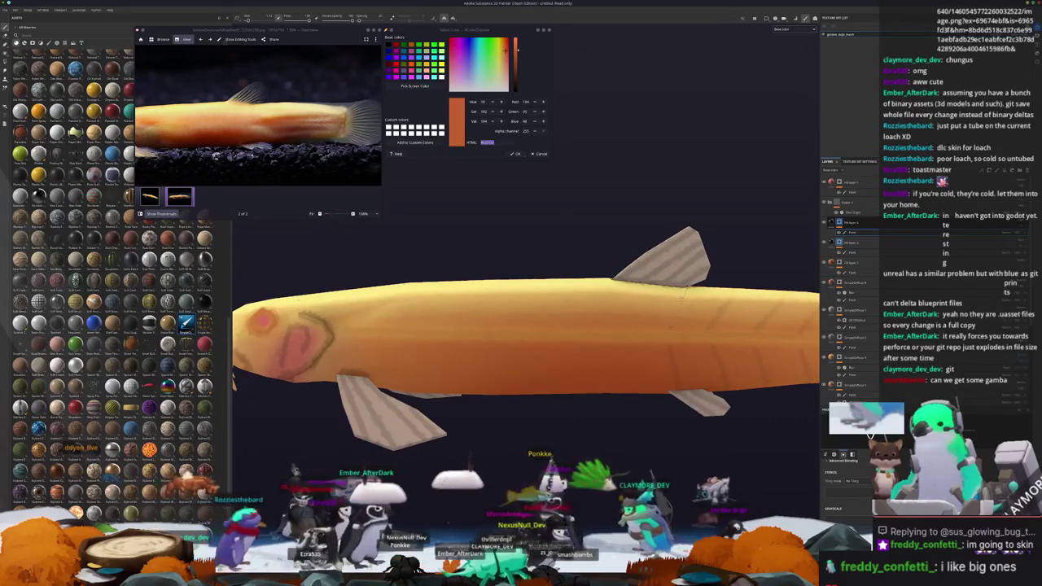
pyautogui.keyDown('alt'); pyautogui.moveTo(653, 338); pyautogui.dragTo(676, 310); pyautogui.keyUp('alt')
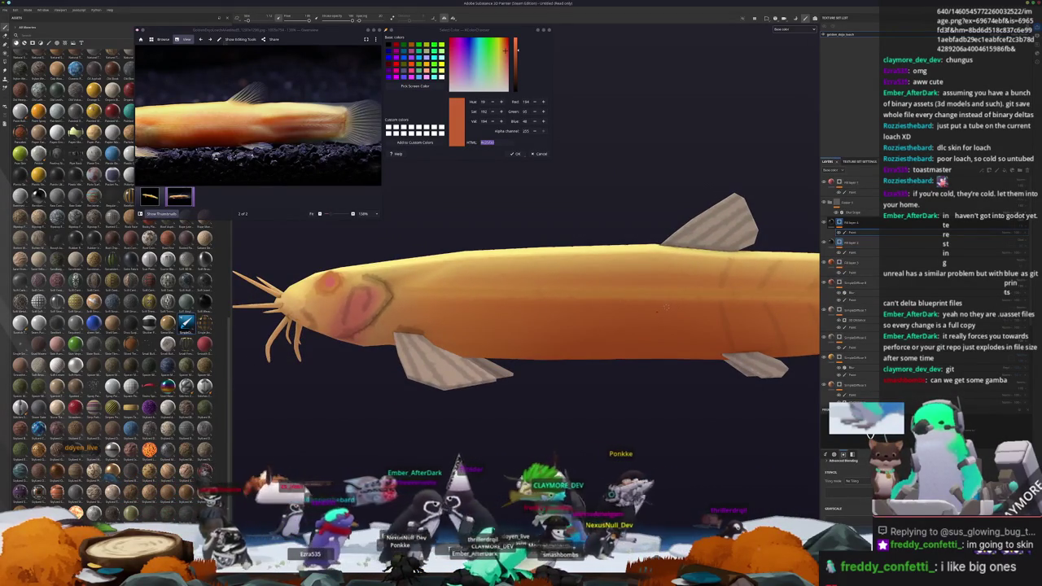
pyautogui.keyDown('alt'); pyautogui.moveTo(687, 389); pyautogui.dragTo(627, 318); pyautogui.keyUp('alt')
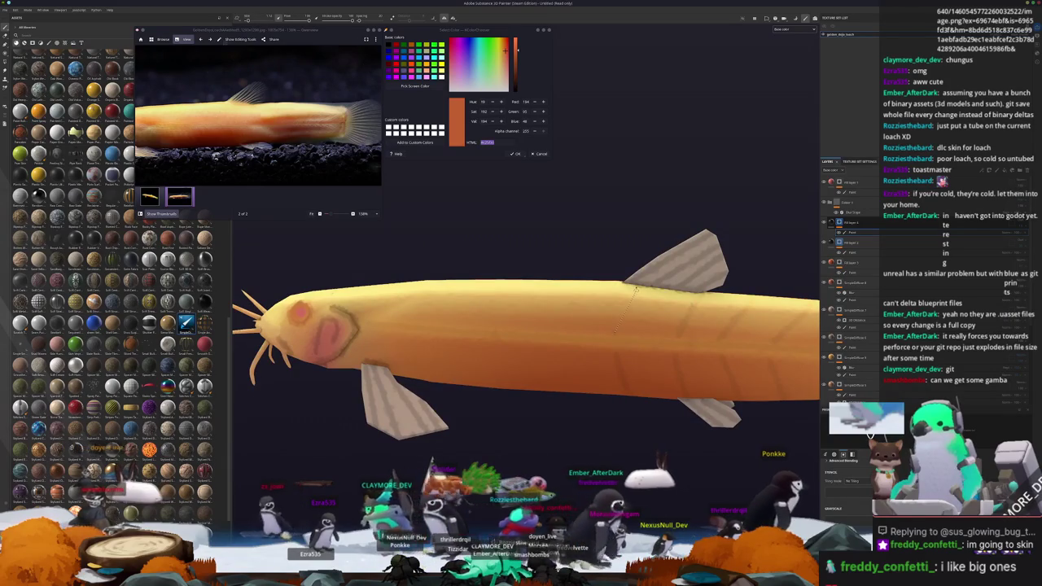
pyautogui.keyDown('alt'); pyautogui.moveTo(582, 310); pyautogui.dragTo(606, 316); pyautogui.keyUp('alt')
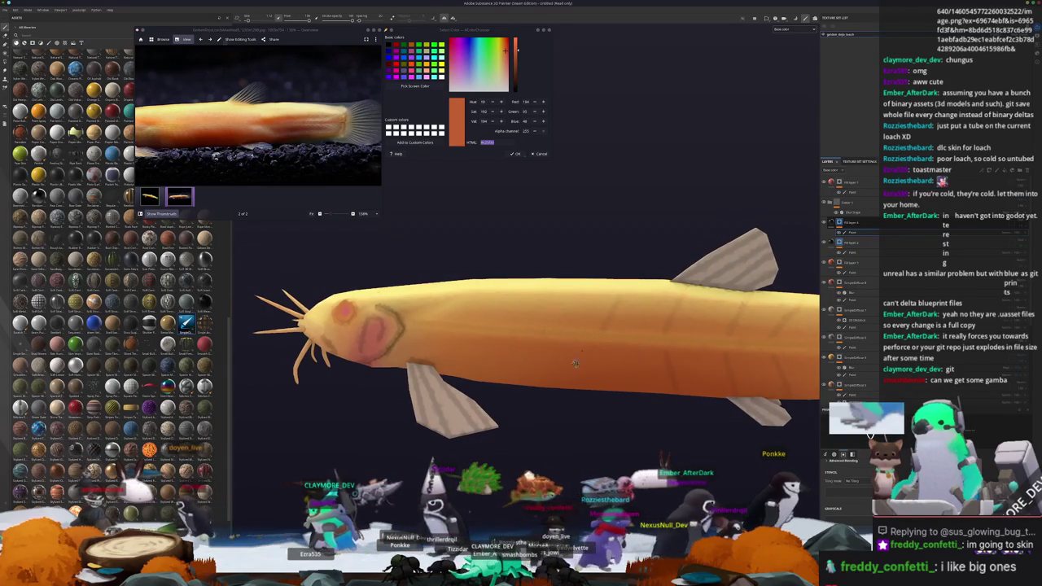
pyautogui.keyDown('alt'); pyautogui.moveTo(583, 350); pyautogui.dragTo(603, 342); pyautogui.keyUp('alt')
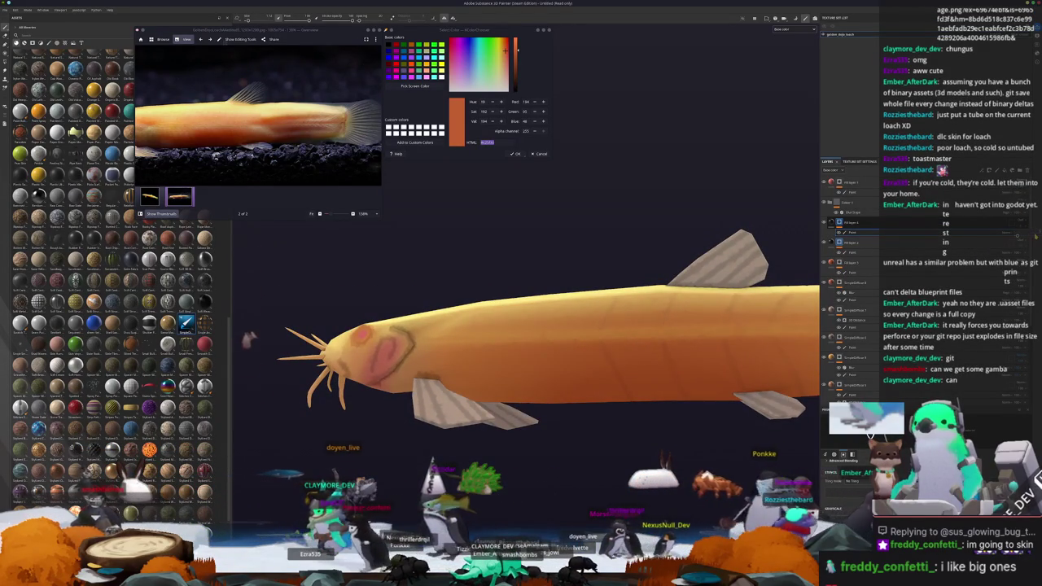
pyautogui.keyDown('alt'); pyautogui.moveTo(583, 487); pyautogui.dragTo(601, 490); pyautogui.keyUp('alt')
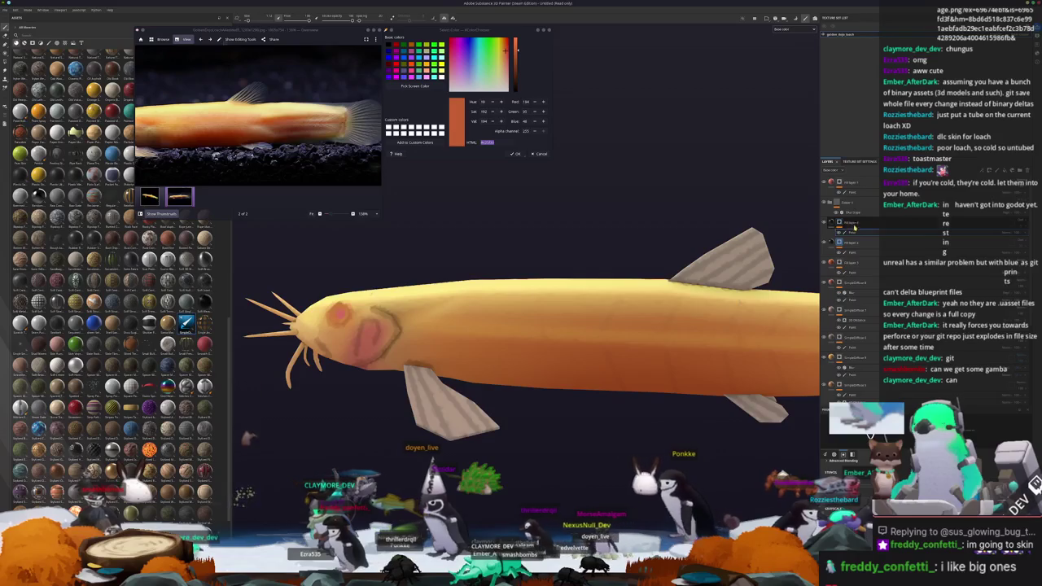
pyautogui.keyDown('alt'); pyautogui.moveTo(570, 342); pyautogui.dragTo(586, 342); pyautogui.keyUp('alt')
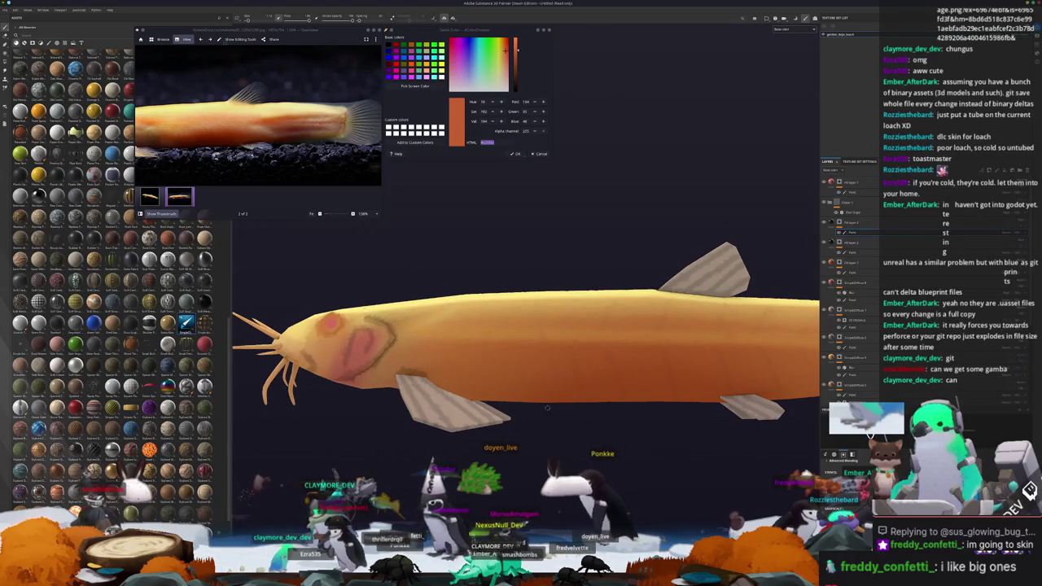
pyautogui.keyDown('alt'); pyautogui.moveTo(588, 423); pyautogui.dragTo(560, 358); pyautogui.keyUp('alt')
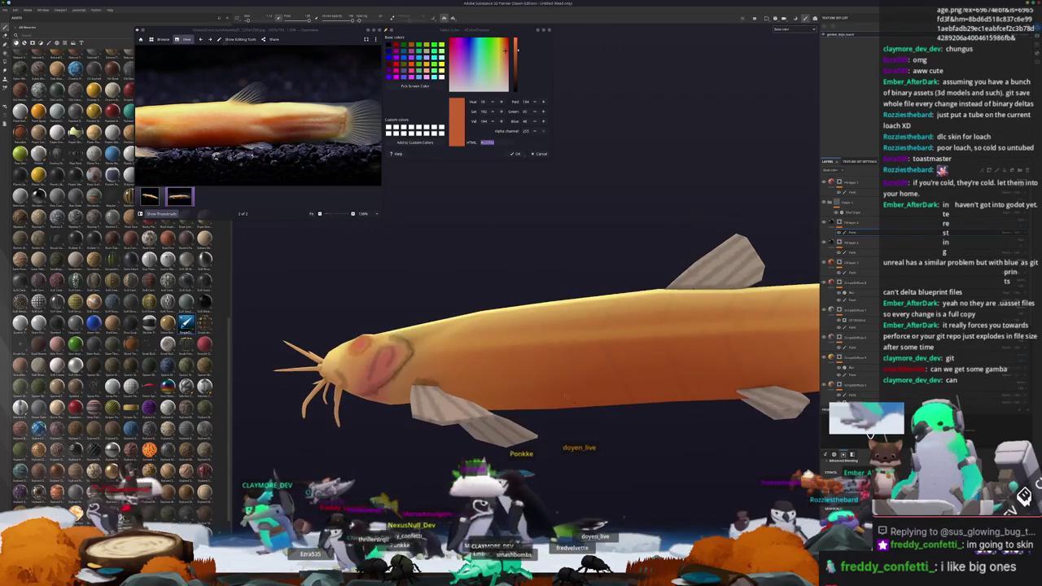
pyautogui.moveTo(553, 344)
pyautogui.keyDown('alt'); pyautogui.mouseDown()
pyautogui.moveTo(537, 316)
pyautogui.moveTo(578, 295)
pyautogui.mouseUp(); pyautogui.keyUp('alt')
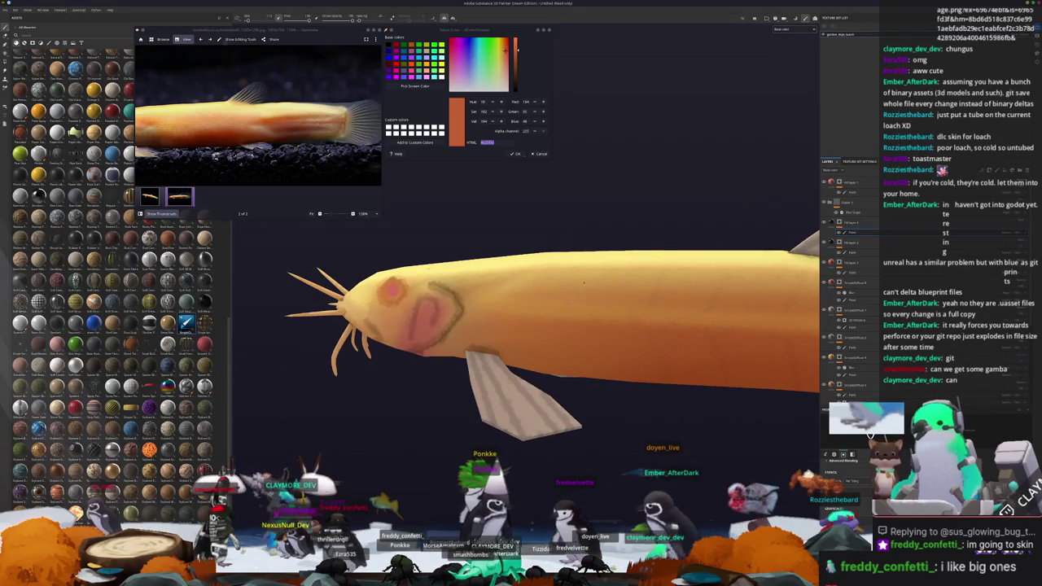
pyautogui.keyDown('alt'); pyautogui.moveTo(583, 424); pyautogui.dragTo(593, 404); pyautogui.keyUp('alt')
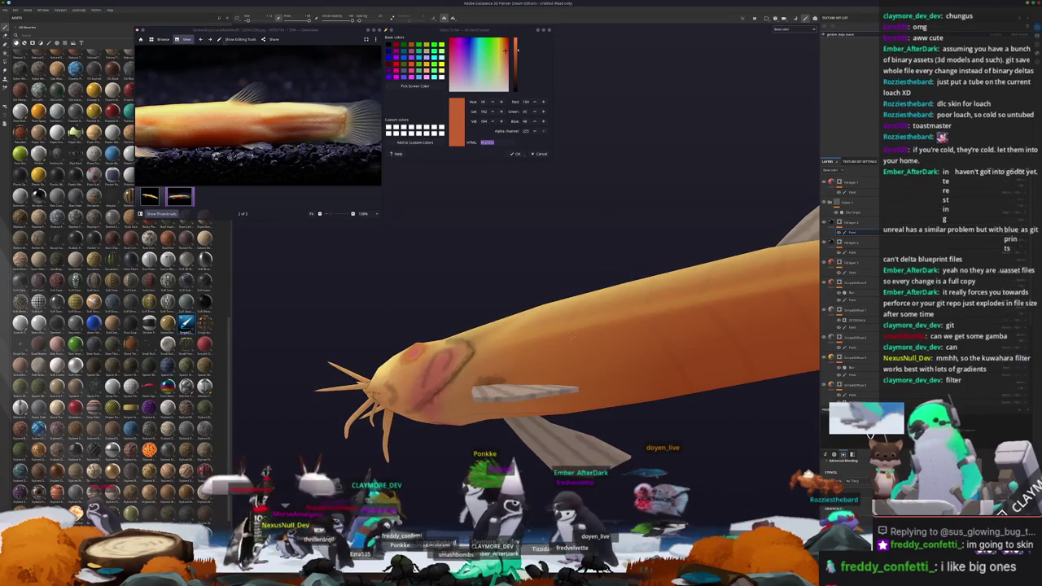
pyautogui.moveTo(597, 401)
pyautogui.keyDown('alt'); pyautogui.mouseDown()
pyautogui.moveTo(627, 420)
pyautogui.moveTo(553, 341)
pyautogui.mouseUp(); pyautogui.keyUp('alt')
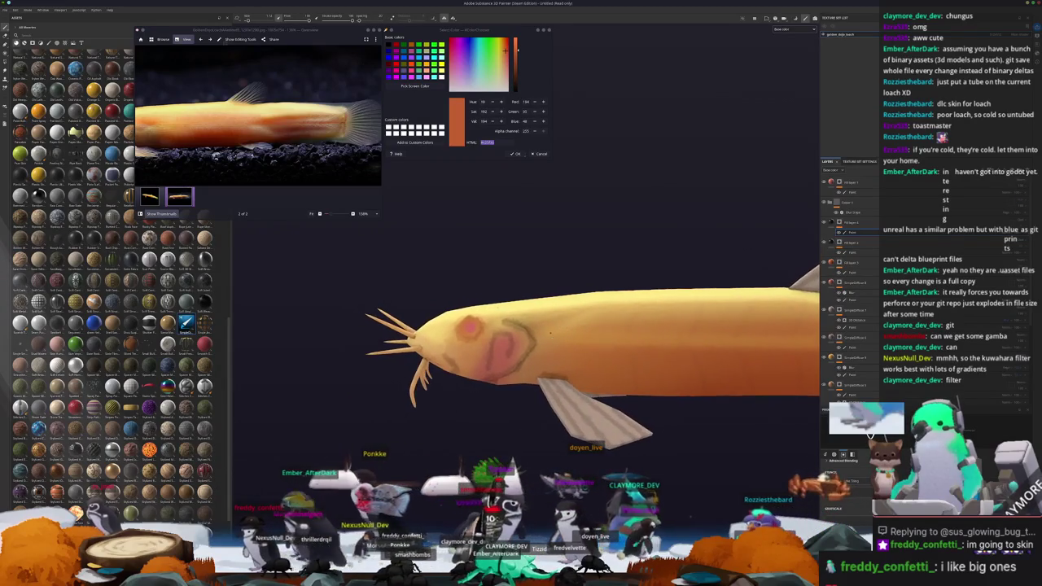
pyautogui.moveTo(537, 342)
pyautogui.keyDown('alt'); pyautogui.mouseDown()
pyautogui.moveTo(593, 371)
pyautogui.moveTo(570, 359)
pyautogui.moveTo(591, 345)
pyautogui.mouseUp(); pyautogui.keyUp('alt')
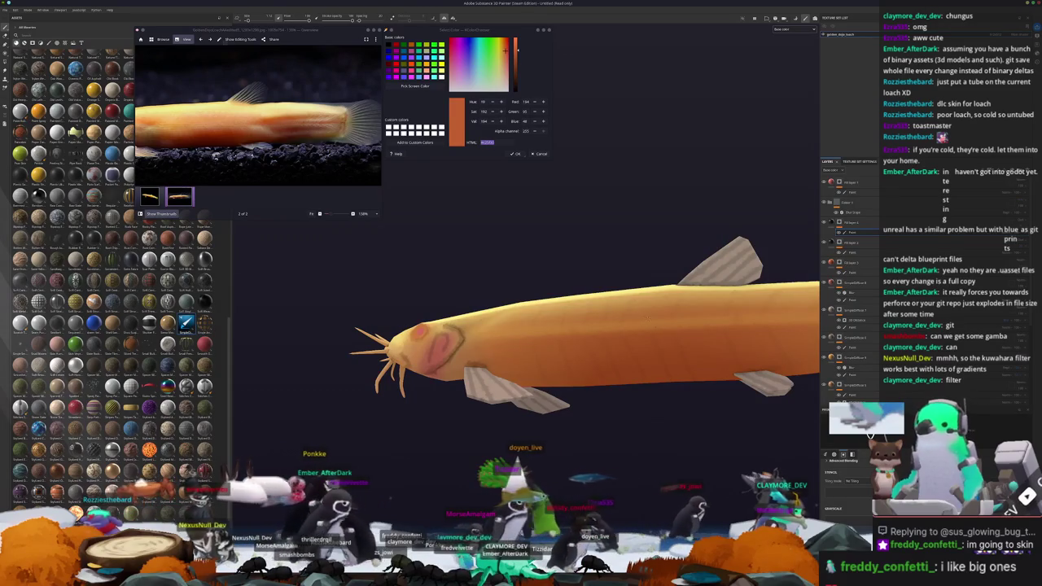
pyautogui.keyDown('alt'); pyautogui.moveTo(590, 345); pyautogui.dragTo(590, 333); pyautogui.keyUp('alt')
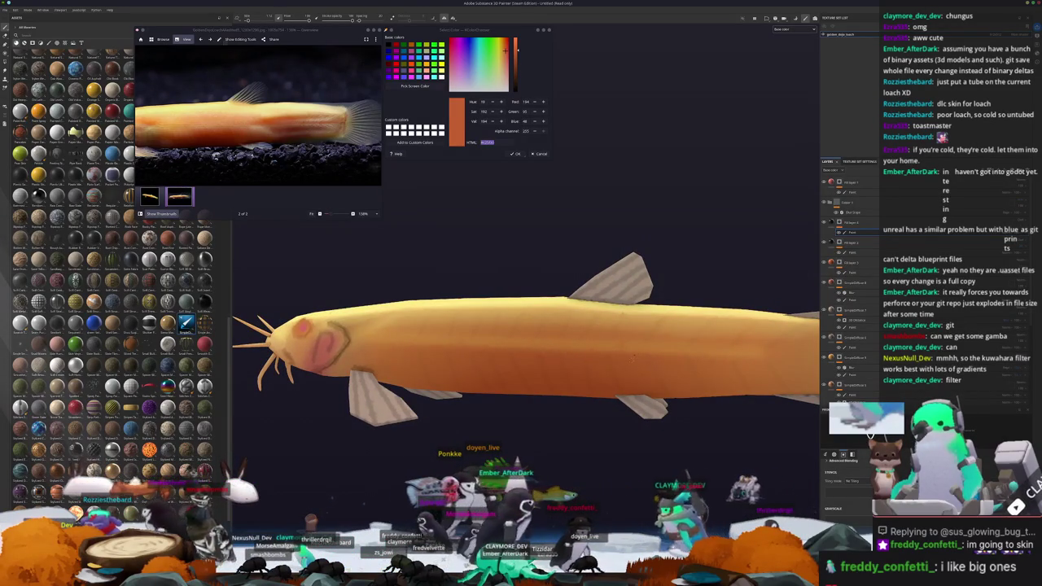
pyautogui.moveTo(603, 330)
pyautogui.keyDown('alt'); pyautogui.mouseDown()
pyautogui.moveTo(592, 329)
pyautogui.moveTo(601, 366)
pyautogui.mouseUp(); pyautogui.keyUp('alt')
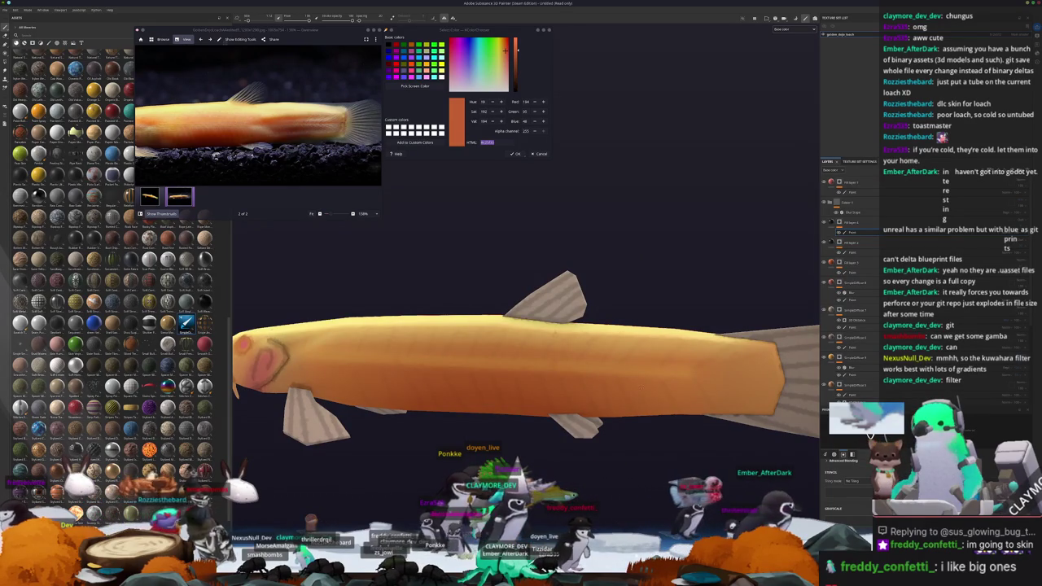
pyautogui.moveTo(702, 355)
pyautogui.keyDown('alt'); pyautogui.mouseDown()
pyautogui.moveTo(580, 392)
pyautogui.moveTo(625, 407)
pyautogui.mouseUp(); pyautogui.keyUp('alt')
# Select another layer in the Layers panel to view its material settings
pyautogui.scroll(-5, 667, 393)
pyautogui.scroll(5, 580, 391)
pyautogui.scroll(1, 332, 222)
pyautogui.scroll(1, 331, 223)
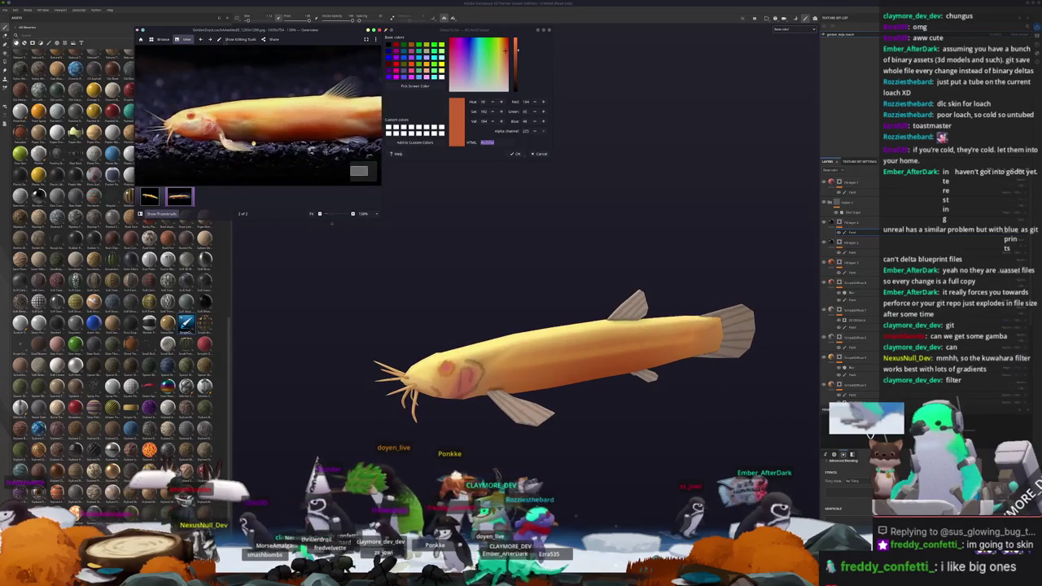
pyautogui.scroll(2, 331, 222)
pyautogui.scroll(4, 448, 296)
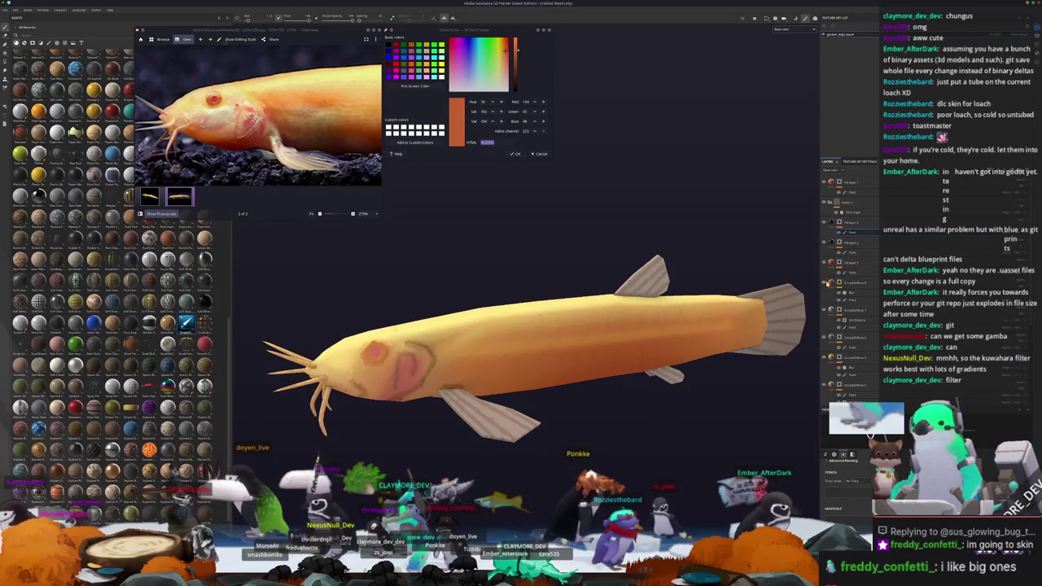
pyautogui.click(847, 283)
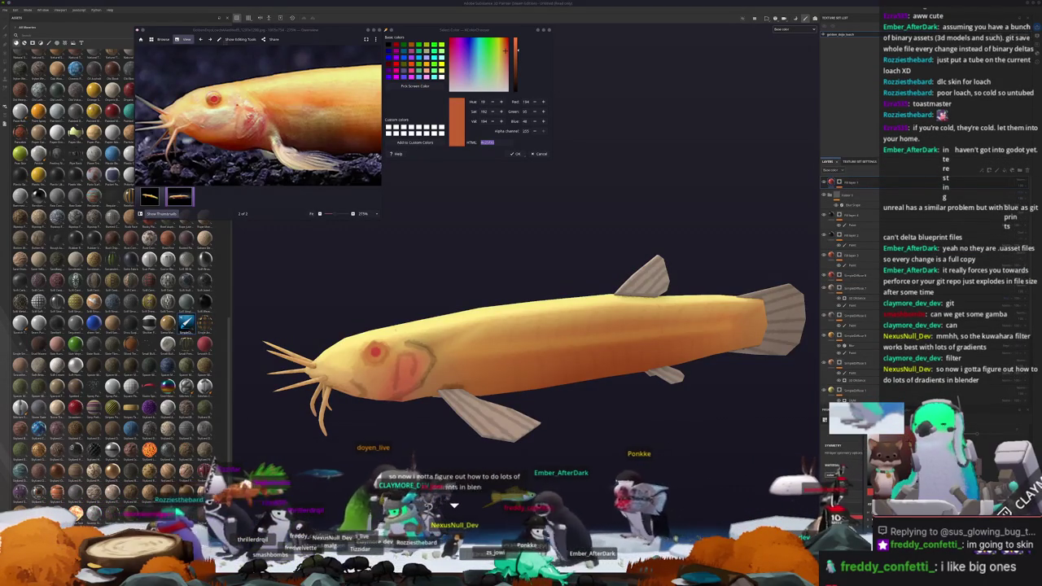
# Shift the fish model left in the viewport and bring up the Save project dialog beside it
pyautogui.scroll(-5, 628, 403)
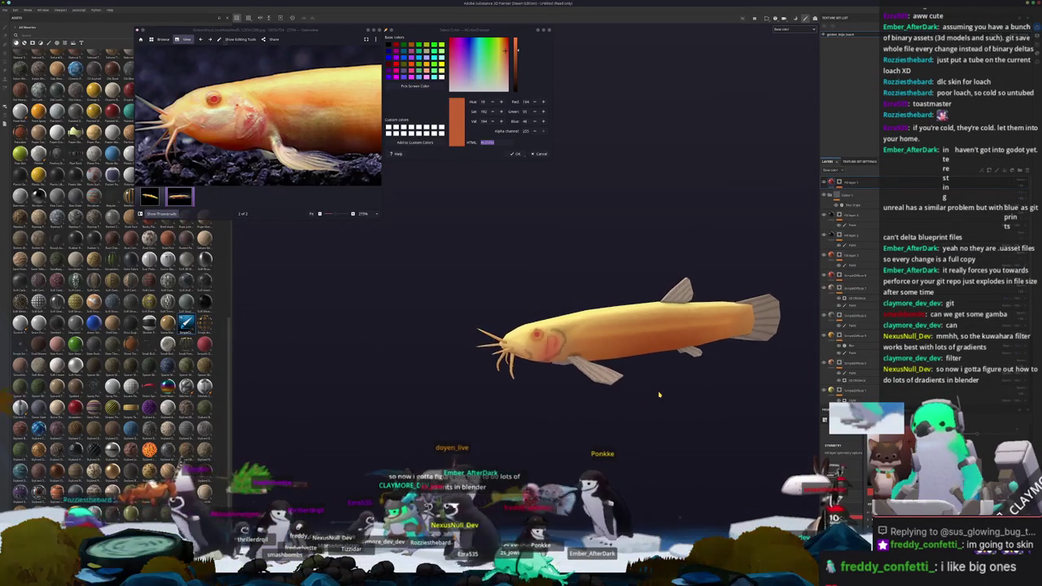
pyautogui.scroll(-2, 628, 404)
pyautogui.scroll(-3, 640, 416)
pyautogui.scroll(-3, 664, 423)
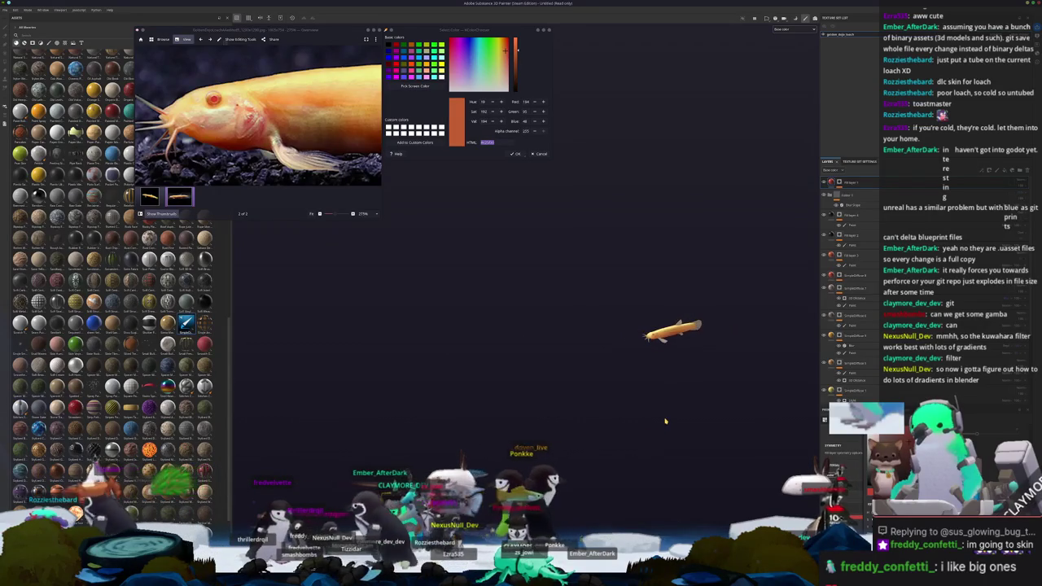
pyautogui.moveTo(676, 439); pyautogui.dragTo(612, 432, button='middle')
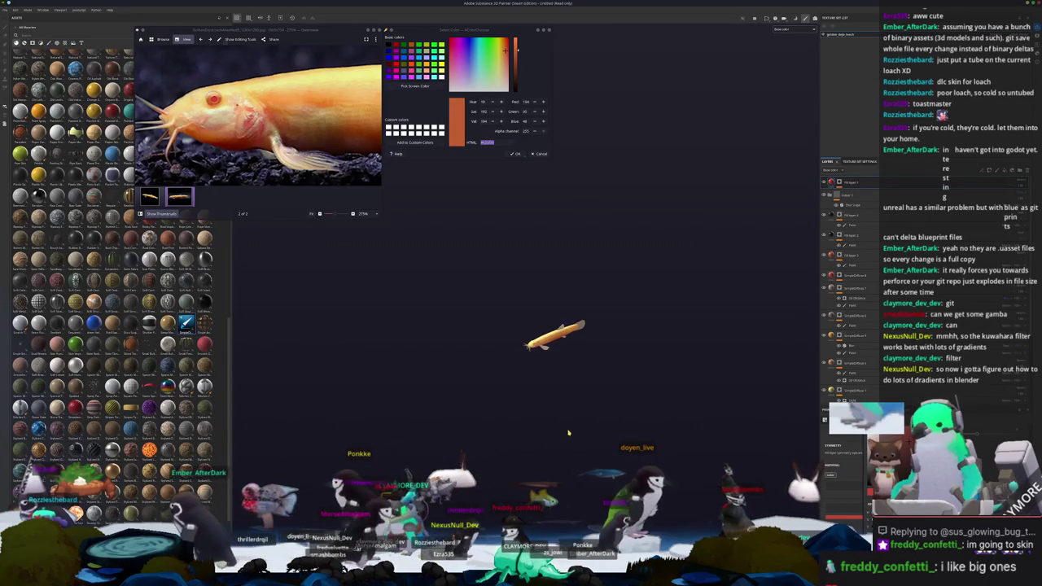
pyautogui.scroll(2, 542, 407)
pyautogui.scroll(3, 539, 404)
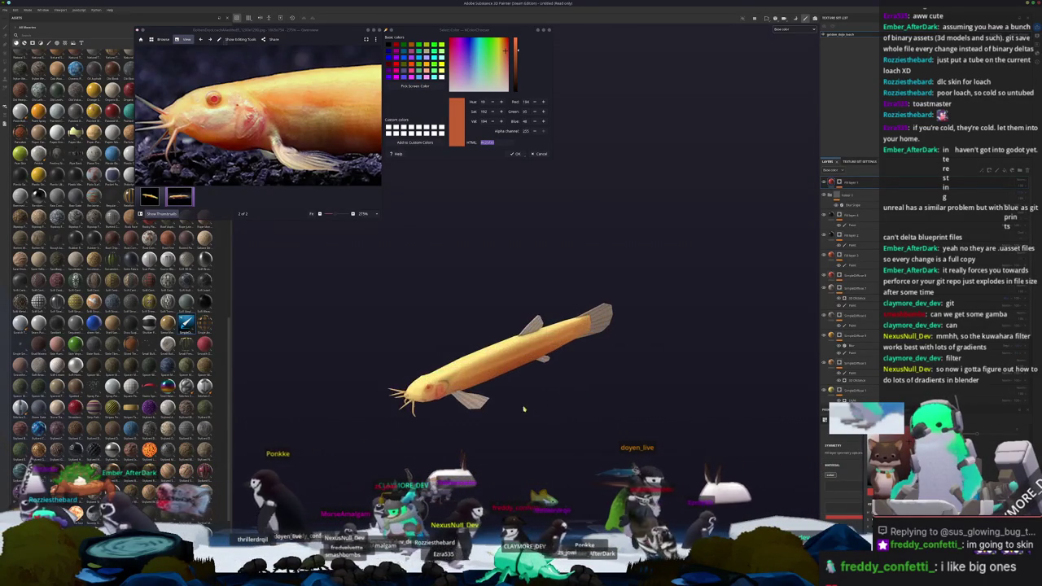
pyautogui.hotkey('ctrl', 's')
pyautogui.moveTo(522, 219); pyautogui.dragTo(721, 267)
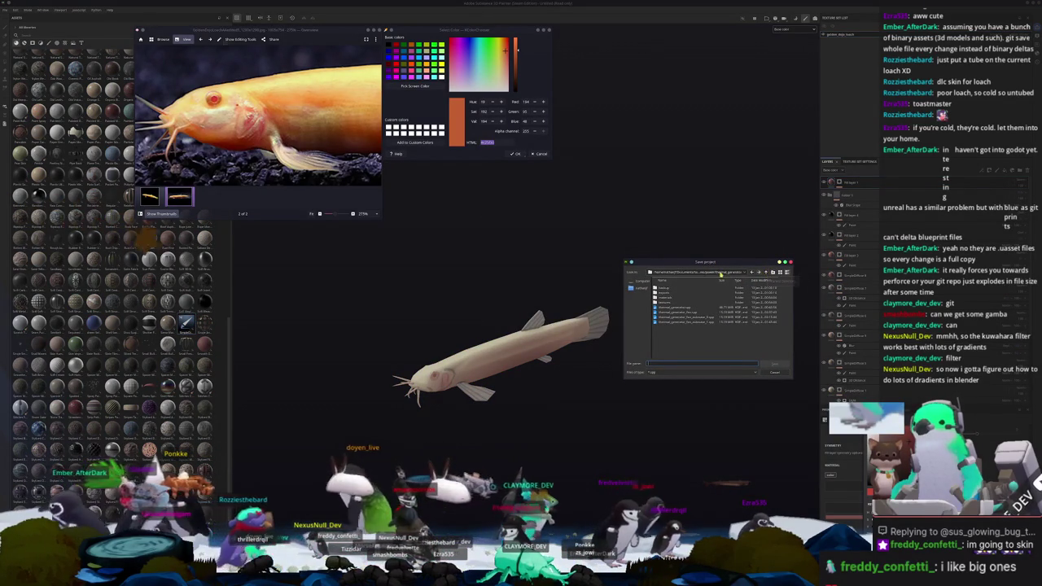
# Save the project as golden_dojo_loach in the project folder, then bring up texture export settings
pyautogui.click(698, 271)
pyautogui.click(713, 322)
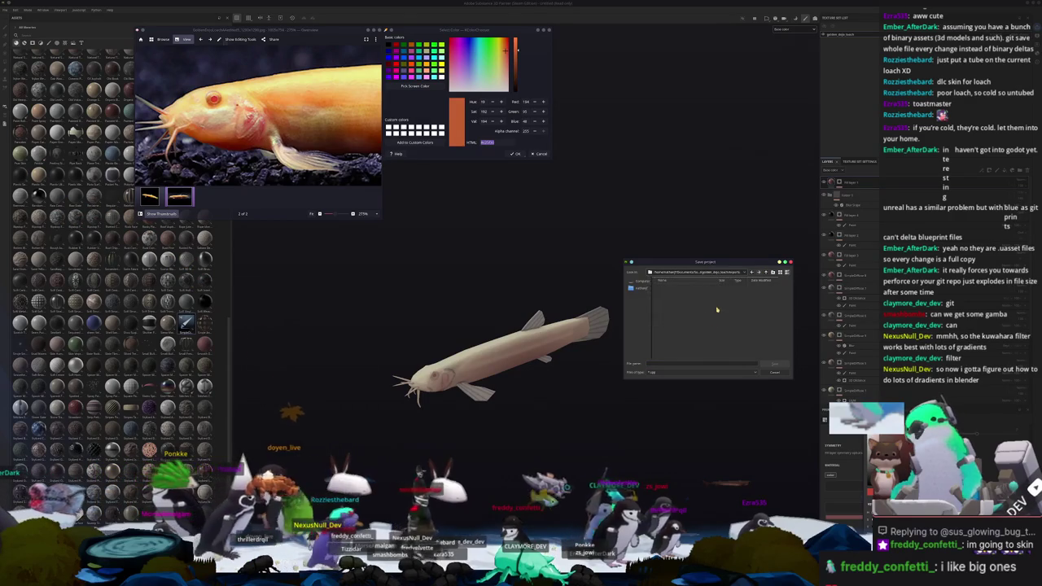
pyautogui.click(698, 364)
pyautogui.write('sd')
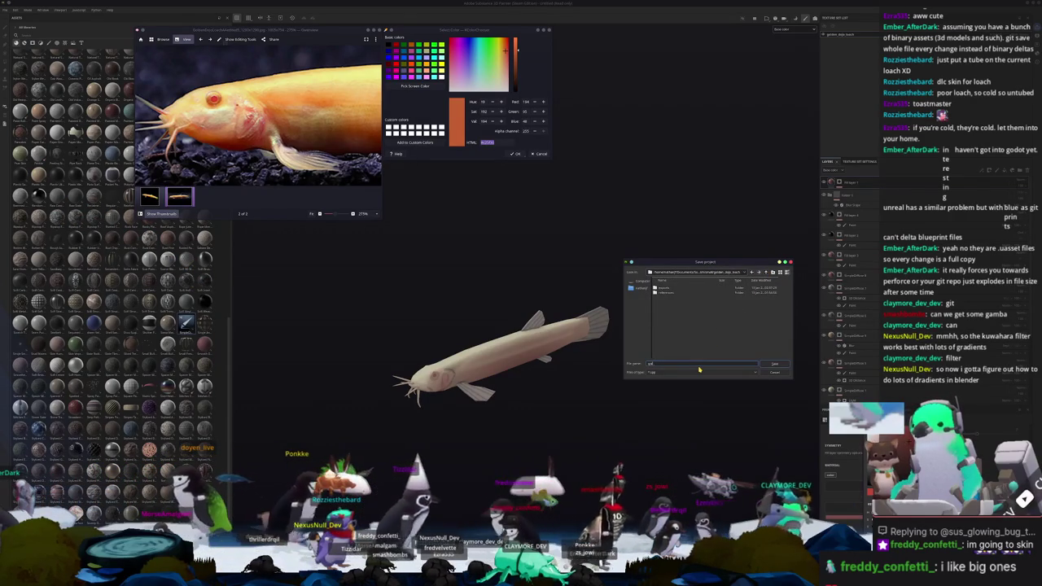
pyautogui.write('golden_loach_base')
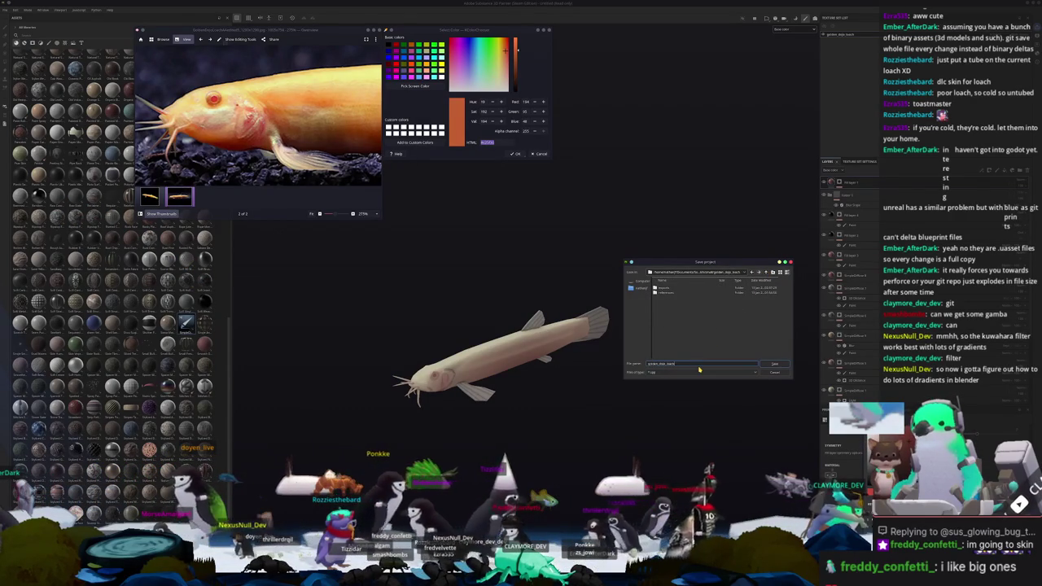
pyautogui.press('Return')
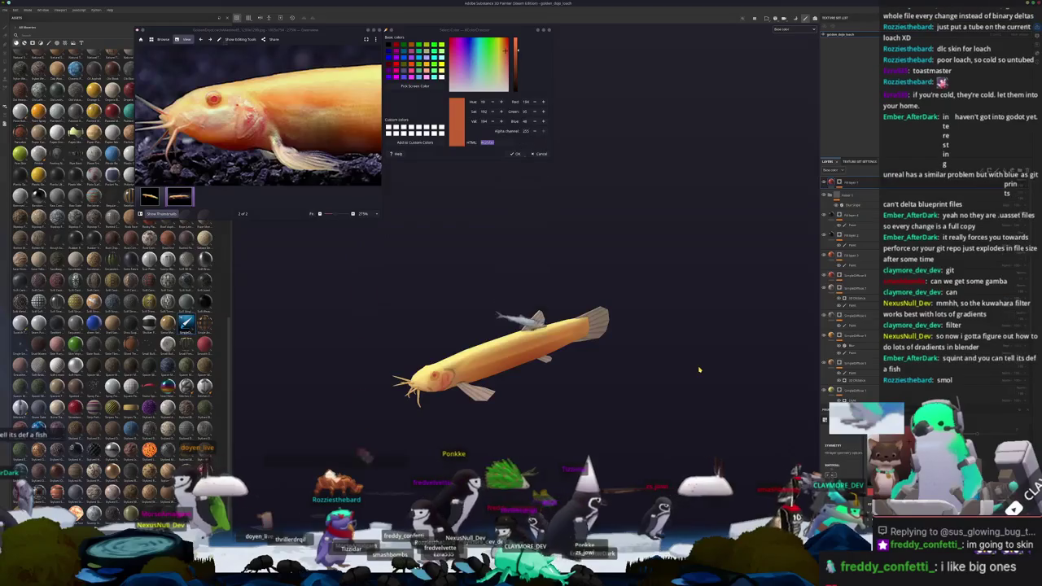
pyautogui.hotkey('ctrl', 'shift', 'e')
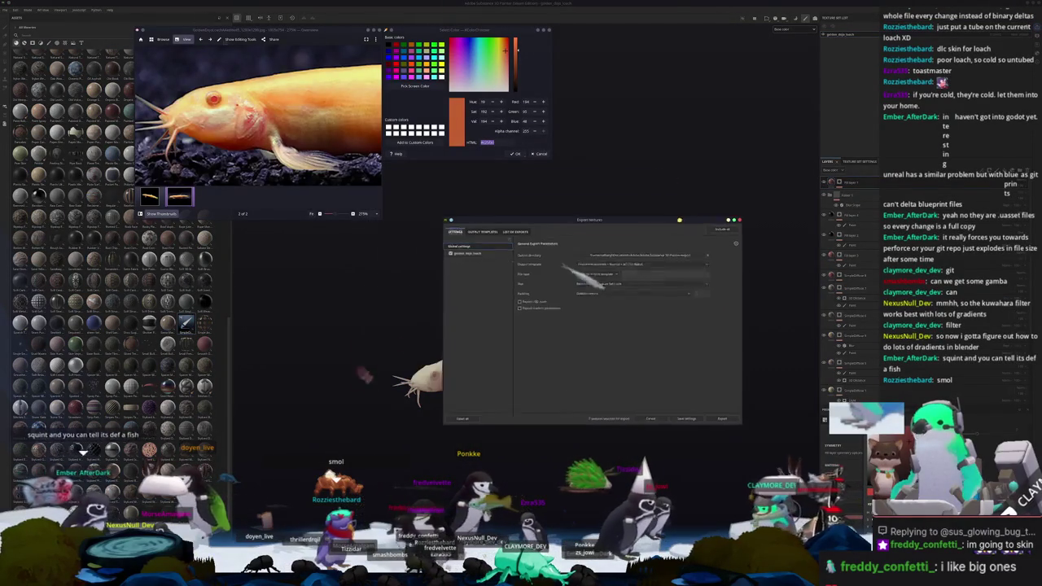
# Export the textures into a new 'fish' folder inside the project directory
pyautogui.click(611, 269)
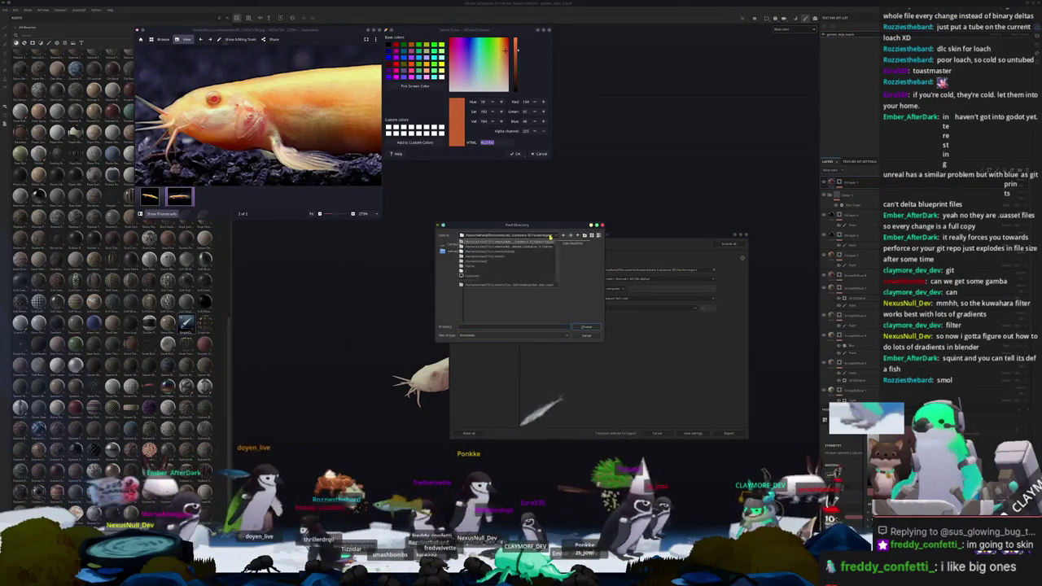
pyautogui.doubleClick(504, 251)
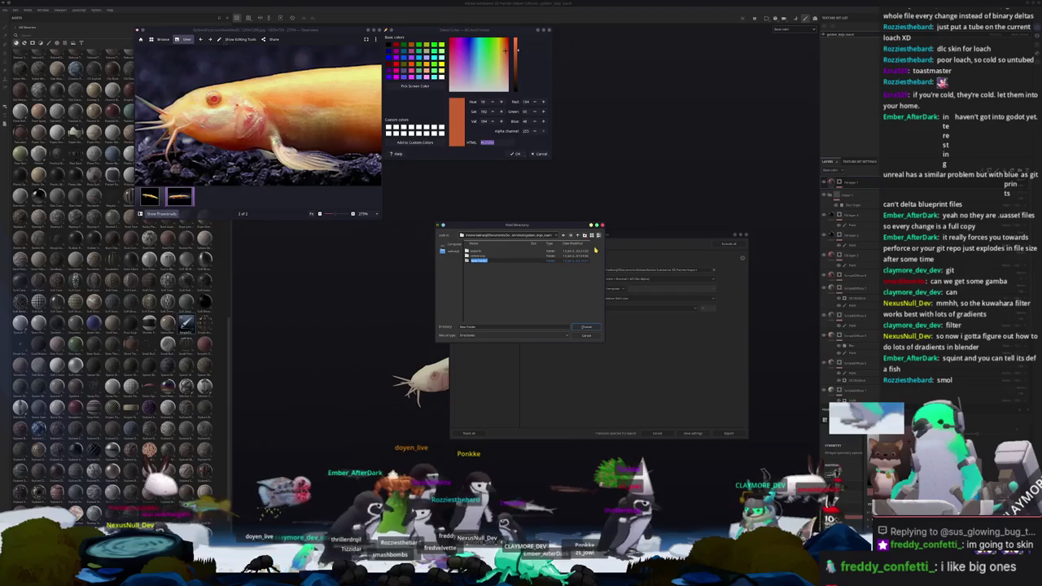
pyautogui.write('fish')
pyautogui.press('Return')
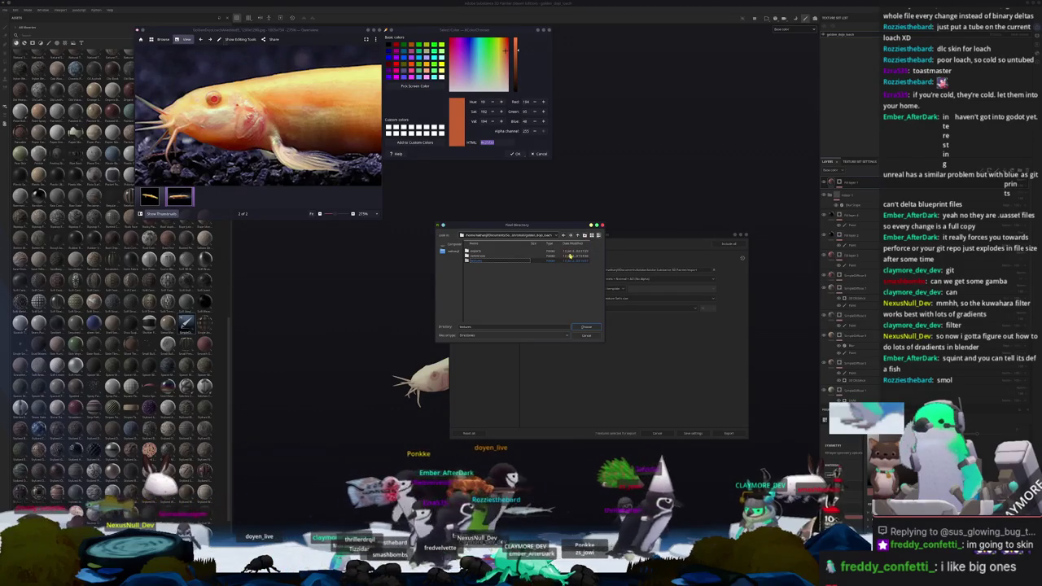
pyautogui.press('Return')
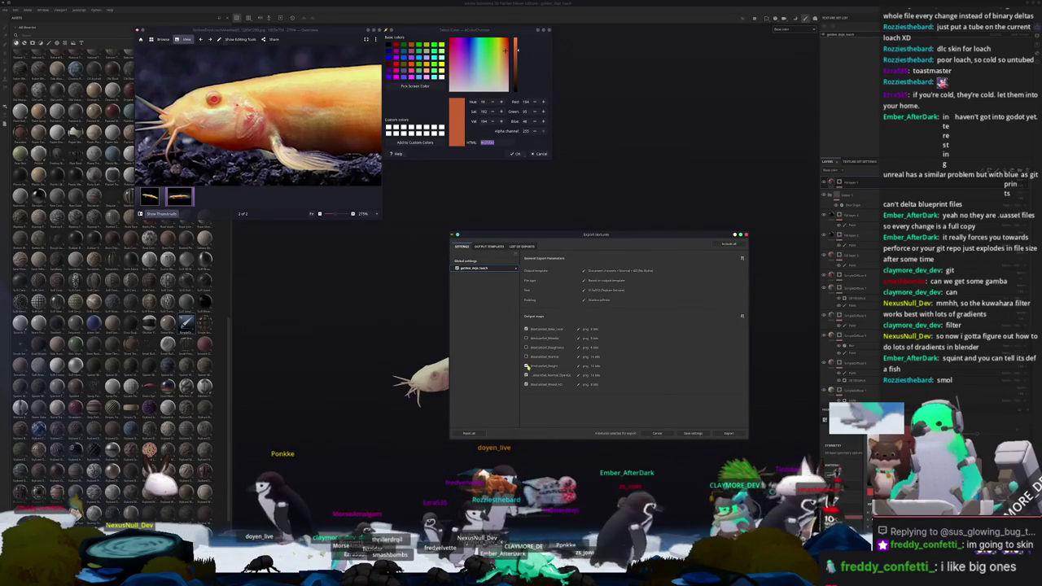
pyautogui.click(657, 433)
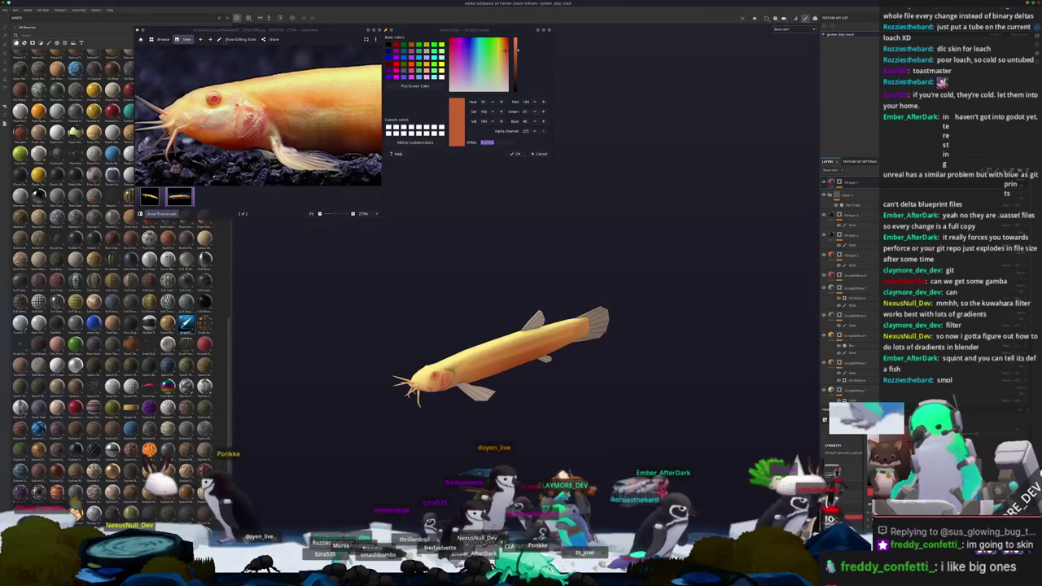
pyautogui.hotkey('alt', 'Tab')
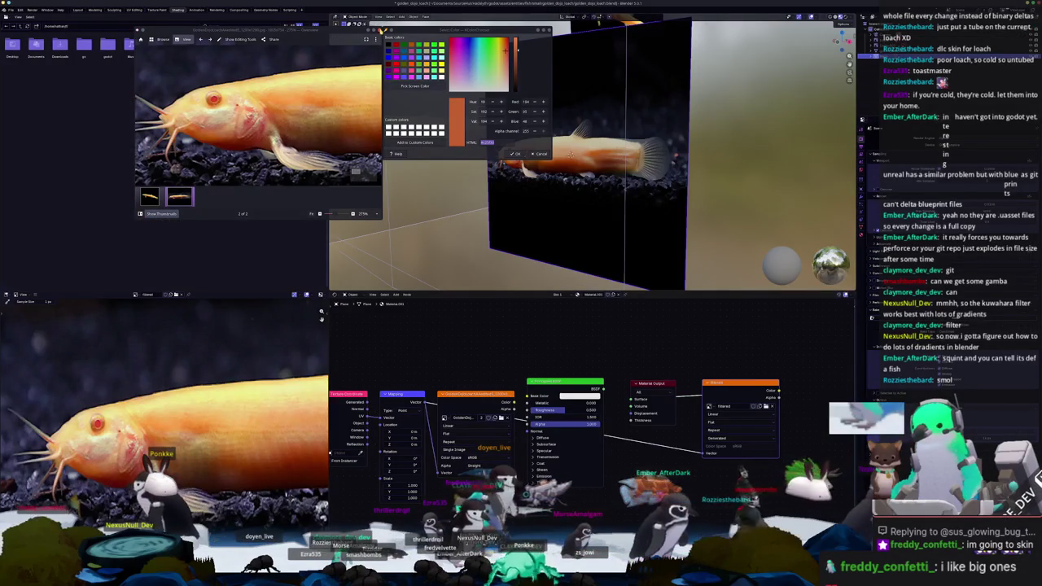
# Apply all transforms to the fish mesh
pyautogui.press('Home')
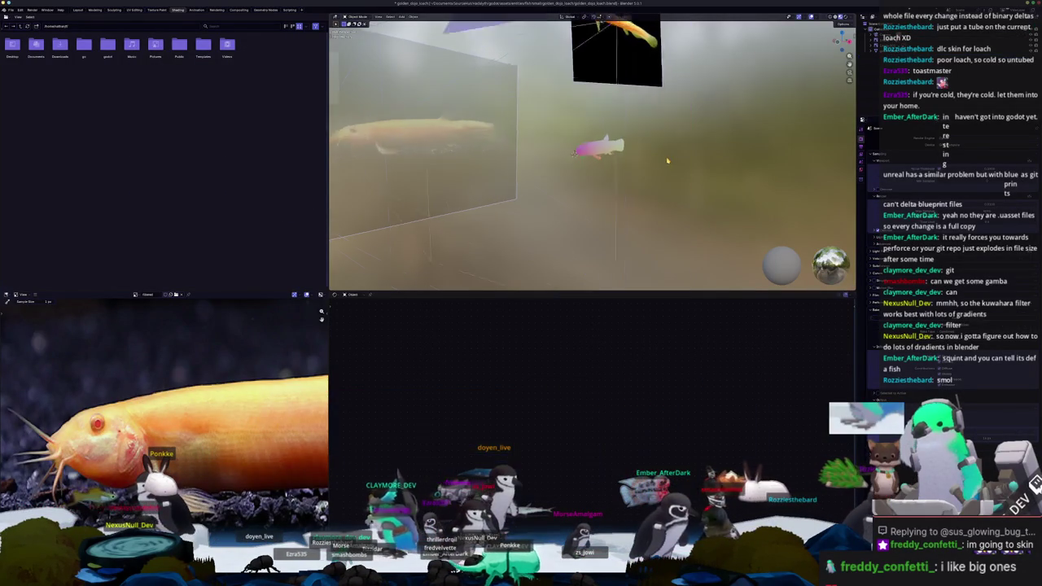
pyautogui.moveTo(576, 154); pyautogui.dragTo(635, 151, button='middle')
pyautogui.press('KP_0')
pyautogui.scroll(-2, 635, 153)
pyautogui.scroll(4, 627, 145)
pyautogui.click(621, 140)
pyautogui.hotkey('ctrl', 'a')
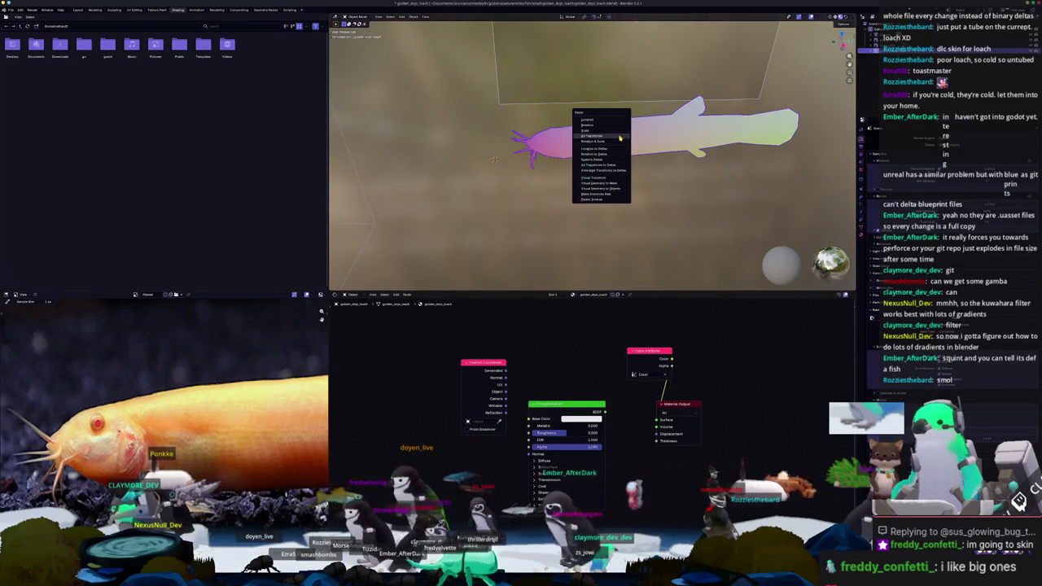
pyautogui.click(607, 137)
# Export the fish mesh as a Wavefront OBJ file
pyautogui.scroll(-1, 600, 158)
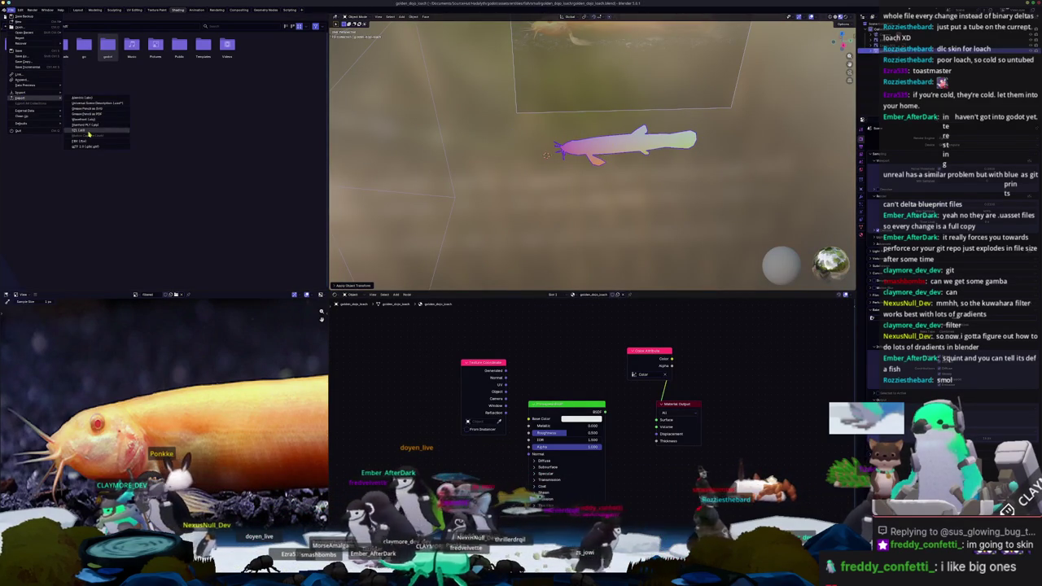
pyautogui.click(89, 120)
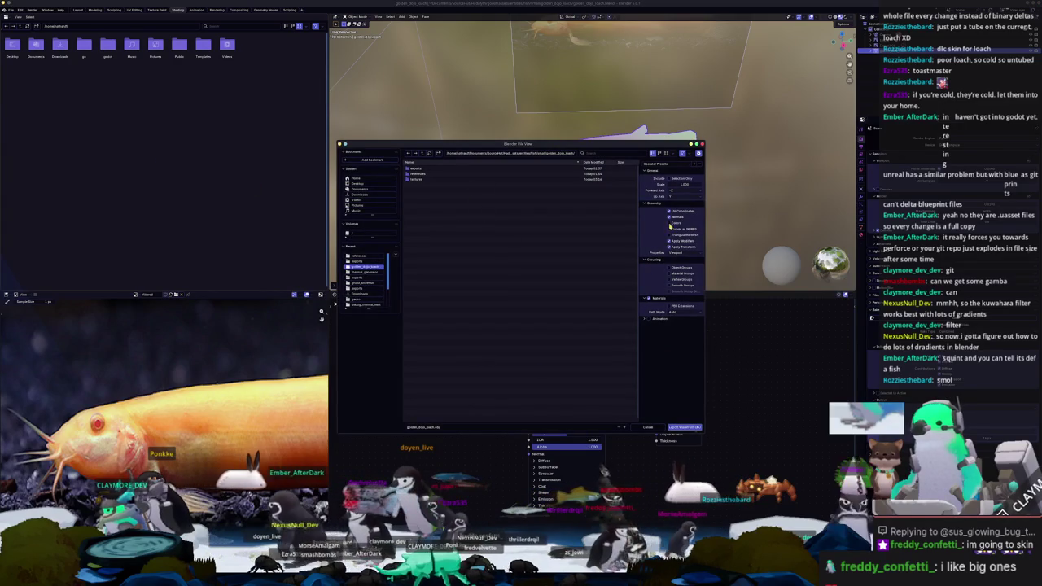
pyautogui.click(690, 427)
pyautogui.hotkey('alt', 'Tab')
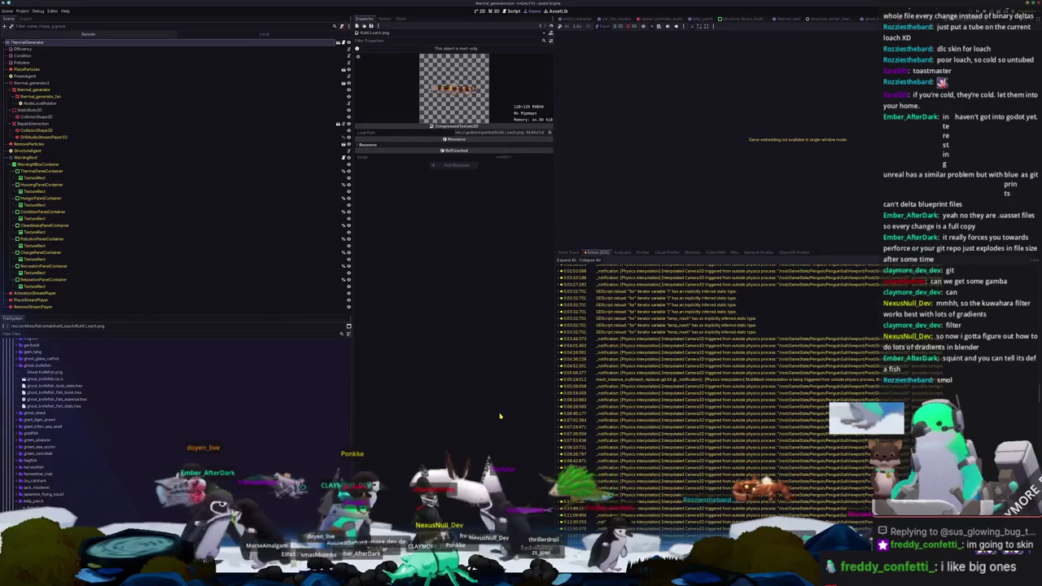
pyautogui.hotkey('alt', 'Tab')
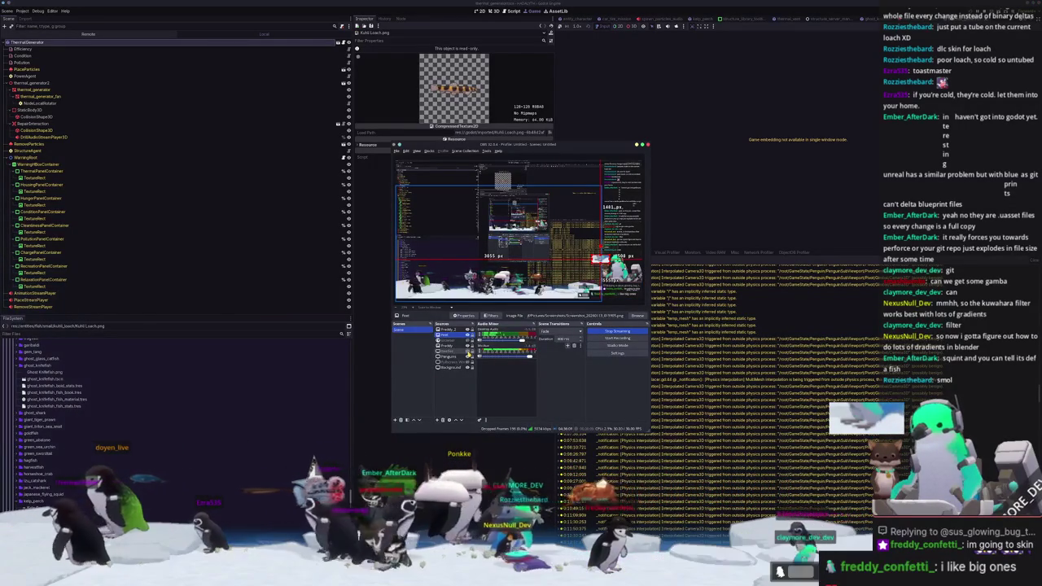
pyautogui.hotkey('alt', 'Tab')
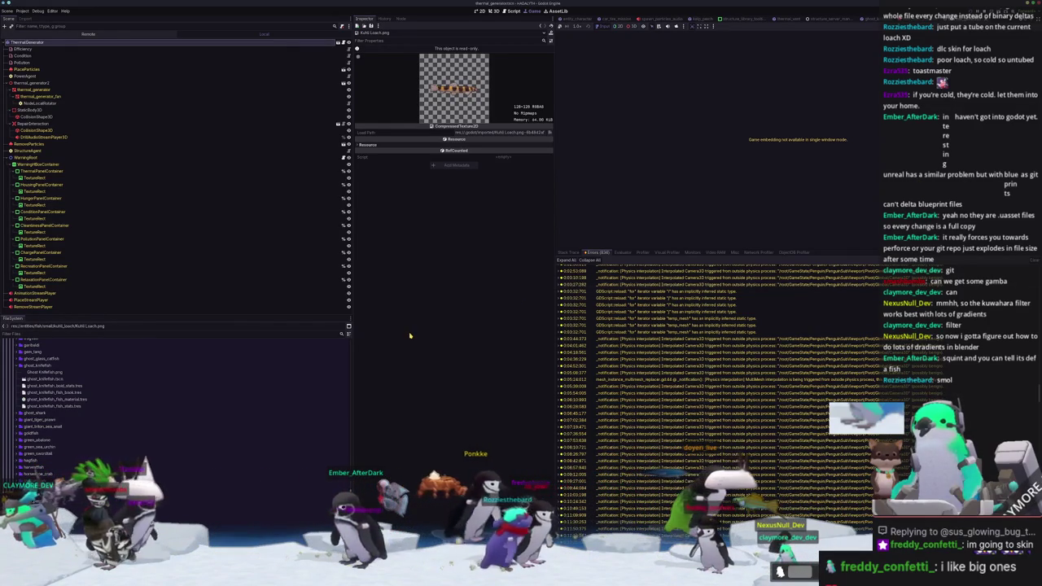
# Duplicate the kuhli_loach folder as golden_dojo_loach
pyautogui.scroll(-3, 179, 407)
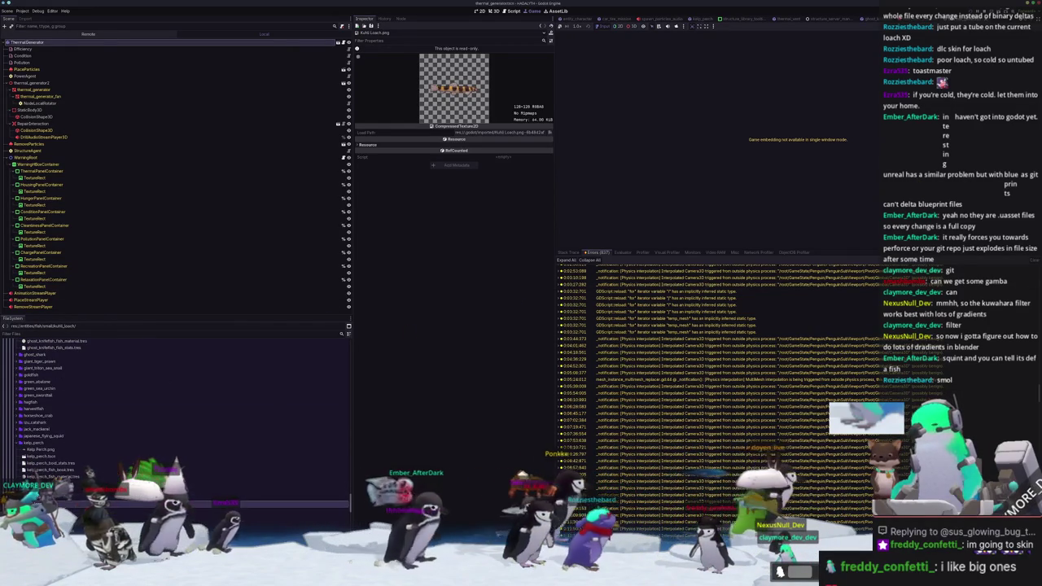
pyautogui.scroll(-3, 139, 456)
pyautogui.hotkey('ctrl', 'd')
pyautogui.write('s')
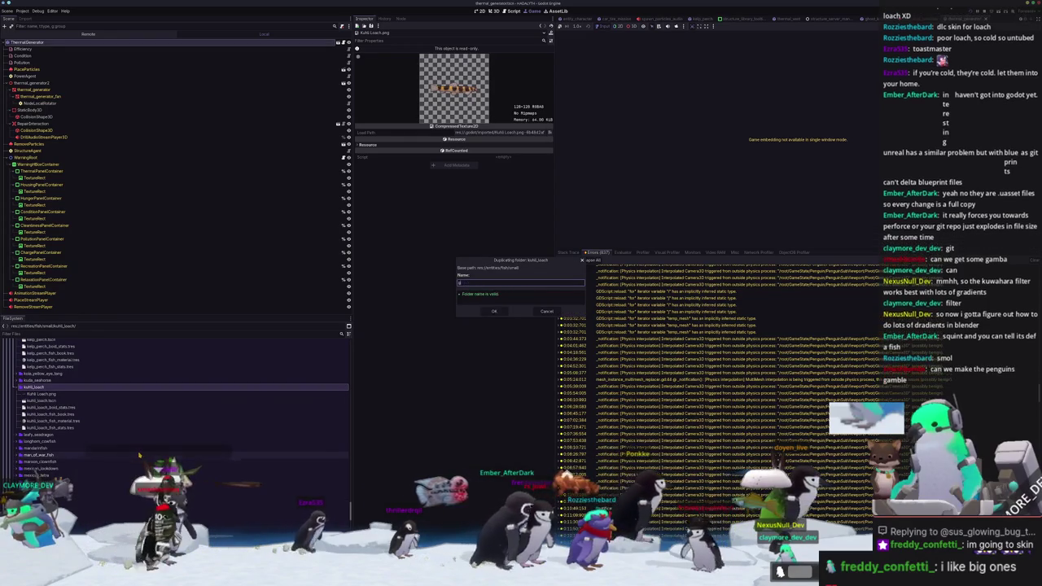
pyautogui.write('ojo_loach')
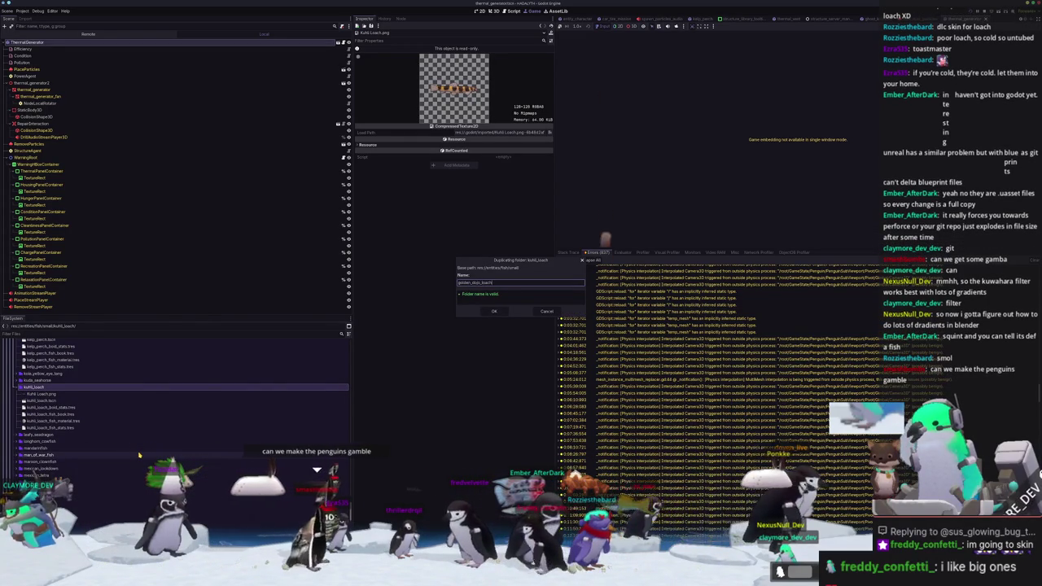
pyautogui.press('Return')
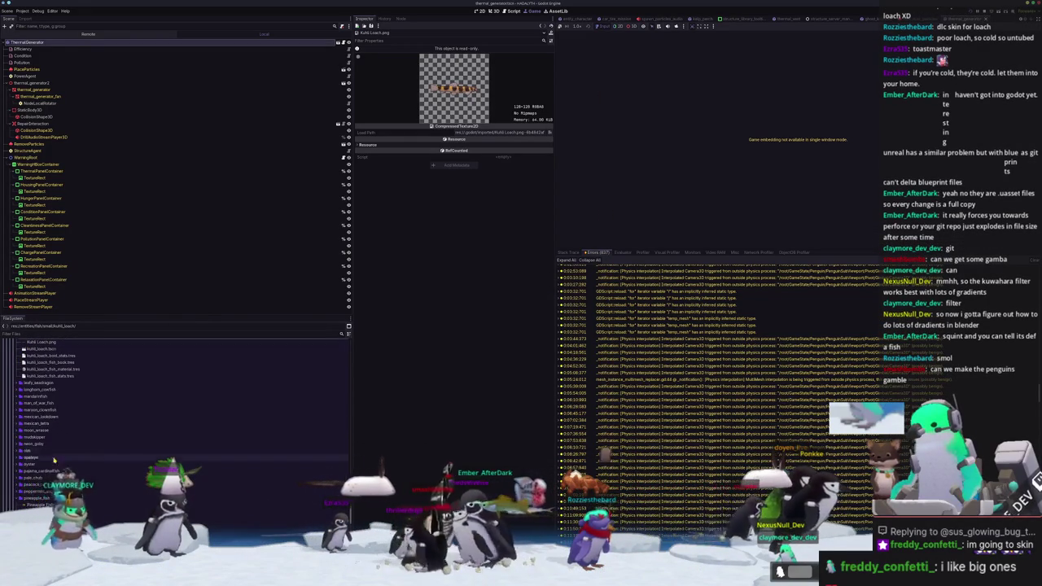
# Rename the folder's fish_book, fish_material and fish_stats resources with golden_dojo_loach names
pyautogui.scroll(5, 175, 352)
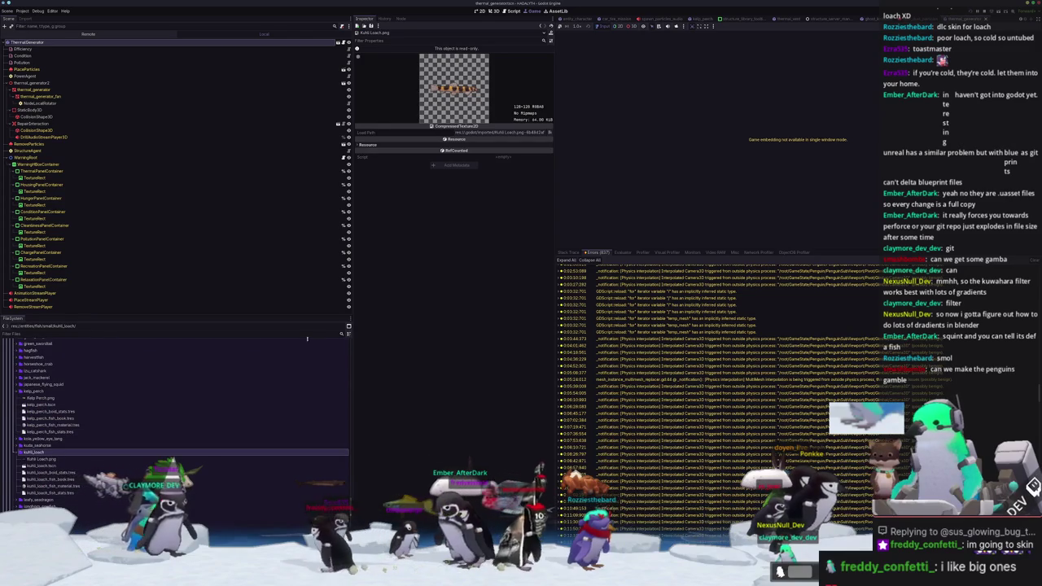
pyautogui.scroll(5, 81, 420)
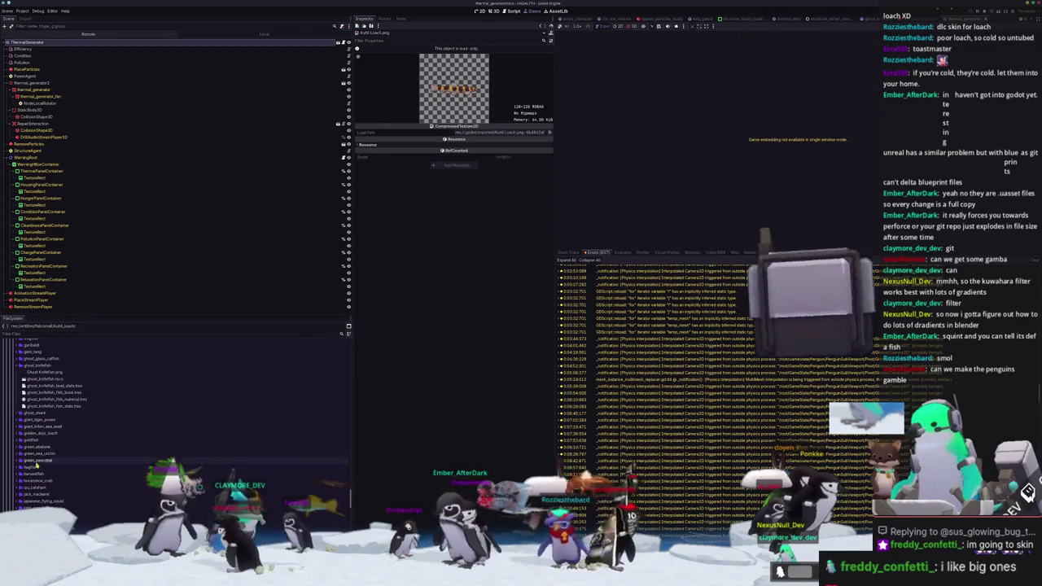
pyautogui.click(39, 434)
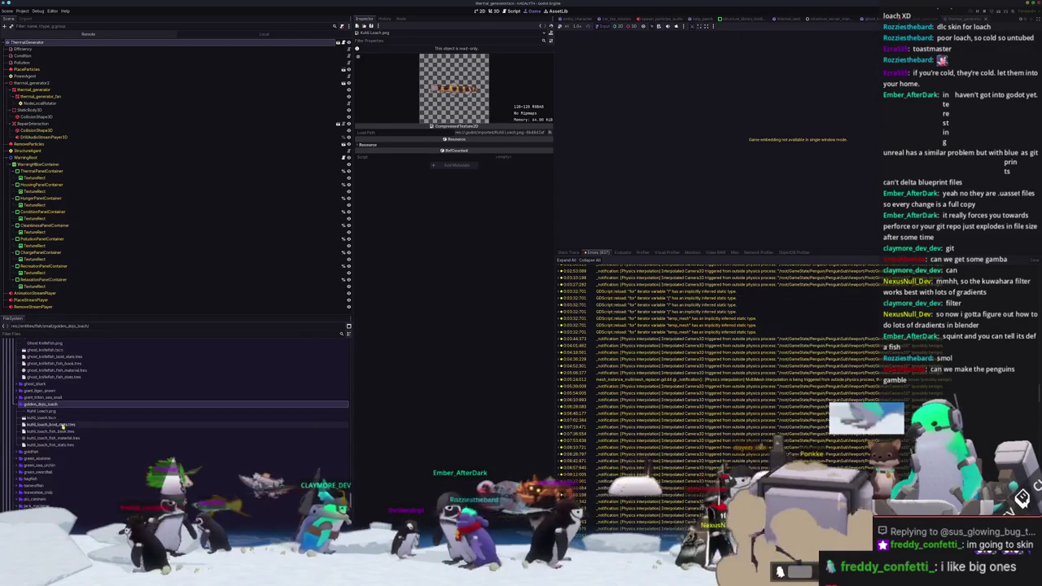
pyautogui.doubleClick(39, 434)
pyautogui.scroll(-2, 90, 423)
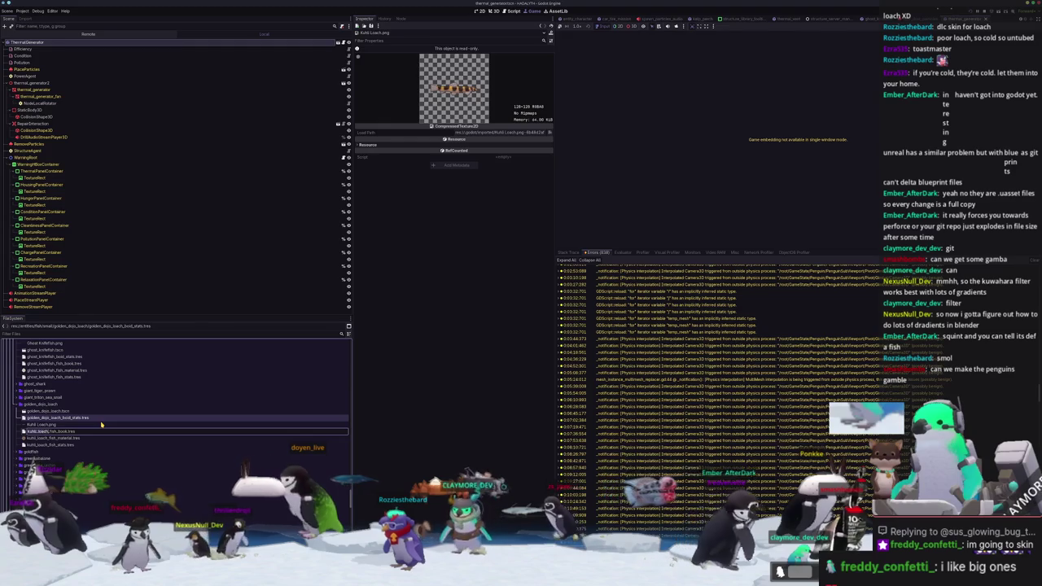
pyautogui.press('Return')
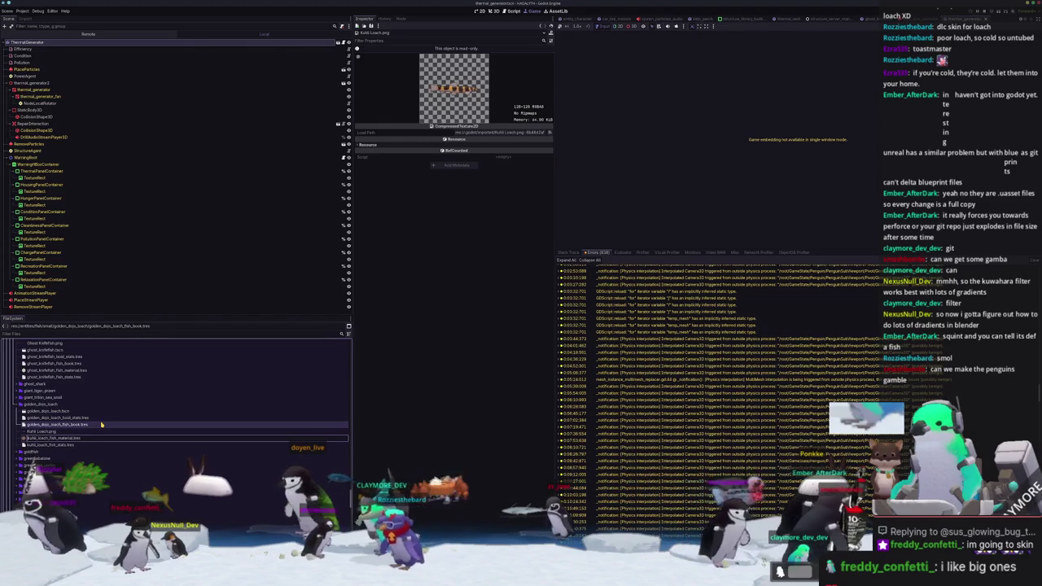
pyautogui.write('golden_dojo')
pyautogui.press('Return')
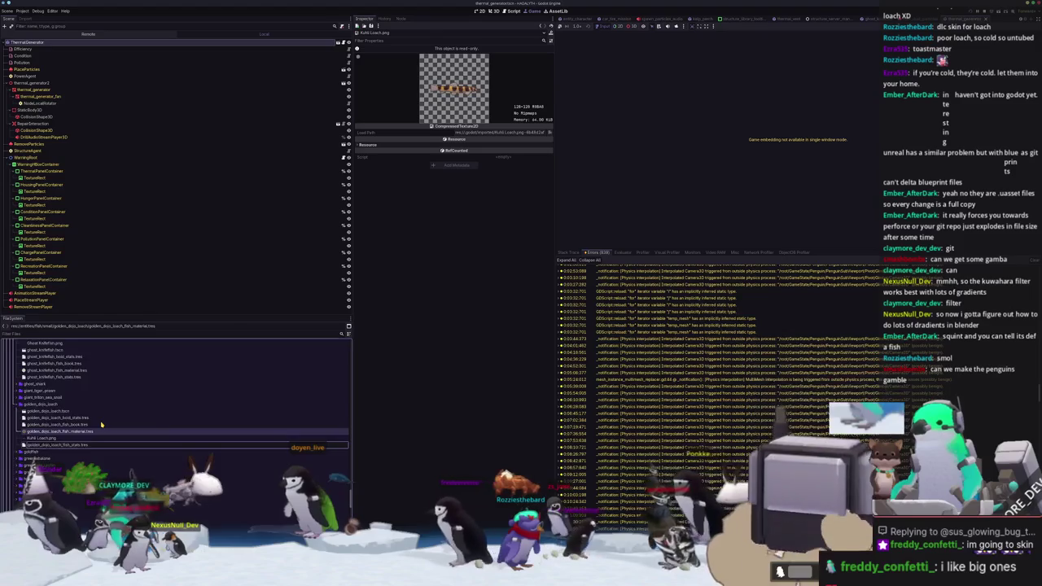
pyautogui.press('Return')
# Open the golden_dojo_loach scene and set the material's Albedo texture to the golden_dojo texture
pyautogui.doubleClick(46, 411)
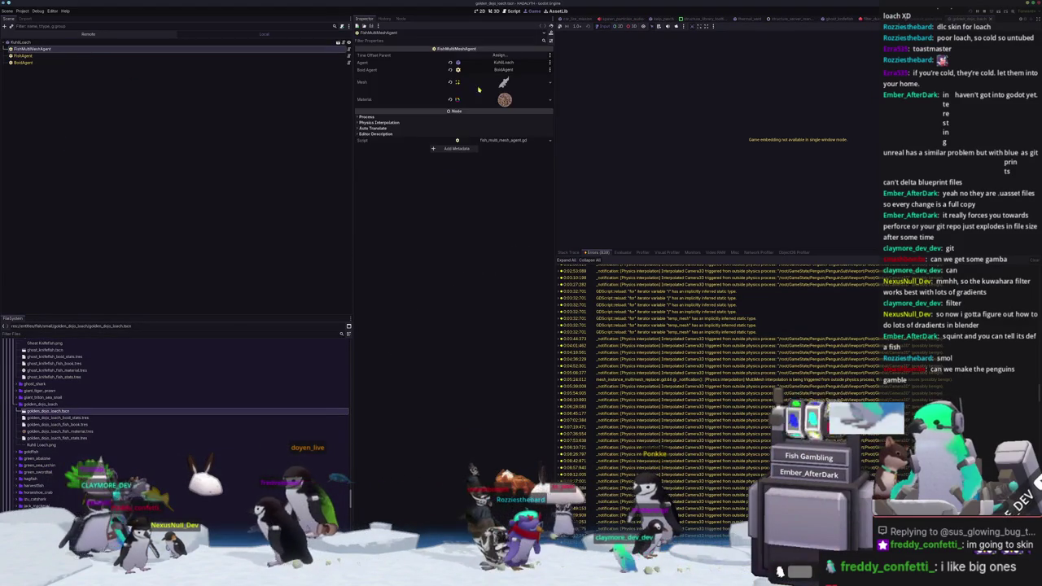
pyautogui.click(505, 100)
pyautogui.click(379, 159)
pyautogui.click(552, 173)
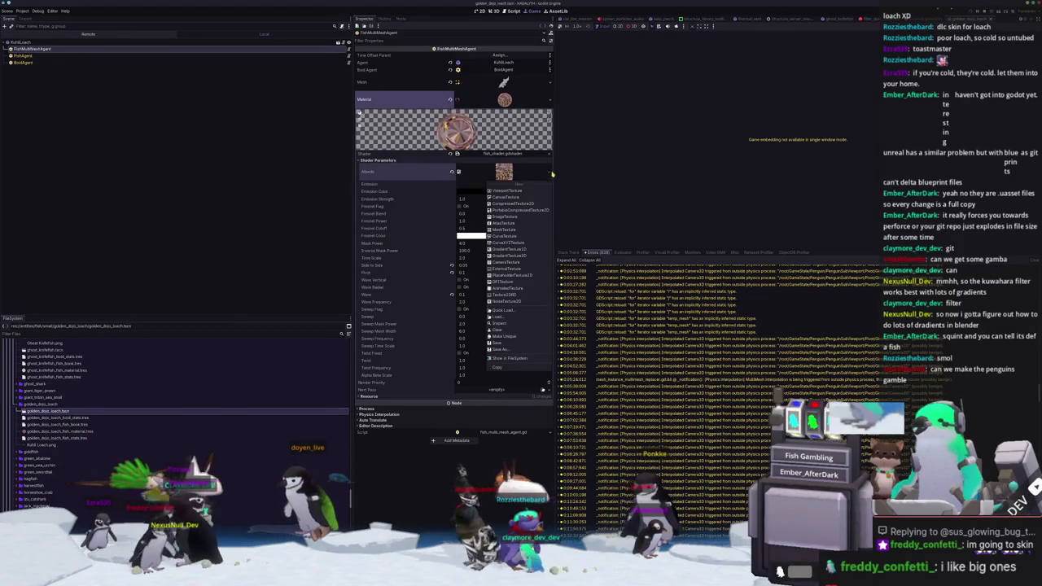
pyautogui.click(502, 310)
pyautogui.write('golden_dojo')
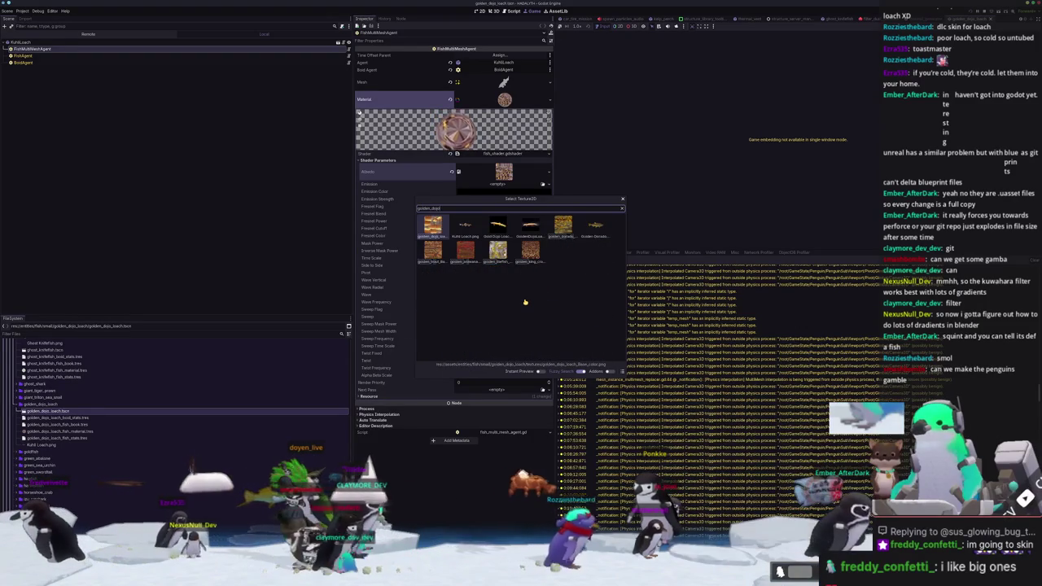
pyautogui.press('Return')
# Replace the fish's mesh with the golden dojo loach mesh
pyautogui.click(538, 84)
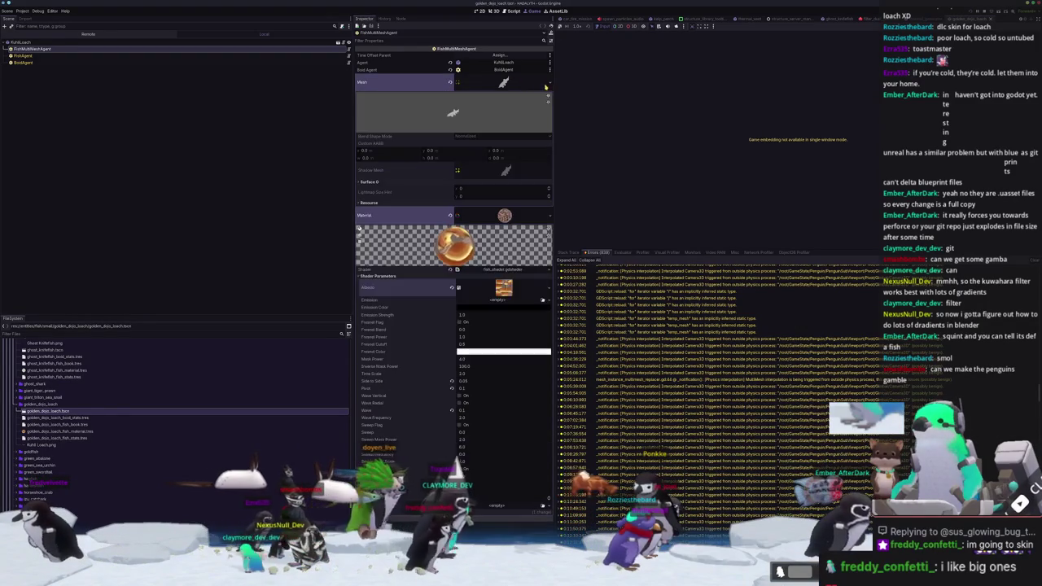
pyautogui.click(542, 84)
pyautogui.click(521, 201)
pyautogui.write('golden_dojo')
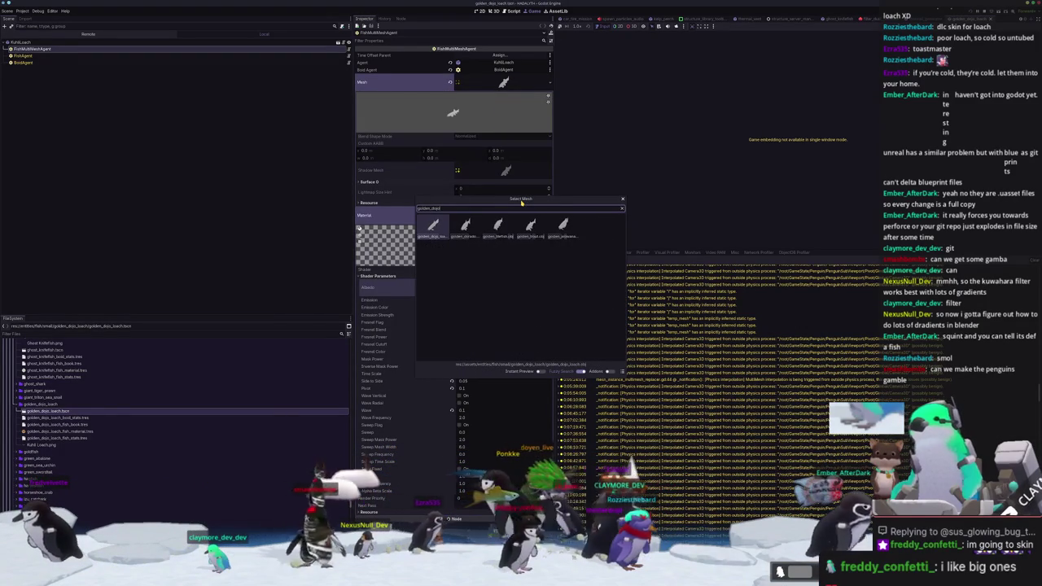
pyautogui.press('Return')
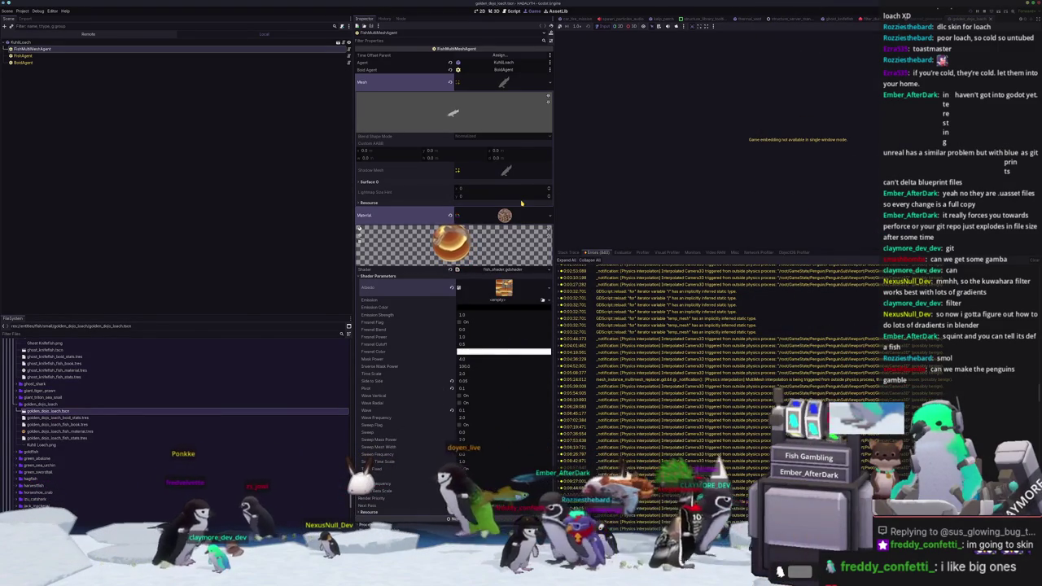
# Collapse the material and mesh details and expand FishAgent's Fish Stats resource
pyautogui.click(505, 215)
pyautogui.click(453, 112)
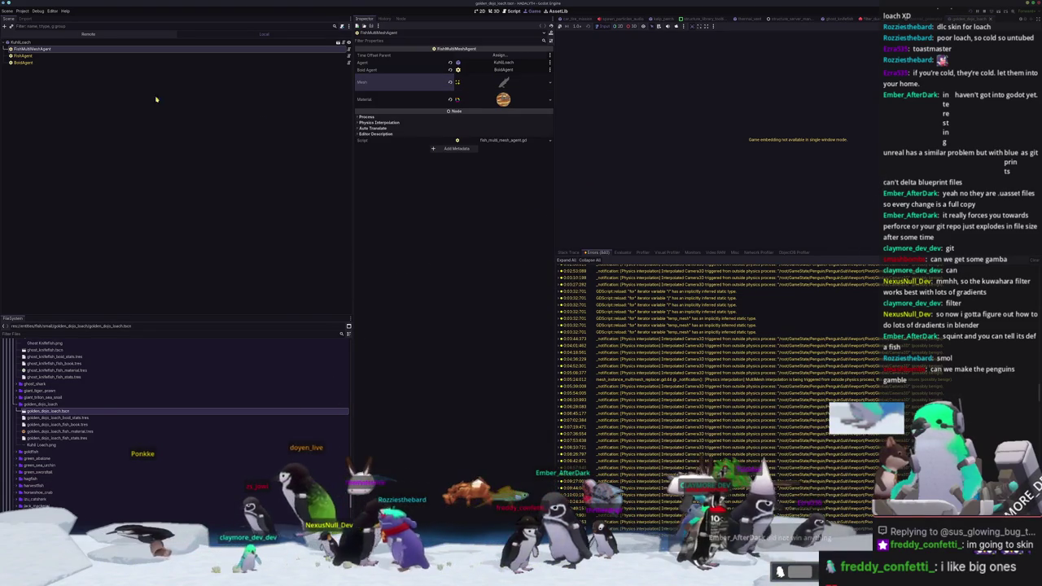
pyautogui.click(244, 55)
pyautogui.click(506, 55)
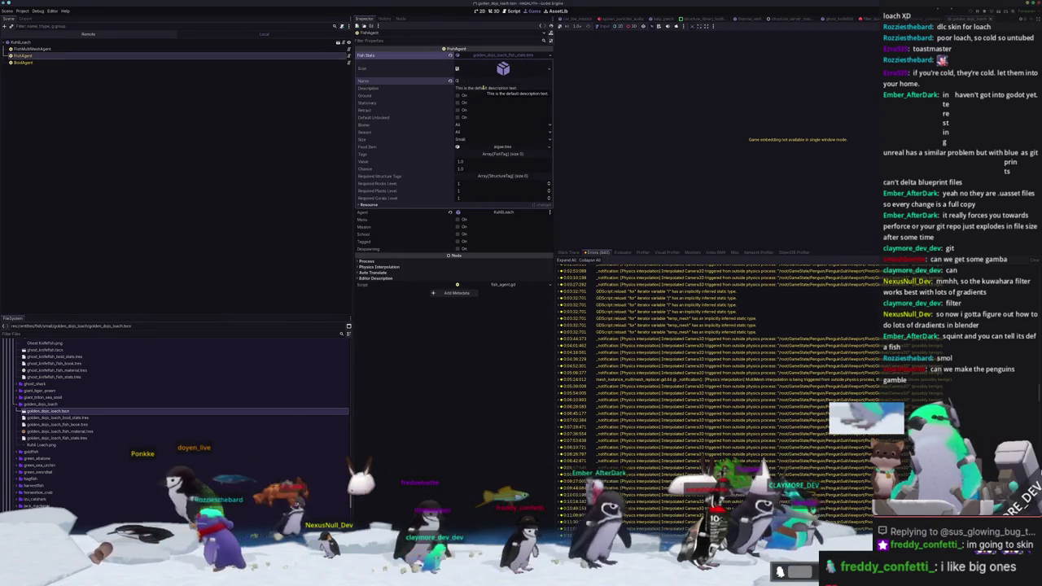
# Name the fish 'Golden Dojo Loach', save the scene, and select the golden dojo loach fish book file
pyautogui.write('en Dojo Loach')
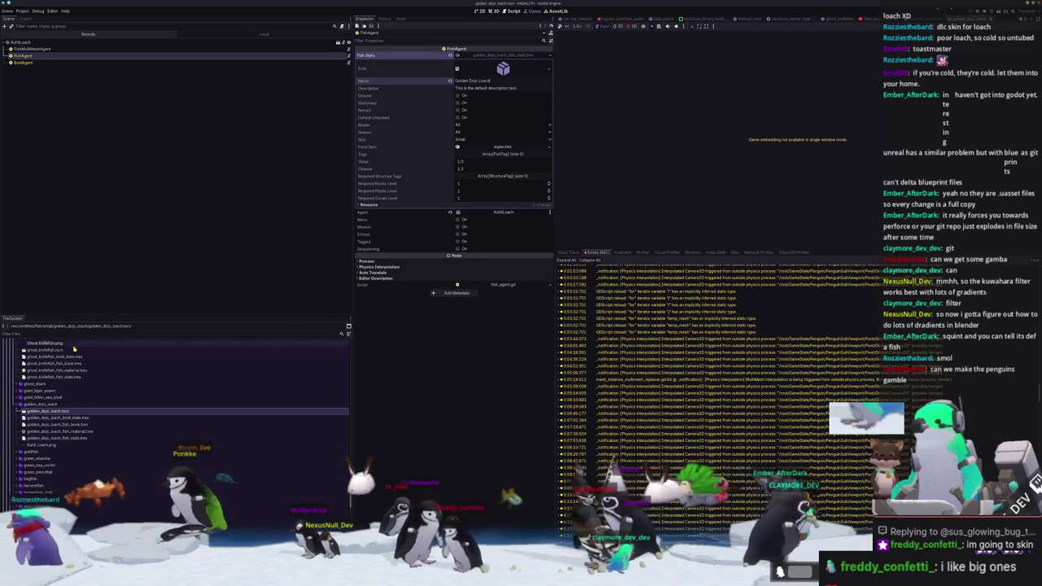
pyautogui.hotkey('ctrl', 's')
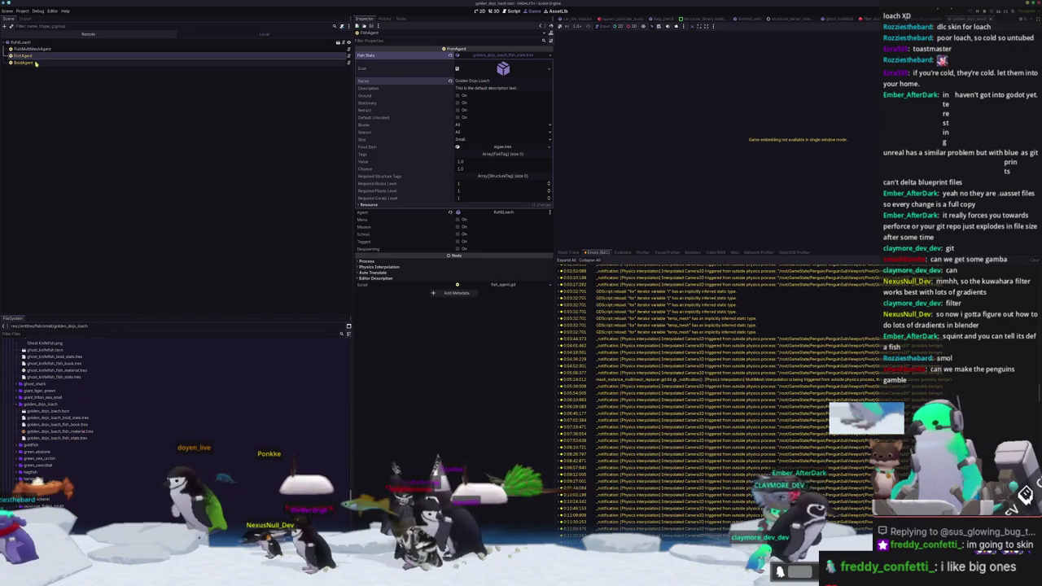
pyautogui.click(98, 63)
pyautogui.click(169, 170)
pyautogui.click(52, 424)
# Open small_fish_library.tres from the fish_library folder
pyautogui.scroll(10, 53, 424)
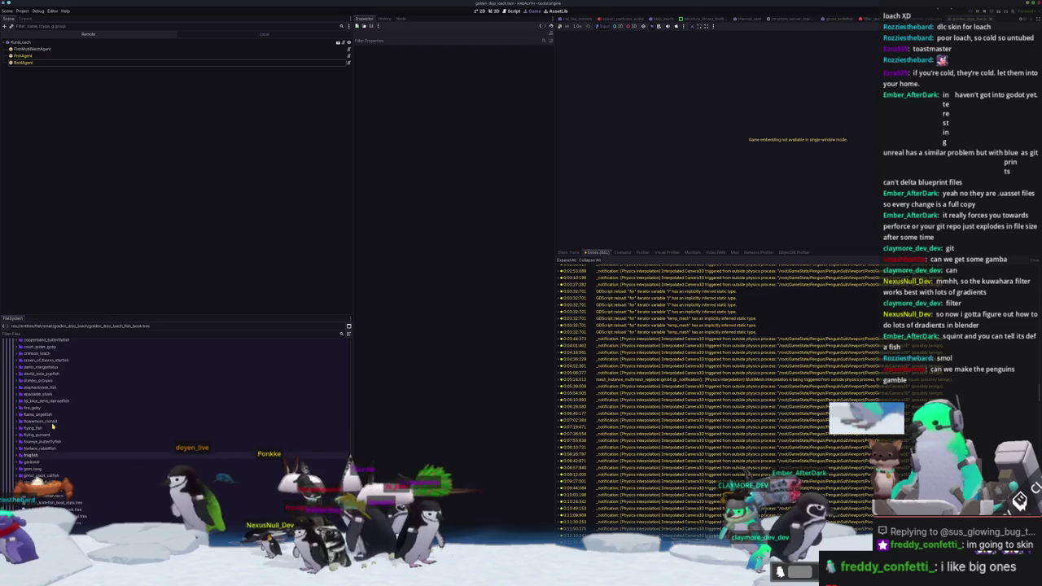
pyautogui.scroll(-5, 53, 425)
pyautogui.scroll(-5, 51, 426)
pyautogui.scroll(-5, 47, 429)
pyautogui.scroll(3, 46, 425)
pyautogui.scroll(3, 45, 413)
pyautogui.scroll(3, 43, 405)
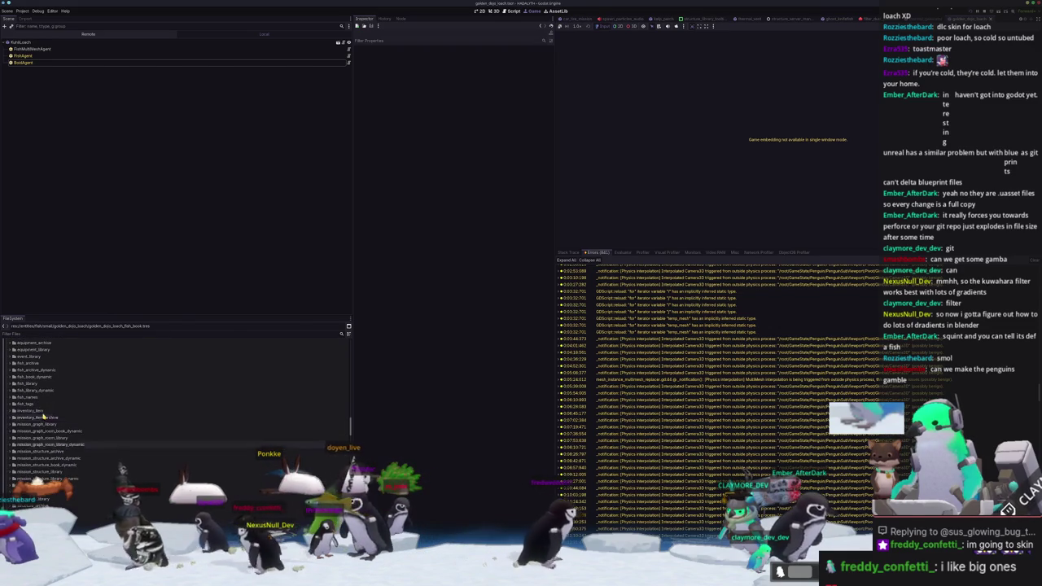
pyautogui.doubleClick(29, 383)
pyautogui.click(39, 417)
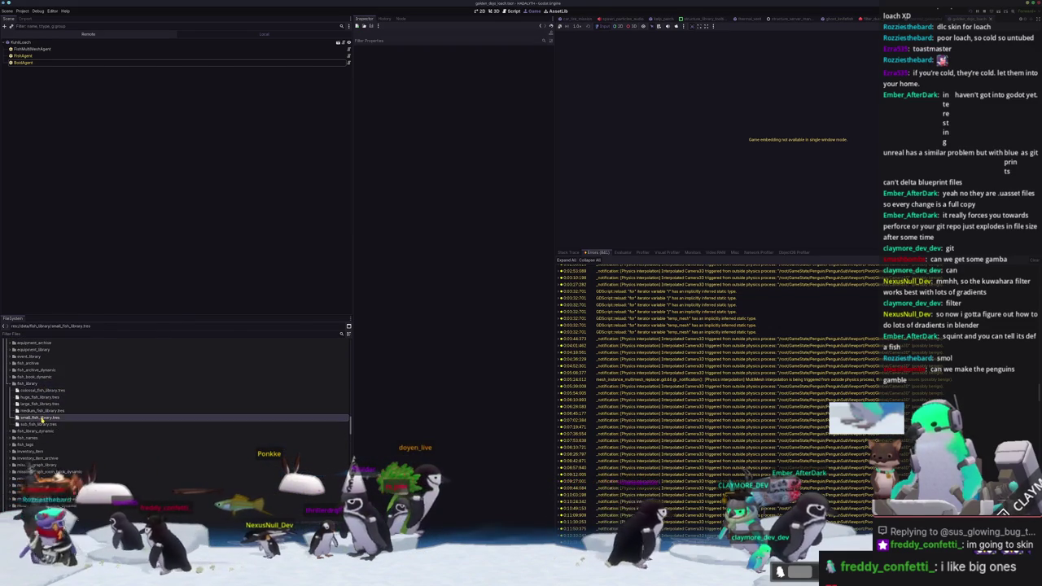
# Append golden_dojo_loach_fish_book.tres to the FishBooks array as entry 123
pyautogui.click(471, 229)
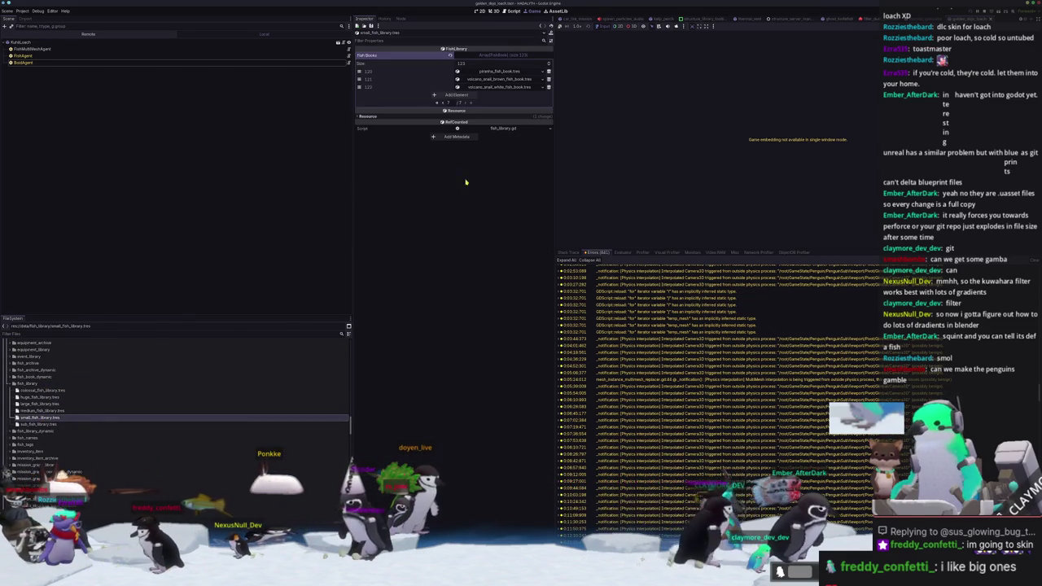
pyautogui.click(469, 95)
pyautogui.click(494, 95)
pyautogui.write('gol')
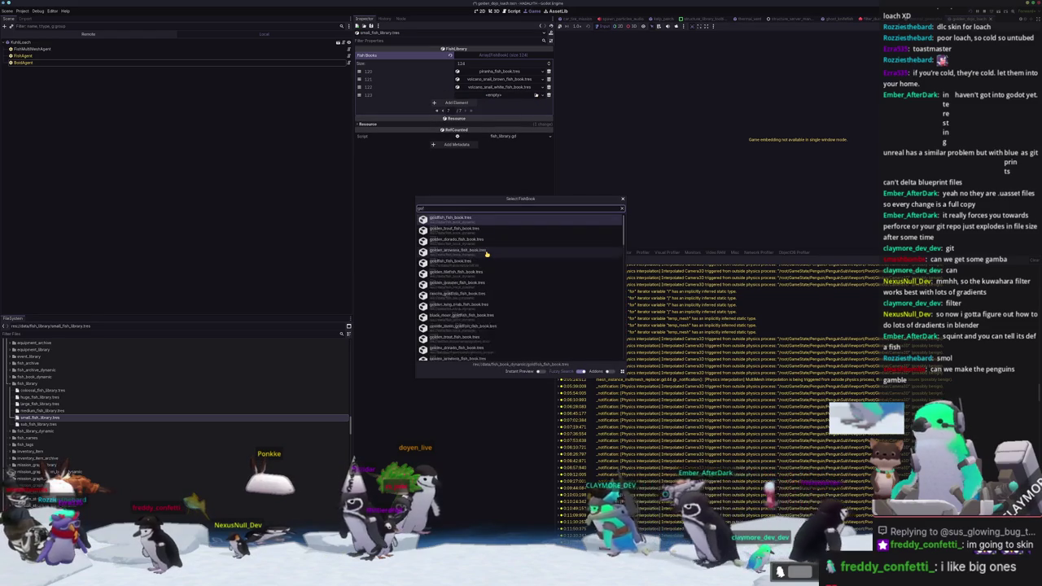
pyautogui.write('den_dojo_loac')
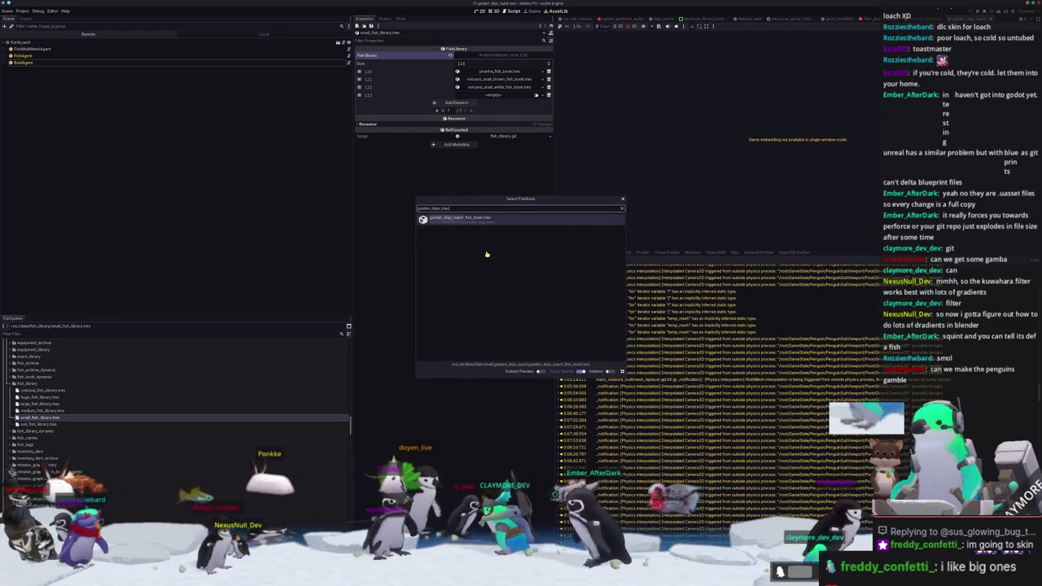
pyautogui.press('Return')
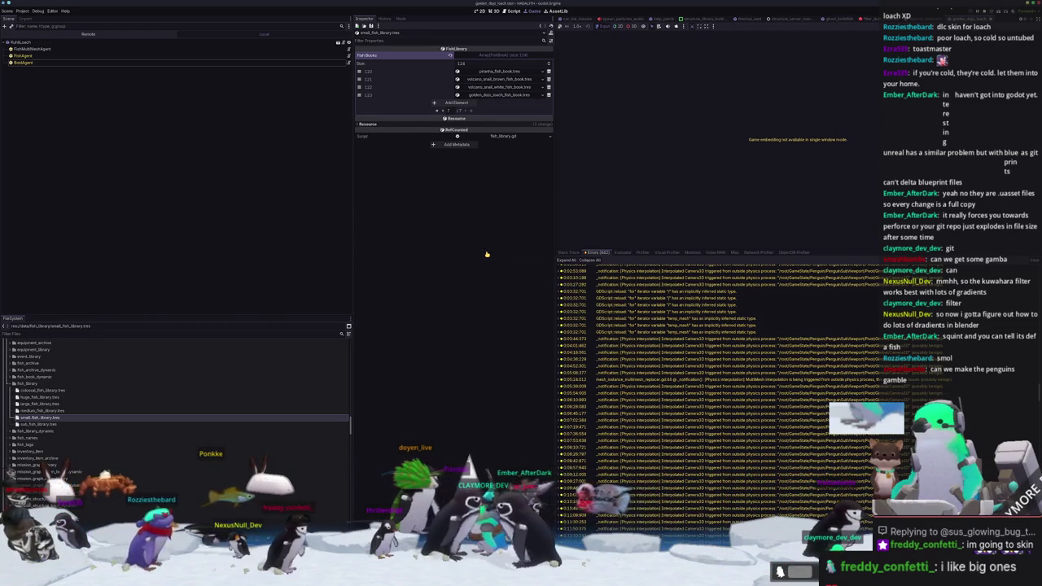
# Quick-open the batch_tasks.tscn scene
pyautogui.hotkey('alt', 'shift', 'o')
pyautogui.write('batch_')
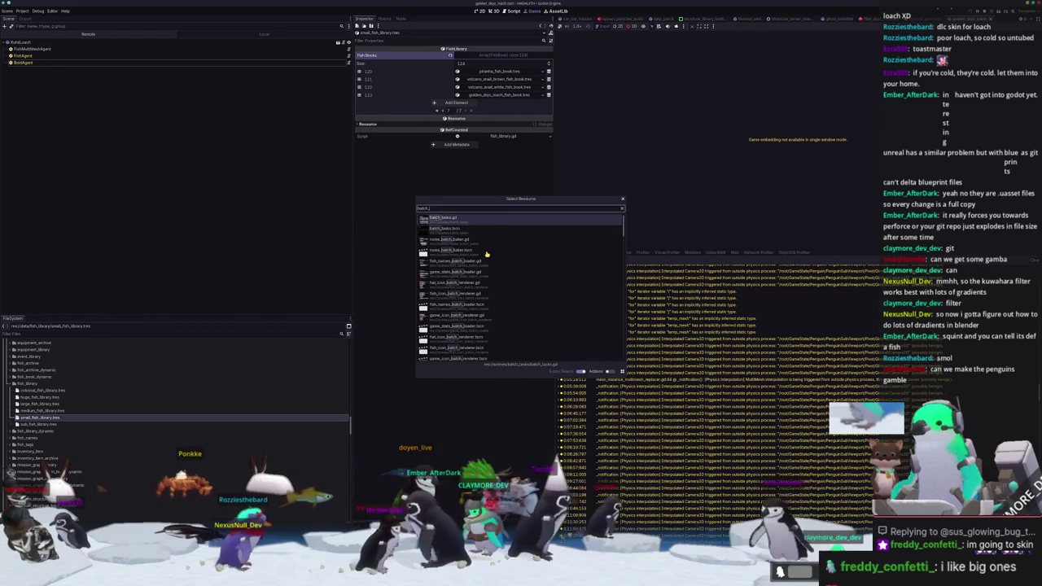
pyautogui.press('Down')
pyautogui.press('Return')
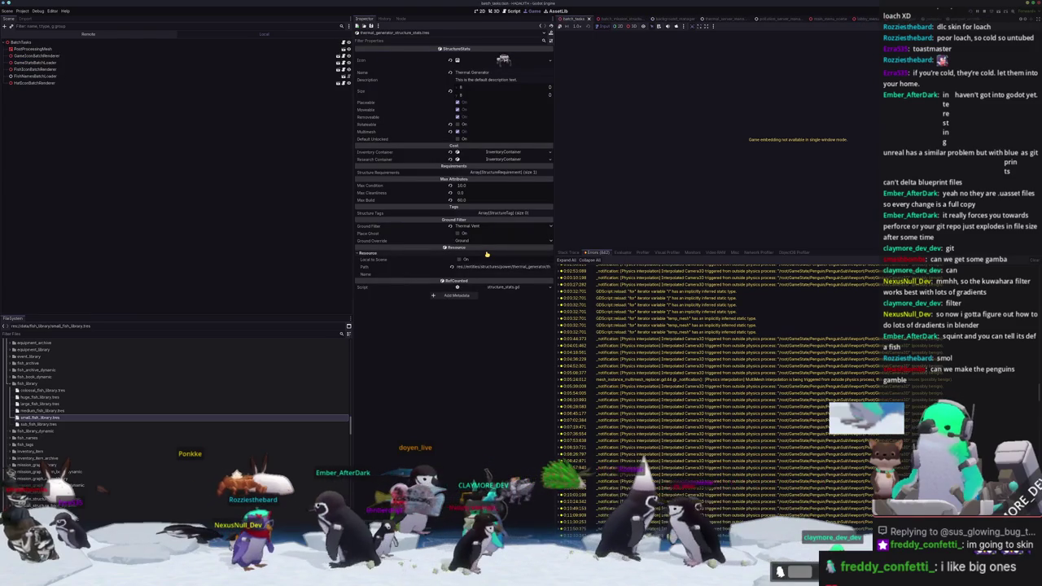
# Run the batch_tasks scene twice with F6, then switch to GitHub Desktop's changed files
pyautogui.press('F6')
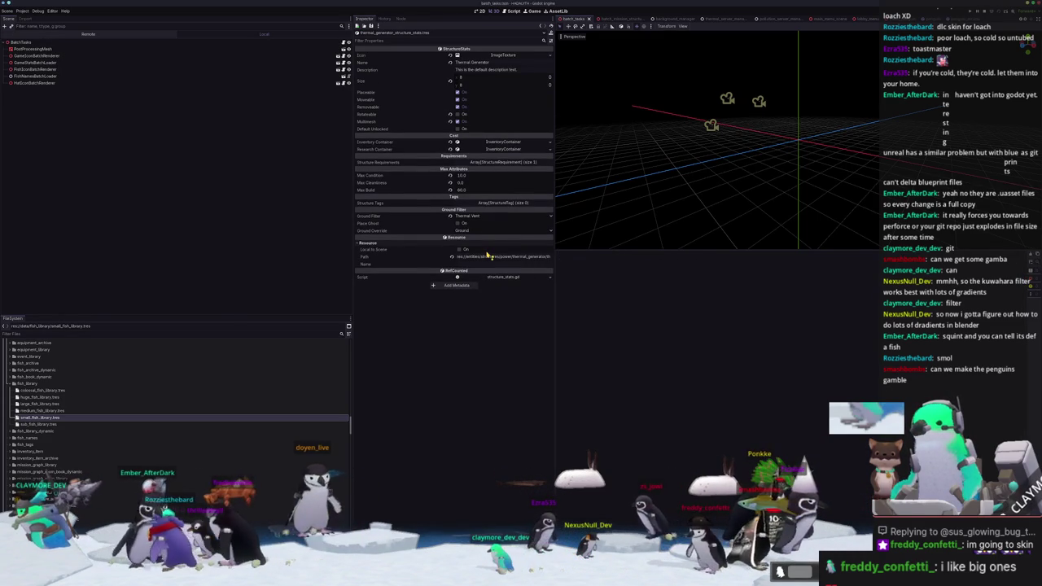
pyautogui.press('F6')
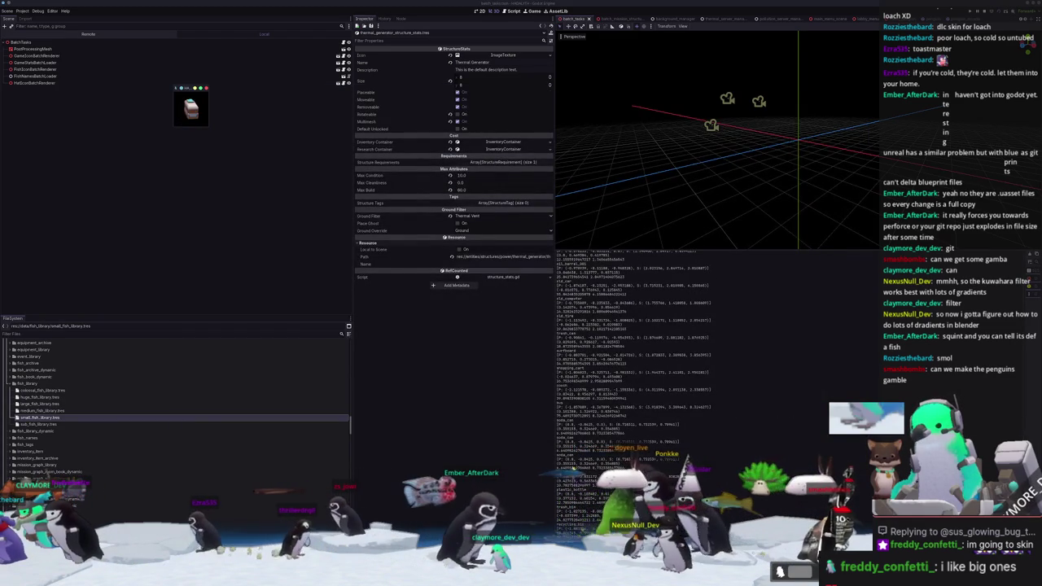
pyautogui.hotkey('alt', 'Tab')
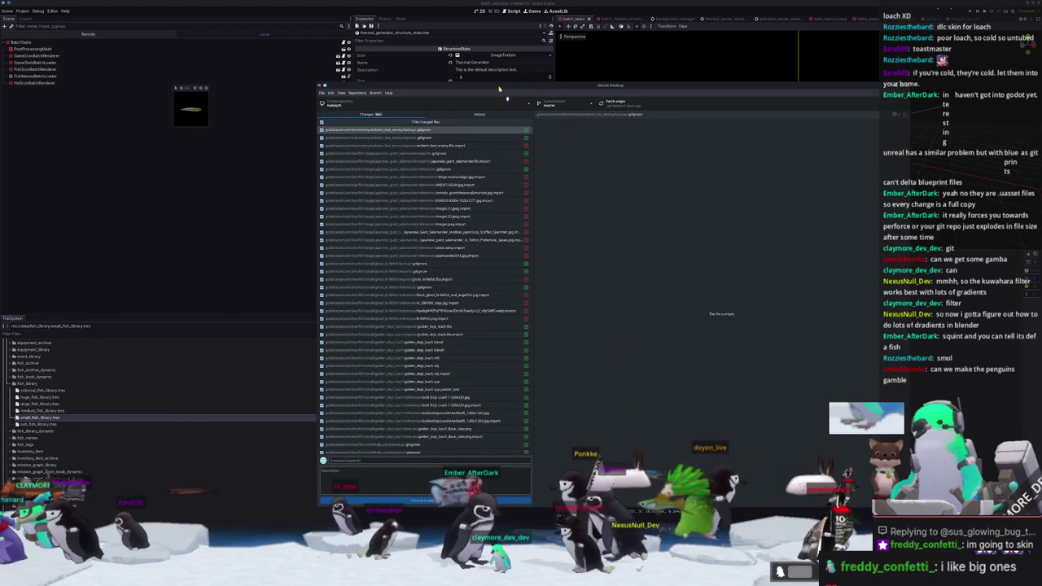
# Move GitHub Desktop aside and review the boxfish, bull_shark and following fish_book.tres diffs
pyautogui.moveTo(500, 89); pyautogui.dragTo(631, 88)
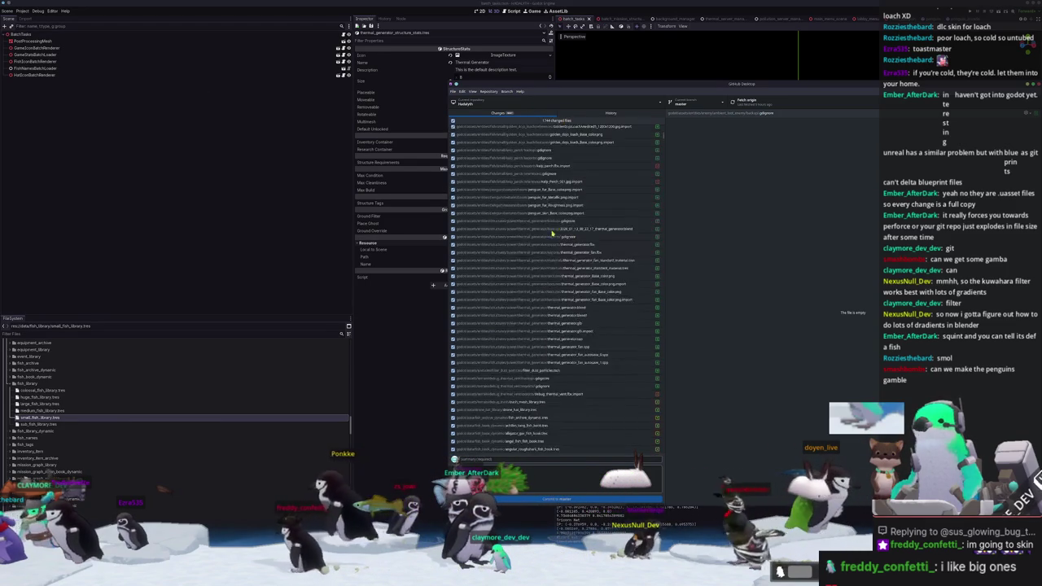
pyautogui.click(562, 339)
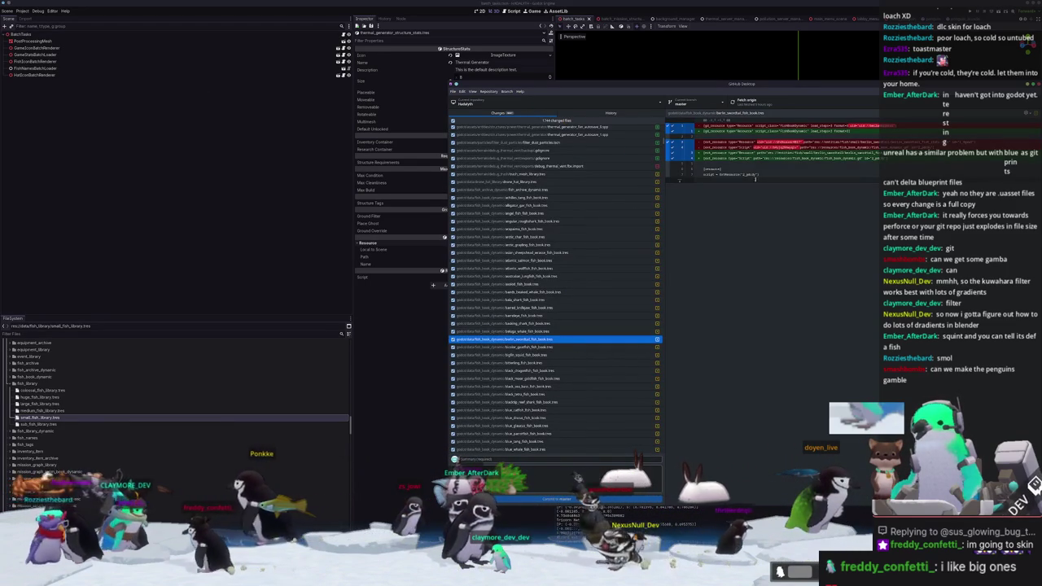
pyautogui.scroll(-3, 539, 382)
pyautogui.click(539, 398)
pyautogui.scroll(-5, 539, 398)
pyautogui.click(562, 387)
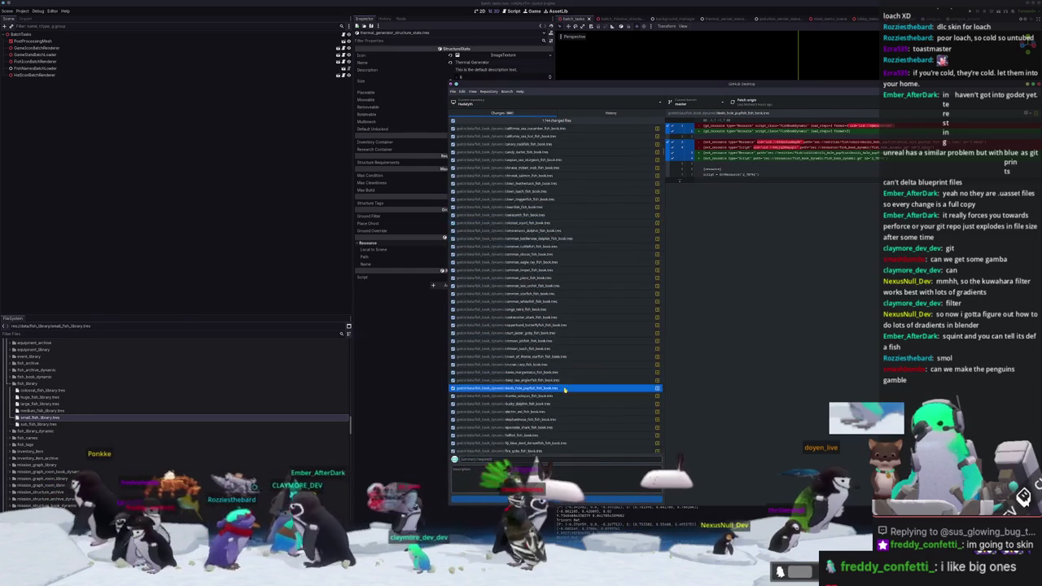
pyautogui.scroll(-3, 564, 390)
pyautogui.click(564, 390)
pyautogui.scroll(-4, 564, 390)
pyautogui.click(564, 390)
pyautogui.scroll(-5, 564, 390)
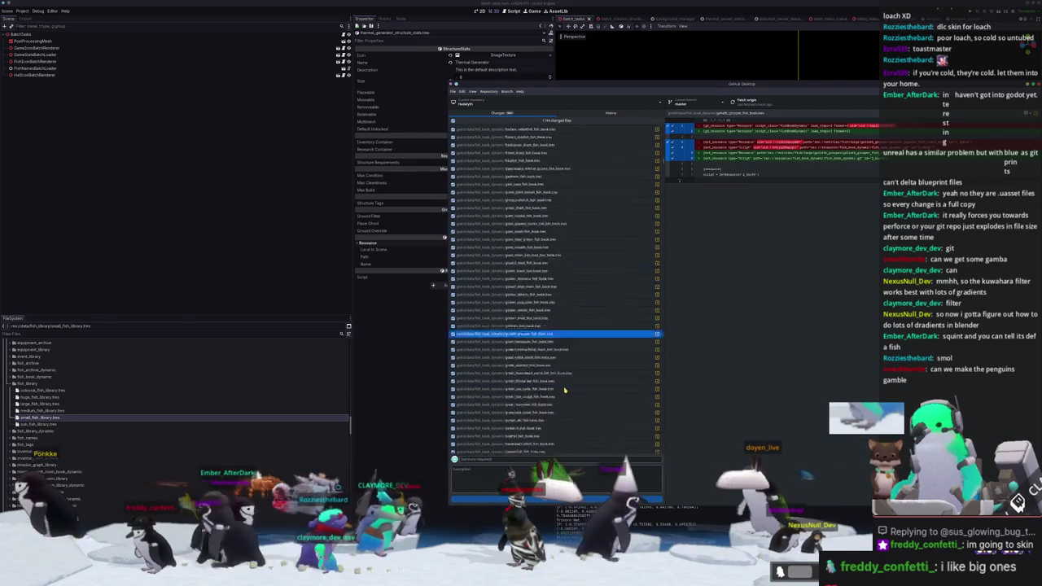
# Review the remaining diffs through olive_flounder, pocket_shark and white_sturgeon, then return to Godot
pyautogui.click(564, 390)
pyautogui.scroll(-5, 565, 390)
pyautogui.click(565, 390)
pyautogui.scroll(-5, 565, 390)
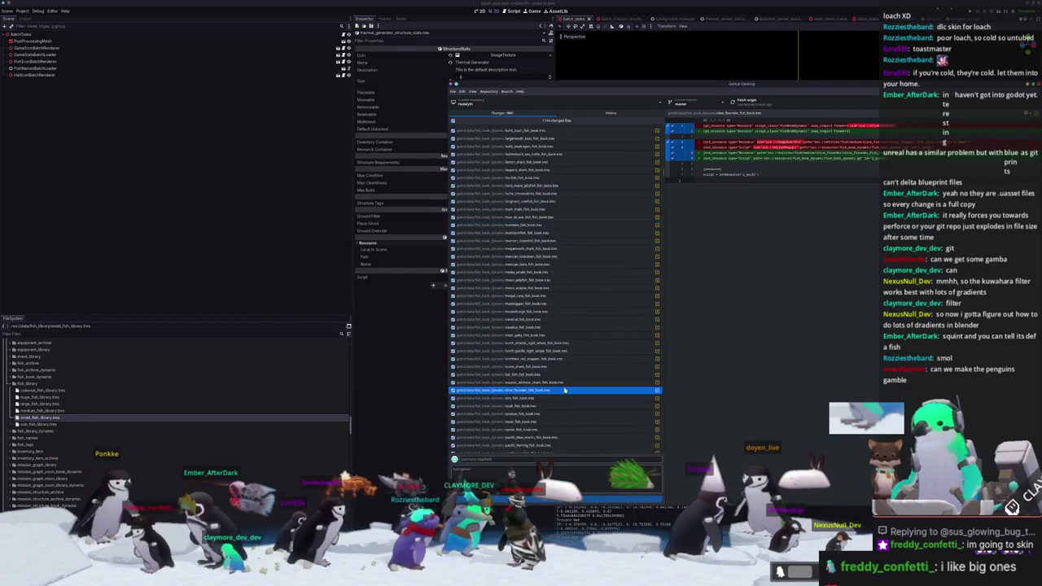
pyautogui.click(564, 390)
pyautogui.scroll(-5, 564, 390)
pyautogui.click(565, 390)
pyautogui.scroll(-10, 564, 390)
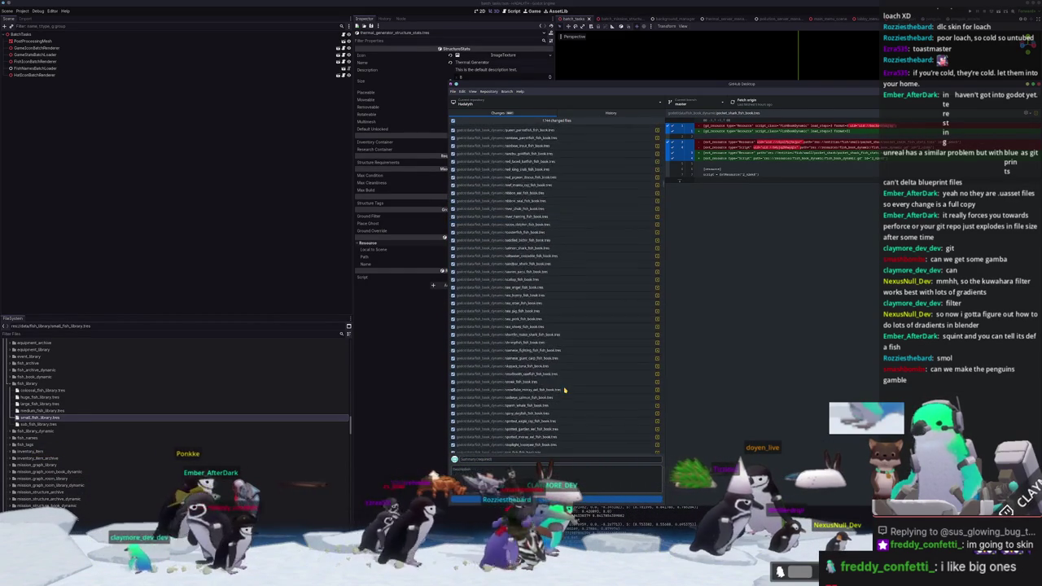
pyautogui.click(564, 390)
pyautogui.scroll(-5, 565, 390)
pyautogui.click(565, 390)
pyautogui.scroll(-5, 564, 390)
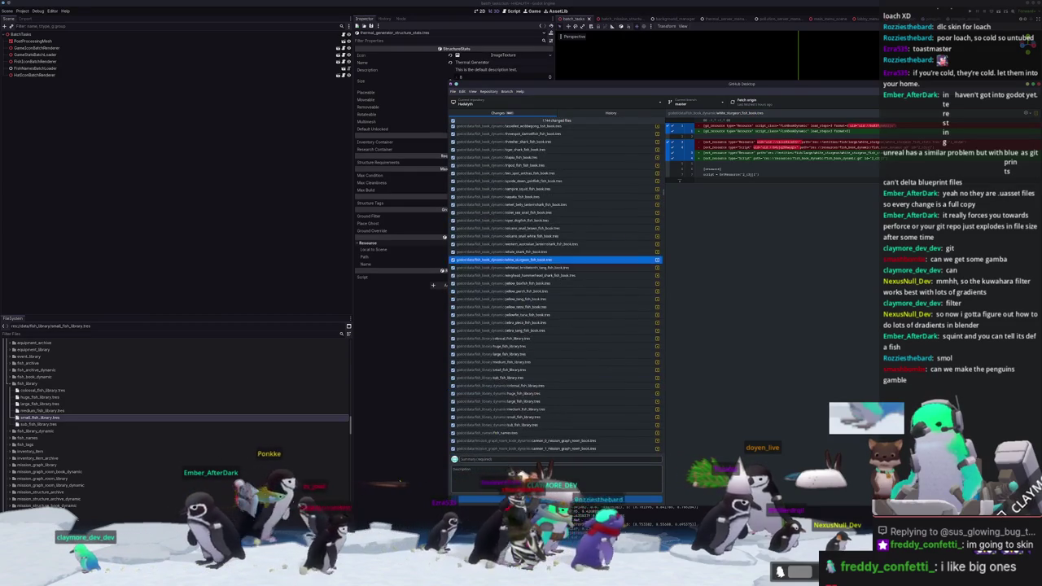
pyautogui.click(407, 456)
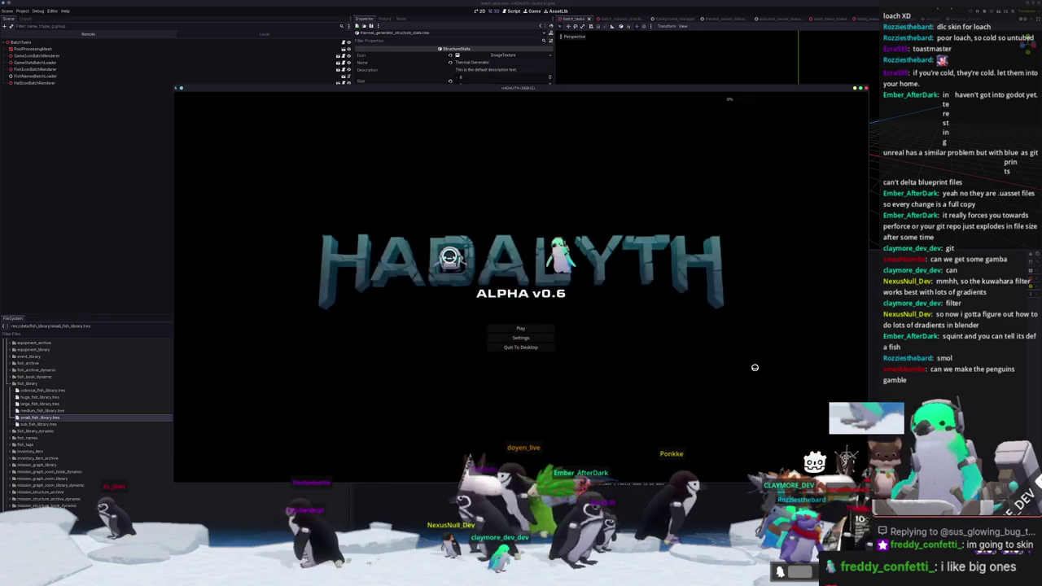
# Load the Voyager save slot and walk the player out of the hub
pyautogui.click(508, 327)
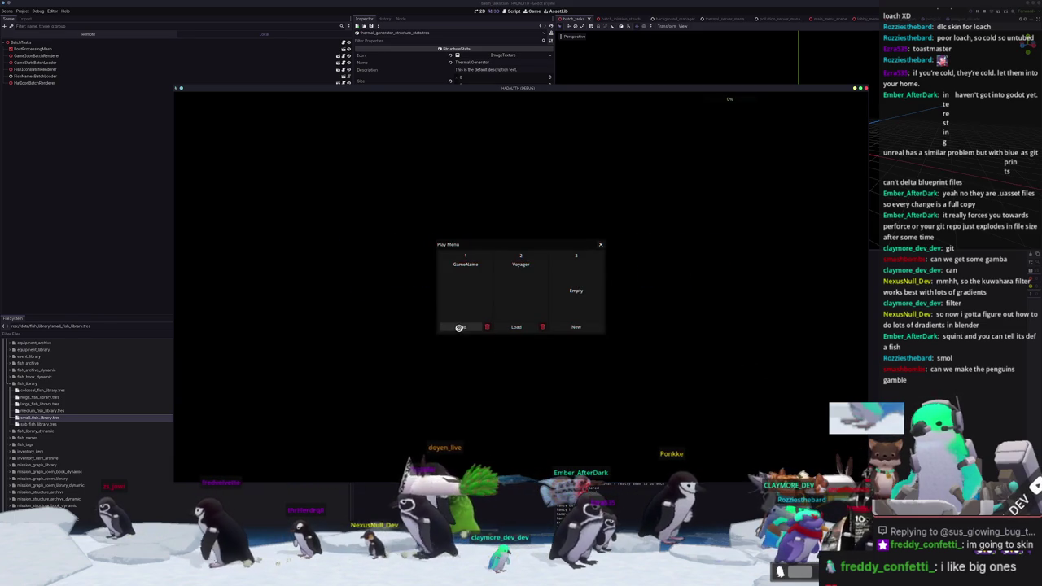
pyautogui.click(520, 327)
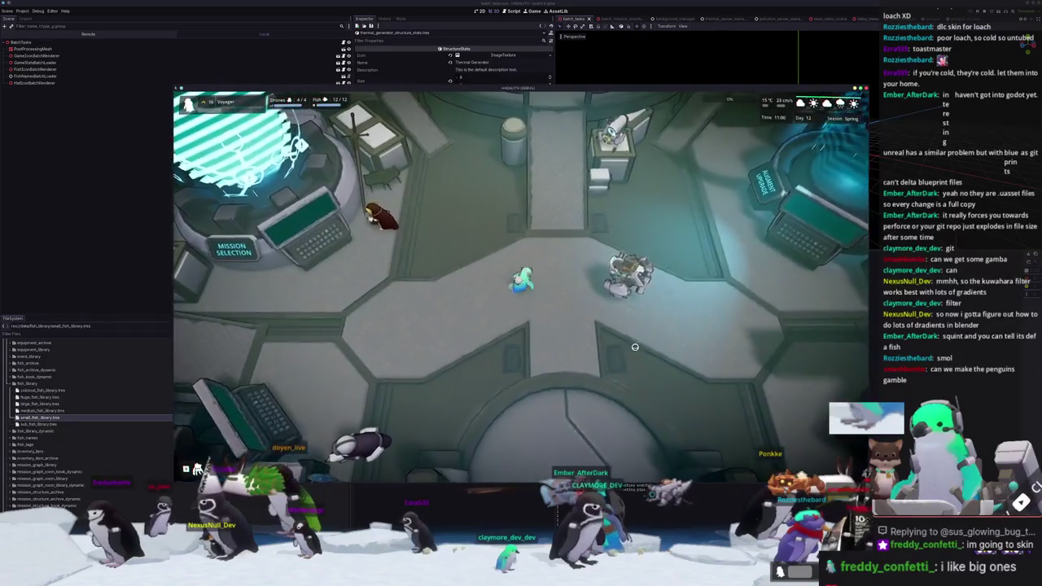
pyautogui.press('s')
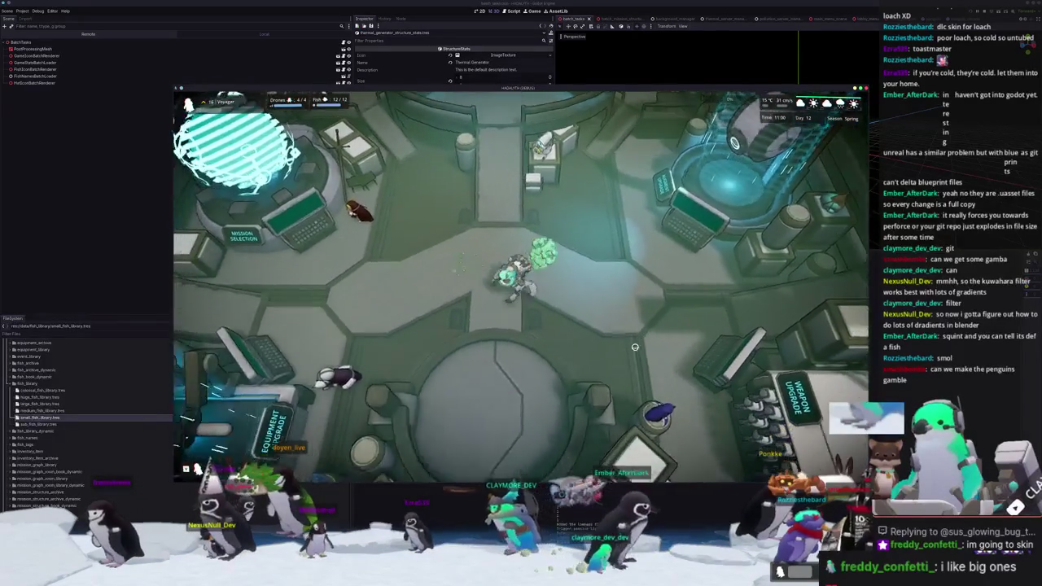
pyautogui.press('s')
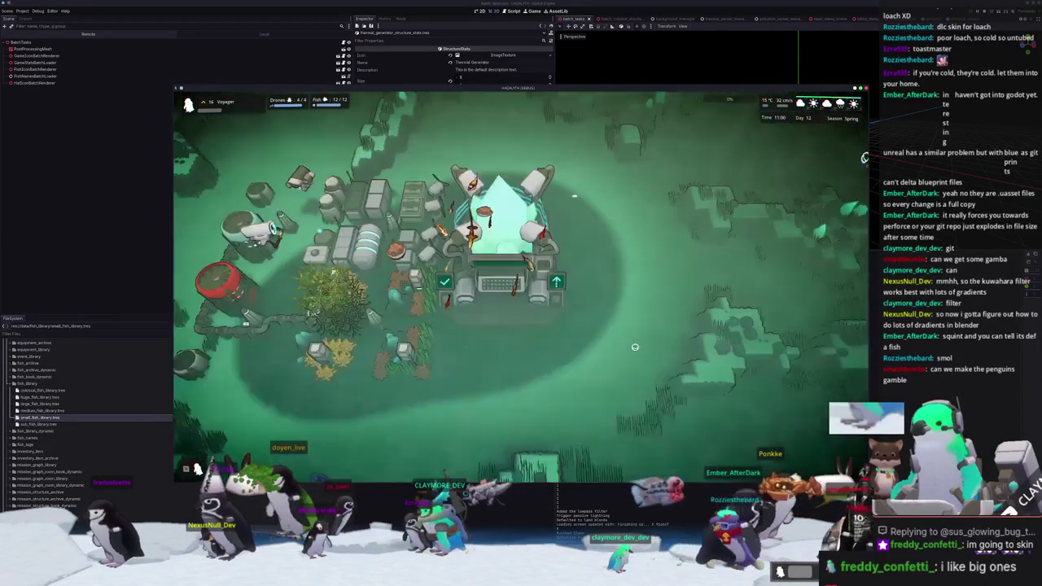
# Zoom out and run 'day set 0' in the debug console
pyautogui.scroll(-1, 635, 347)
pyautogui.scroll(-1, 636, 347)
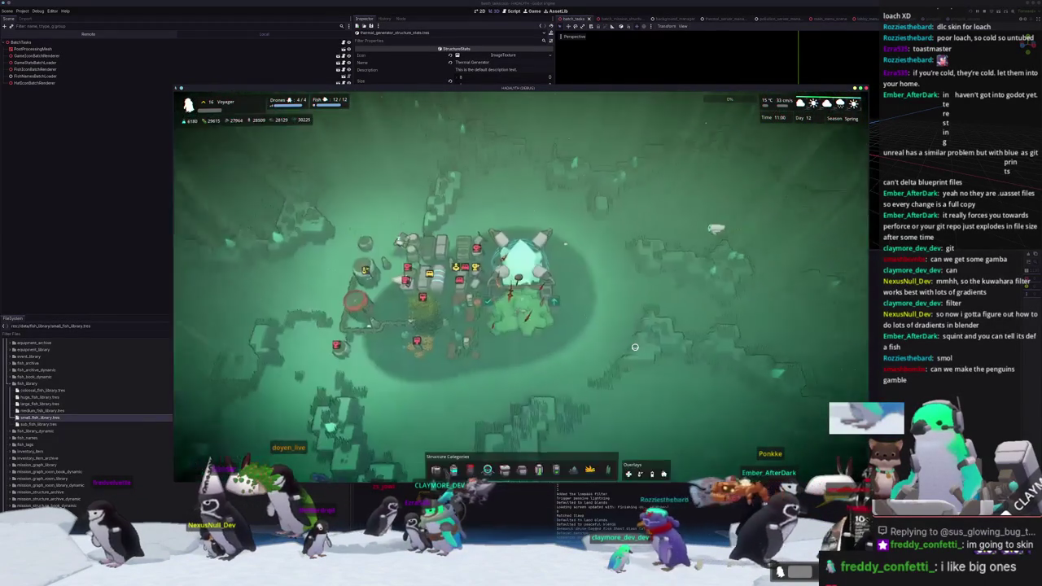
pyautogui.press('`')
pyautogui.write('0')
pyautogui.press('Return')
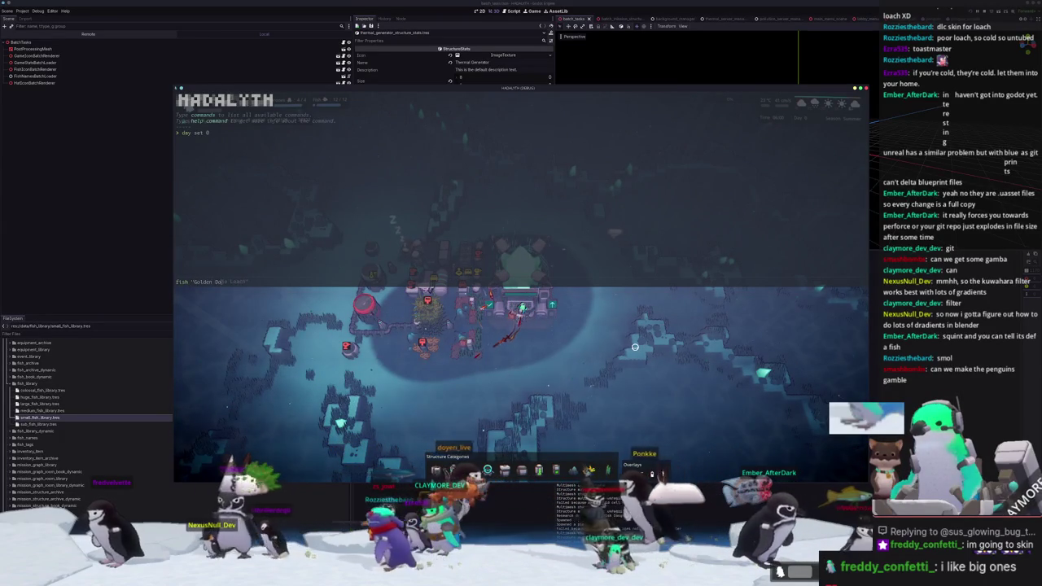
# Close the debug console and pan the camera over the open water
pyautogui.press('`')
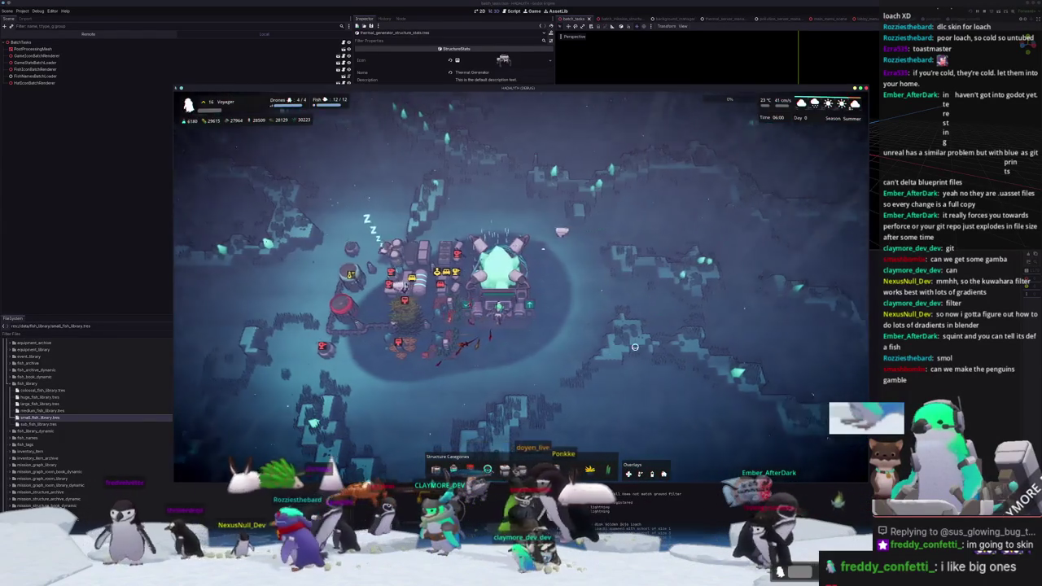
pyautogui.press('d')
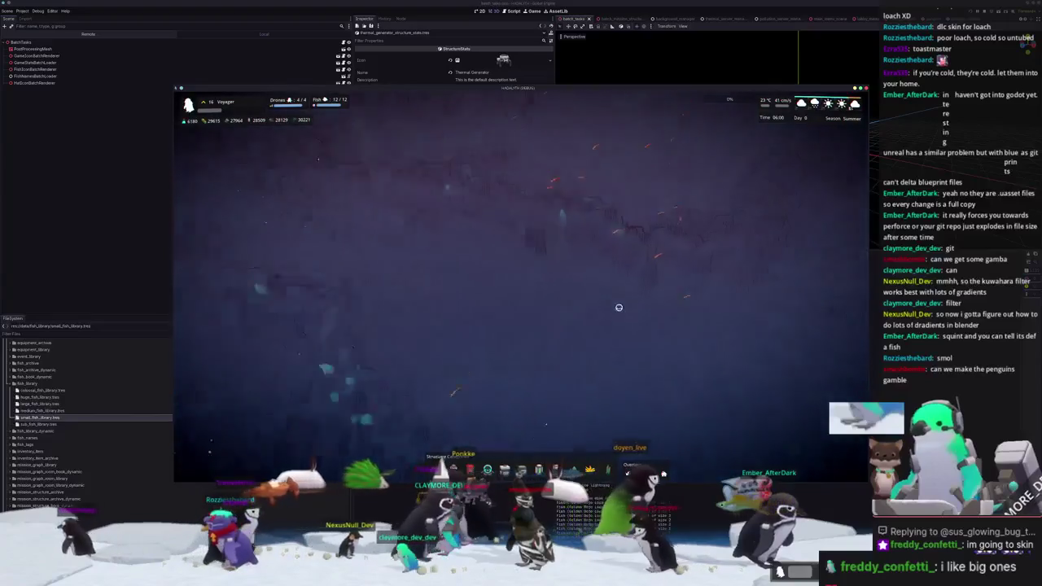
pyautogui.scroll(5, 618, 307)
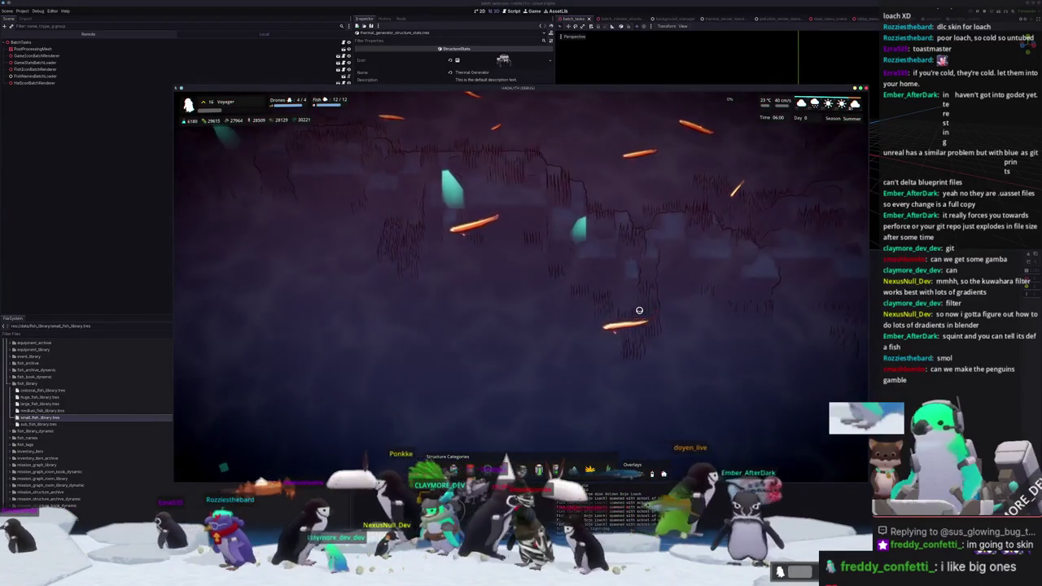
pyautogui.scroll(-5, 670, 315)
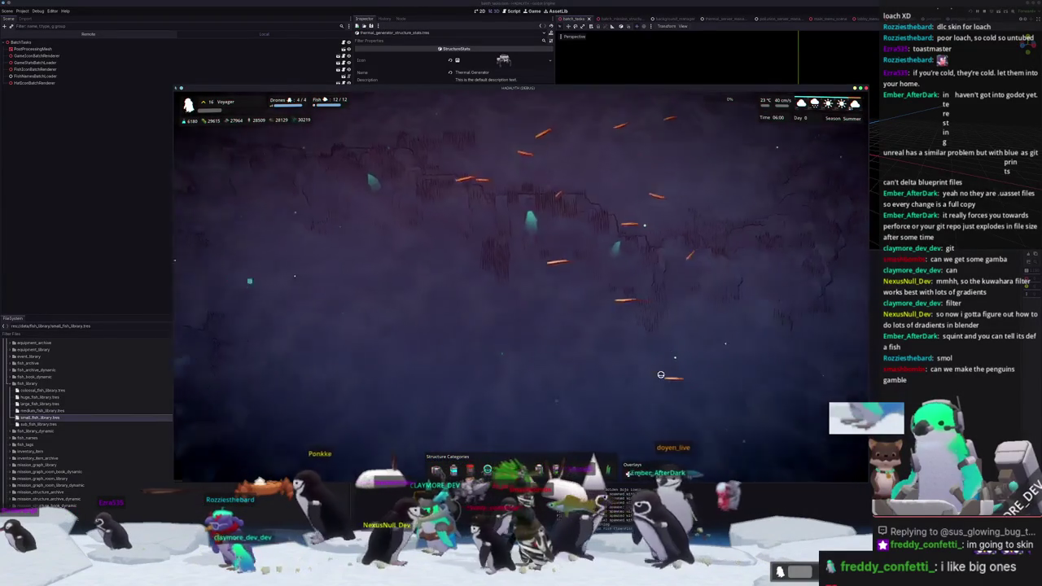
# Spawn Golden Dojo and Kuhli Loaches with the console fish command and inspect them
pyautogui.press('`')
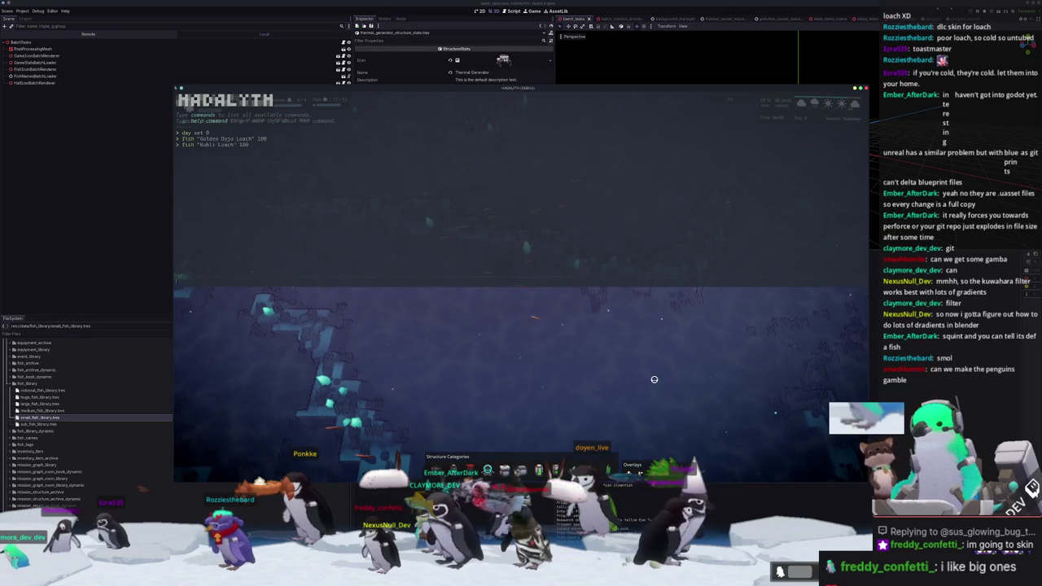
pyautogui.press('`')
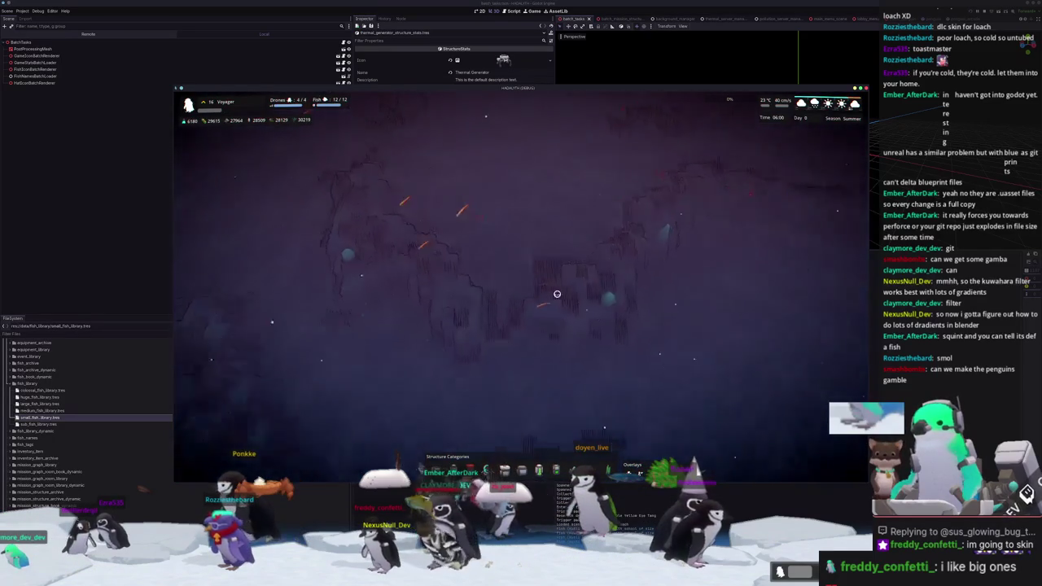
pyautogui.scroll(5, 557, 293)
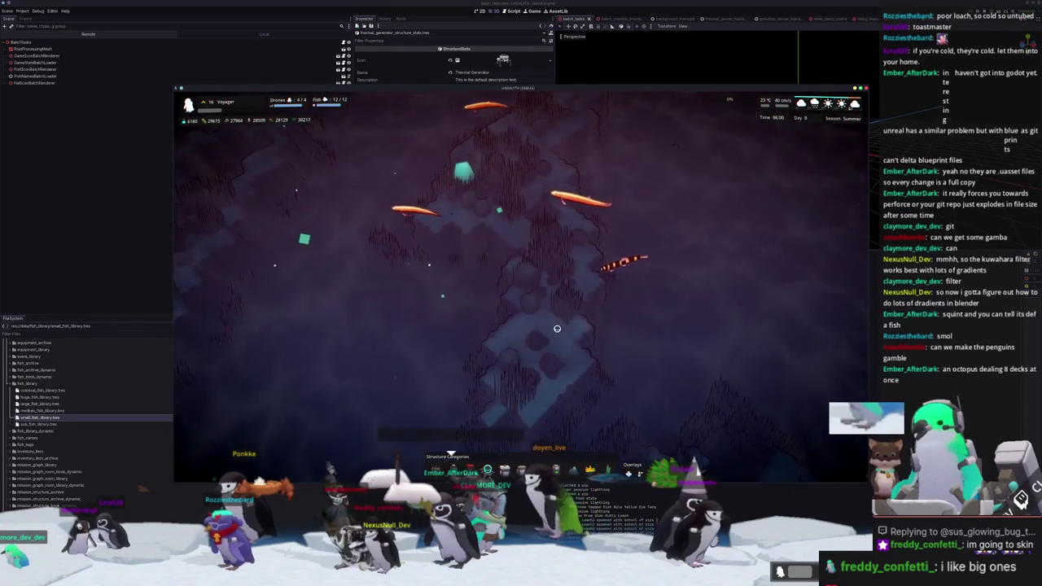
pyautogui.scroll(-3, 557, 328)
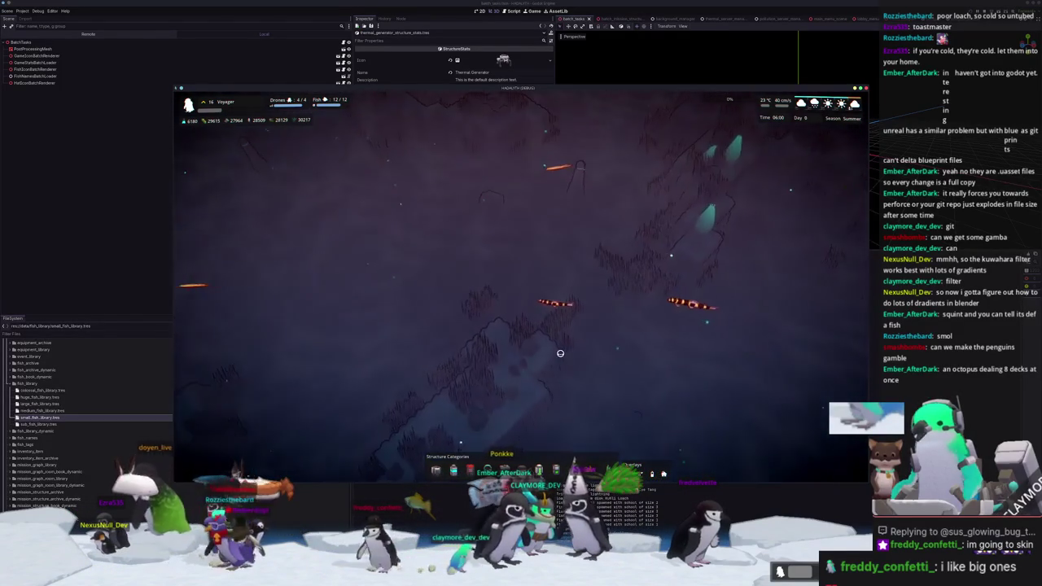
pyautogui.click(560, 354)
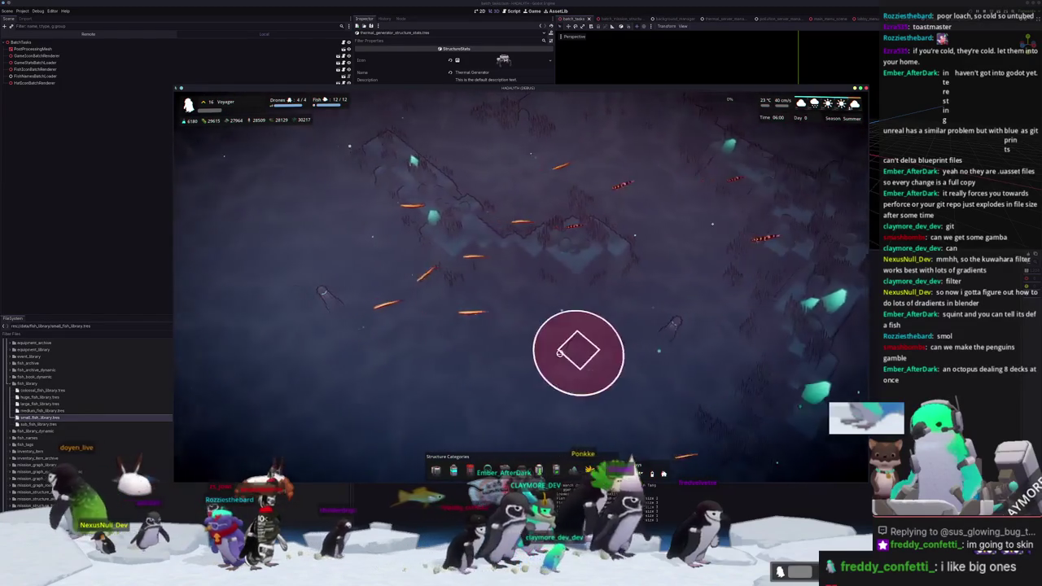
pyautogui.click(572, 354)
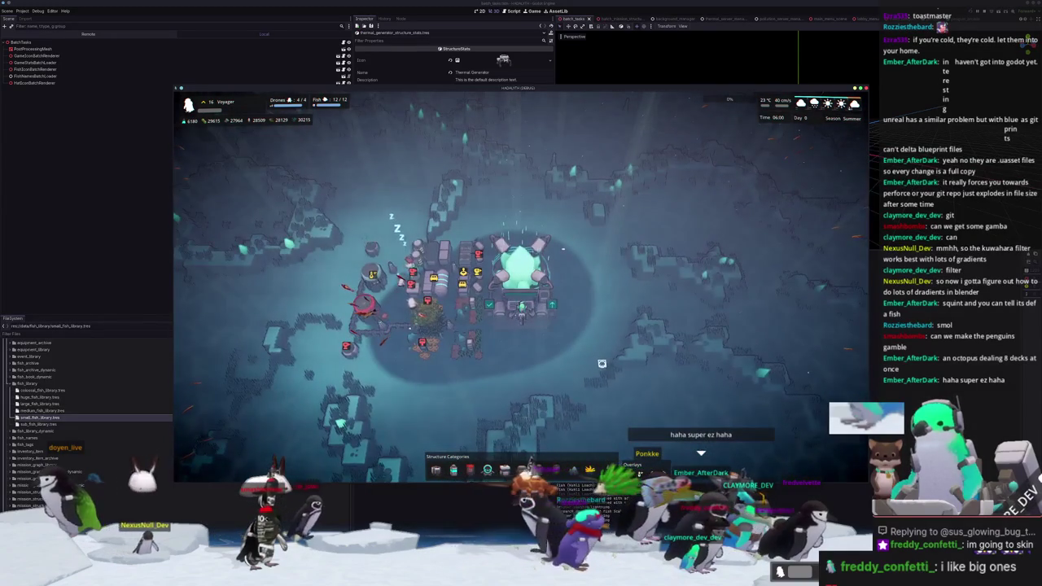
# Stop and relaunch the game, then rotate the camera around the daylit base
pyautogui.press('F8')
pyautogui.press('F6')
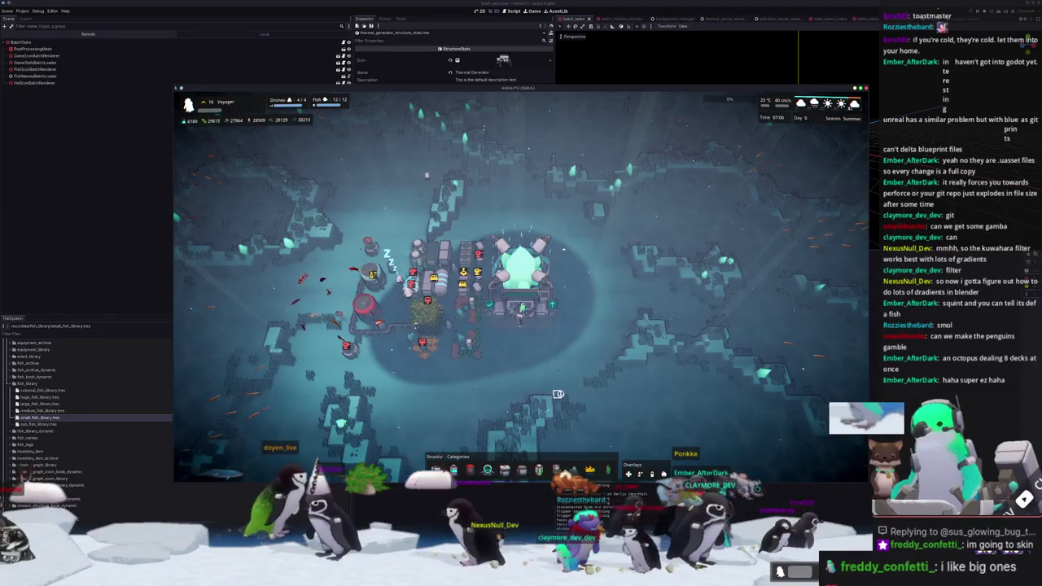
pyautogui.press('q')
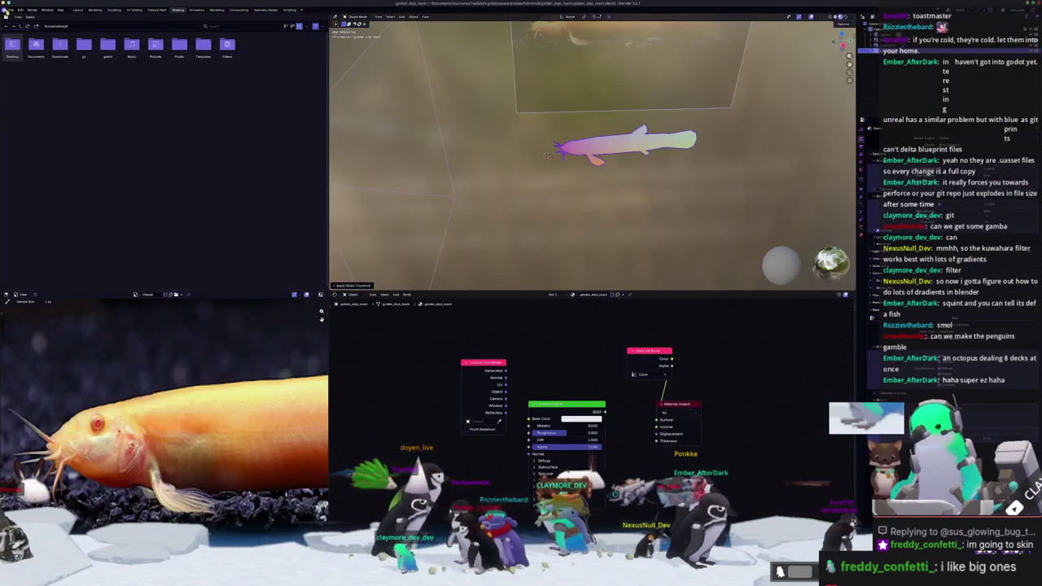
pyautogui.click(10, 9)
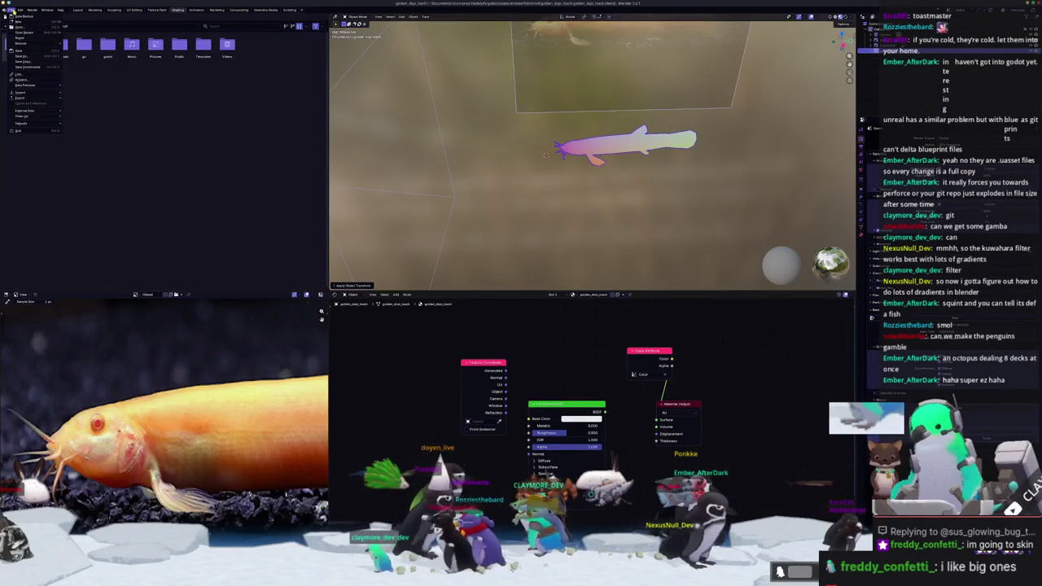
# Start a new General file without saving, and delete the default cube, camera and light
pyautogui.click(78, 21)
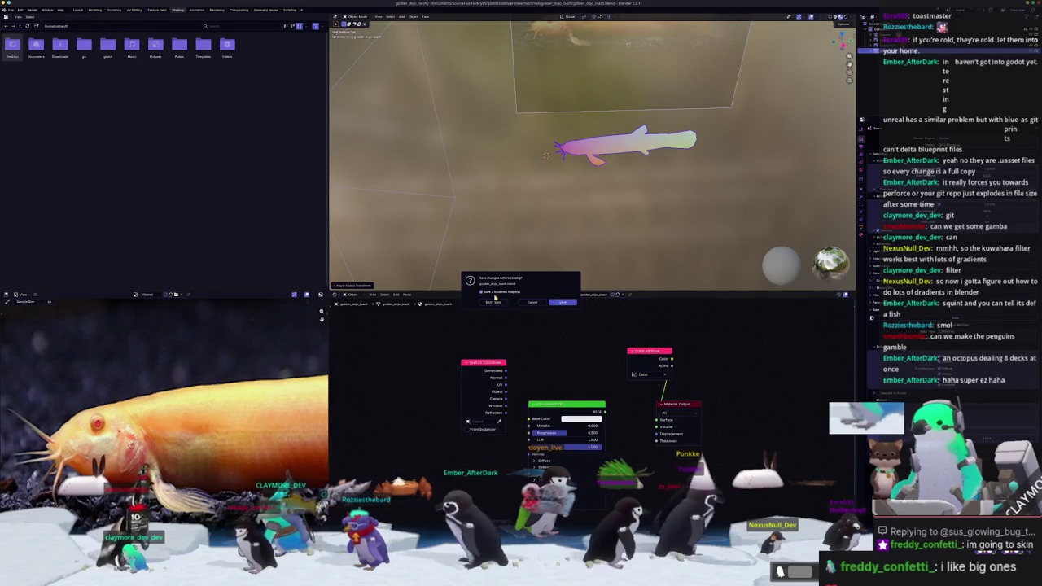
pyautogui.click(493, 302)
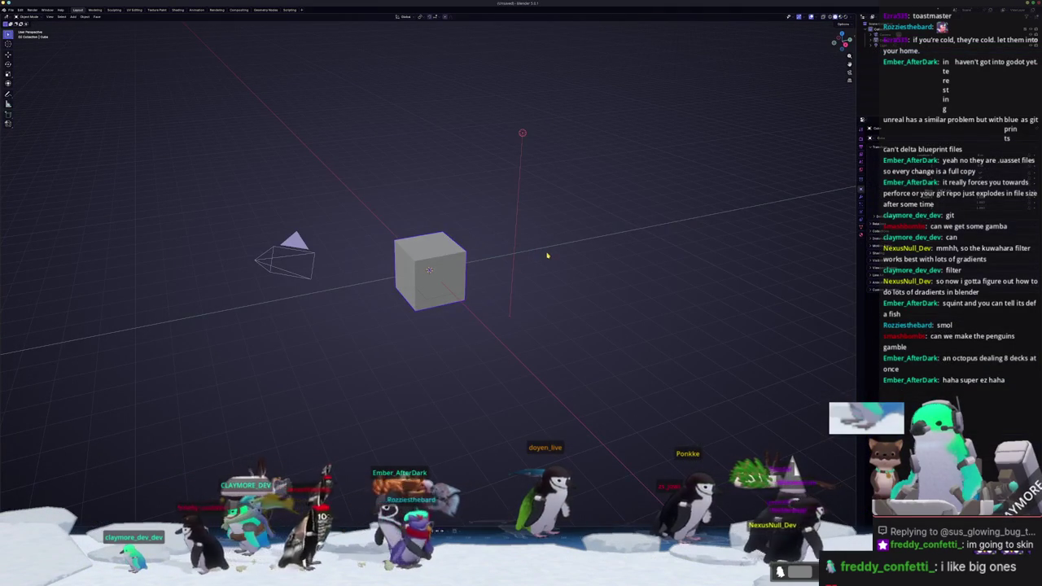
pyautogui.press('a')
pyautogui.press('Delete')
# Save the empty scene into the lobby folder, then bring up the Fish brick reference image
pyautogui.hotkey('ctrl', 's')
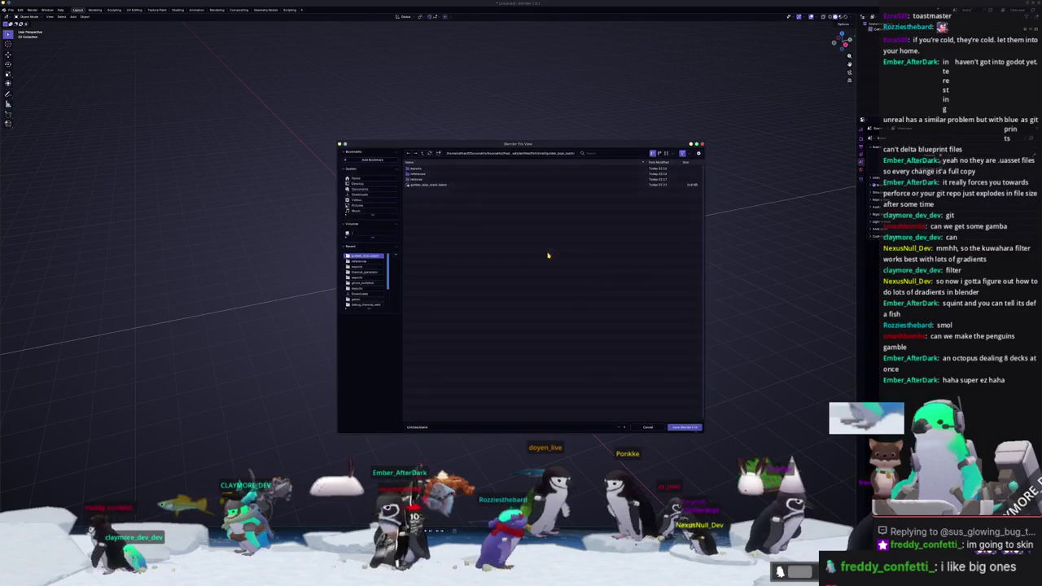
pyautogui.click(422, 154)
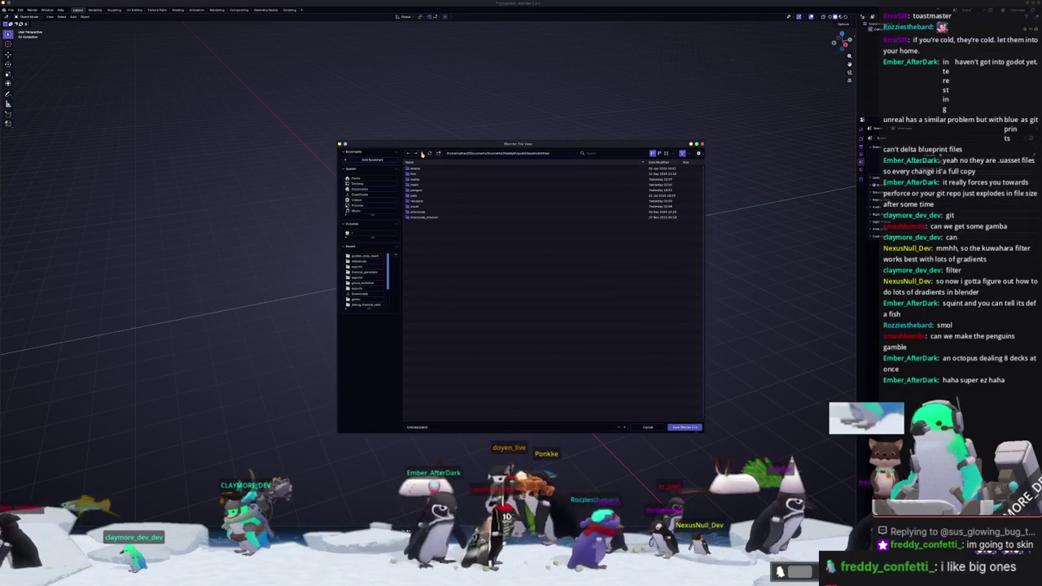
pyautogui.doubleClick(415, 178)
pyautogui.write('lobby_fish_are')
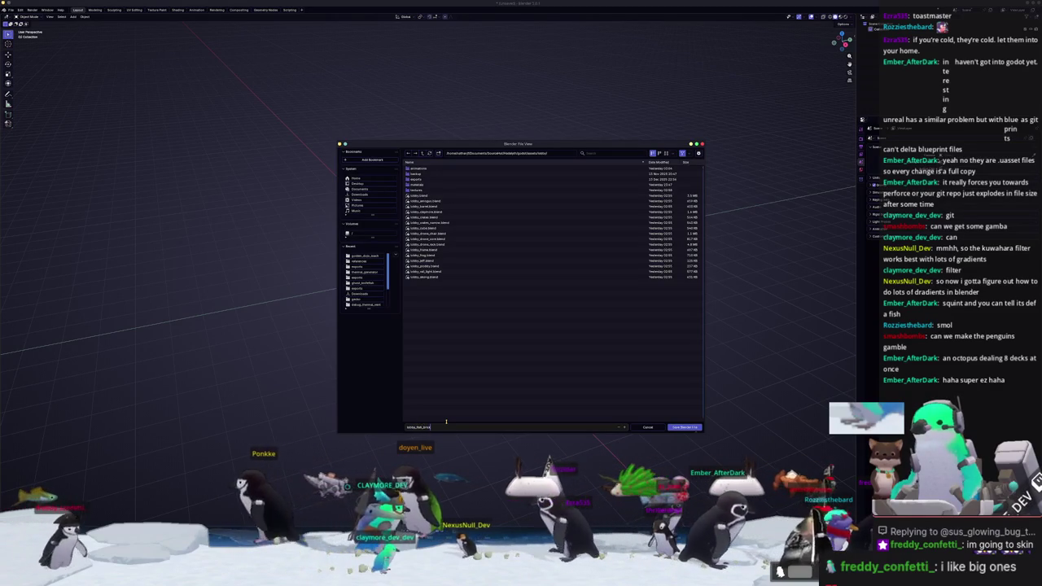
pyautogui.press('Return')
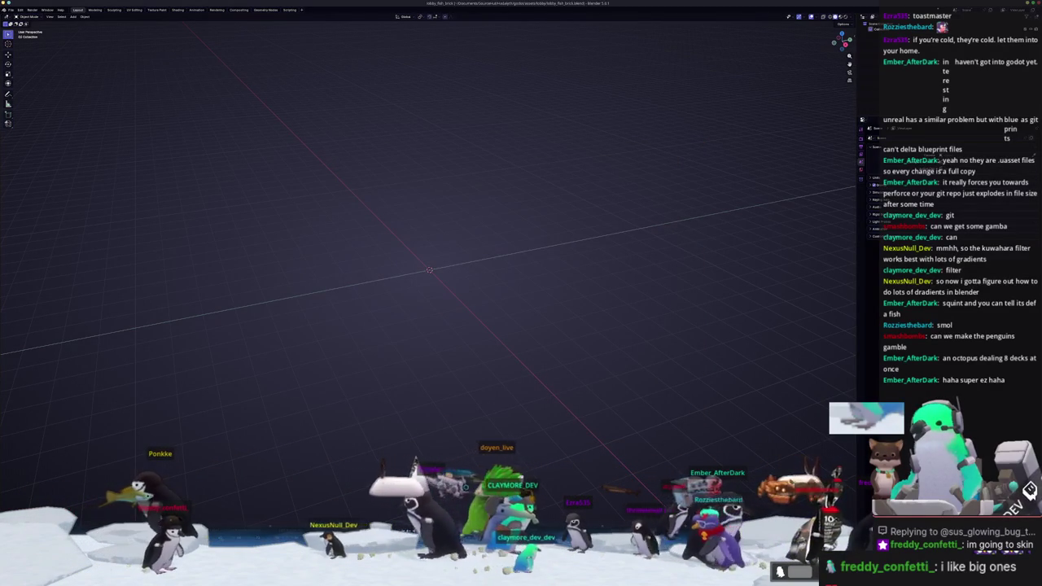
pyautogui.hotkey('alt', 'Tab')
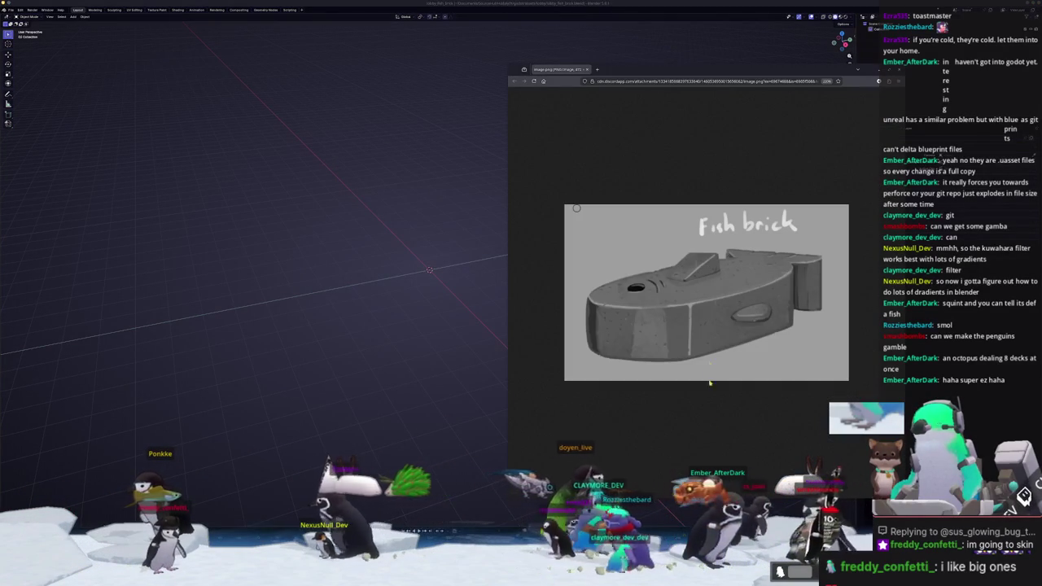
pyautogui.rightClick(709, 348)
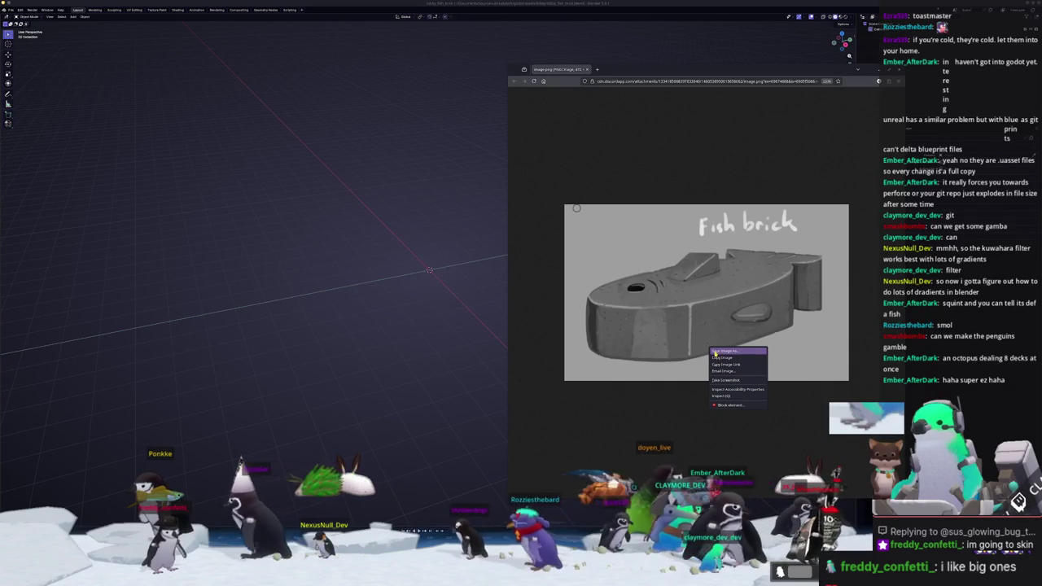
# Save the Fish brick PNG into a new references folder under godot assets, then close the browser
pyautogui.click(714, 353)
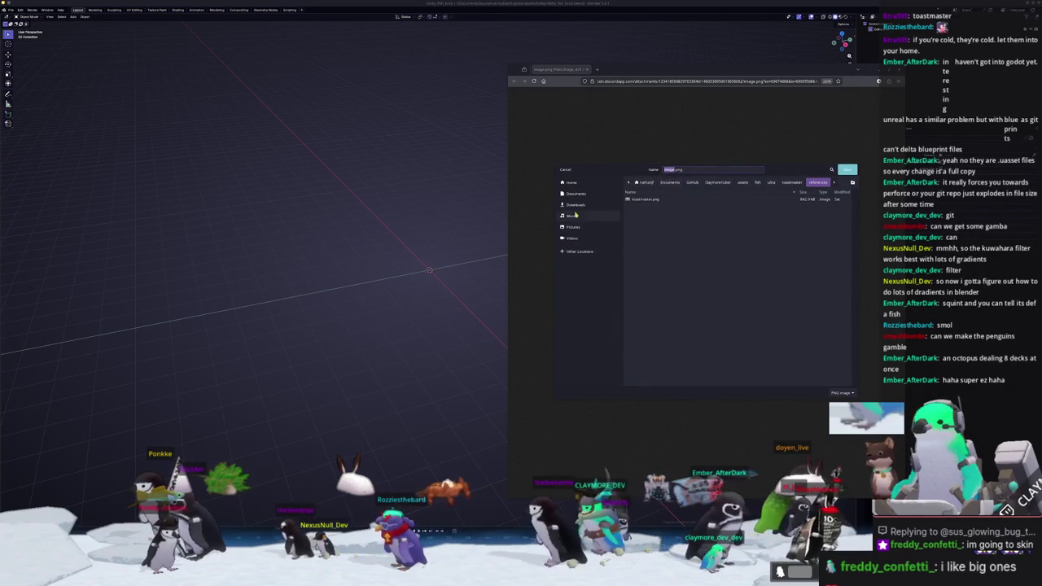
pyautogui.doubleClick(633, 218)
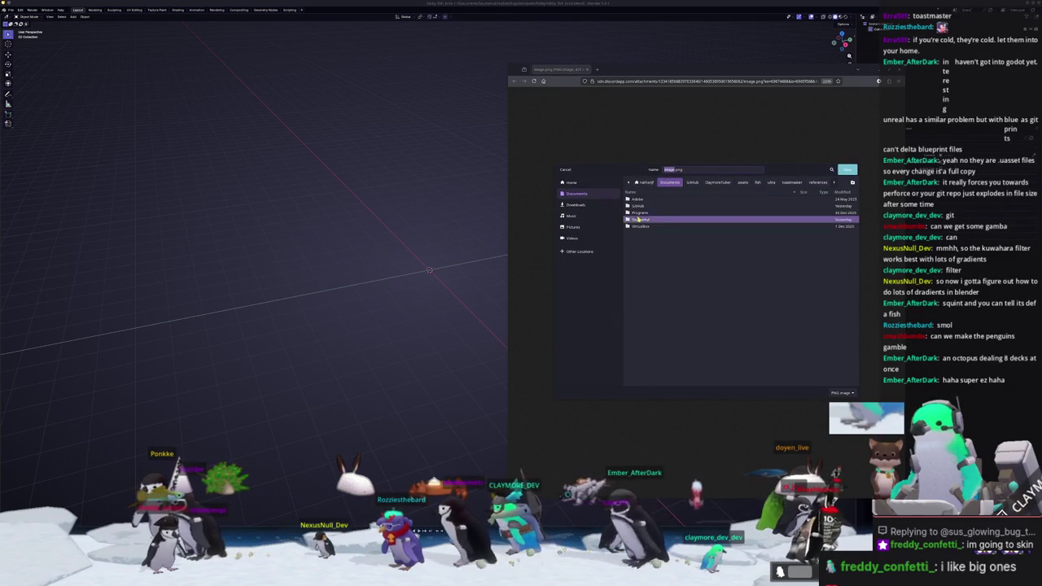
pyautogui.doubleClick(641, 219)
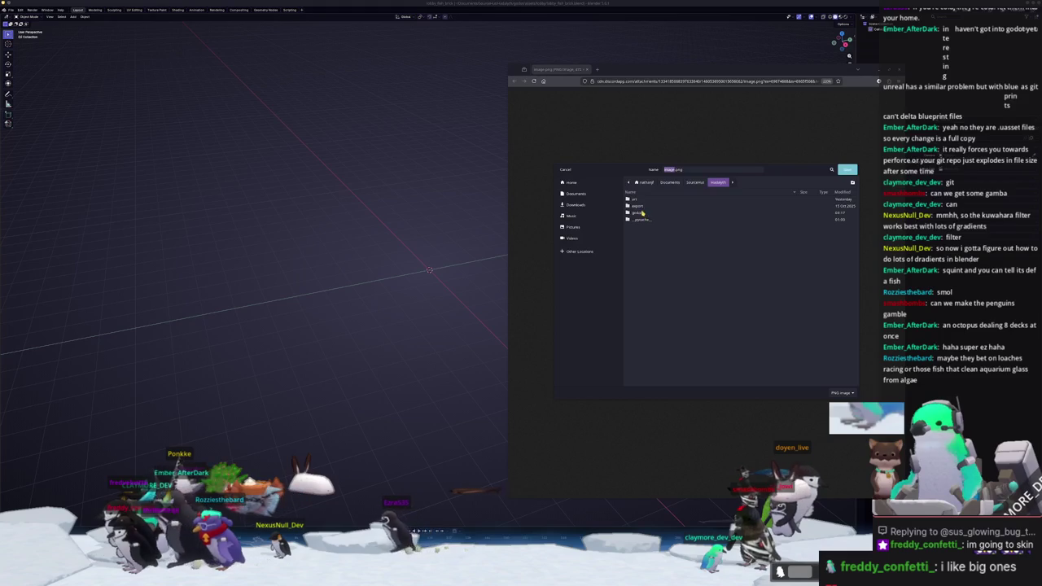
pyautogui.doubleClick(639, 215)
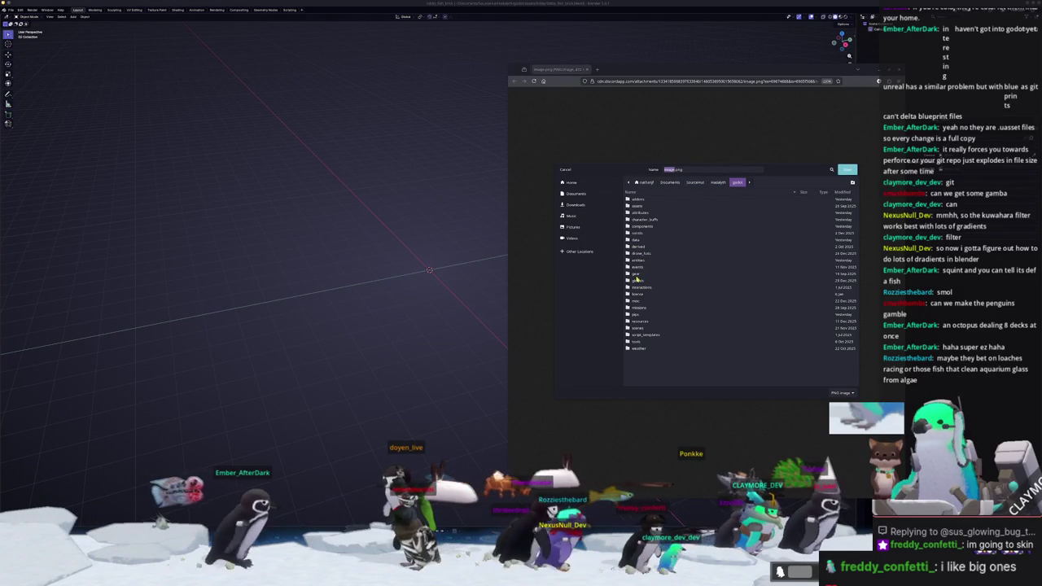
pyautogui.click(647, 206)
pyautogui.doubleClick(646, 207)
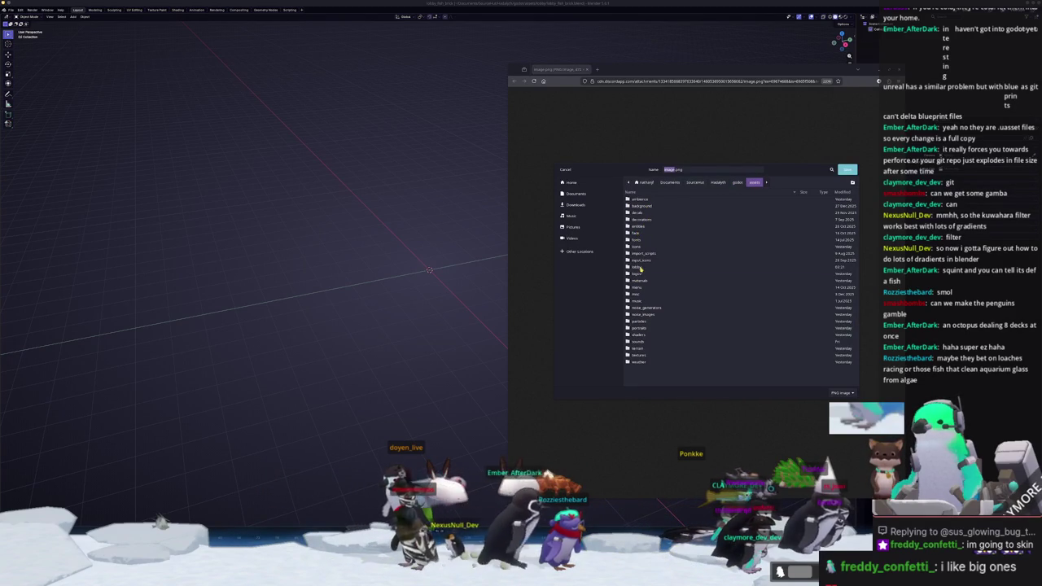
pyautogui.doubleClick(641, 270)
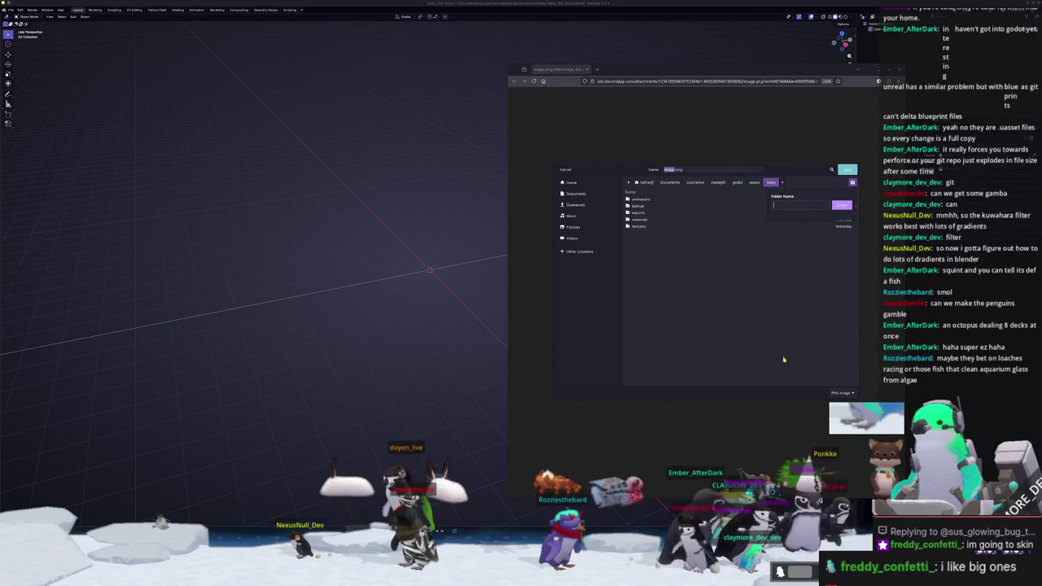
pyautogui.write('fer')
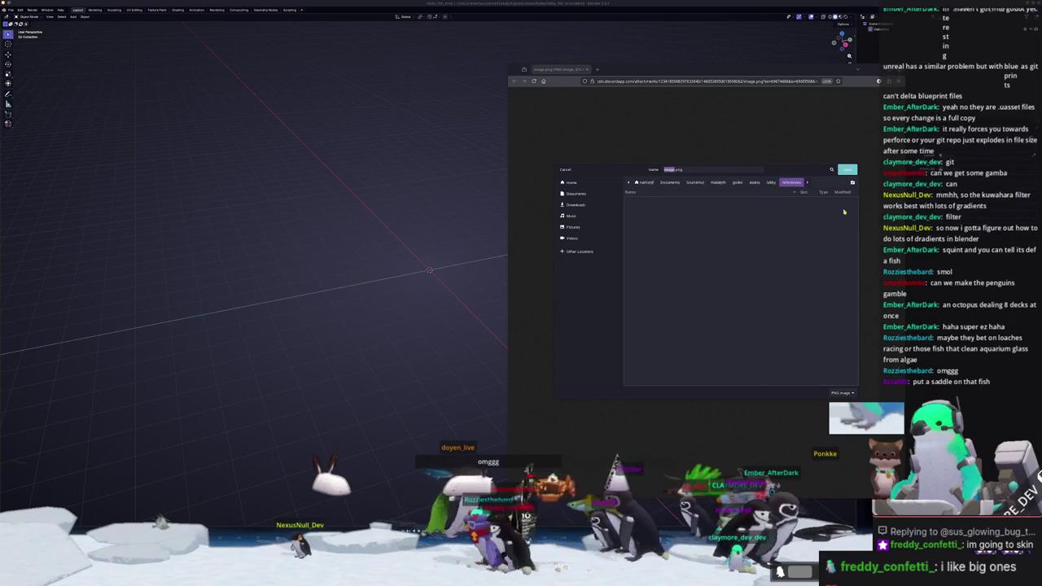
pyautogui.click(848, 169)
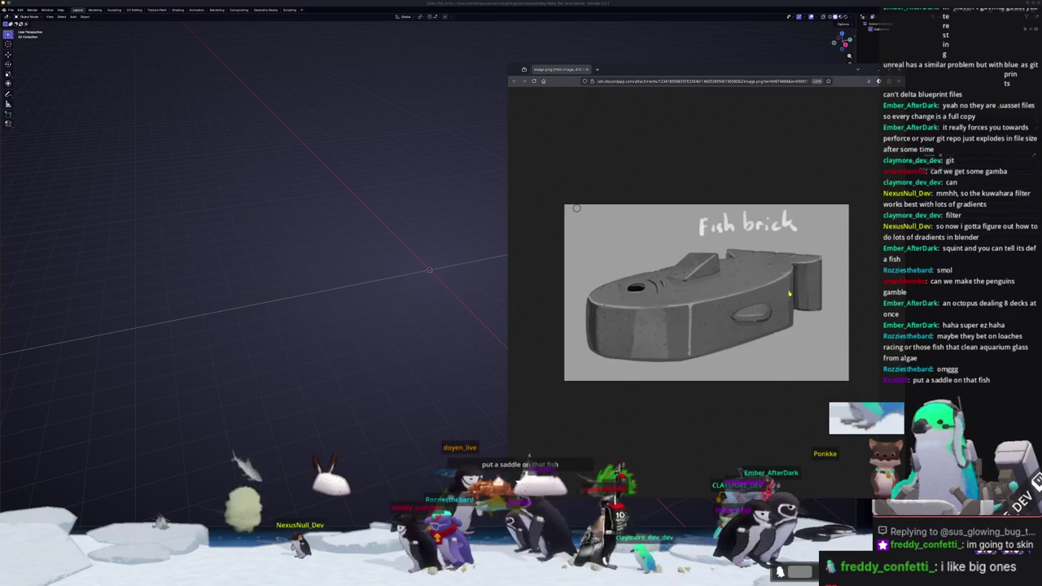
pyautogui.hotkey('ctrl', 'w')
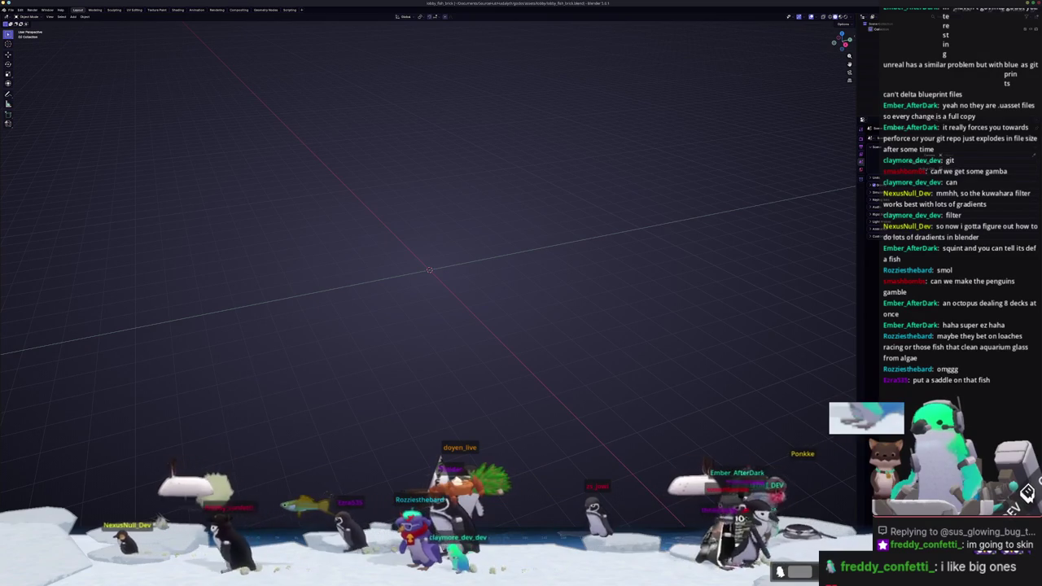
# Drag image.png from Dolphin's lobby references folder into Blender's viewport as a reference image
pyautogui.press('super+e')
pyautogui.moveTo(622, 71); pyautogui.dragTo(816, 98)
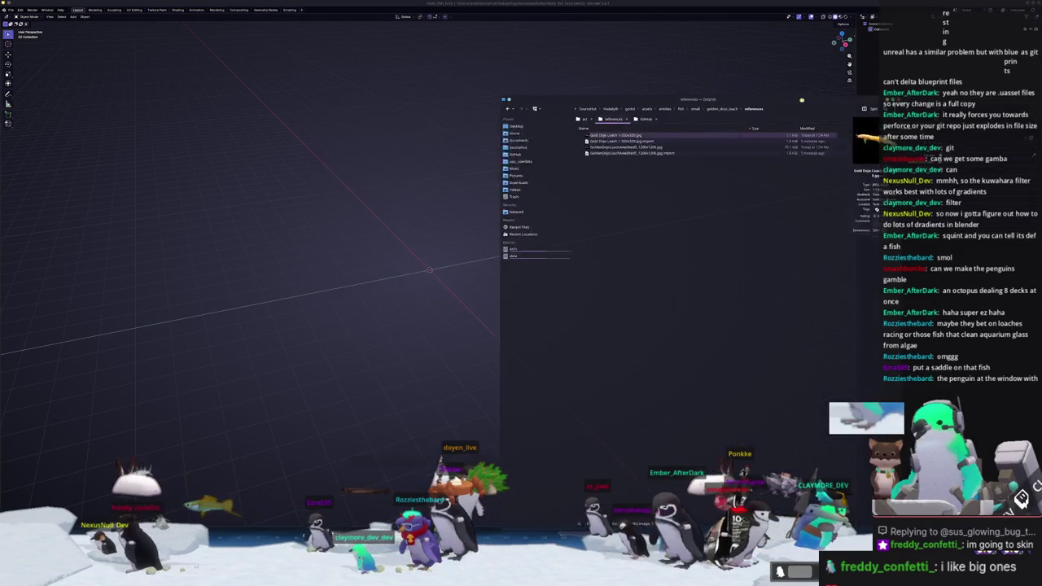
pyautogui.click(677, 111)
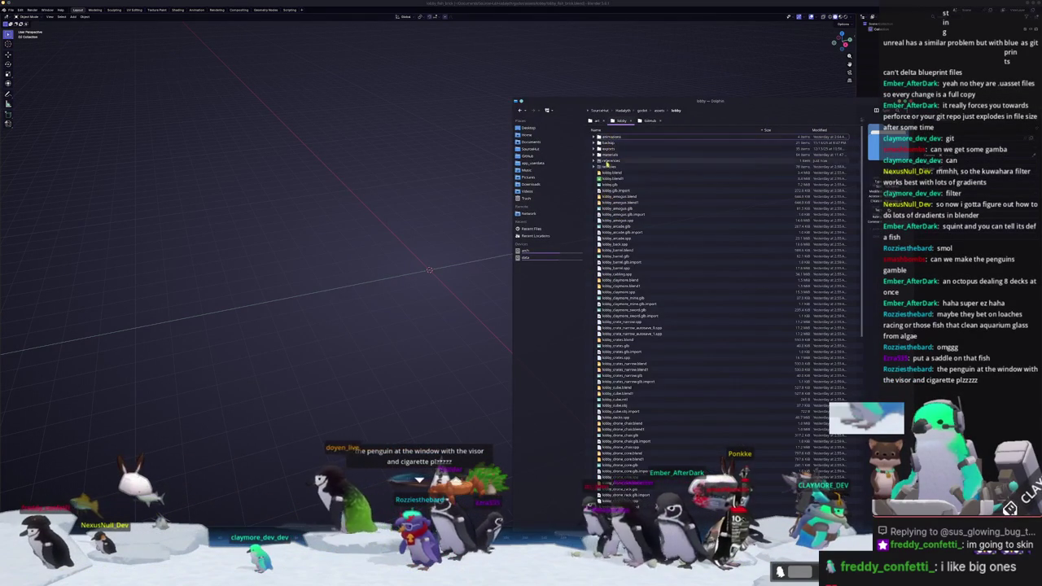
pyautogui.click(601, 167)
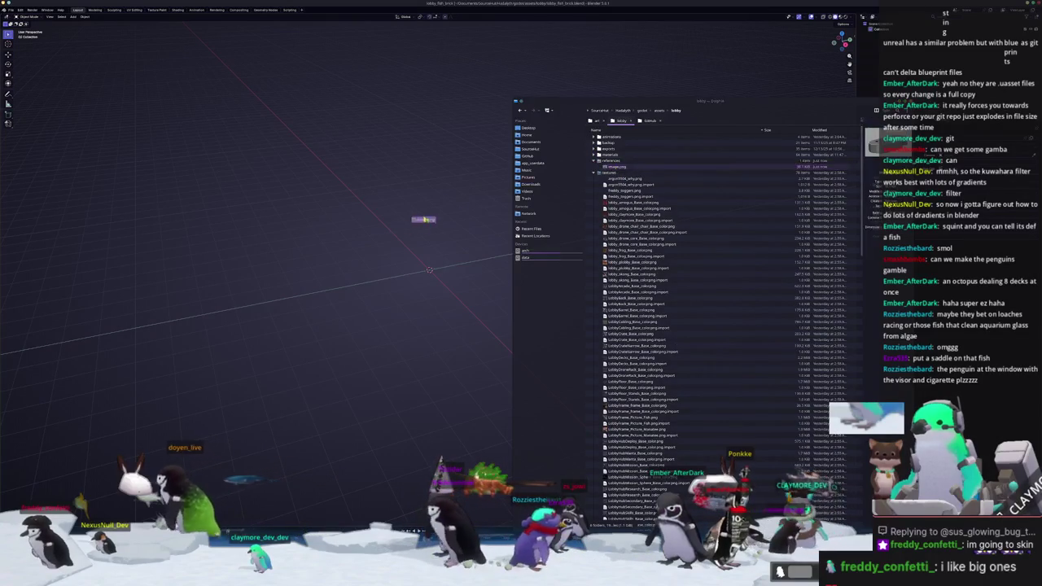
pyautogui.moveTo(593, 161); pyautogui.dragTo(436, 238)
# Stand the reference image upright and orbit the view toward it
pyautogui.press('r')
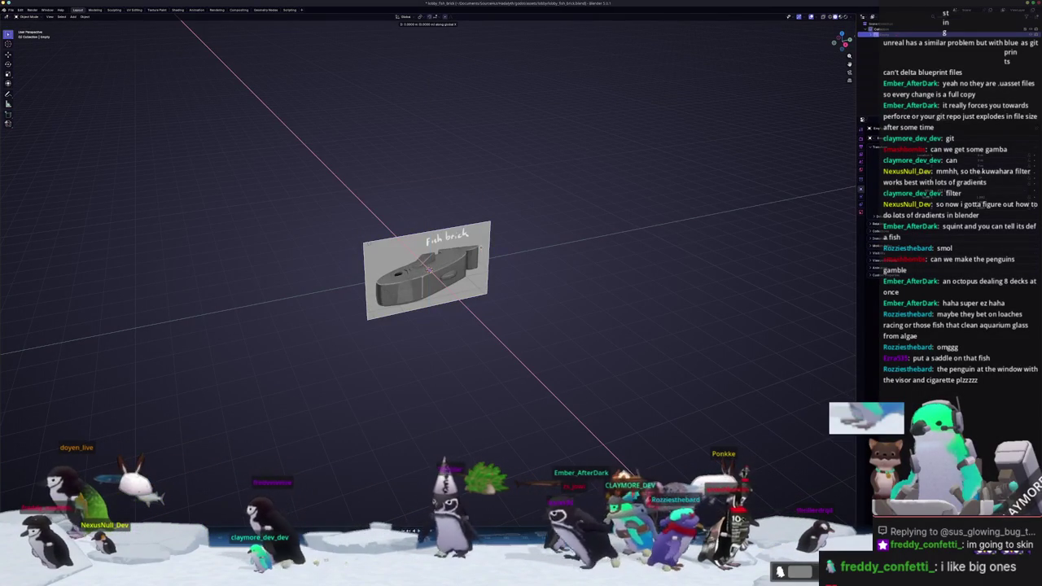
pyautogui.press('Escape')
pyautogui.moveTo(430, 170)
pyautogui.mouseDown(button='middle')
pyautogui.moveTo(389, 268)
pyautogui.moveTo(384, 241)
pyautogui.moveTo(446, 320)
pyautogui.moveTo(496, 196)
pyautogui.moveTo(483, 258)
pyautogui.mouseUp(button='middle')
pyautogui.scroll(-3, 407, 298)
pyautogui.scroll(2, 442, 149)
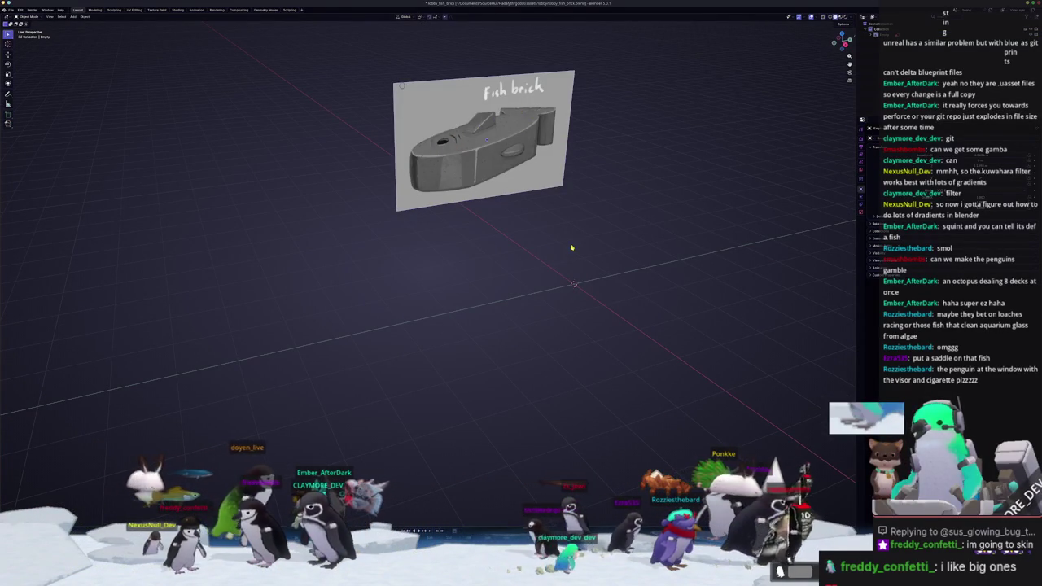
# Add a cube and switch to the right side view lined up with the reference
pyautogui.hotkey('shift', 'a')
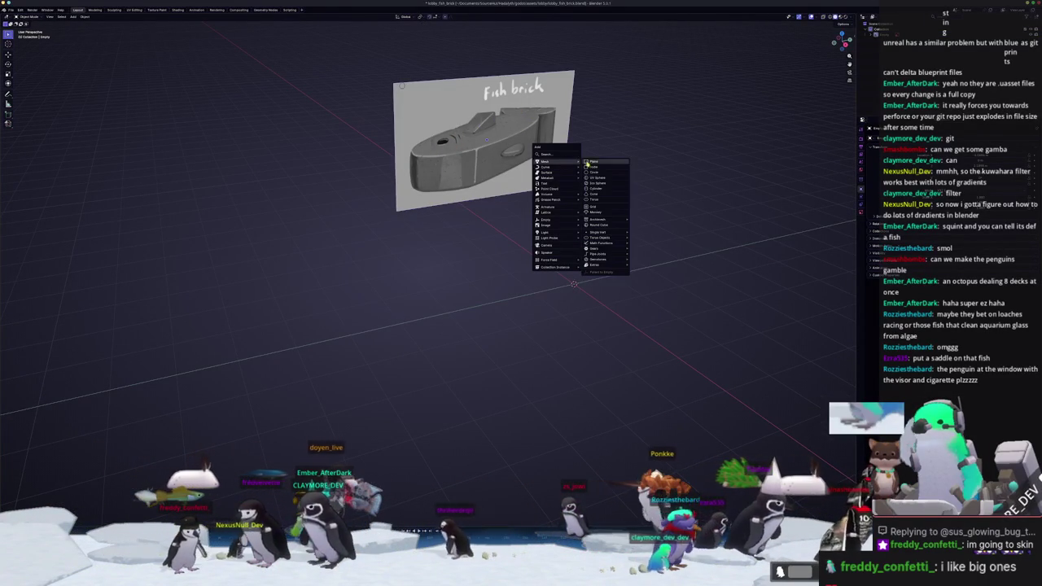
pyautogui.click(598, 167)
pyautogui.scroll(2, 600, 237)
pyautogui.scroll(4, 600, 237)
pyautogui.scroll(-5, 600, 237)
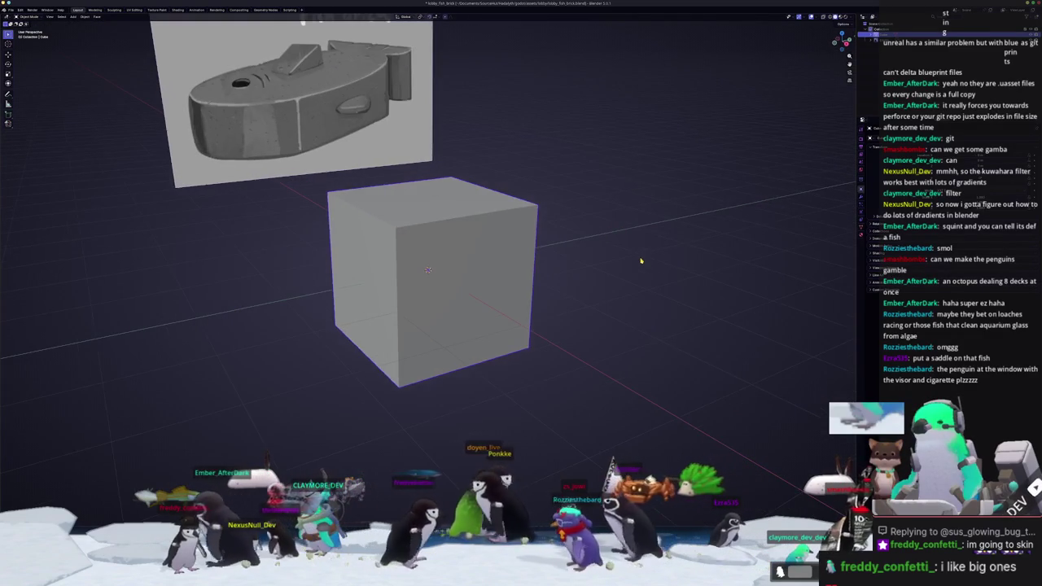
pyautogui.moveTo(640, 253); pyautogui.dragTo(541, 218, button='middle')
pyautogui.press('KP_1')
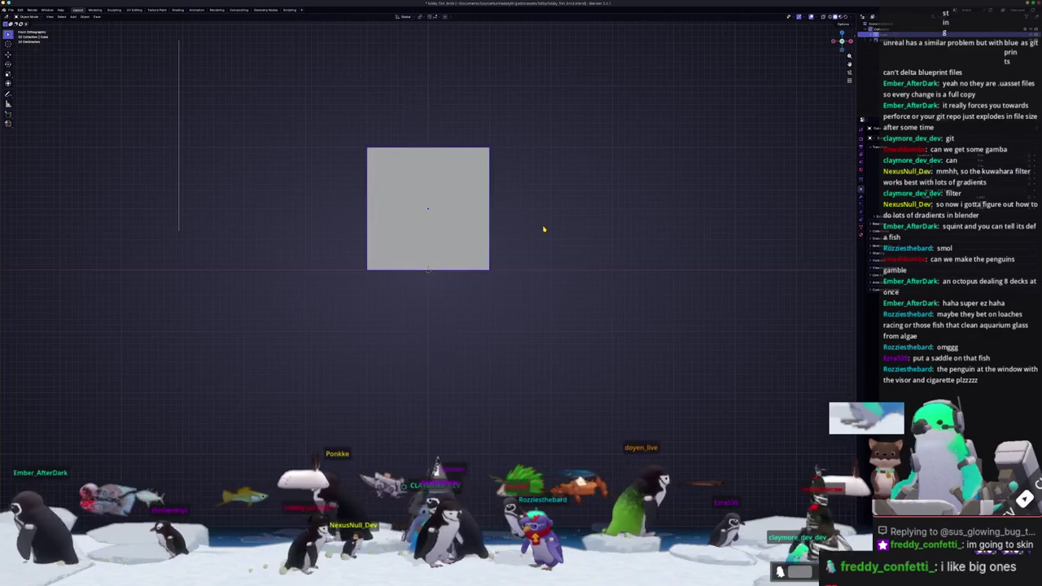
pyautogui.press('KP_3')
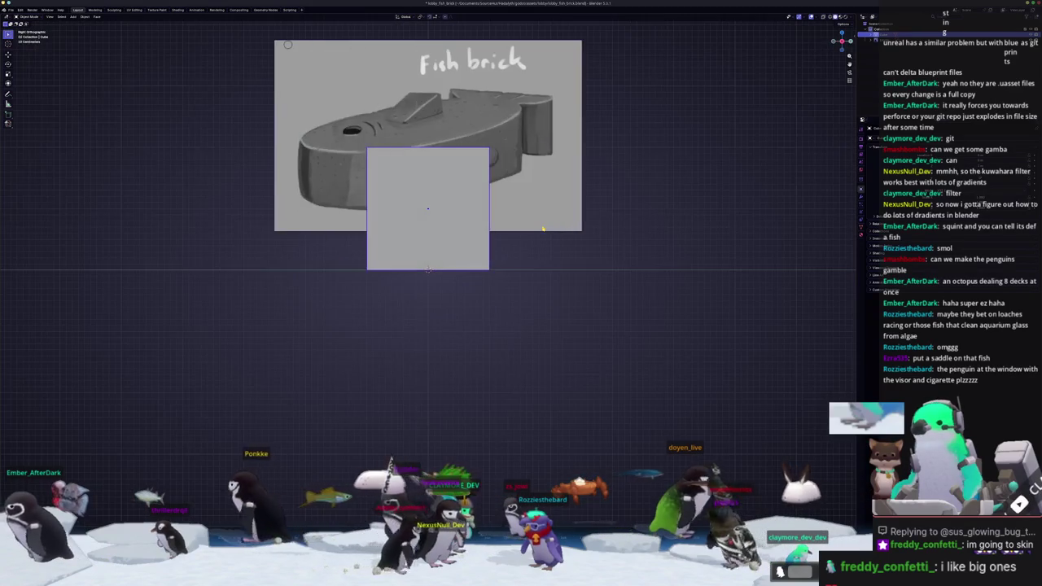
pyautogui.scroll(-1, 491, 210)
pyautogui.scroll(-1, 492, 210)
# In Edit Mode, lower the cube's top face along Z to flatten it into a slab
pyautogui.press('Tab')
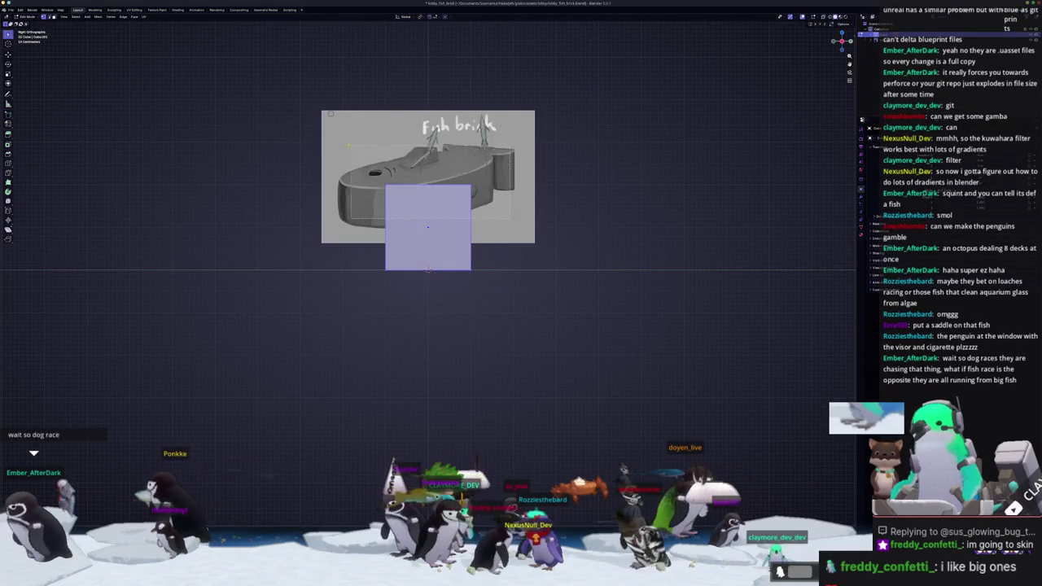
pyautogui.click(427, 184)
pyautogui.press('g')
pyautogui.press('z')
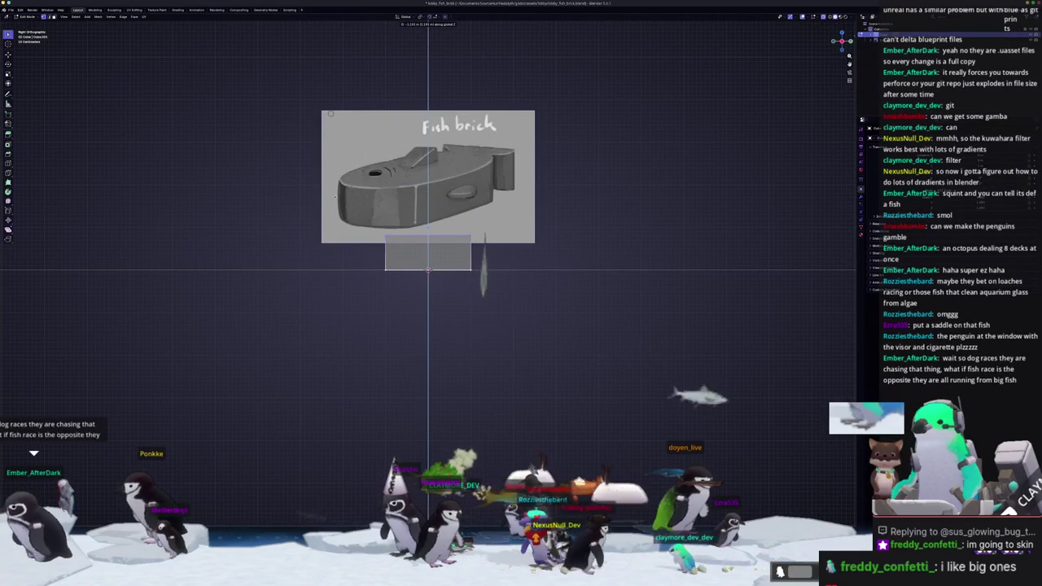
pyautogui.moveTo(428, 270); pyautogui.dragTo(416, 223, button='middle')
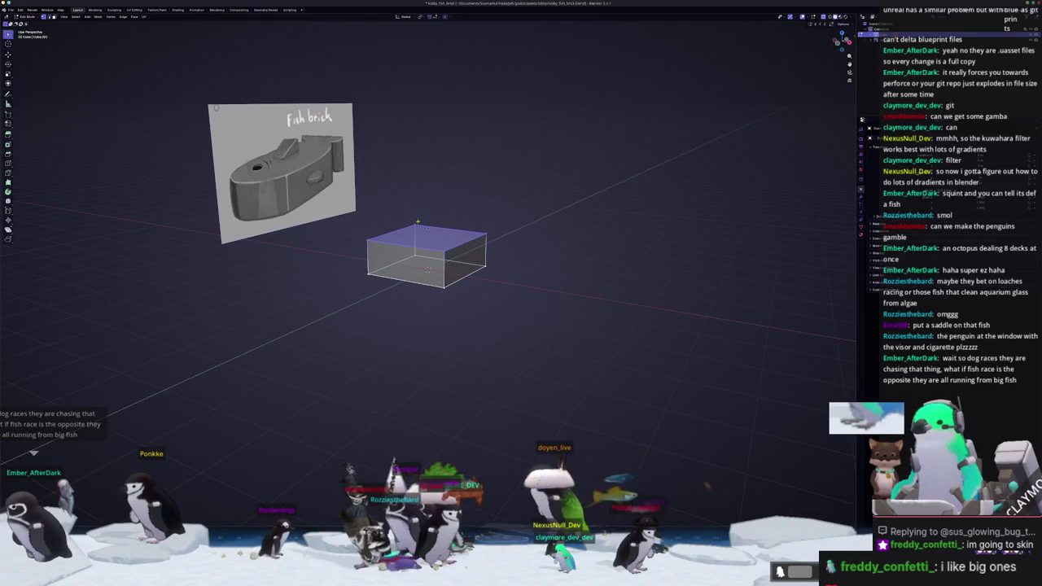
pyautogui.click(566, 231)
# Inspect the slab, select it all, then pick its front face
pyautogui.moveTo(566, 230)
pyautogui.mouseDown(button='middle')
pyautogui.moveTo(378, 275)
pyautogui.moveTo(524, 277)
pyautogui.mouseUp(button='middle')
pyautogui.press('a')
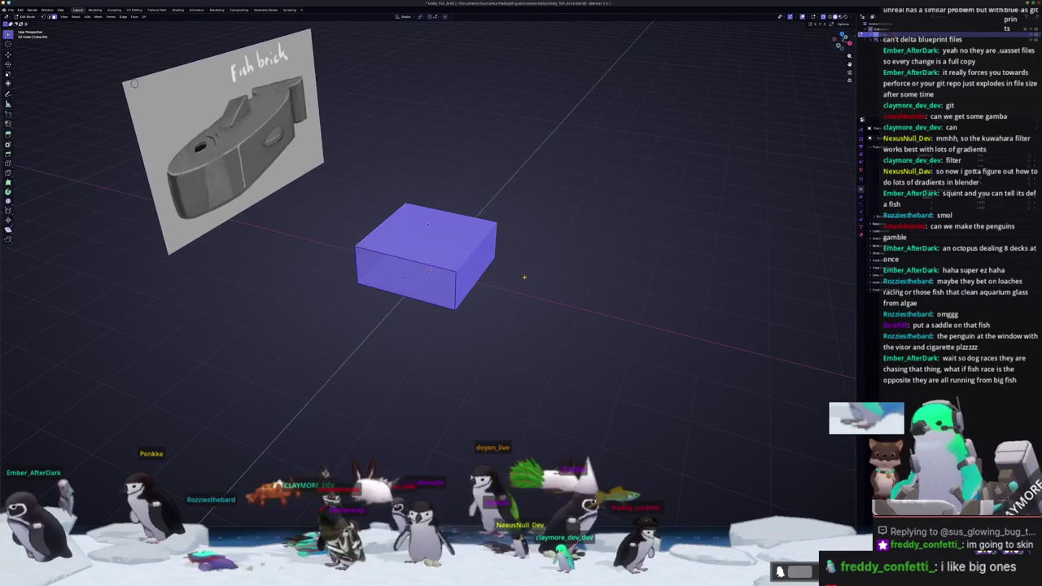
pyautogui.moveTo(515, 277); pyautogui.dragTo(502, 271, button='middle')
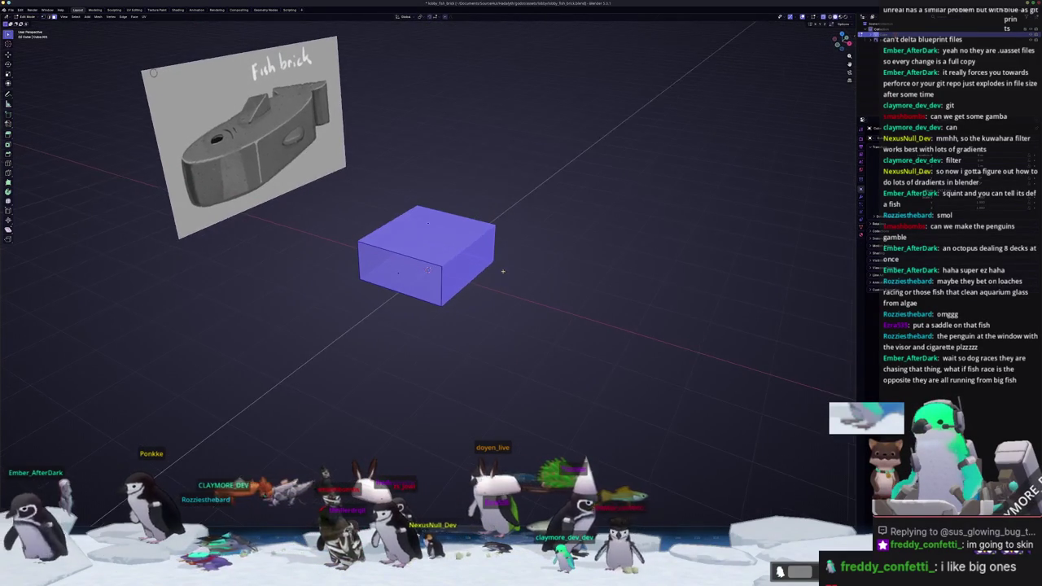
pyautogui.click(428, 270)
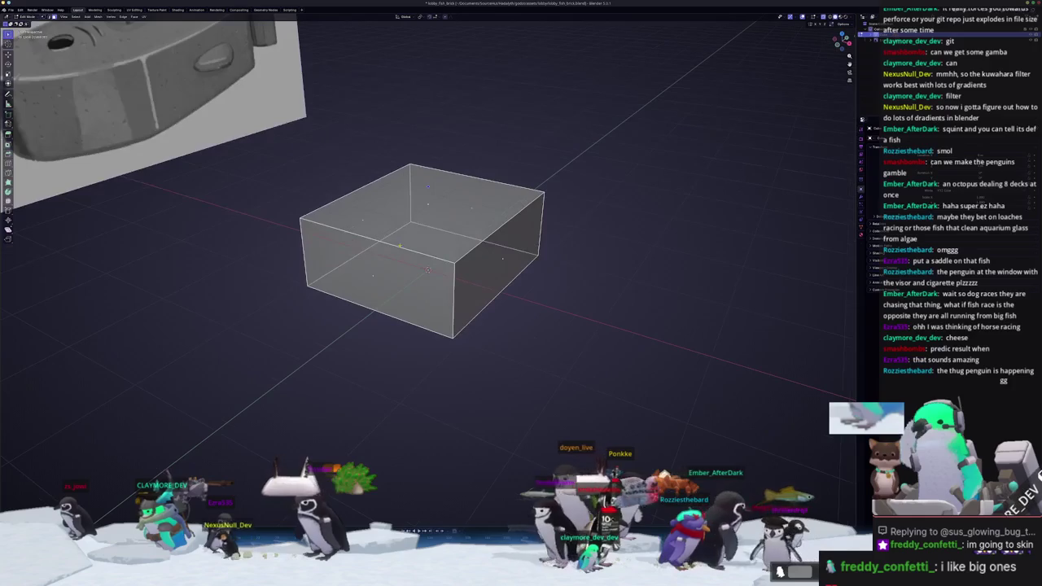
# Extrude both end faces of the flat box outward to lengthen the body and start the tail section
pyautogui.moveTo(424, 293); pyautogui.dragTo(521, 276, button='middle')
pyautogui.press('e')
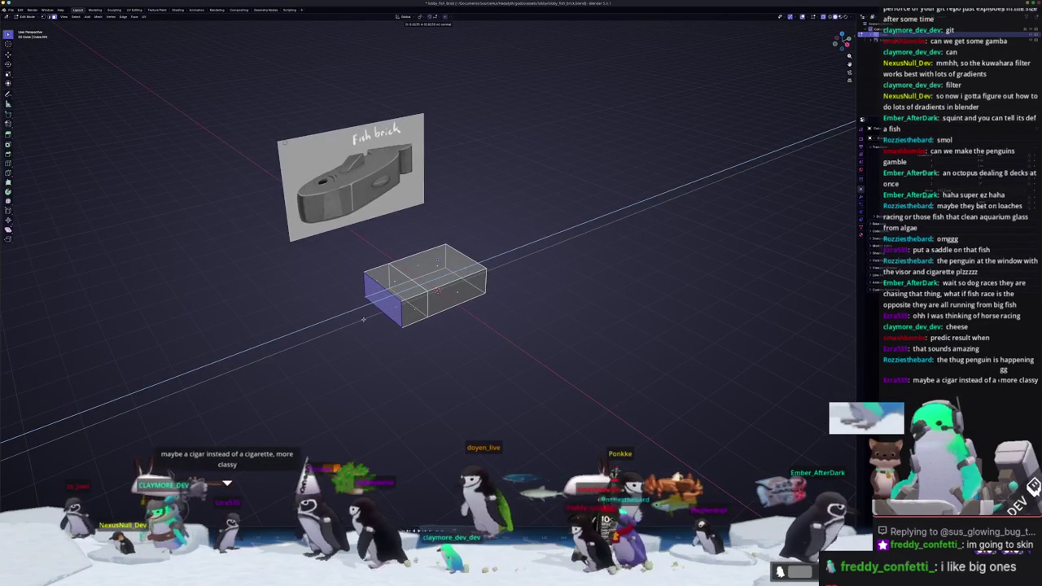
pyautogui.click(359, 321)
pyautogui.moveTo(385, 319); pyautogui.dragTo(489, 300, button='middle')
pyautogui.press('e')
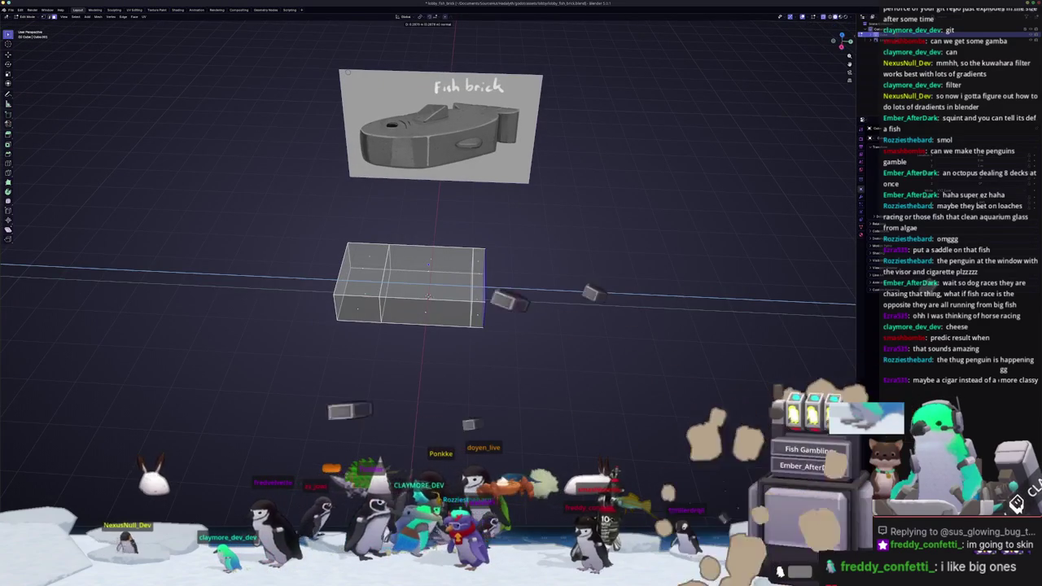
pyautogui.click(532, 299)
pyautogui.moveTo(512, 307)
pyautogui.mouseDown(button='middle')
pyautogui.moveTo(525, 313)
pyautogui.moveTo(464, 315)
pyautogui.moveTo(505, 301)
pyautogui.mouseUp(button='middle')
pyautogui.press('s')
pyautogui.press('x')
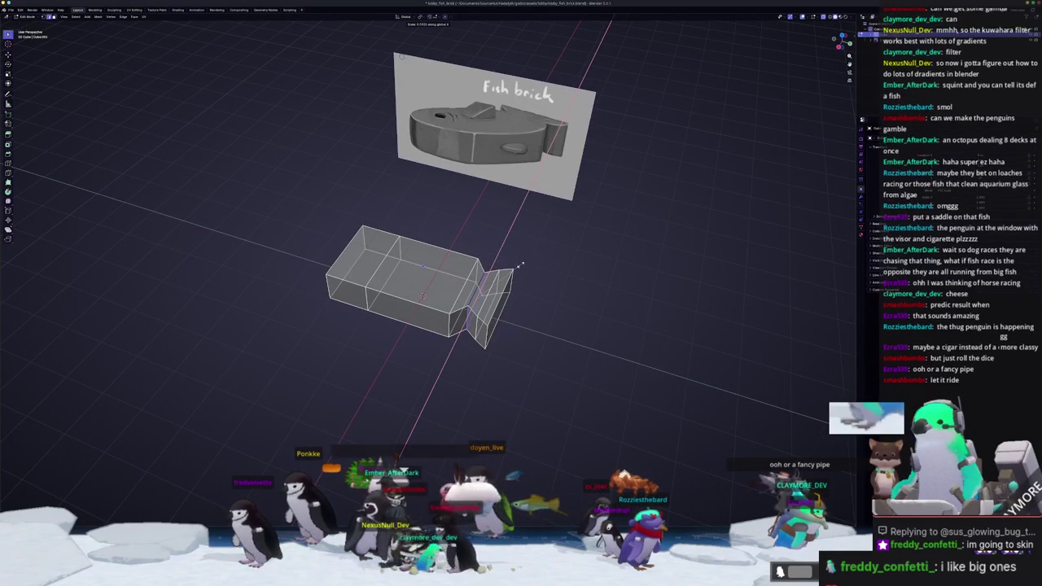
# Scale the box's left end face along X to shape the head end
pyautogui.scroll(2, 428, 277)
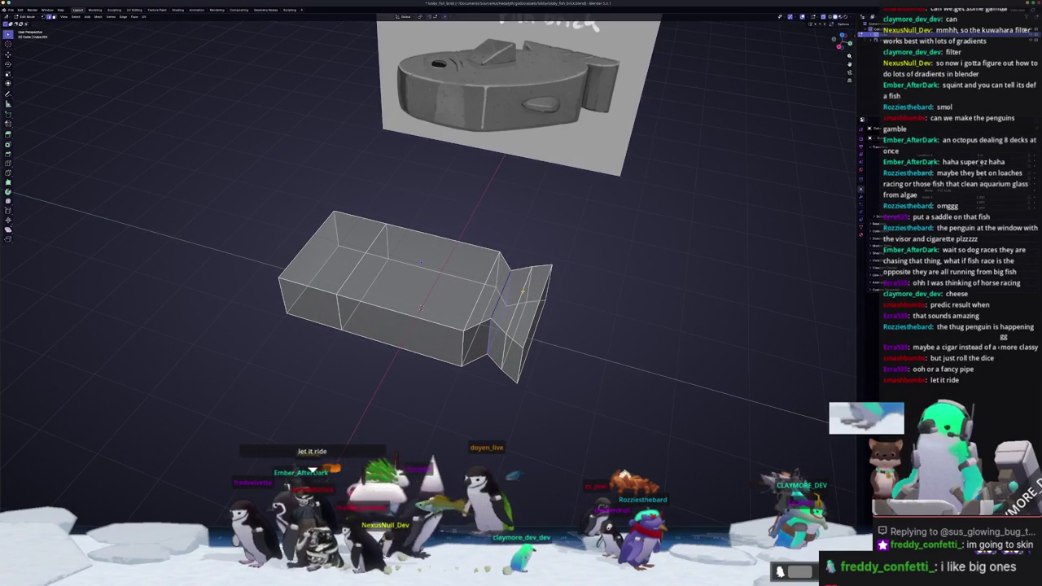
pyautogui.moveTo(505, 301)
pyautogui.mouseDown(button='middle')
pyautogui.moveTo(513, 317)
pyautogui.moveTo(446, 318)
pyautogui.mouseUp(button='middle')
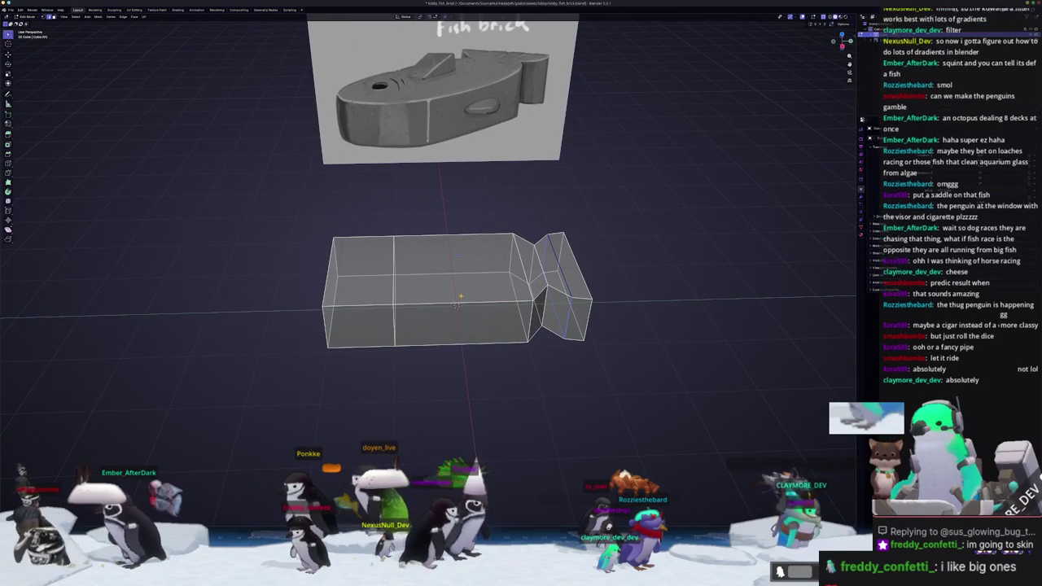
pyautogui.moveTo(456, 309); pyautogui.dragTo(407, 342, button='middle')
pyautogui.click(346, 224)
pyautogui.moveTo(359, 236); pyautogui.dragTo(436, 333, button='middle')
pyautogui.press('s')
pyautogui.press('x')
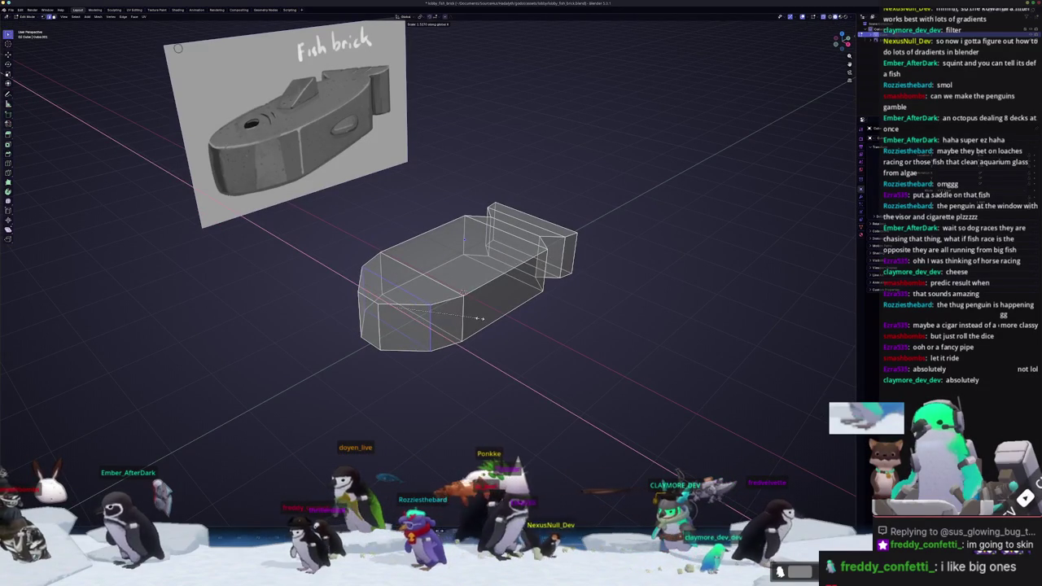
pyautogui.press('Tab')
pyautogui.press('Tab')
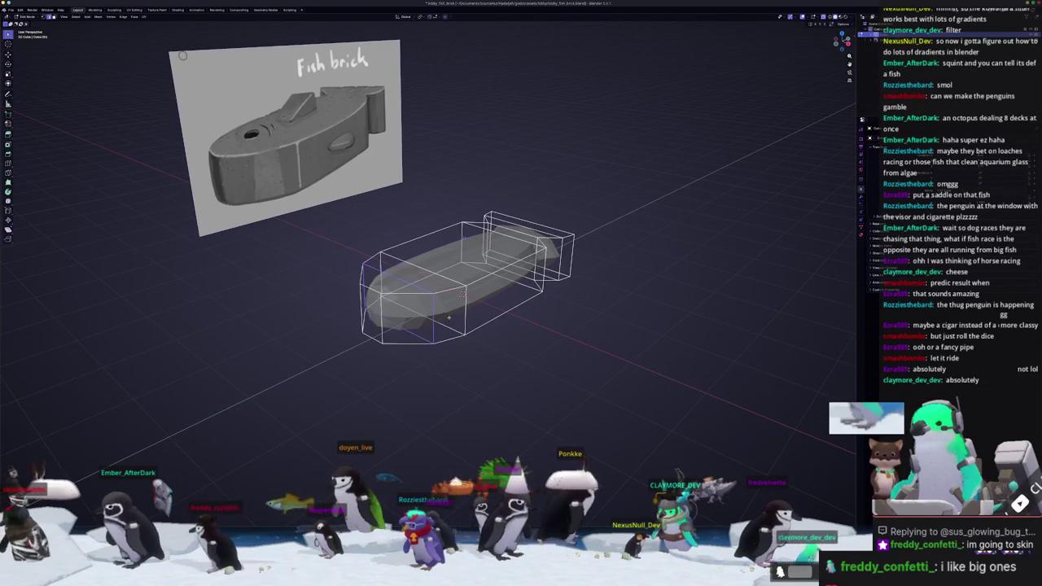
pyautogui.press('1')
pyautogui.hotkey('alt', 'z')
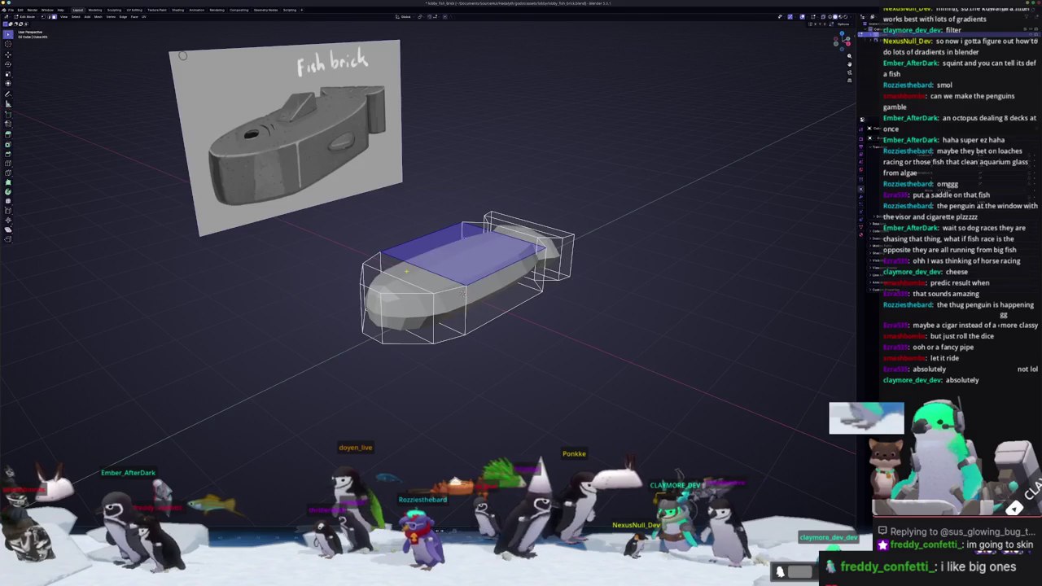
# Select the top edge strip of the body and crease it
pyautogui.keyDown('shift'); pyautogui.click(386, 282); pyautogui.keyUp('shift')
pyautogui.keyDown('shift'); pyautogui.click(500, 236); pyautogui.keyUp('shift')
pyautogui.click(462, 293)
pyautogui.keyDown('alt'); pyautogui.click(461, 293); pyautogui.keyUp('alt')
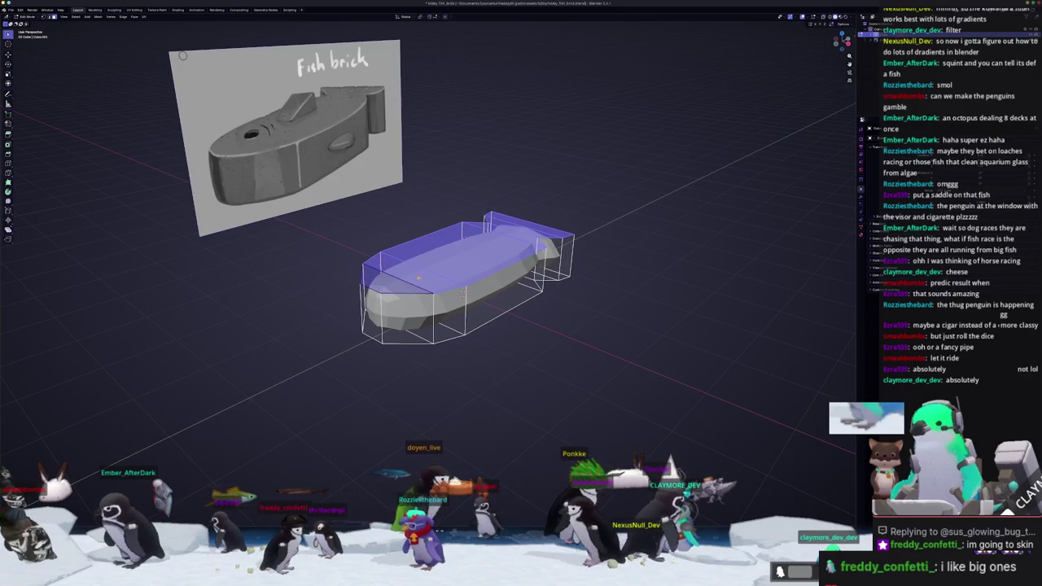
pyautogui.click(660, 262)
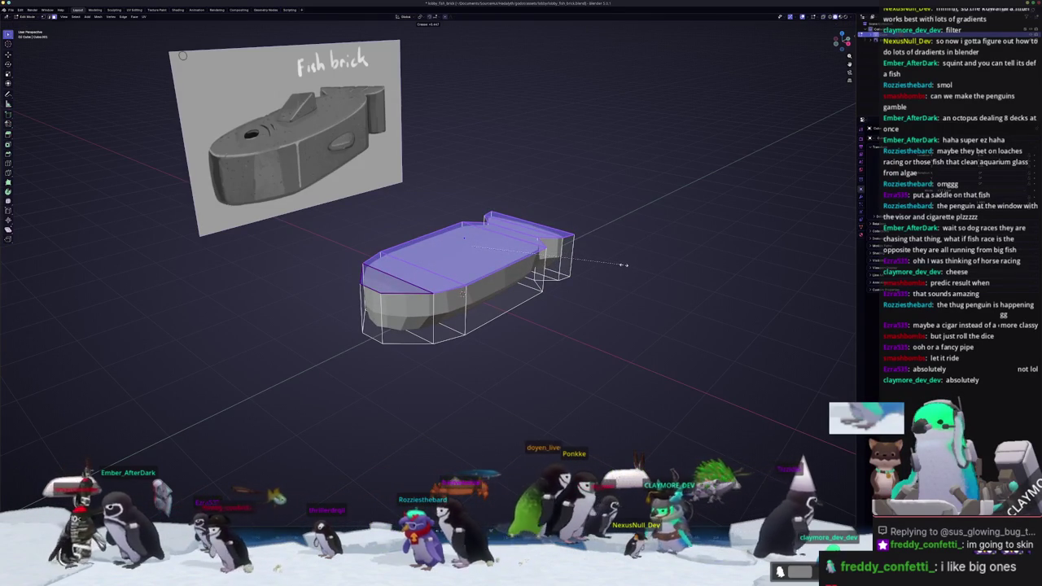
# Select the bottom edge strip of the mesh and crease those edges
pyautogui.moveTo(462, 291); pyautogui.dragTo(521, 268, button='middle')
pyautogui.keyDown('alt'); pyautogui.click(529, 330); pyautogui.keyUp('alt')
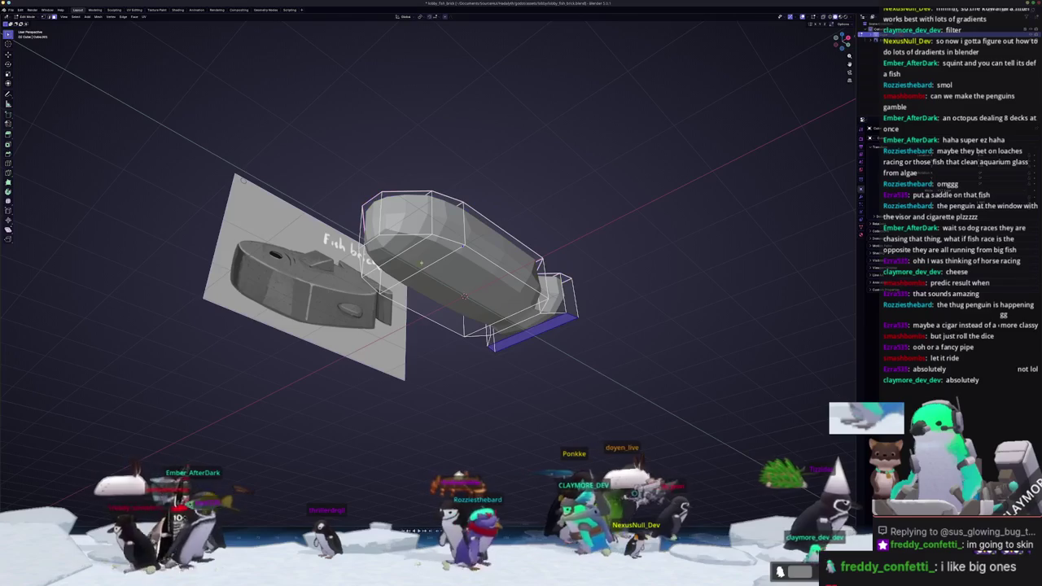
pyautogui.moveTo(529, 330); pyautogui.dragTo(589, 310, button='middle')
pyautogui.hotkey('shift', 'e')
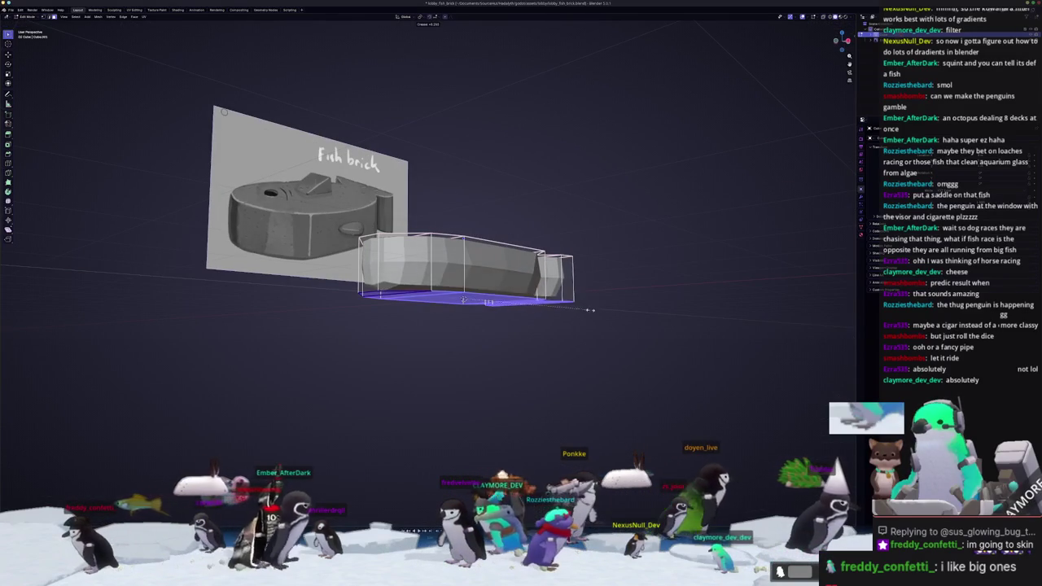
pyautogui.moveTo(609, 302)
pyautogui.mouseDown(button='middle')
pyautogui.moveTo(455, 307)
pyautogui.moveTo(582, 270)
pyautogui.mouseUp(button='middle')
pyautogui.hotkey('shift', 'e')
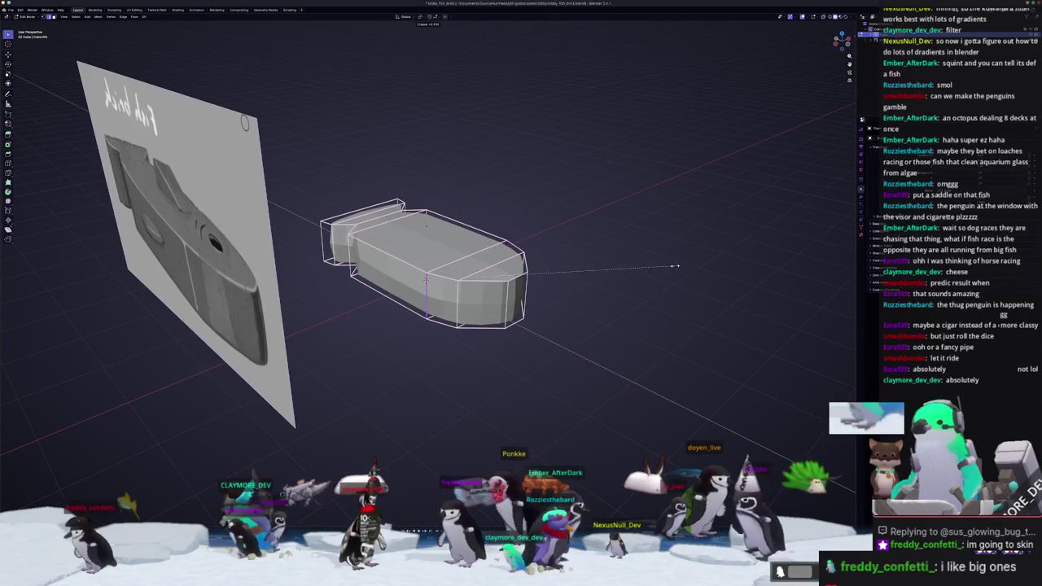
pyautogui.click(763, 262)
pyautogui.moveTo(763, 261); pyautogui.dragTo(469, 291, button='middle')
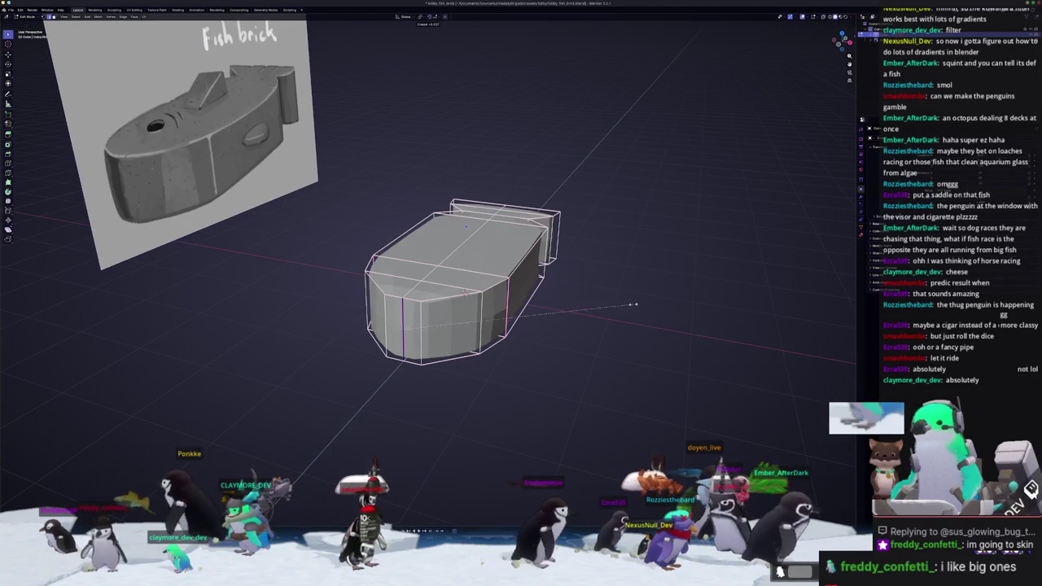
pyautogui.click(623, 307)
# Crease the remaining selected edges and save the blend file
pyautogui.press('Tab')
pyautogui.moveTo(623, 307); pyautogui.dragTo(570, 324, button='middle')
pyautogui.press('Tab')
pyautogui.hotkey('shift', 'e')
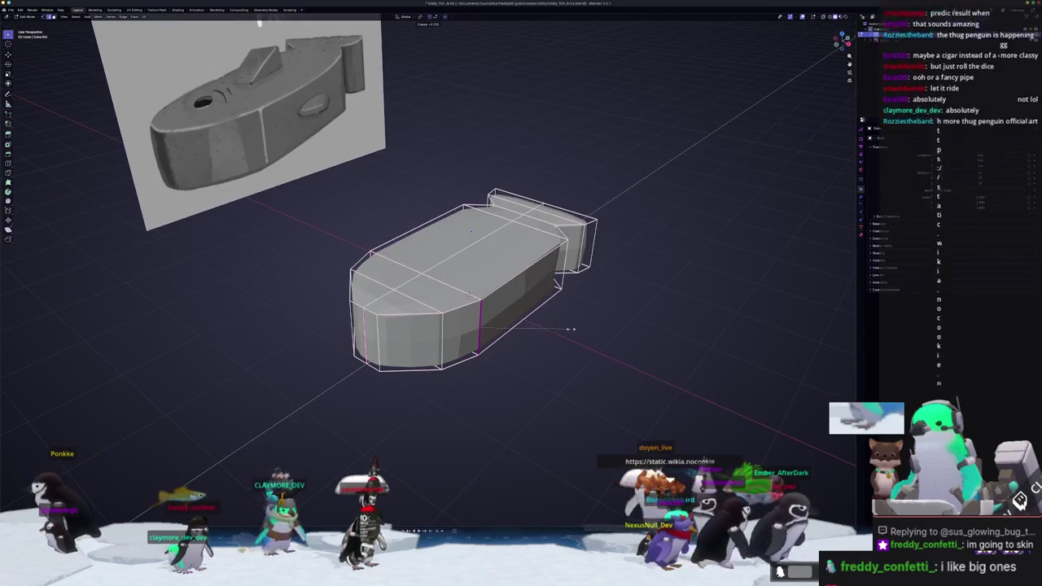
pyautogui.click(559, 328)
pyautogui.hotkey('ctrl', 's')
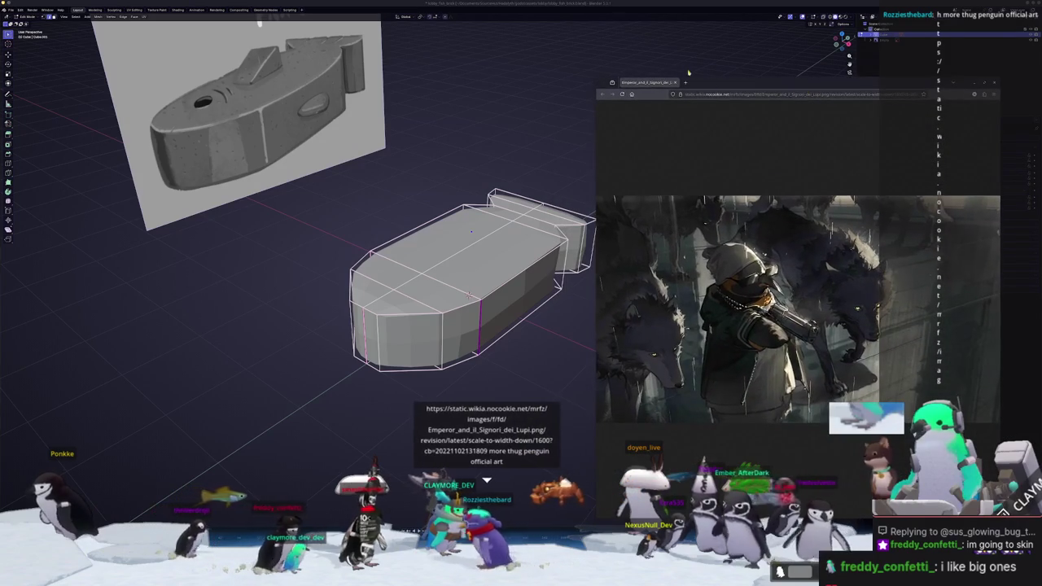
# Shrink and reposition the penguin artwork window, then close it and return to the mesh
pyautogui.moveTo(596, 78)
pyautogui.mouseDown()
pyautogui.moveTo(739, 214)
pyautogui.moveTo(726, 191)
pyautogui.moveTo(660, 223)
pyautogui.mouseUp()
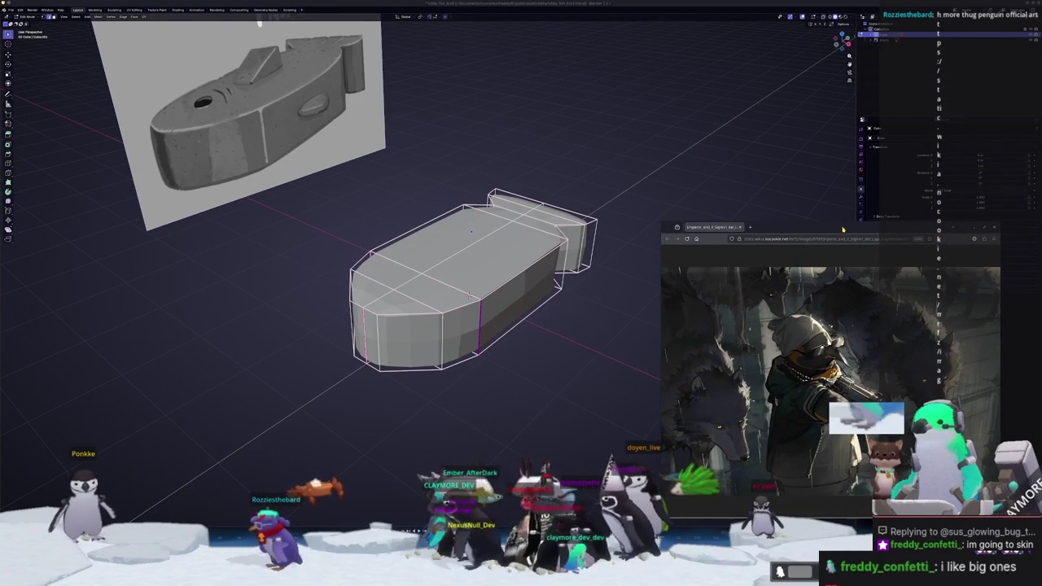
pyautogui.moveTo(843, 231); pyautogui.dragTo(771, 187)
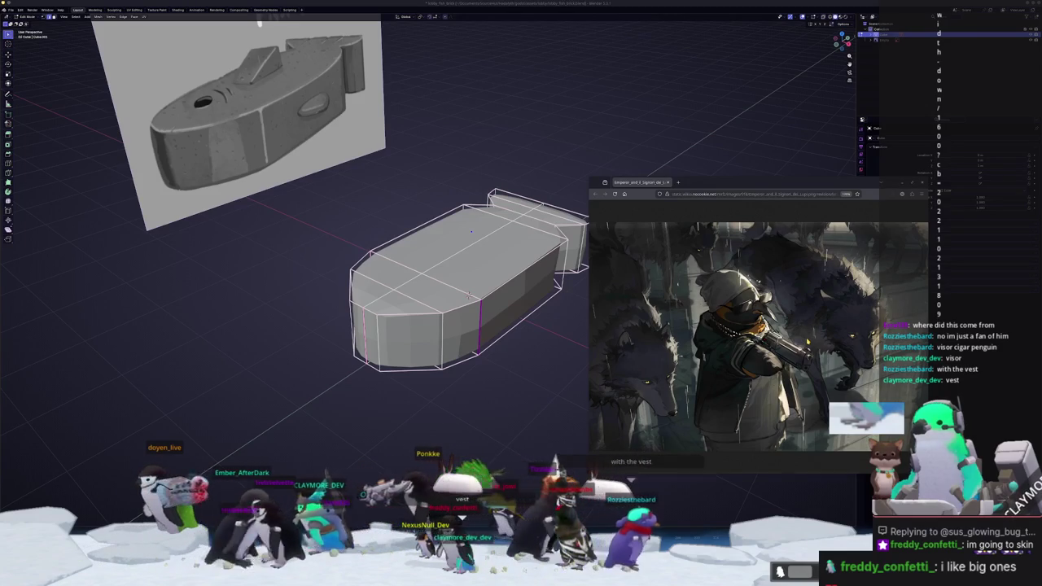
pyautogui.moveTo(552, 411); pyautogui.dragTo(436, 290, button='middle')
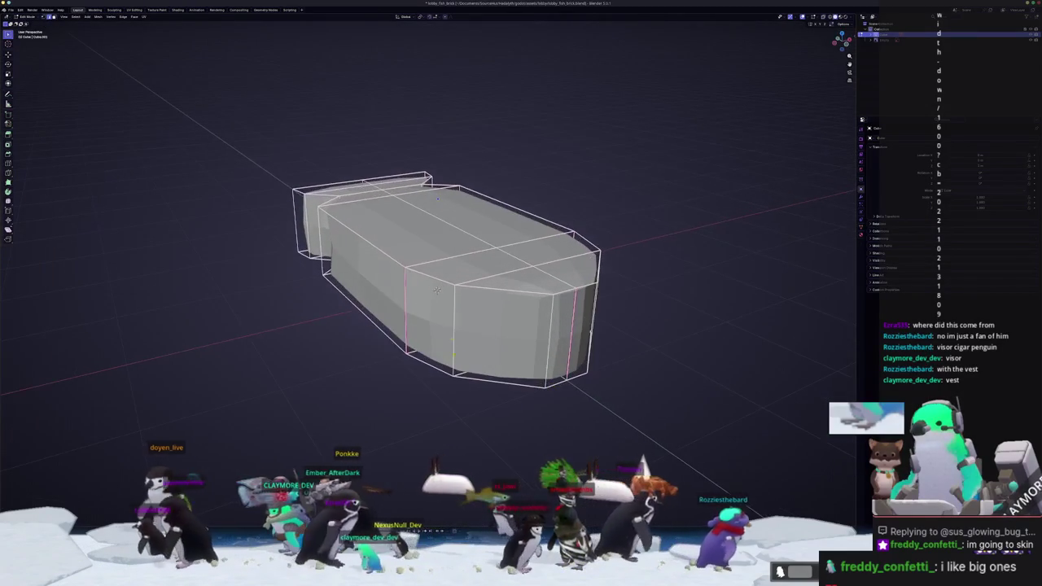
# Orbit around the fish-brick mesh with the LoopTools and Auto Mirror sidebar panels showing
pyautogui.moveTo(474, 254); pyautogui.dragTo(624, 294, button='middle')
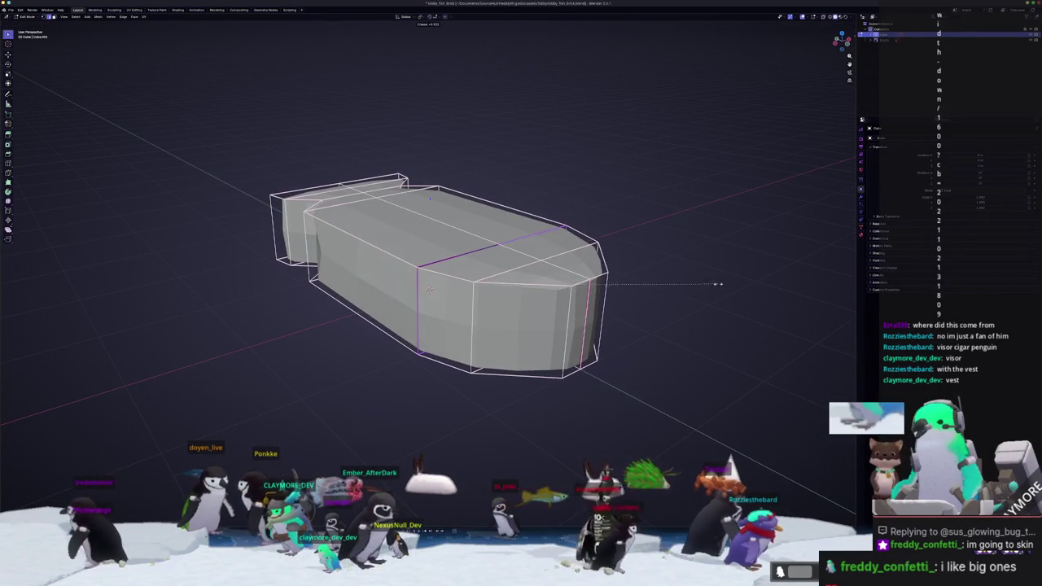
pyautogui.moveTo(429, 290)
pyautogui.mouseDown(button='middle')
pyautogui.moveTo(530, 327)
pyautogui.moveTo(586, 244)
pyautogui.mouseUp(button='middle')
pyautogui.press('n')
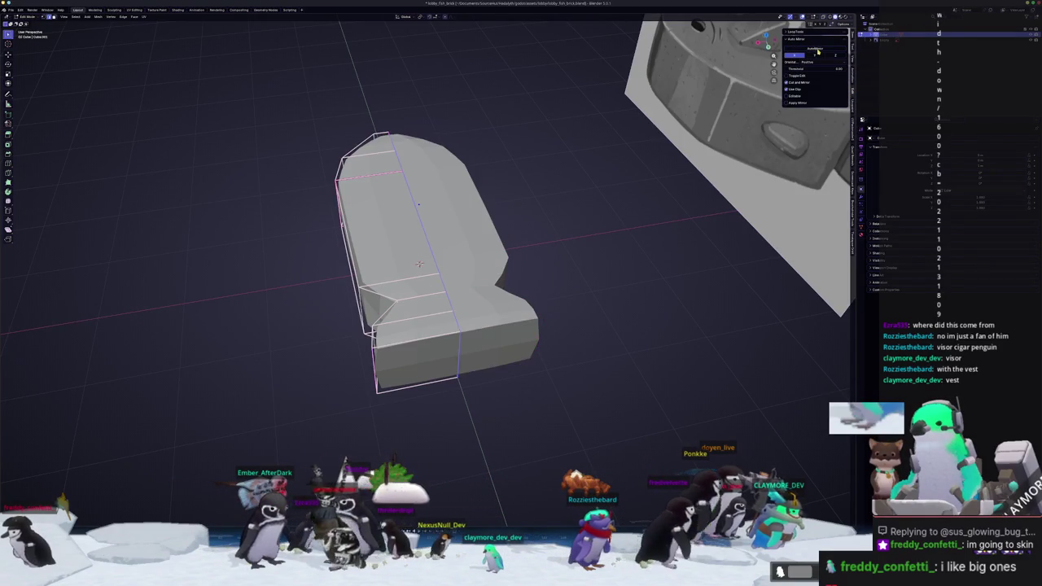
pyautogui.moveTo(489, 309)
pyautogui.mouseDown(button='middle')
pyautogui.moveTo(504, 245)
pyautogui.moveTo(496, 301)
pyautogui.mouseUp(button='middle')
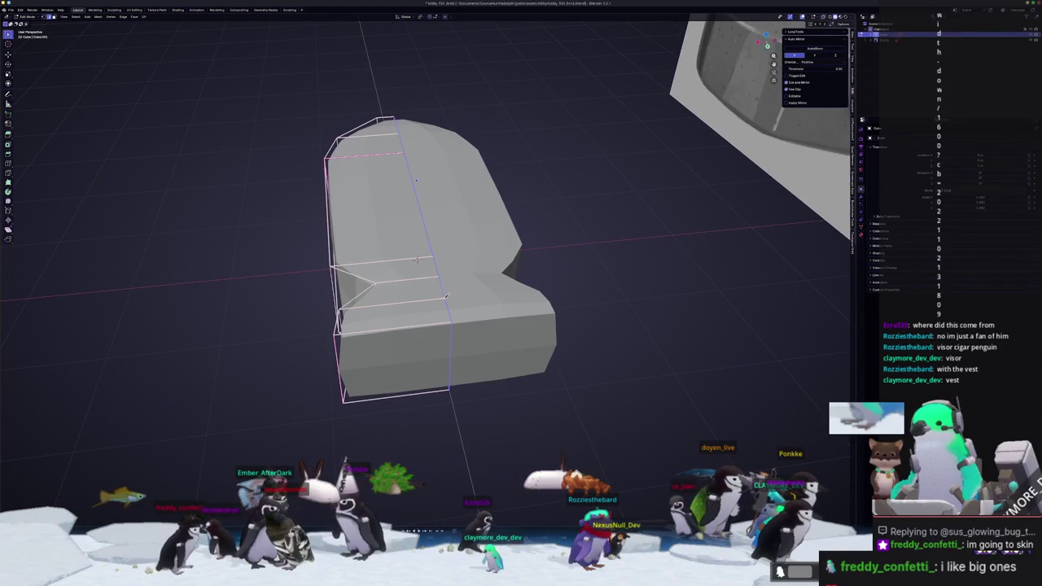
pyautogui.moveTo(417, 260); pyautogui.dragTo(450, 183, button='middle')
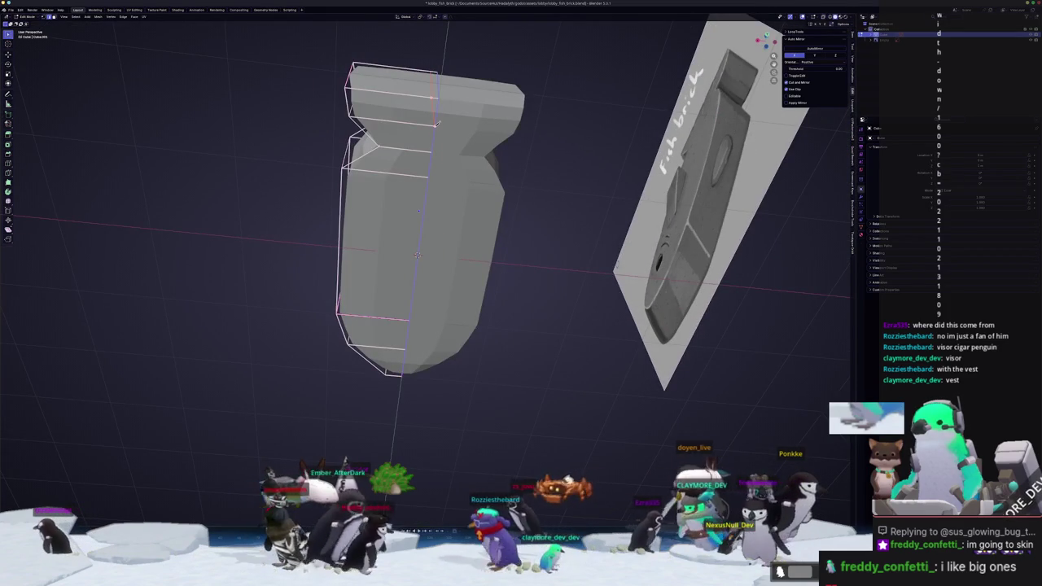
pyautogui.moveTo(437, 123)
pyautogui.mouseDown(button='middle')
pyautogui.moveTo(452, 155)
pyautogui.moveTo(419, 166)
pyautogui.mouseUp(button='middle')
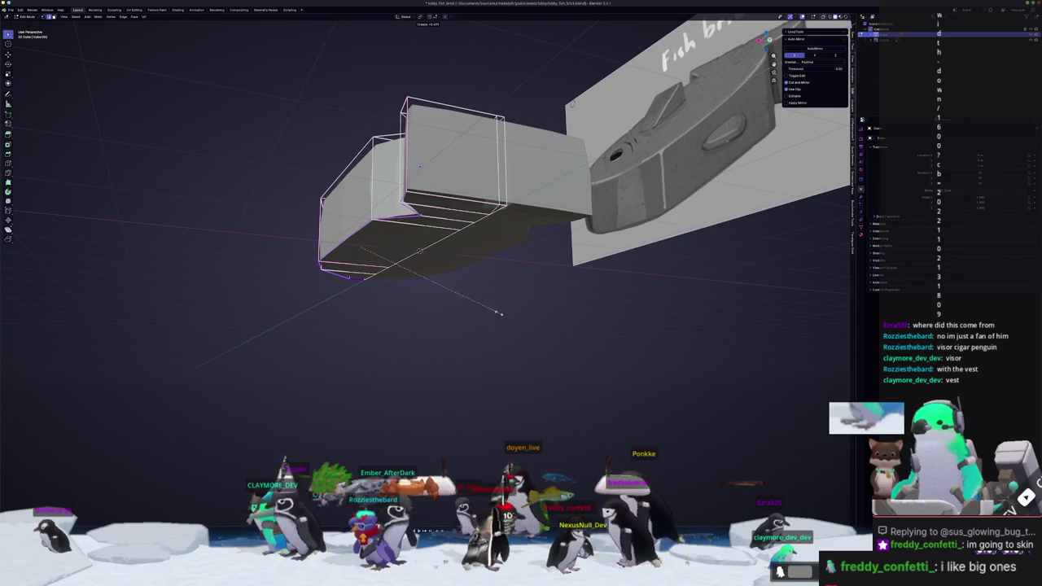
# End the crease and place a new edge loop across the box's lower block
pyautogui.click(480, 299)
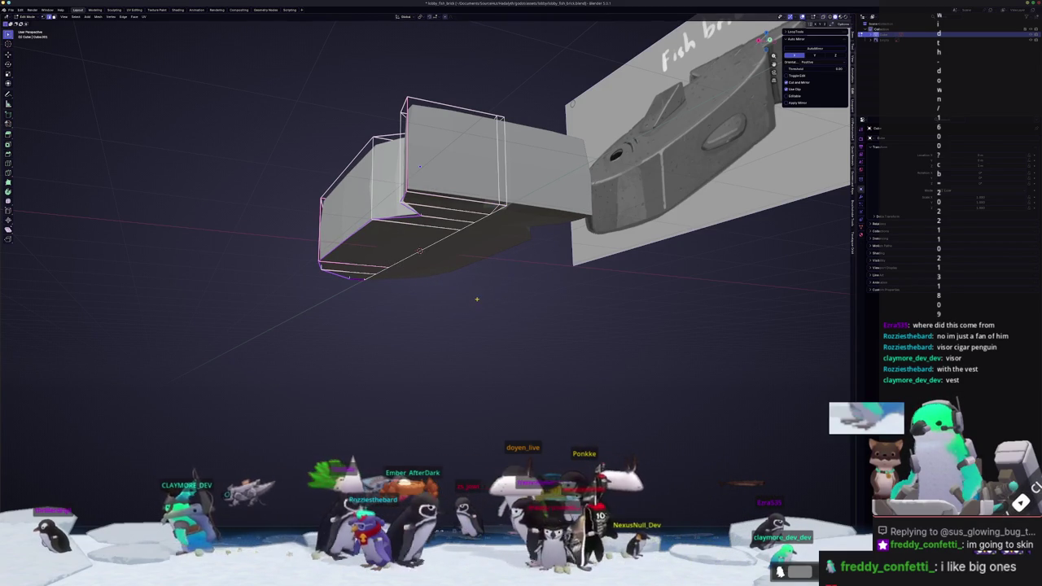
pyautogui.moveTo(481, 299)
pyautogui.mouseDown(button='middle')
pyautogui.moveTo(509, 268)
pyautogui.moveTo(467, 227)
pyautogui.moveTo(415, 252)
pyautogui.mouseUp(button='middle')
pyautogui.press('Tab')
pyautogui.press('Tab')
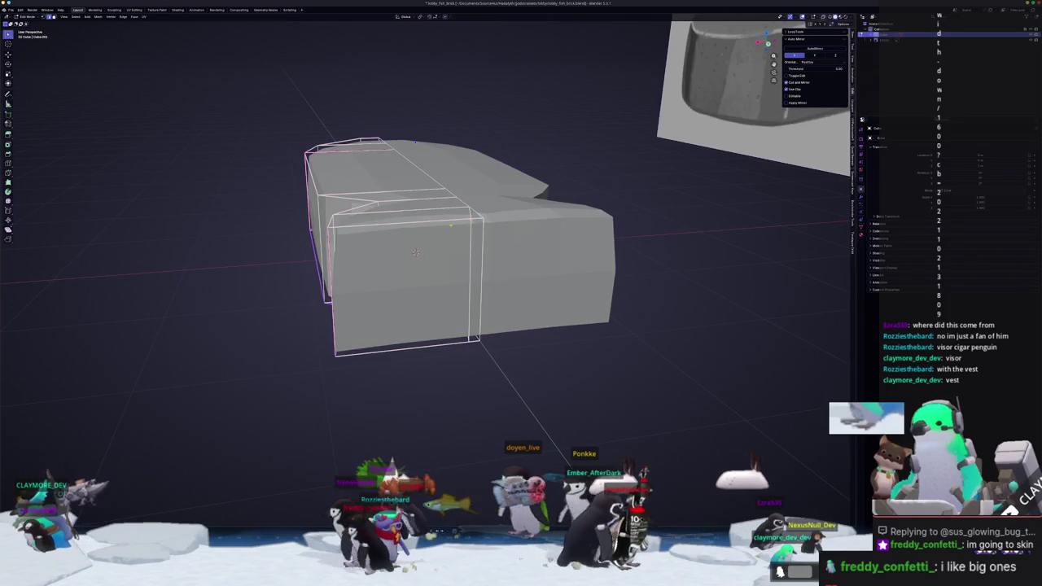
pyautogui.scroll(-3, 415, 252)
pyautogui.moveTo(421, 259)
pyautogui.mouseDown(button='middle')
pyautogui.moveTo(439, 248)
pyautogui.moveTo(415, 257)
pyautogui.mouseUp(button='middle')
pyautogui.click(404, 301)
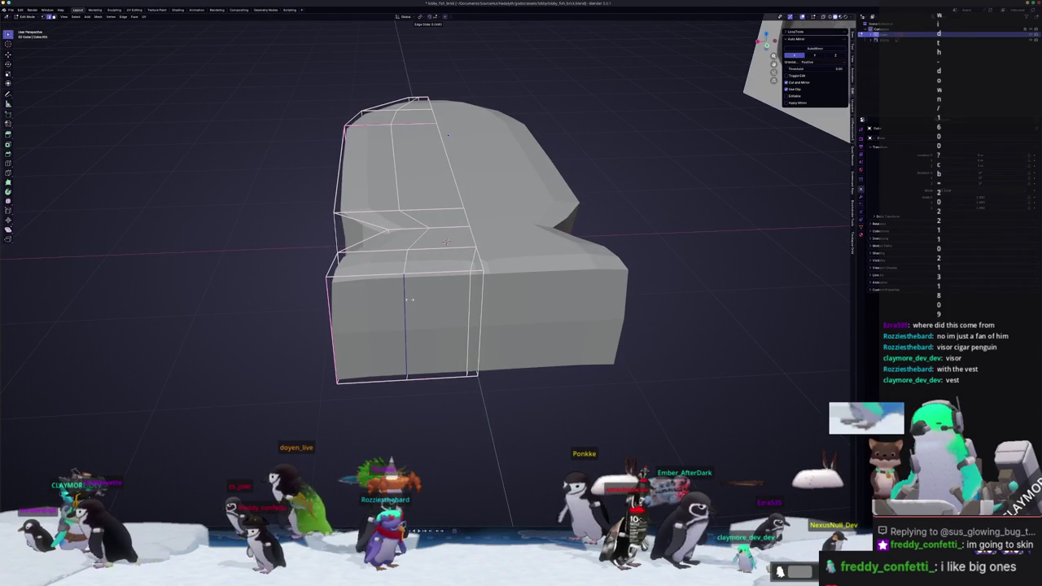
pyautogui.moveTo(420, 291); pyautogui.dragTo(421, 299, button='middle')
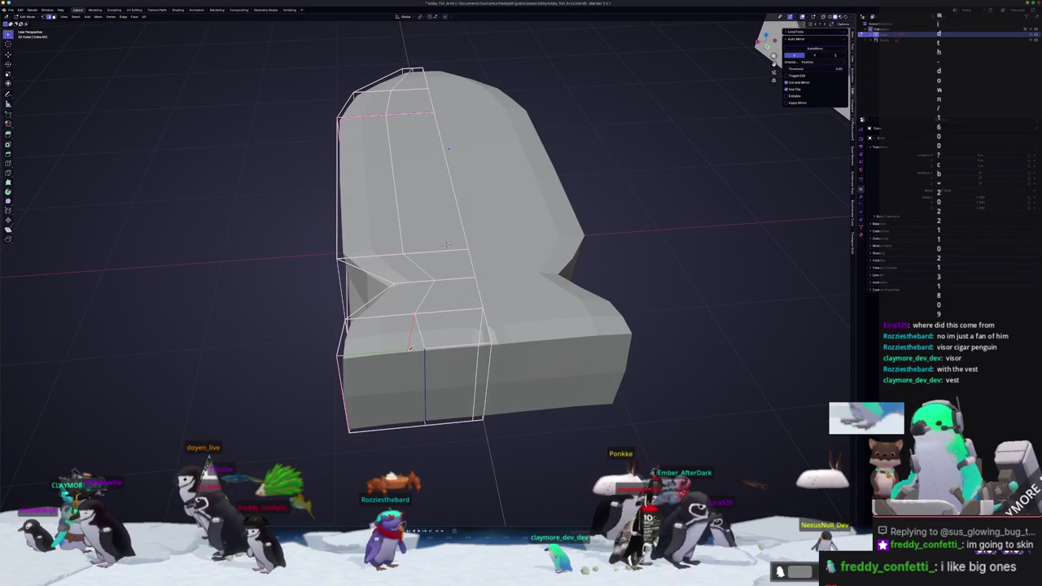
pyautogui.moveTo(411, 348); pyautogui.dragTo(395, 64, button='middle')
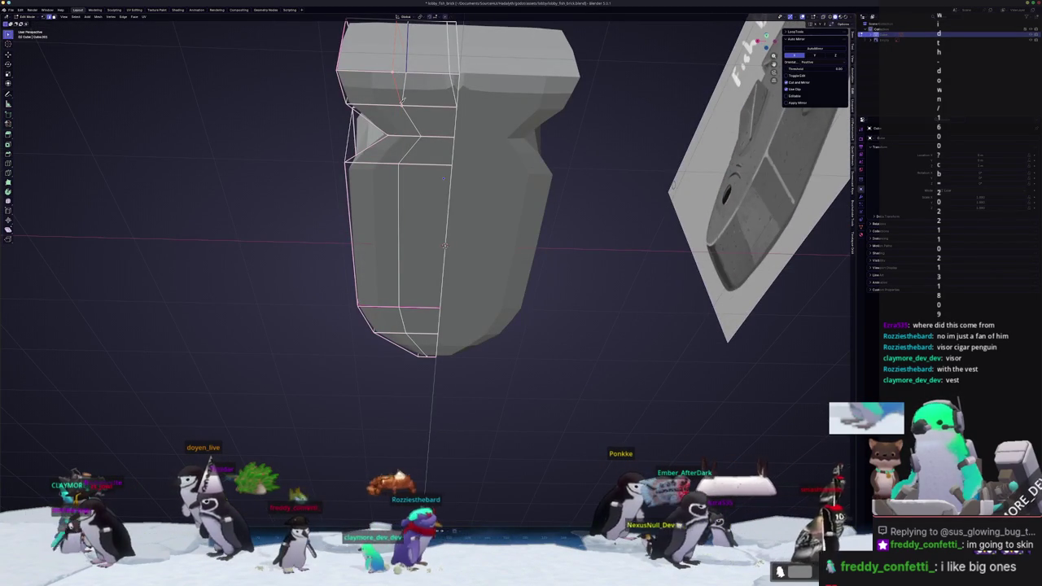
pyautogui.moveTo(403, 99)
pyautogui.mouseDown(button='middle')
pyautogui.moveTo(415, 268)
pyautogui.moveTo(393, 288)
pyautogui.moveTo(403, 261)
pyautogui.moveTo(411, 309)
pyautogui.moveTo(415, 207)
pyautogui.mouseUp(button='middle')
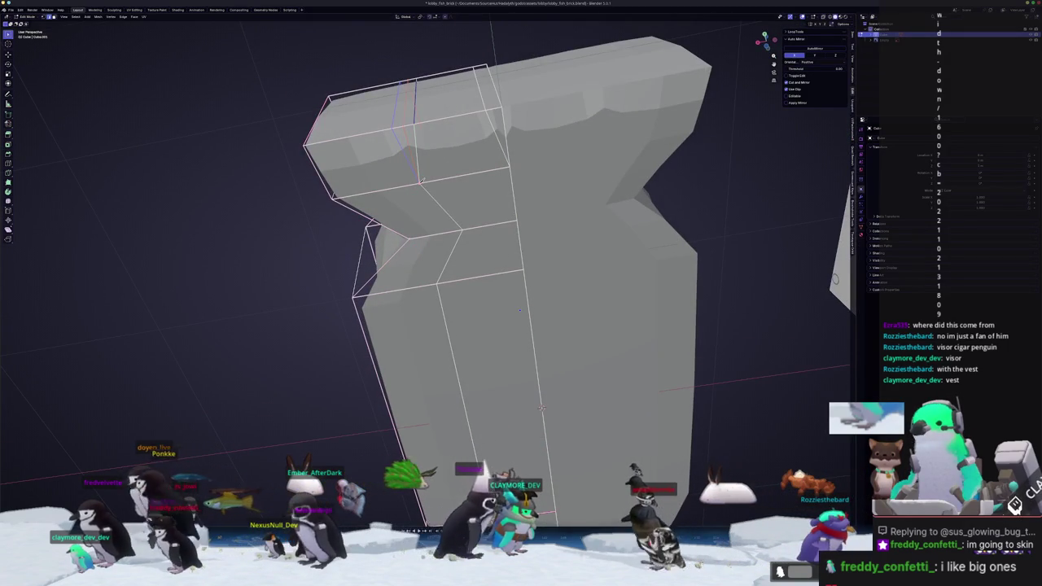
pyautogui.moveTo(542, 407)
pyautogui.mouseDown(button='middle')
pyautogui.moveTo(495, 361)
pyautogui.moveTo(495, 269)
pyautogui.mouseUp(button='middle')
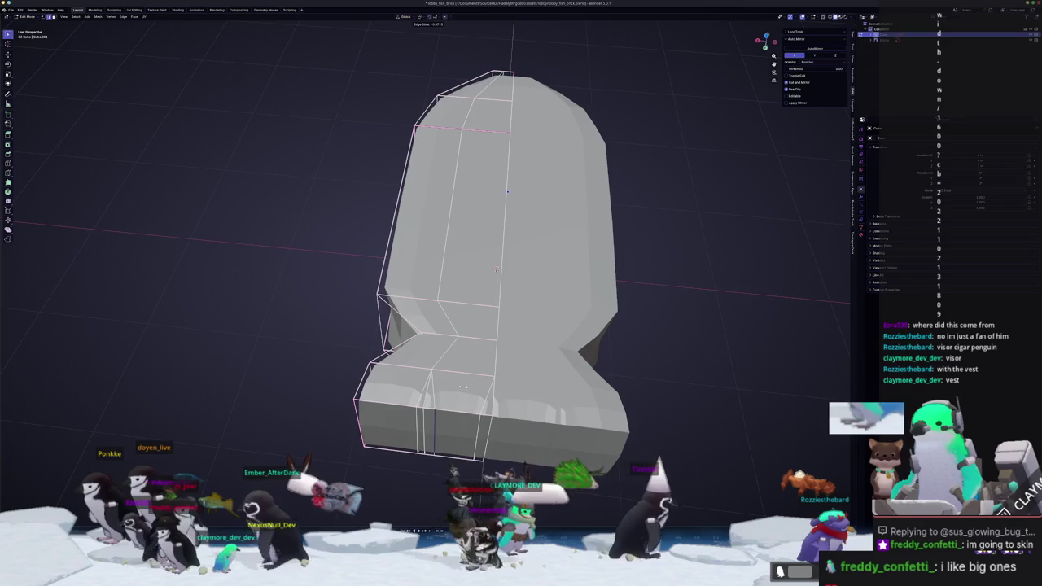
# Move the selected edge loop along the lower block, constrained to the vertical axis
pyautogui.scroll(2, 495, 270)
pyautogui.scroll(2, 521, 228)
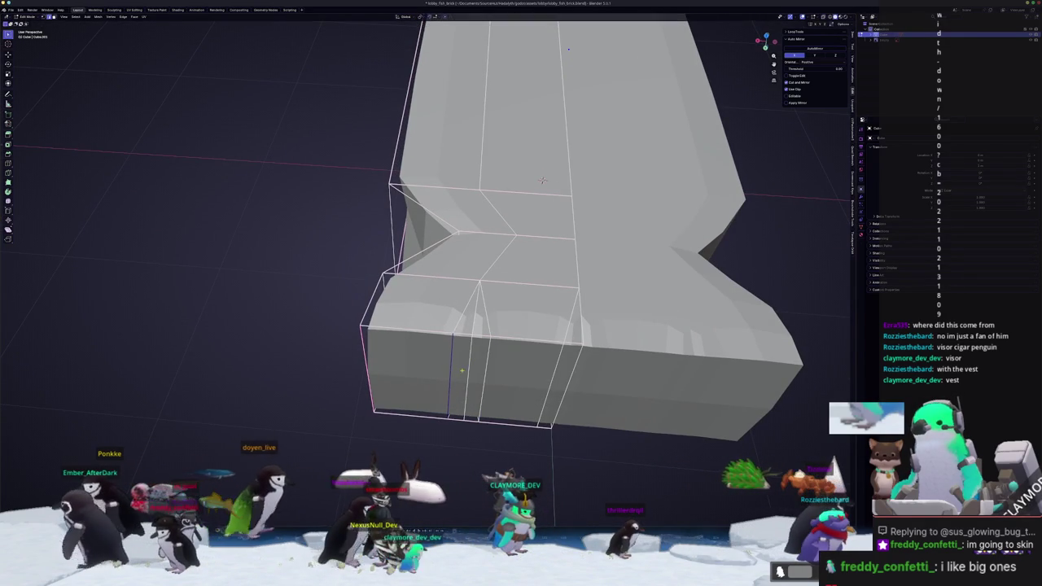
pyautogui.press('g')
pyautogui.press('g')
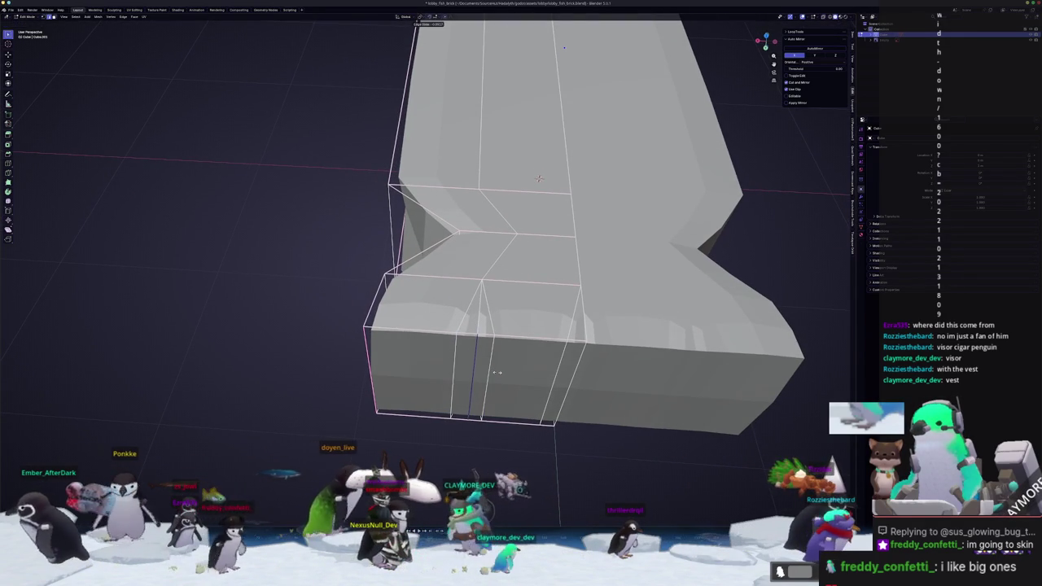
pyautogui.keyDown('shift'); pyautogui.moveTo(539, 177); pyautogui.dragTo(500, 170, button='middle'); pyautogui.keyUp('shift')
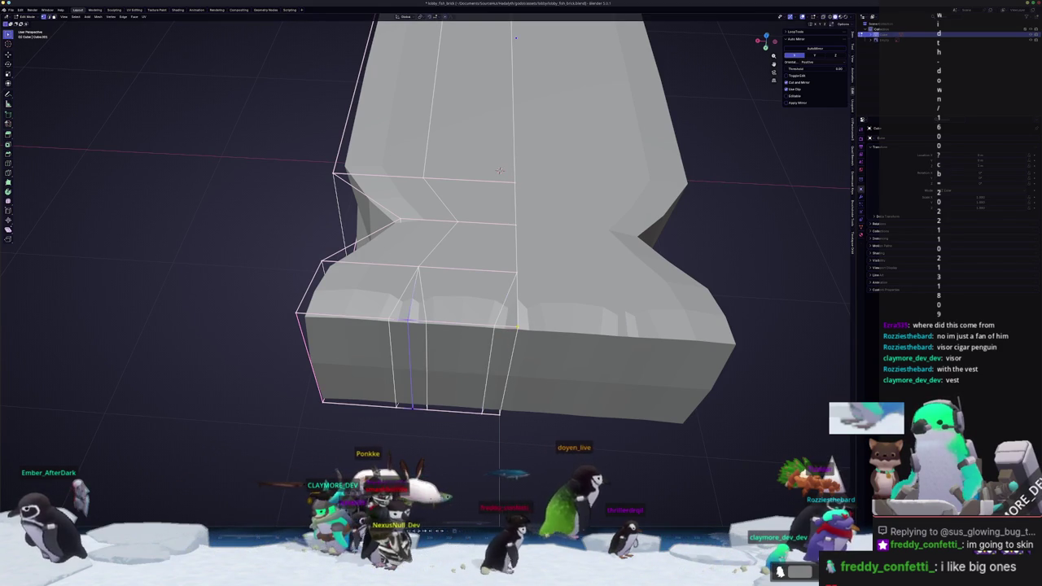
pyautogui.press('z')
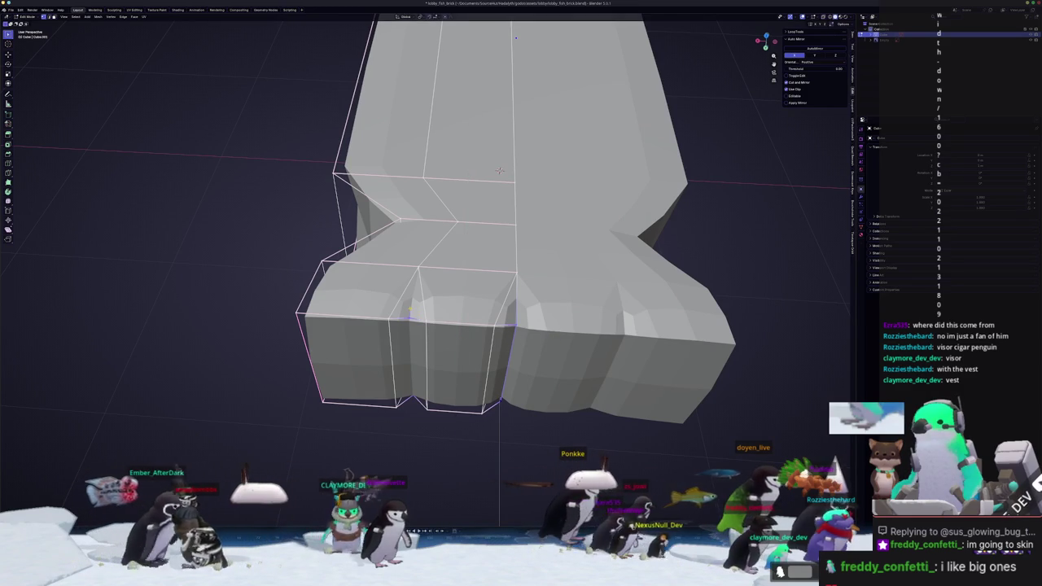
# With X-ray on, crease the selected vertical edge and select the neighbouring edge loop
pyautogui.hotkey('alt', 'z')
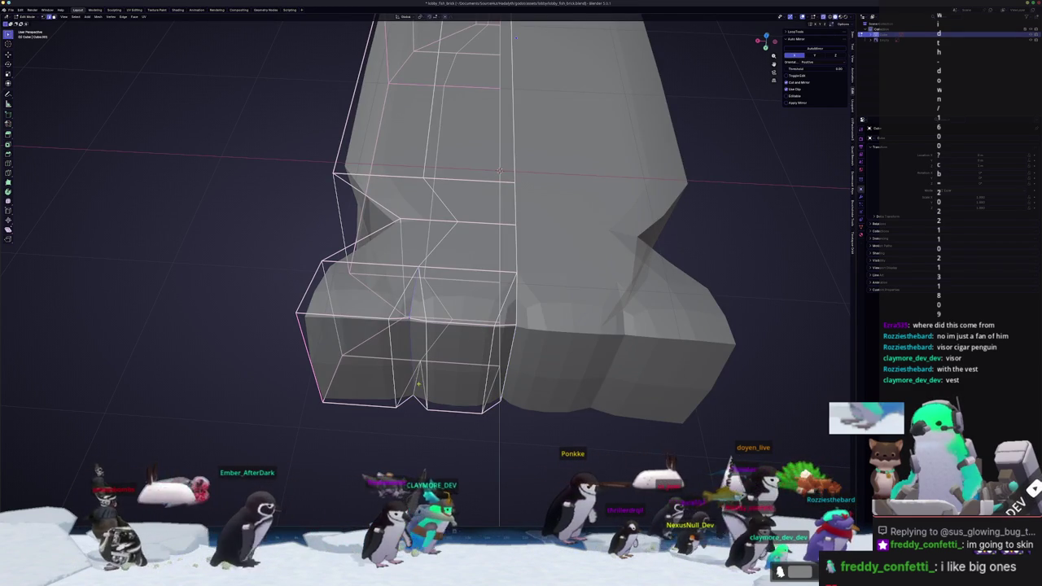
pyautogui.hotkey('shift', 'e')
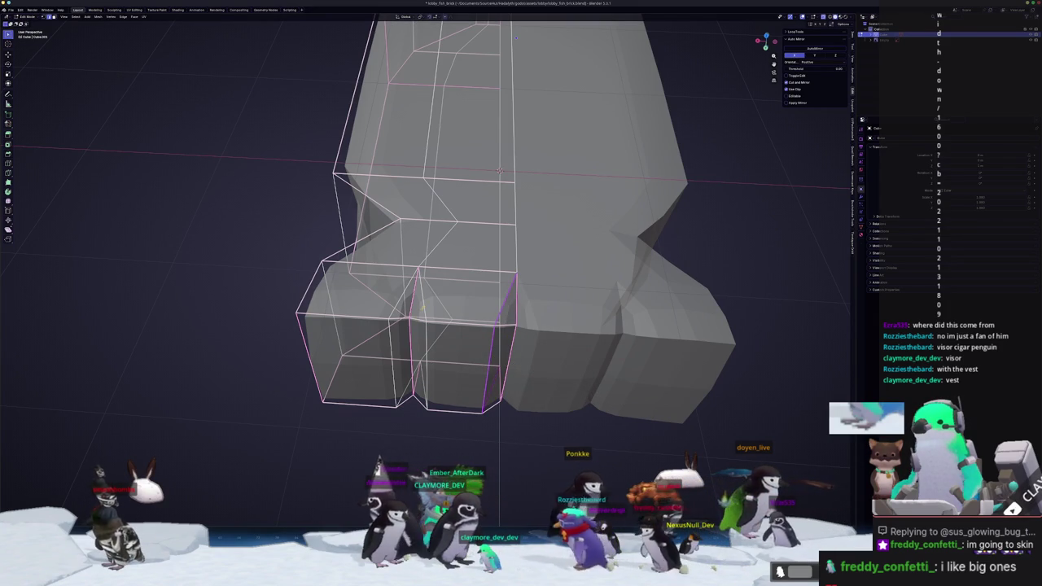
pyautogui.hotkey('alt', 'z')
pyautogui.hotkey('alt', 'z')
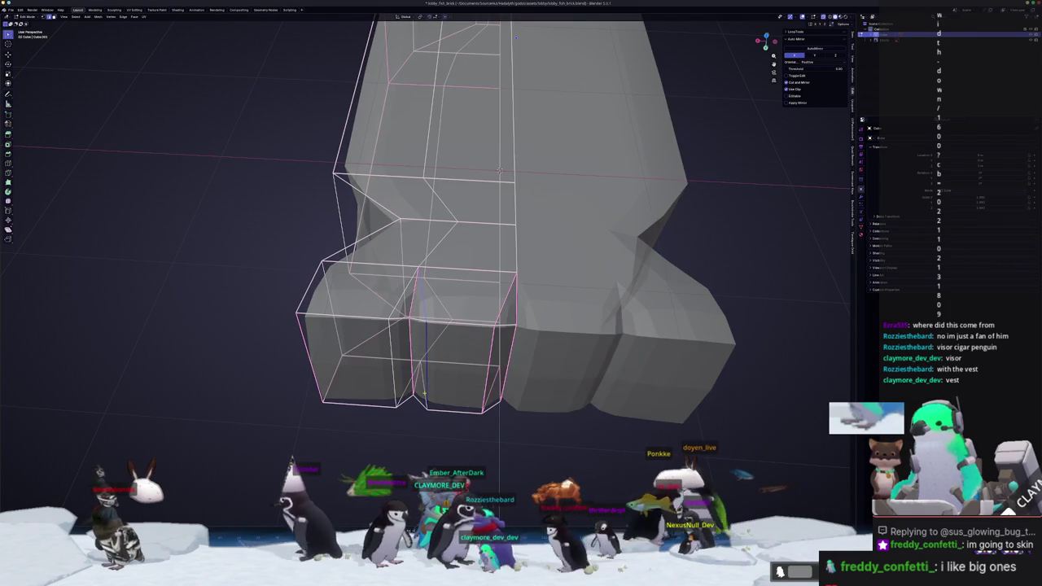
pyautogui.click(648, 396)
pyautogui.hotkey('alt', 'z')
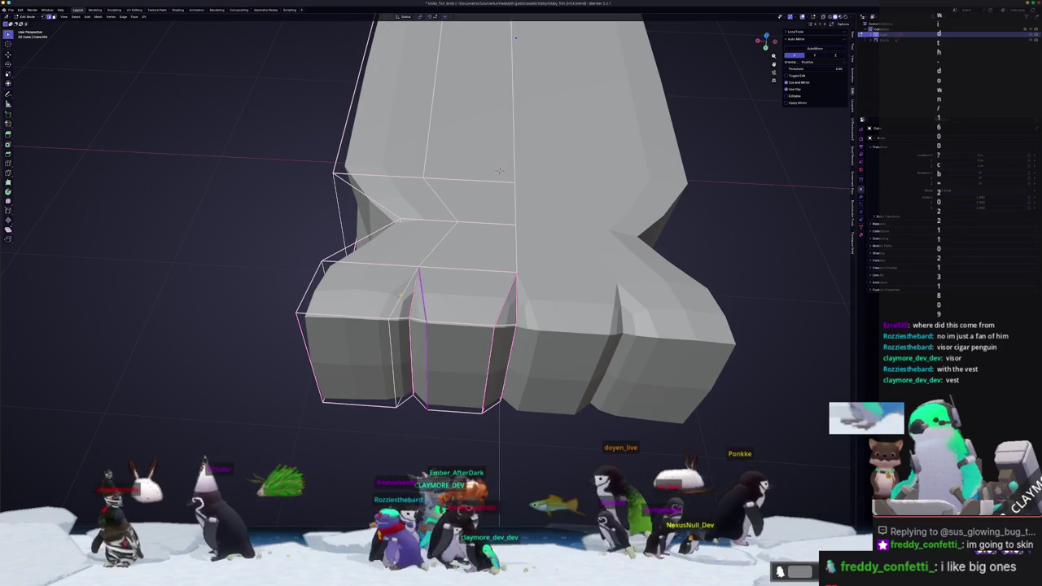
pyautogui.hotkey('alt', 'z')
pyautogui.keyDown('alt'); pyautogui.click(392, 366); pyautogui.keyUp('alt')
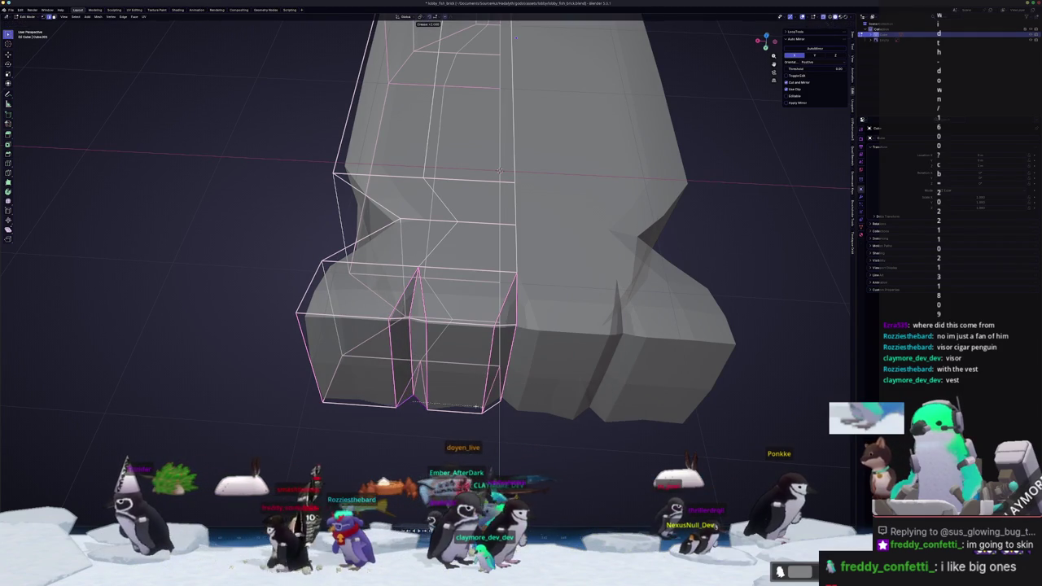
pyautogui.hotkey('alt', 'z')
pyautogui.moveTo(488, 245); pyautogui.dragTo(476, 265, button='middle')
# Crease two sets of the fish brick's long body edges
pyautogui.moveTo(539, 346); pyautogui.dragTo(527, 332, button='middle')
pyautogui.moveTo(421, 346)
pyautogui.mouseDown(button='middle')
pyautogui.moveTo(309, 363)
pyautogui.moveTo(433, 337)
pyautogui.moveTo(421, 345)
pyautogui.moveTo(432, 283)
pyautogui.moveTo(606, 246)
pyautogui.mouseUp(button='middle')
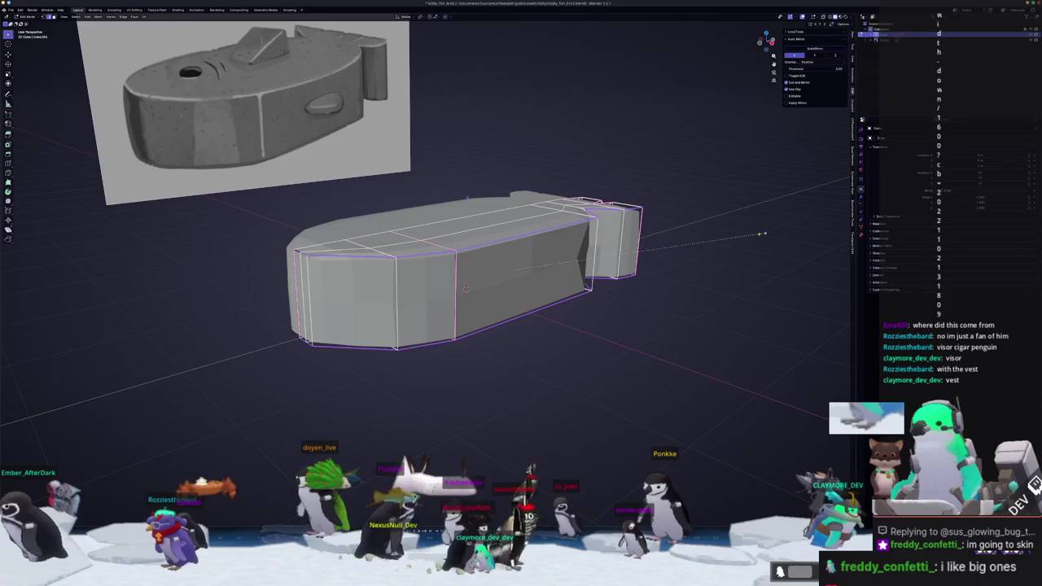
pyautogui.hotkey('shift', 'e')
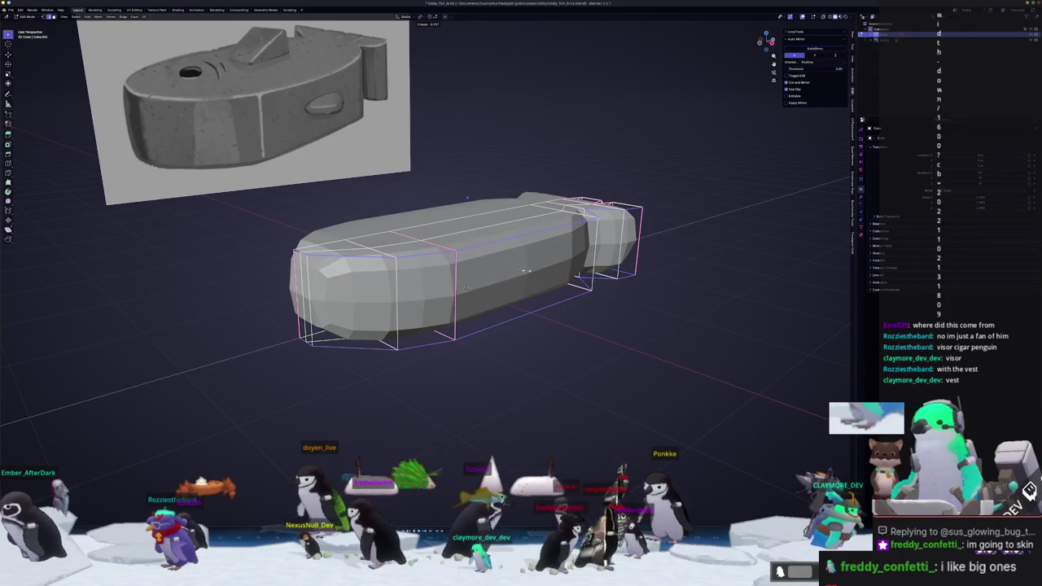
pyautogui.moveTo(526, 272)
pyautogui.mouseDown(button='middle')
pyautogui.moveTo(589, 293)
pyautogui.moveTo(494, 332)
pyautogui.moveTo(437, 336)
pyautogui.moveTo(471, 329)
pyautogui.mouseUp(button='middle')
pyautogui.click(627, 285)
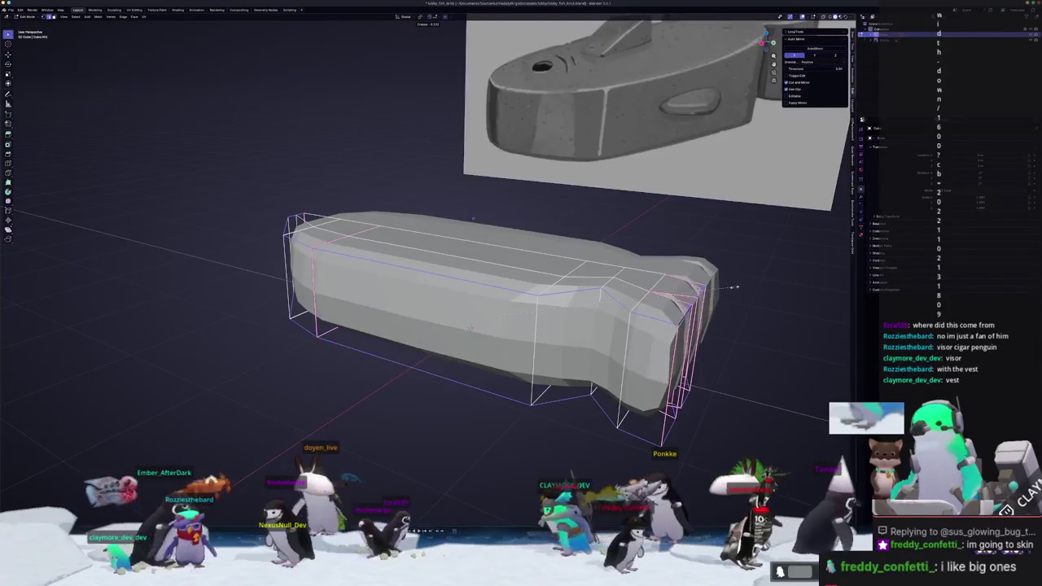
pyautogui.hotkey('shift', 'e')
pyautogui.click(716, 295)
pyautogui.moveTo(715, 296); pyautogui.dragTo(598, 345, button='middle')
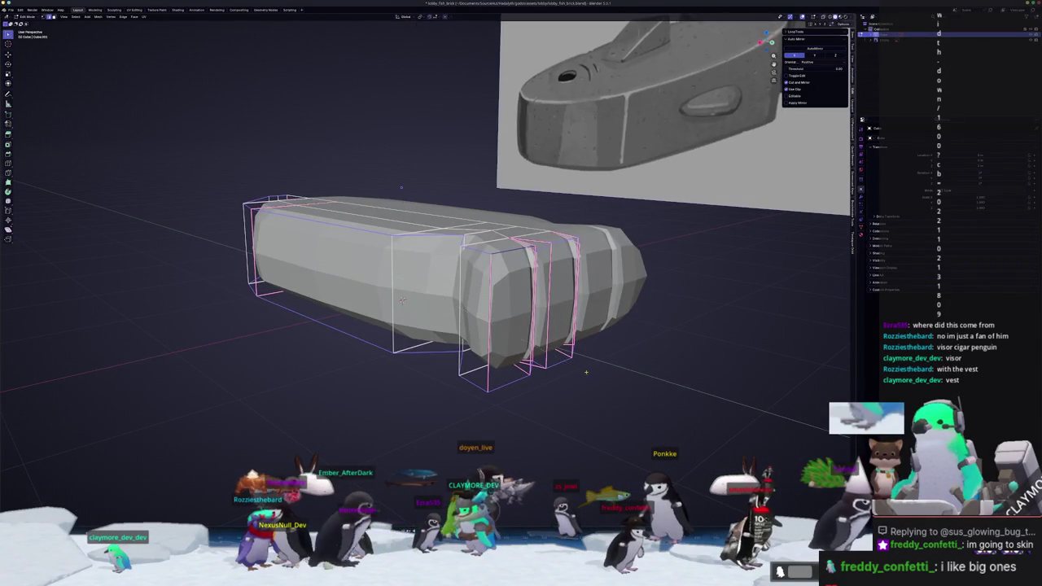
pyautogui.moveTo(586, 372); pyautogui.dragTo(592, 376, button='middle')
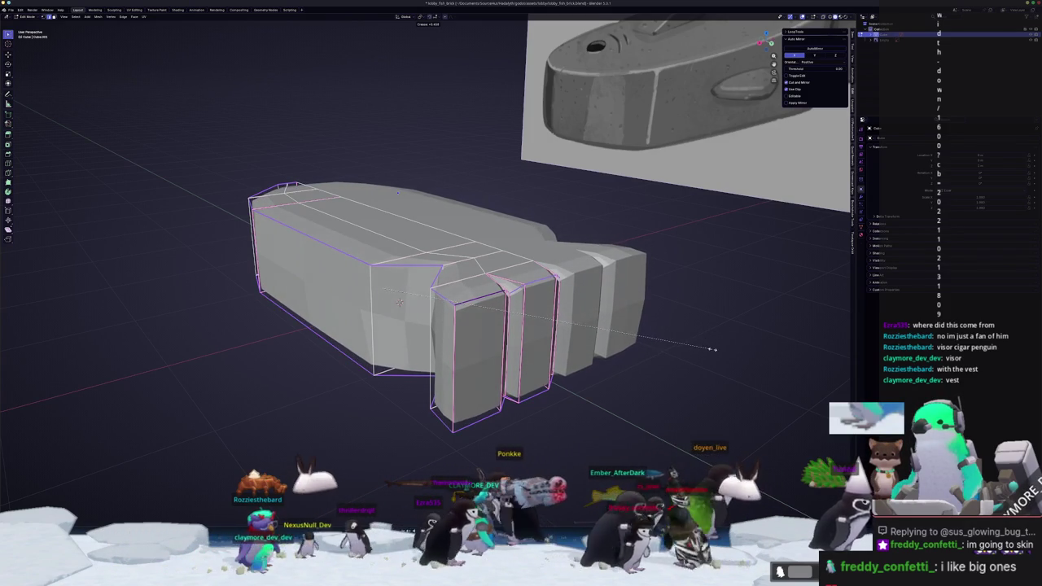
pyautogui.click(719, 349)
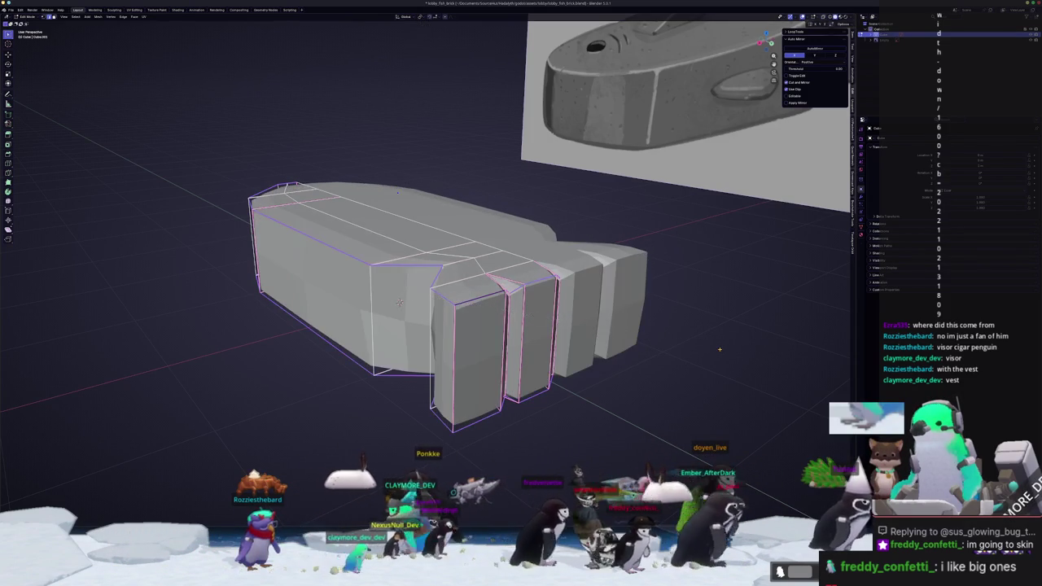
# Check the object outside Edit Mode, then crease more body edges and select the adjacent tail edge
pyautogui.press('Tab')
pyautogui.scroll(-3, 393, 336)
pyautogui.moveTo(393, 337)
pyautogui.mouseDown(button='middle')
pyautogui.moveTo(428, 337)
pyautogui.moveTo(561, 287)
pyautogui.moveTo(607, 303)
pyautogui.moveTo(565, 281)
pyautogui.mouseUp(button='middle')
pyautogui.press('Tab')
pyautogui.scroll(3, 428, 338)
pyautogui.hotkey('shift', 'e')
pyautogui.click(616, 308)
pyautogui.click(569, 289)
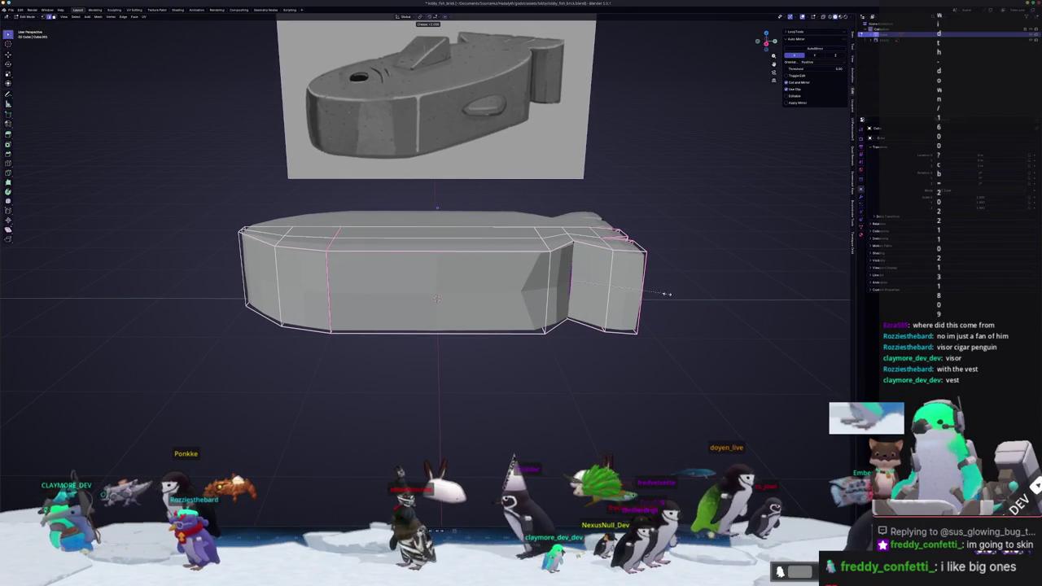
# Crease two more vertical edges of the fish brick
pyautogui.moveTo(524, 317)
pyautogui.mouseDown(button='middle')
pyautogui.moveTo(652, 302)
pyautogui.moveTo(529, 298)
pyautogui.moveTo(615, 317)
pyautogui.mouseUp(button='middle')
pyautogui.hotkey('shift', 'e')
pyautogui.click(652, 302)
pyautogui.hotkey('shift', 'e')
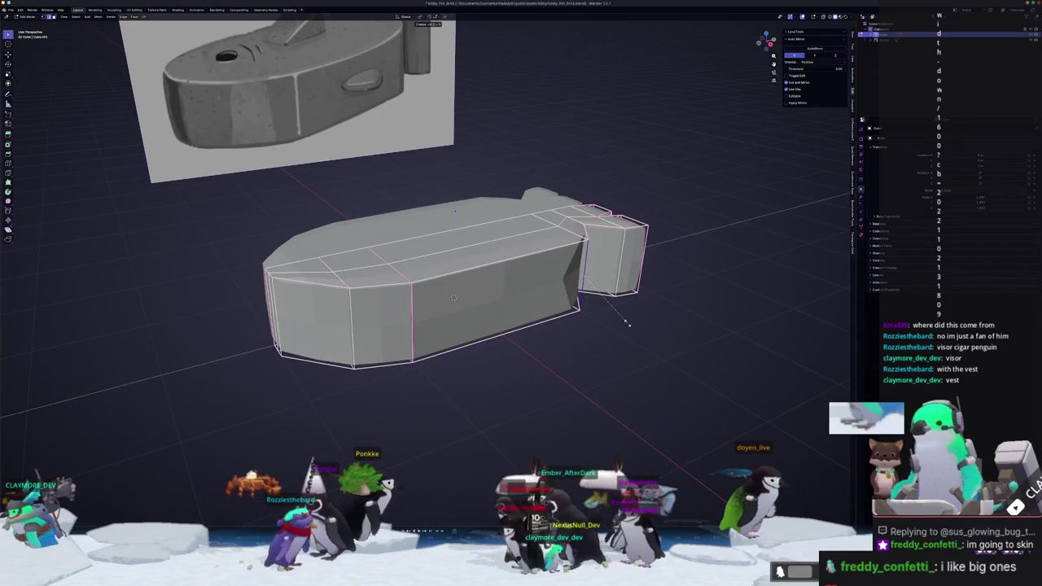
pyautogui.click(627, 323)
# Slide the left front vertical edge along the body and return to Object Mode
pyautogui.moveTo(627, 323); pyautogui.dragTo(560, 269, button='middle')
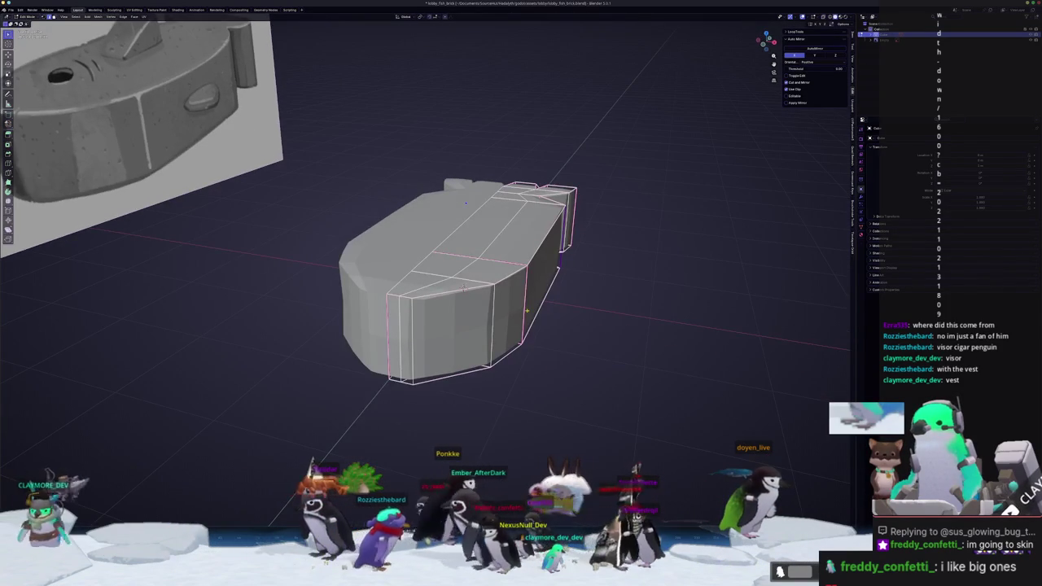
pyautogui.moveTo(527, 310); pyautogui.dragTo(456, 273, button='middle')
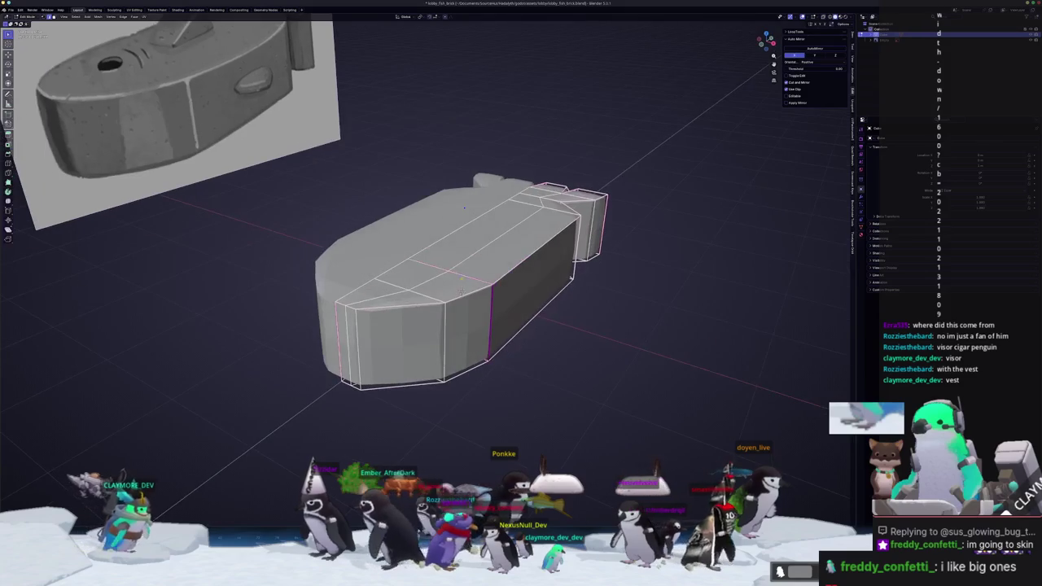
pyautogui.click(356, 342)
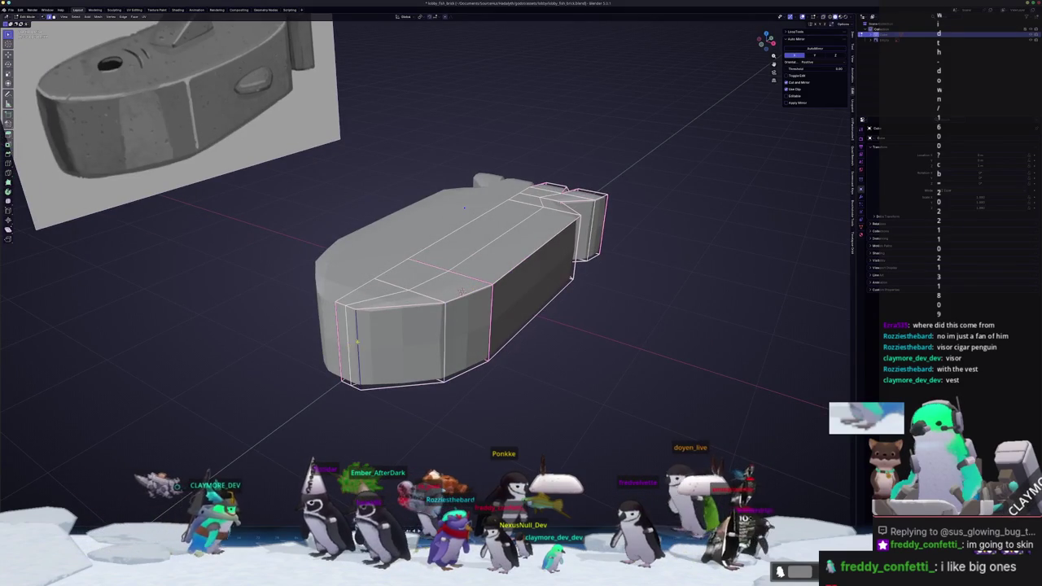
pyautogui.moveTo(356, 342); pyautogui.dragTo(450, 355, button='middle')
pyautogui.press('g')
pyautogui.press('g')
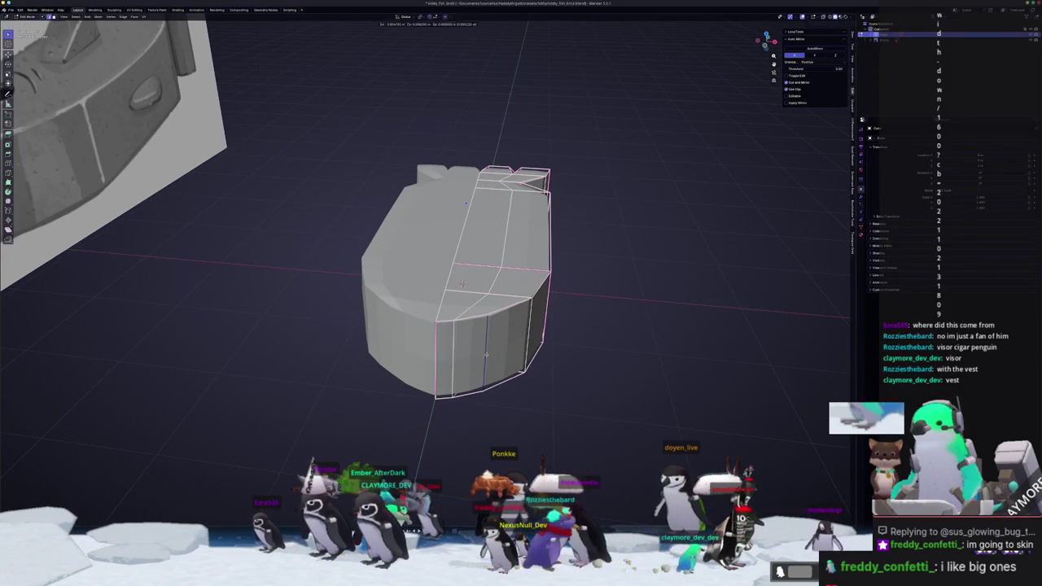
pyautogui.press('Tab')
pyautogui.moveTo(463, 284); pyautogui.dragTo(356, 372, button='middle')
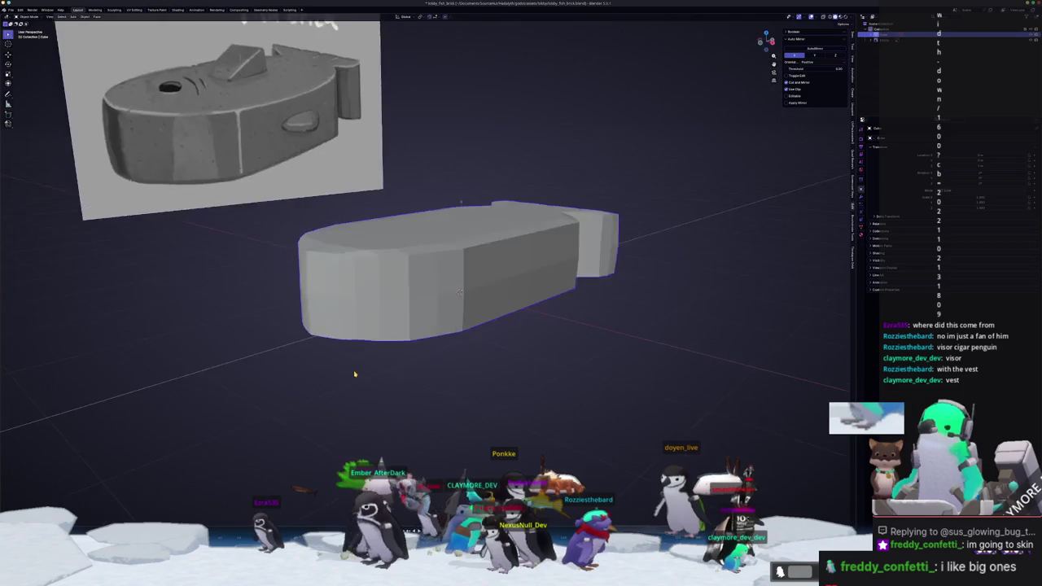
# Apply Shade Smooth to the fish brick from its right-click menu
pyautogui.rightClick(413, 280)
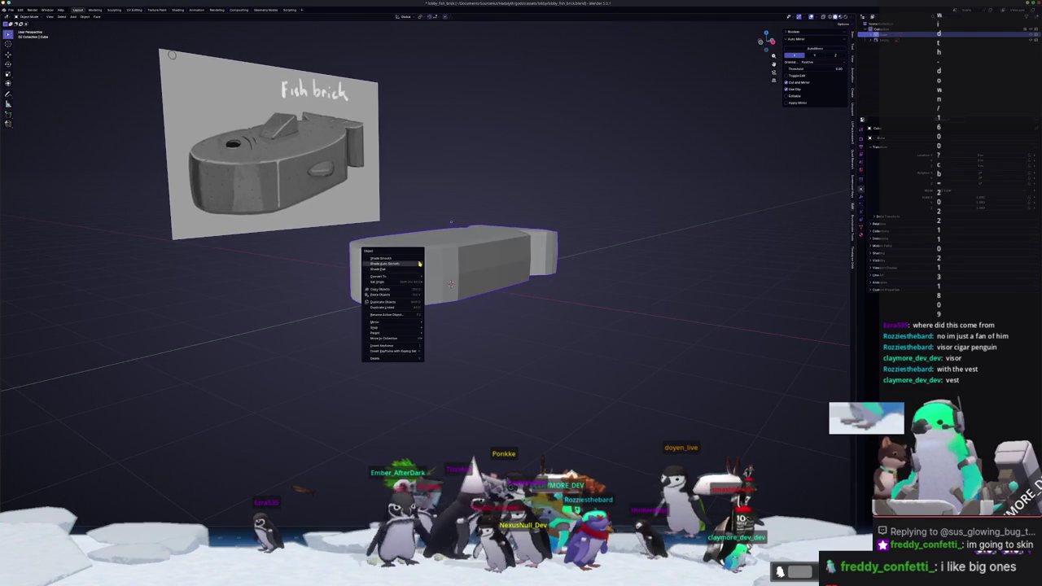
pyautogui.click(420, 263)
pyautogui.moveTo(420, 268)
pyautogui.mouseDown(button='middle')
pyautogui.moveTo(361, 355)
pyautogui.moveTo(471, 329)
pyautogui.moveTo(600, 326)
pyautogui.moveTo(537, 293)
pyautogui.mouseUp(button='middle')
# Return to Edit Mode, cancel a crease, and begin an edge loop cut
pyautogui.press('Tab')
pyautogui.hotkey('shift', 'e')
pyautogui.press('Escape')
pyautogui.hotkey('ctrl', 'r')
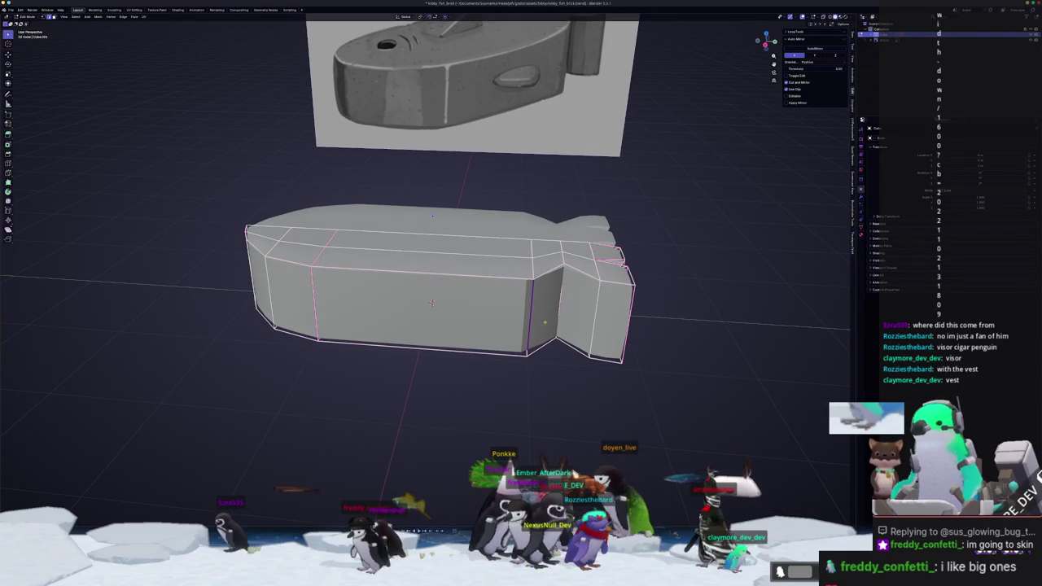
# Add an edge loop near the tail and slide it along X into place
pyautogui.click(519, 278)
pyautogui.click(573, 293)
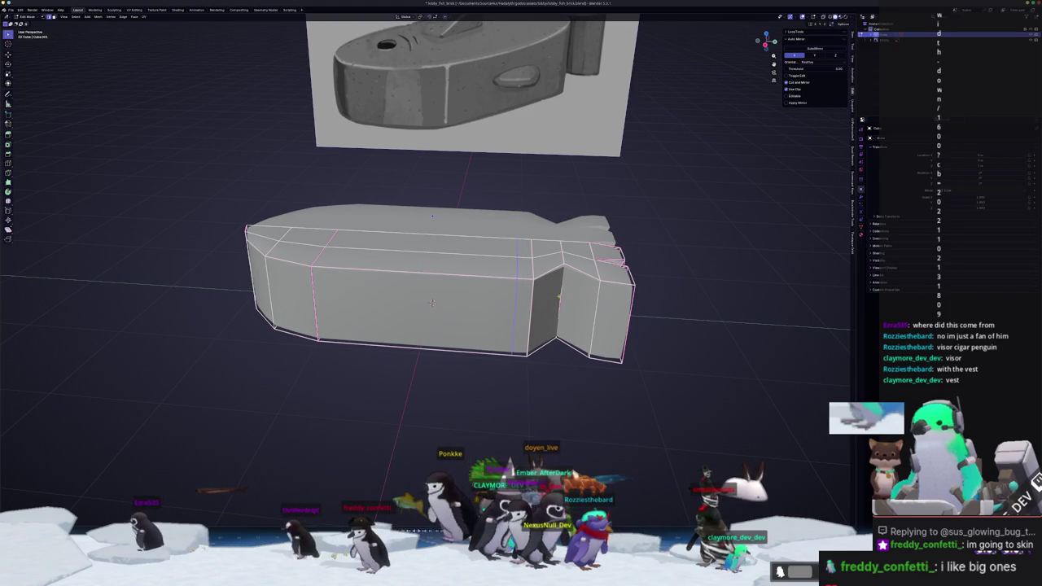
pyautogui.moveTo(433, 303); pyautogui.dragTo(421, 302, button='middle')
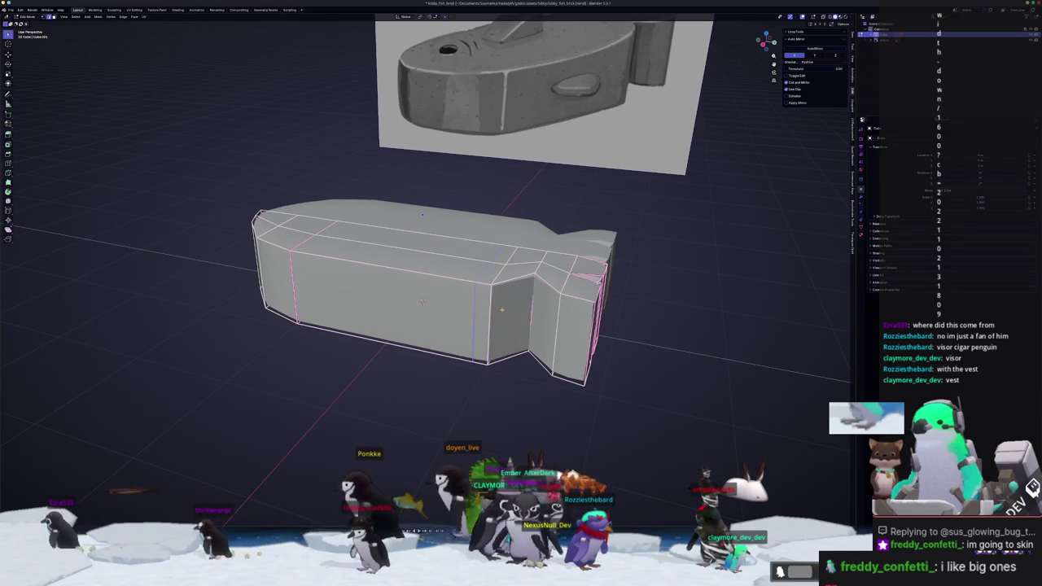
pyautogui.press('g')
pyautogui.press('g')
pyautogui.moveTo(422, 302); pyautogui.dragTo(412, 302, button='middle')
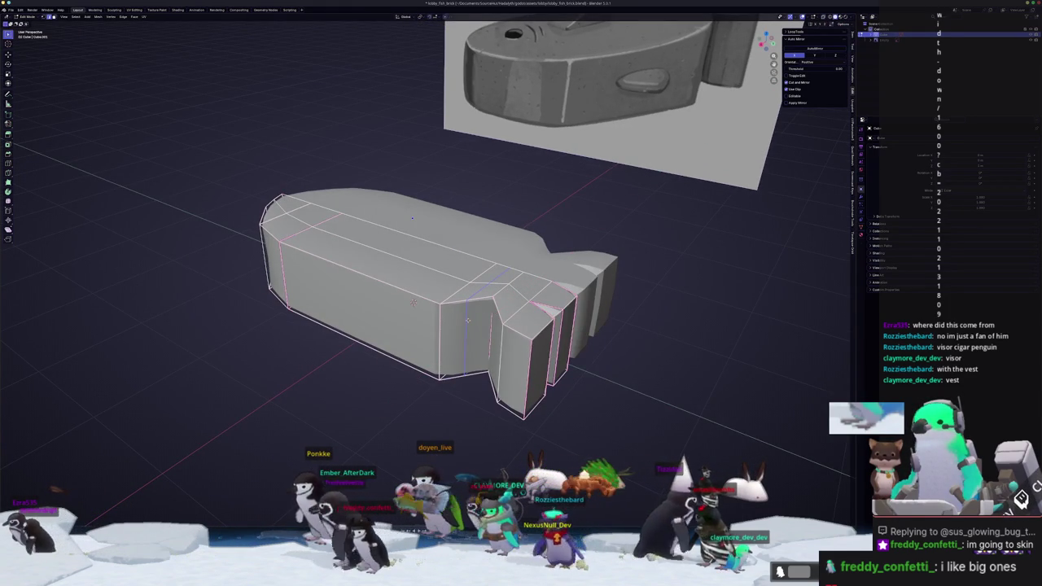
pyautogui.press('g')
pyautogui.press('x')
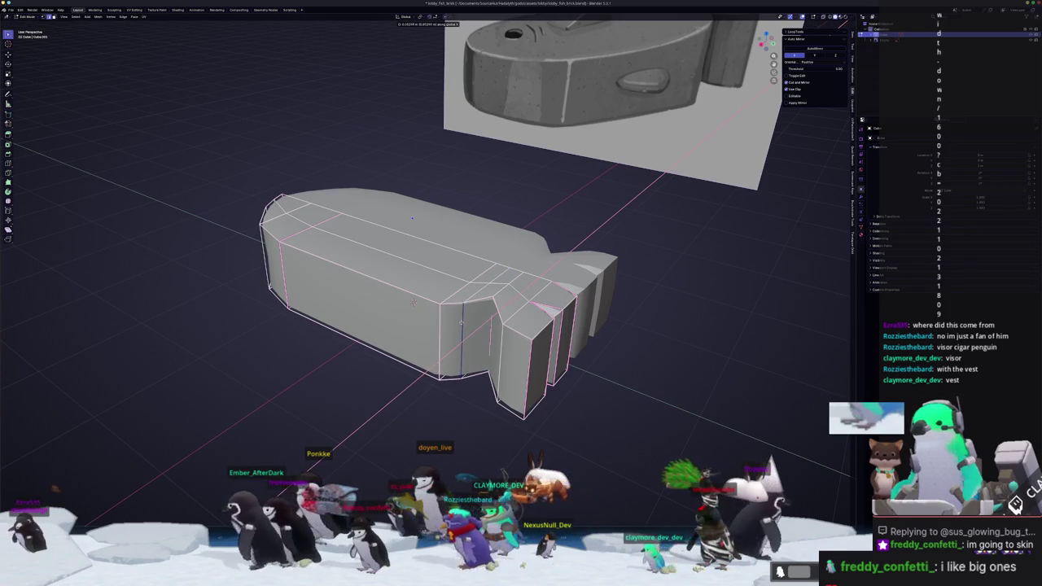
pyautogui.click(414, 303)
pyautogui.press('Tab')
pyautogui.moveTo(414, 303)
pyautogui.mouseDown(button='middle')
pyautogui.moveTo(442, 360)
pyautogui.moveTo(461, 348)
pyautogui.moveTo(483, 376)
pyautogui.moveTo(488, 334)
pyautogui.moveTo(529, 273)
pyautogui.mouseUp(button='middle')
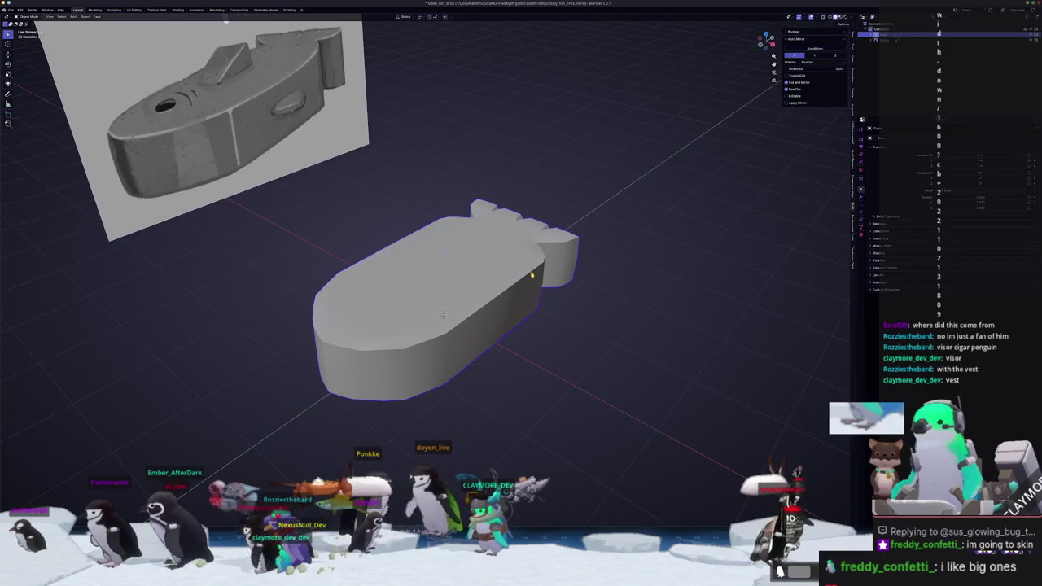
# In Top view, move the tail vertices along X to cut V-shaped notches into the tail end
pyautogui.press('KP_7')
pyautogui.press('Tab')
pyautogui.scroll(3, 551, 172)
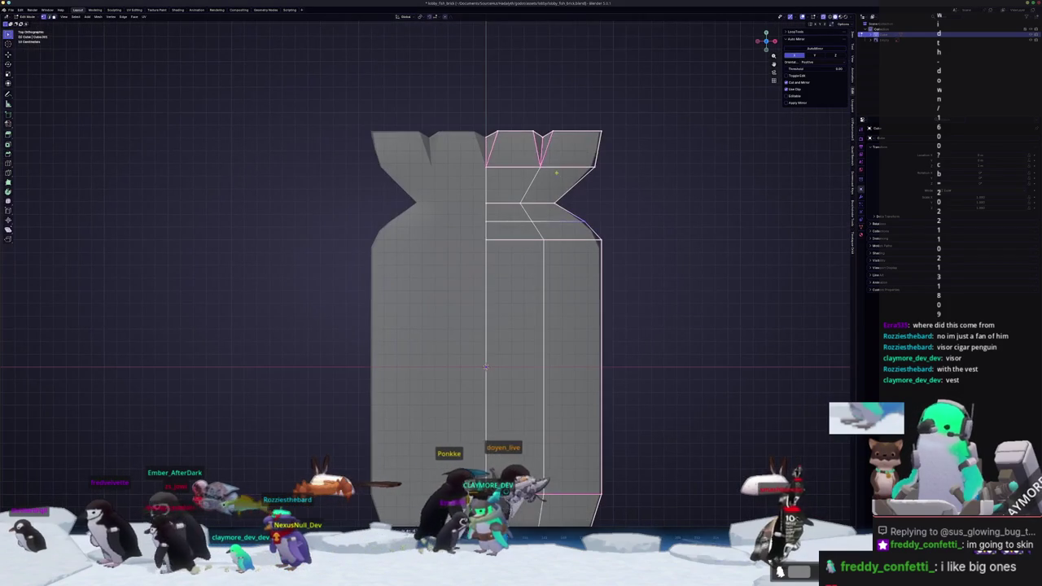
pyautogui.click(475, 179)
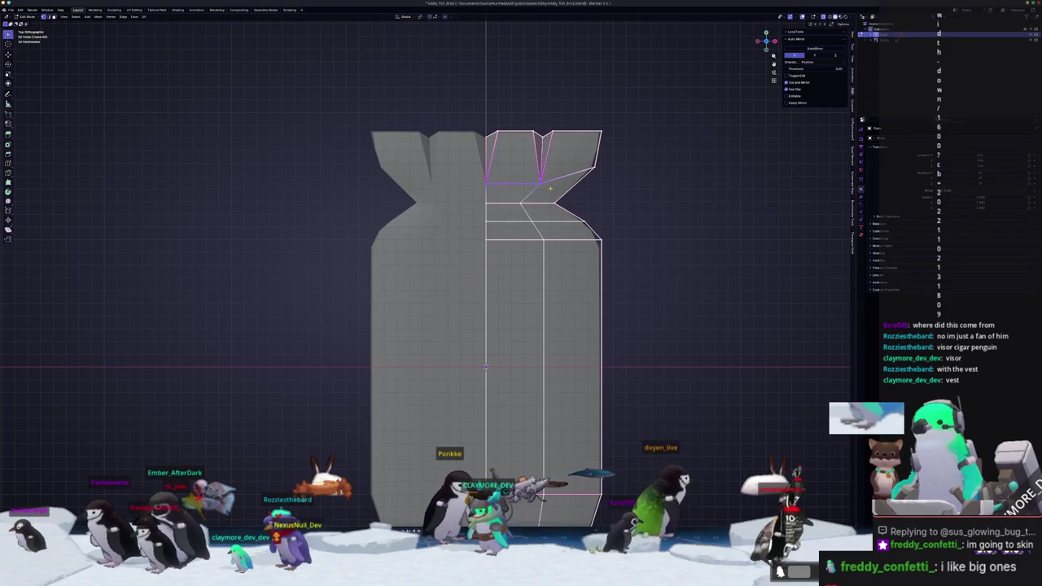
pyautogui.press('g')
pyautogui.press('x')
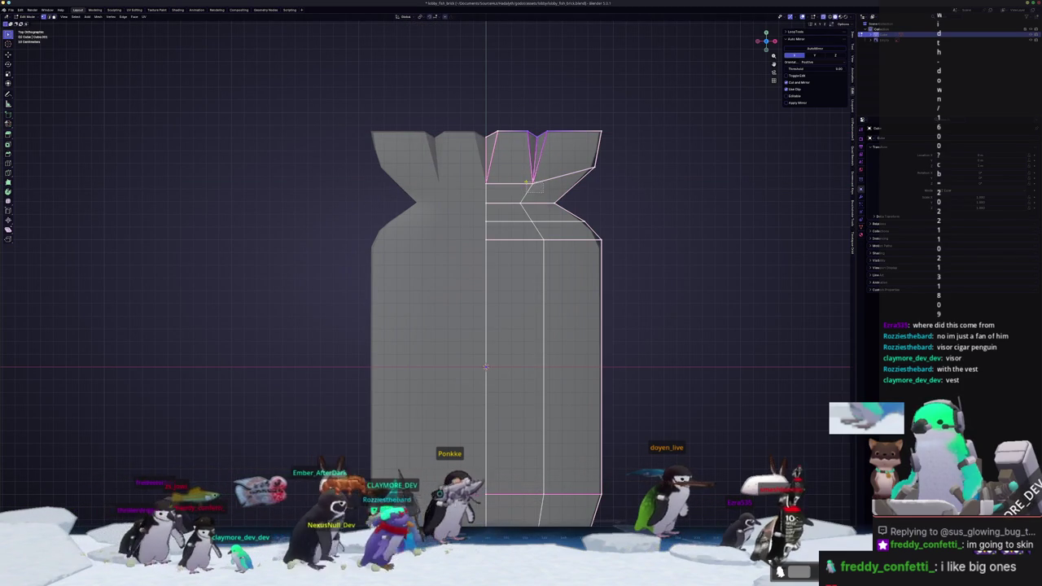
pyautogui.press('g')
pyautogui.press('x')
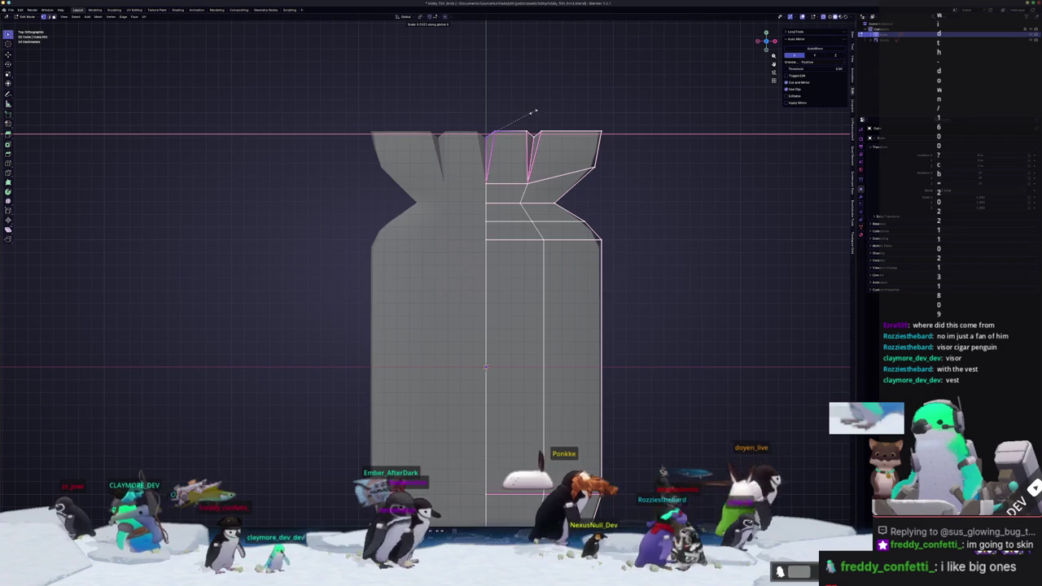
pyautogui.click(534, 110)
pyautogui.press('Tab')
pyautogui.scroll(-3, 547, 306)
pyautogui.moveTo(547, 306); pyautogui.dragTo(534, 258, button='middle')
# In Edit Mode, shift the selected tail-joint edges along the X axis
pyautogui.press('Tab')
pyautogui.scroll(3, 534, 263)
pyautogui.scroll(2, 570, 260)
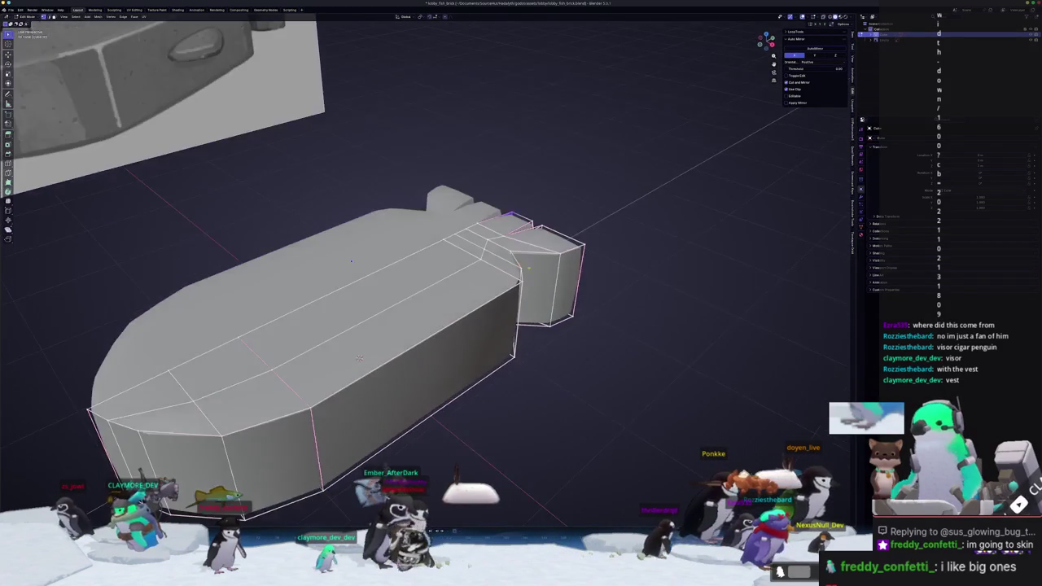
pyautogui.scroll(3, 612, 256)
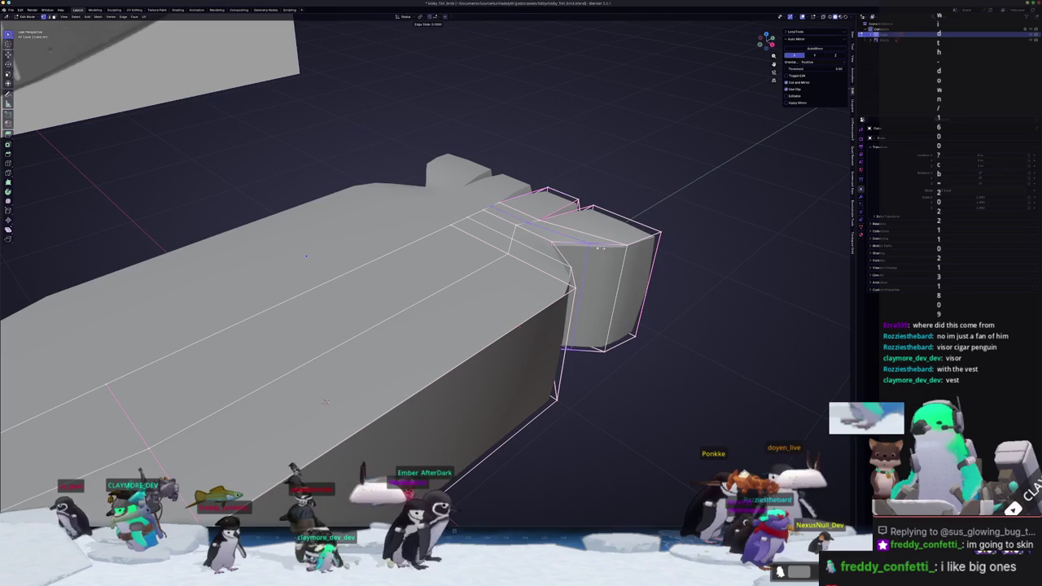
pyautogui.scroll(-5, 325, 402)
pyautogui.moveTo(330, 382); pyautogui.dragTo(356, 332, button='middle')
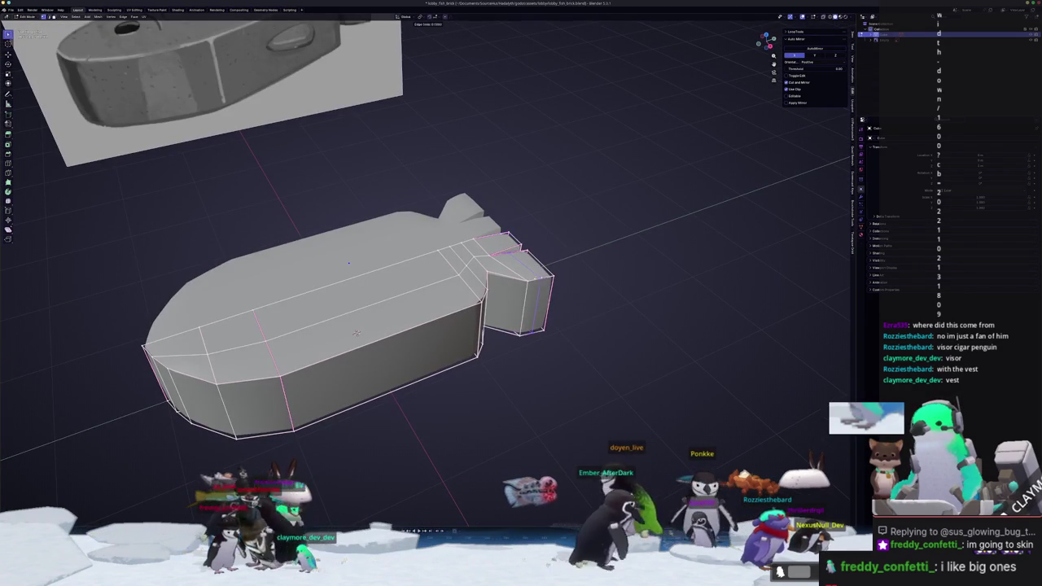
pyautogui.scroll(3, 356, 332)
pyautogui.moveTo(356, 332)
pyautogui.mouseDown(button='middle')
pyautogui.moveTo(570, 309)
pyautogui.moveTo(316, 312)
pyautogui.mouseUp(button='middle')
pyautogui.press('g')
pyautogui.press('x')
pyautogui.click(628, 319)
# Crease the tail-joint edges and inspect the finished fish brick in Object Mode
pyautogui.press('Tab')
pyautogui.press('Tab')
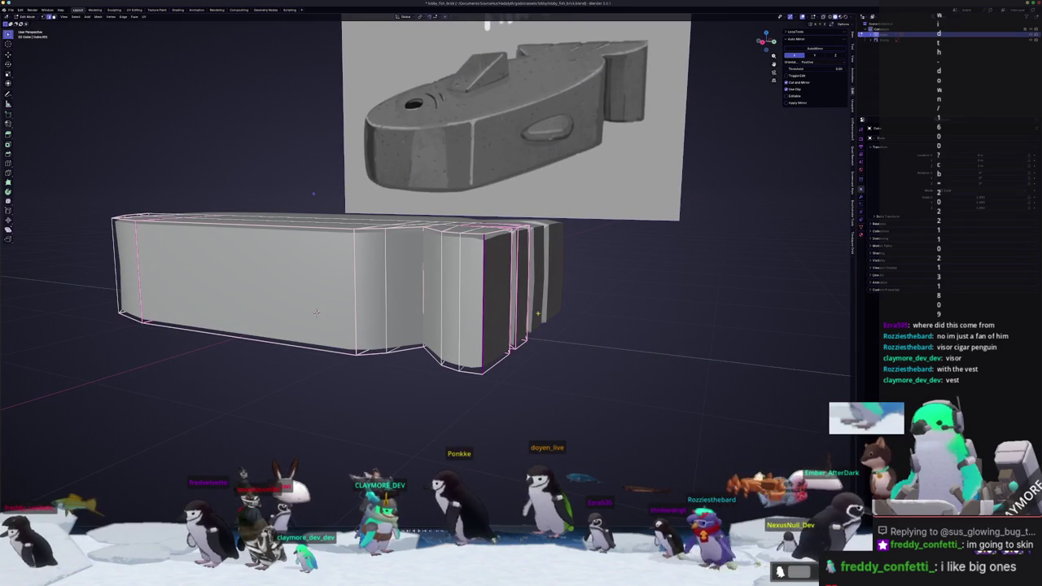
pyautogui.click(619, 312)
pyautogui.moveTo(619, 312)
pyautogui.mouseDown(button='middle')
pyautogui.moveTo(406, 326)
pyautogui.moveTo(456, 318)
pyautogui.moveTo(424, 313)
pyautogui.moveTo(436, 285)
pyautogui.mouseUp(button='middle')
pyautogui.press('Tab')
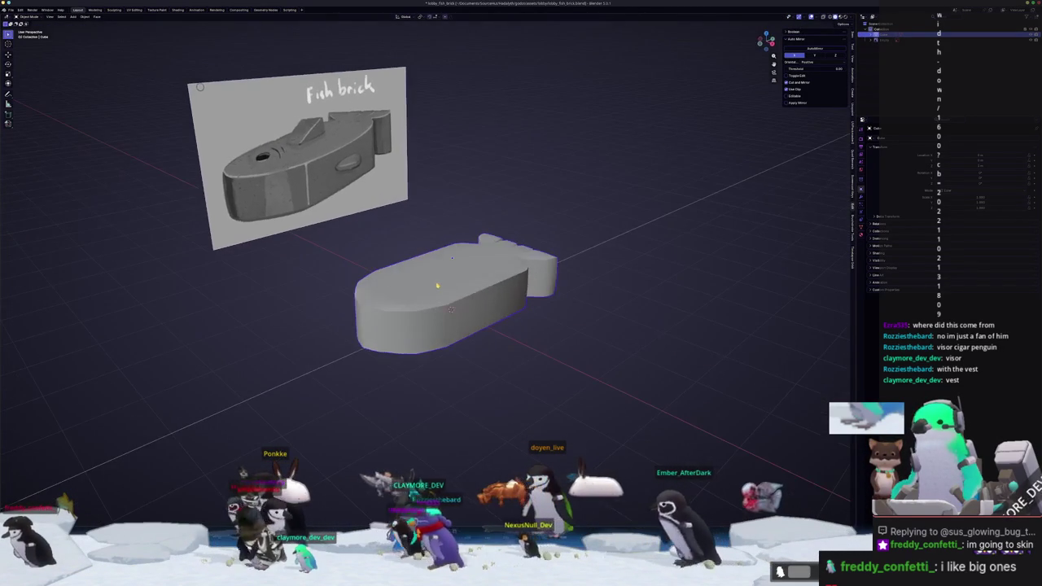
# Select a vertical body edge loop plus the tail-side edge and move them along X
pyautogui.press('Tab')
pyautogui.moveTo(450, 309)
pyautogui.mouseDown(button='middle')
pyautogui.moveTo(461, 305)
pyautogui.moveTo(444, 340)
pyautogui.moveTo(456, 397)
pyautogui.mouseUp(button='middle')
pyautogui.keyDown('alt'); pyautogui.click(461, 305); pyautogui.keyUp('alt')
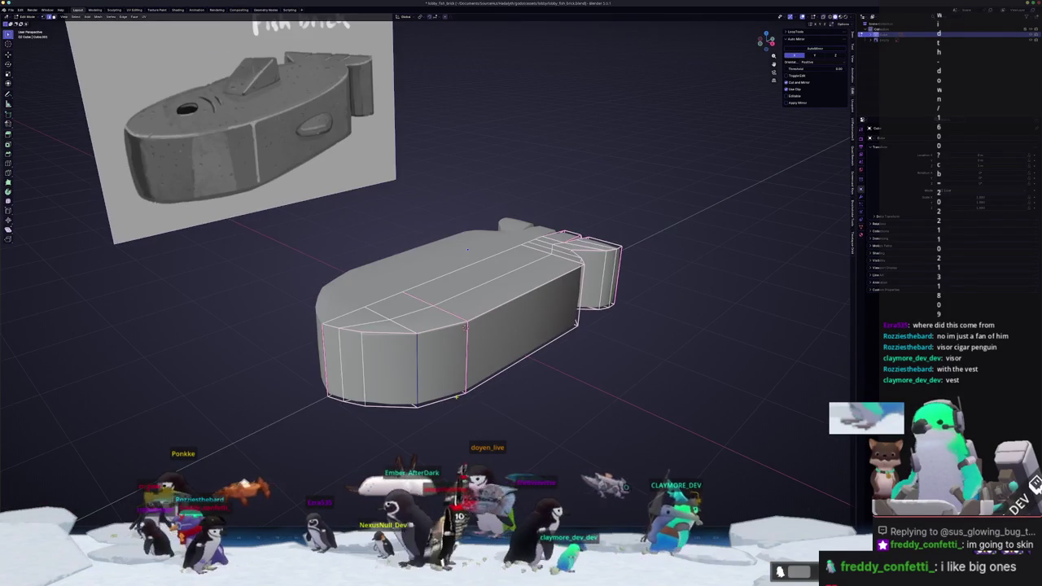
pyautogui.keyDown('shift'); pyautogui.click(468, 368); pyautogui.keyUp('shift')
pyautogui.moveTo(551, 359); pyautogui.dragTo(505, 317, button='middle')
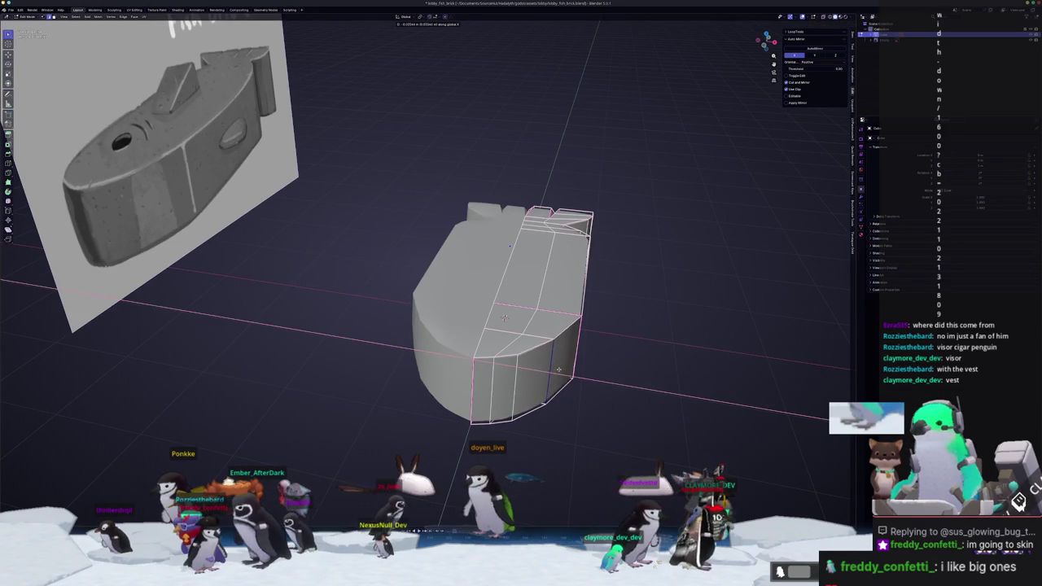
pyautogui.moveTo(559, 371)
pyautogui.mouseDown(button='middle')
pyautogui.moveTo(530, 353)
pyautogui.moveTo(556, 366)
pyautogui.moveTo(521, 358)
pyautogui.moveTo(529, 378)
pyautogui.mouseUp(button='middle')
pyautogui.press('g')
pyautogui.press('x')
pyautogui.moveTo(505, 322)
pyautogui.mouseDown(button='middle')
pyautogui.moveTo(521, 372)
pyautogui.moveTo(473, 386)
pyautogui.mouseUp(button='middle')
pyautogui.press('Escape')
# Insert a new vertical edge loop across the body near the tail, then exit with X-ray off
pyautogui.click(472, 385)
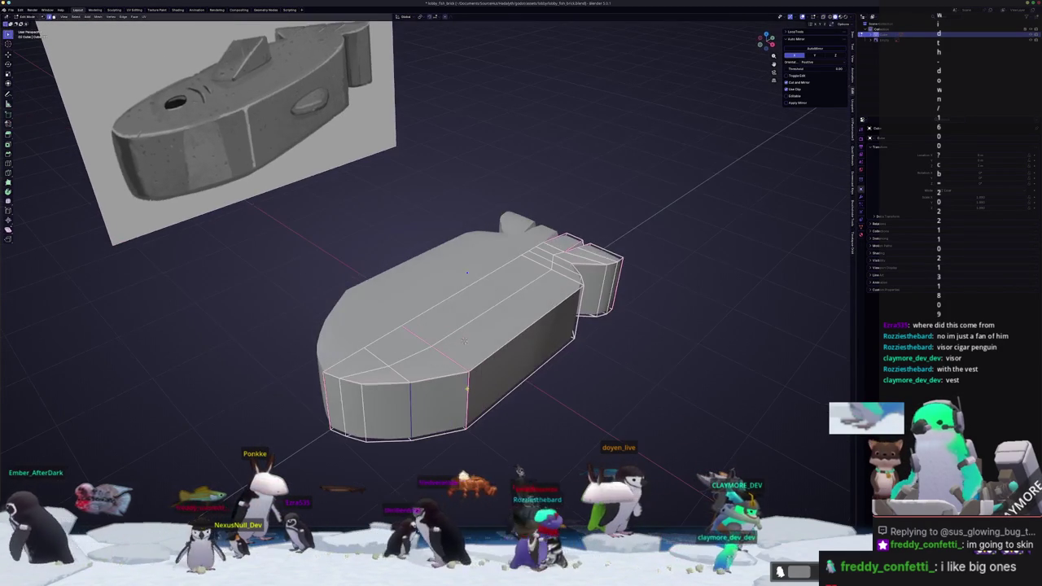
pyautogui.click(473, 385)
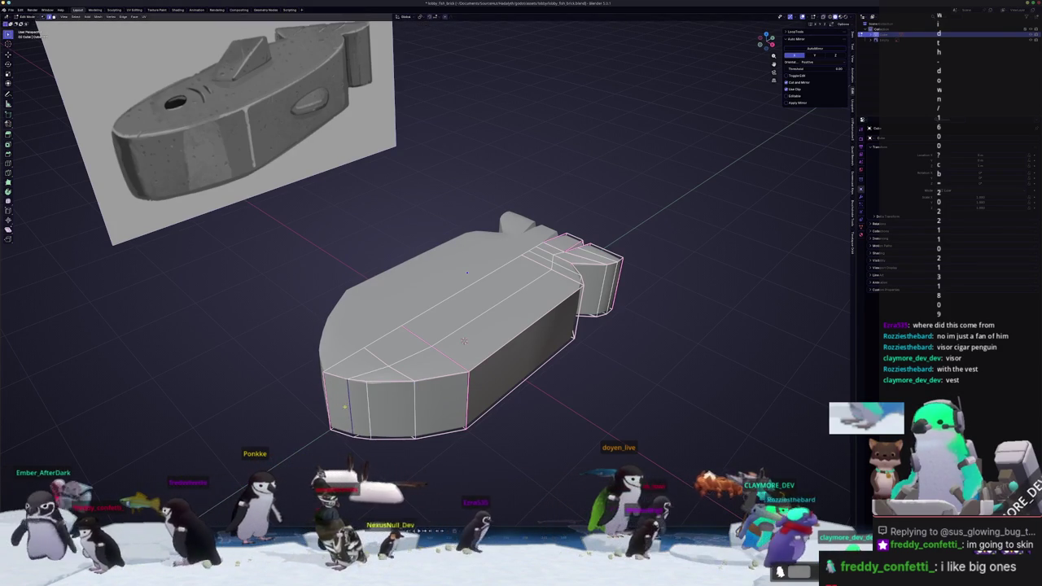
pyautogui.moveTo(339, 405); pyautogui.dragTo(390, 360, button='middle')
pyautogui.moveTo(496, 310); pyautogui.dragTo(484, 332, button='middle')
pyautogui.hotkey('alt', 'z')
pyautogui.press('Tab')
# Return to Edit Mode and view the fish straight down from the top
pyautogui.moveTo(348, 394); pyautogui.dragTo(352, 389, button='middle')
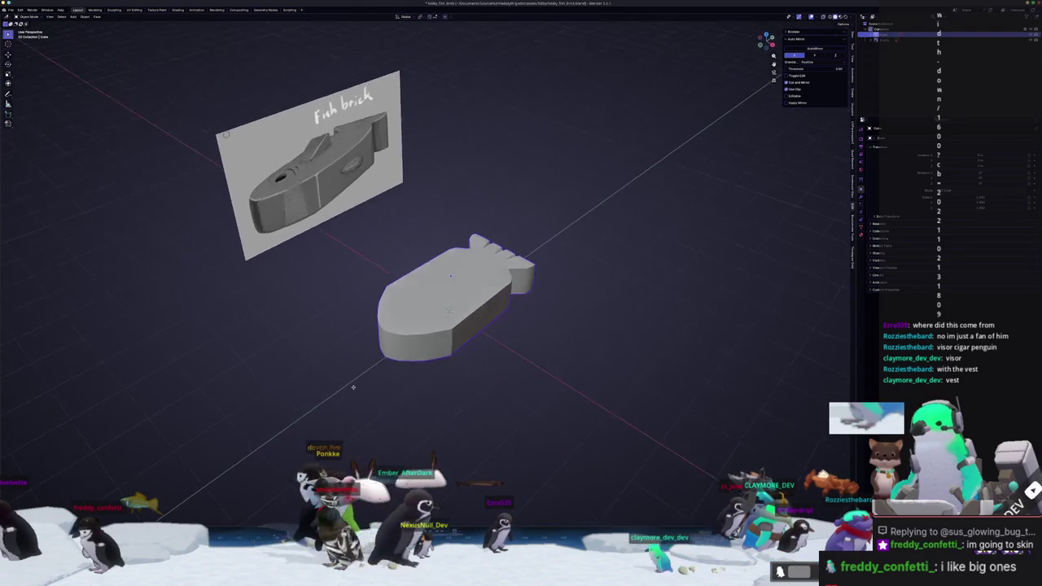
pyautogui.press('Tab')
pyautogui.scroll(3, 352, 389)
pyautogui.press('KP_7')
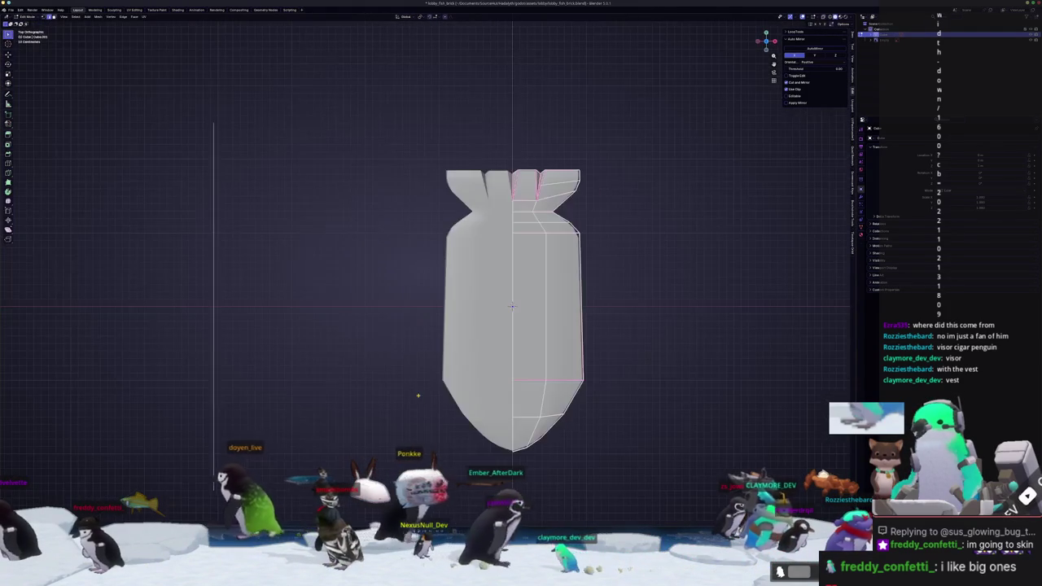
# In top view with X-ray on, box-select the vertices at the fish's front tip
pyautogui.scroll(2, 529, 318)
pyautogui.moveTo(679, 406)
pyautogui.mouseDown(button='middle')
pyautogui.moveTo(636, 418)
pyautogui.moveTo(631, 366)
pyautogui.mouseUp(button='middle')
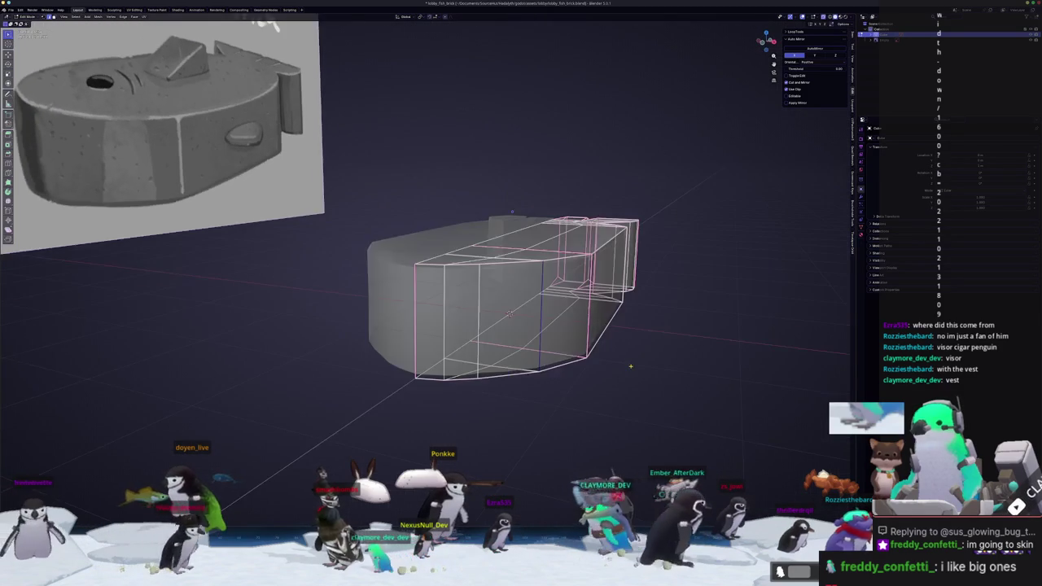
pyautogui.hotkey('alt', 'z')
pyautogui.press('Tab')
pyautogui.press('Tab')
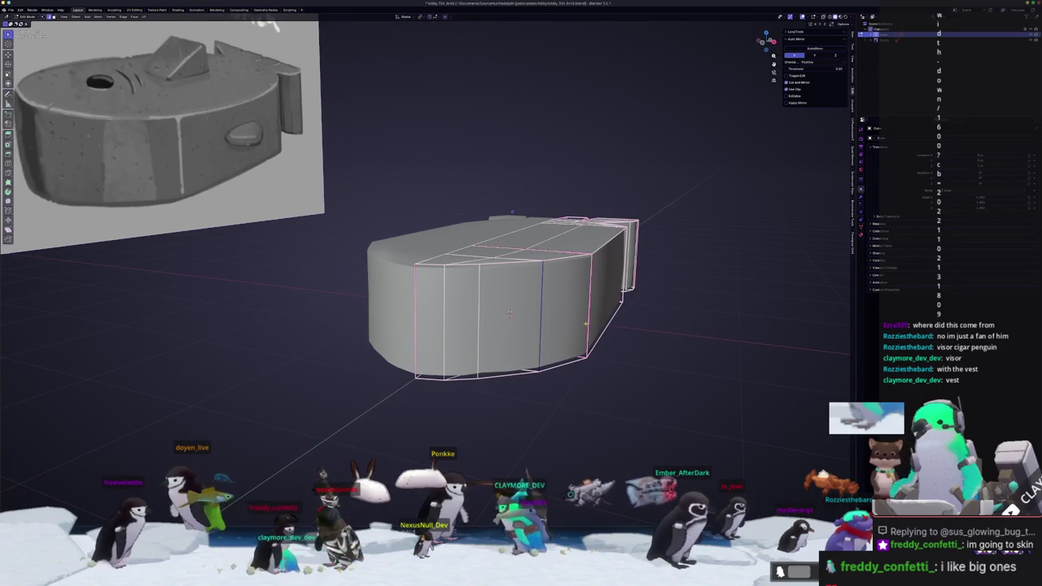
pyautogui.rightClick(586, 323)
pyautogui.press('Tab')
pyautogui.press('Tab')
pyautogui.press('KP_7')
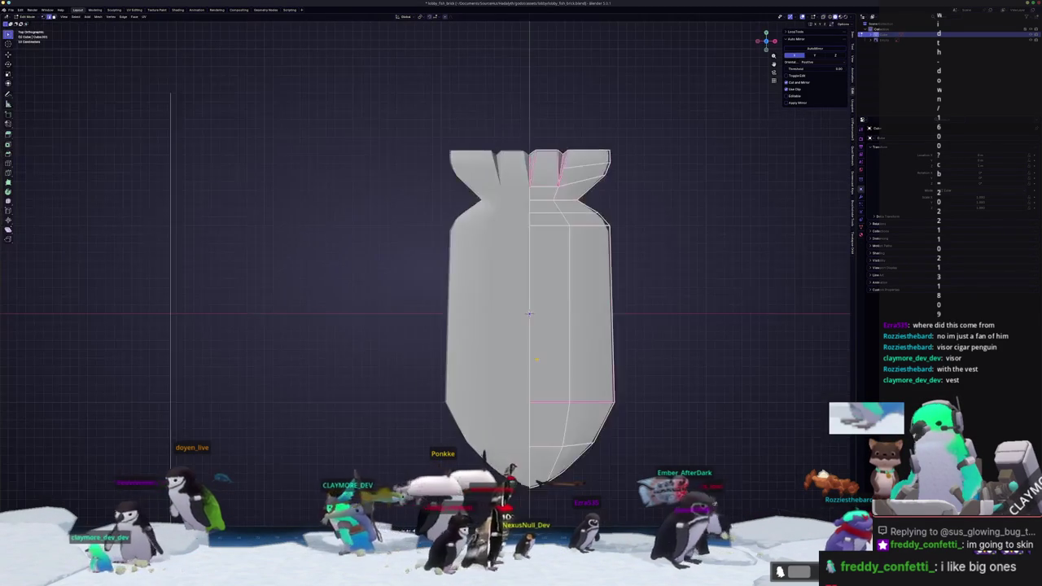
pyautogui.keyDown('shift'); pyautogui.moveTo(666, 425); pyautogui.dragTo(617, 343, button='middle'); pyautogui.keyUp('shift')
pyautogui.scroll(1, 617, 344)
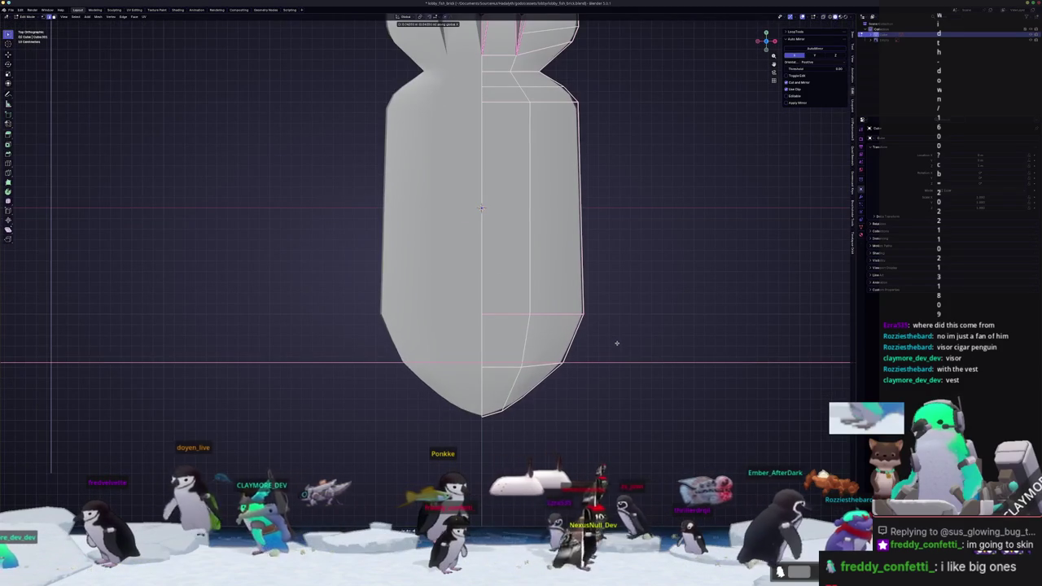
pyautogui.hotkey('alt', 'z')
pyautogui.moveTo(551, 435); pyautogui.dragTo(518, 397)
pyautogui.moveTo(518, 396); pyautogui.dragTo(537, 407, button='middle')
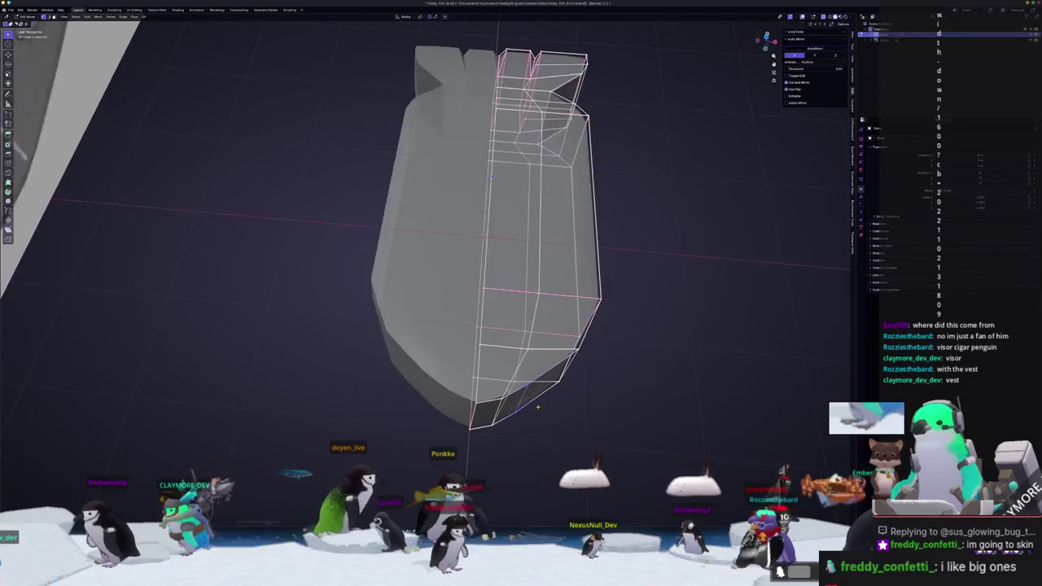
# Move the front-tip vertices to round the nose and return to Object Mode
pyautogui.press('KP_7')
pyautogui.press('g')
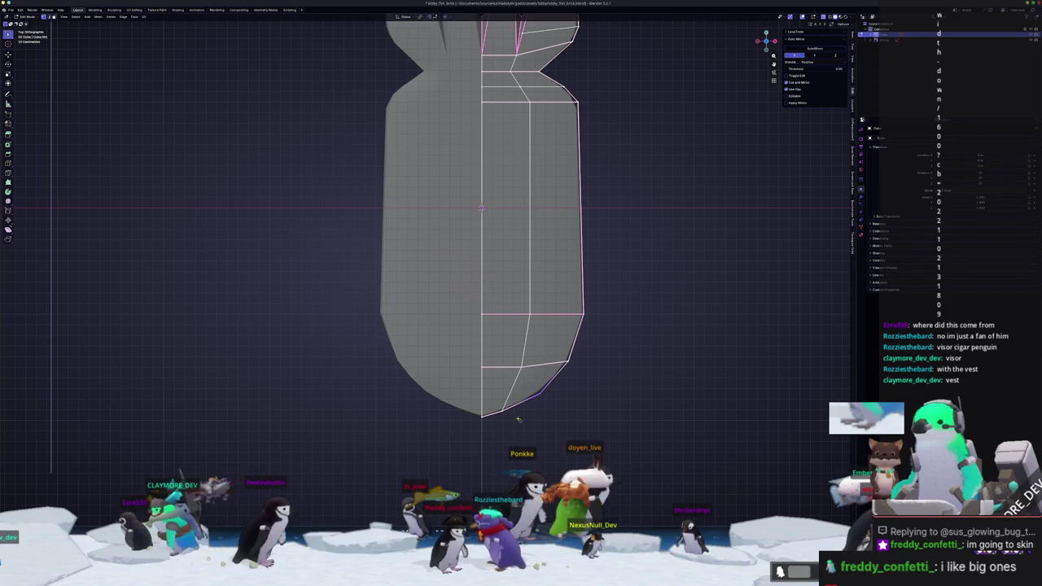
pyautogui.press('Tab')
# Re-enter Edit Mode on the body and select a face loop along its top
pyautogui.moveTo(503, 411)
pyautogui.mouseDown(button='middle')
pyautogui.moveTo(497, 377)
pyautogui.moveTo(474, 356)
pyautogui.moveTo(430, 357)
pyautogui.moveTo(454, 361)
pyautogui.moveTo(458, 379)
pyautogui.moveTo(419, 360)
pyautogui.moveTo(461, 365)
pyautogui.mouseUp(button='middle')
pyautogui.scroll(2, 461, 365)
pyautogui.press('Tab')
pyautogui.click(581, 210)
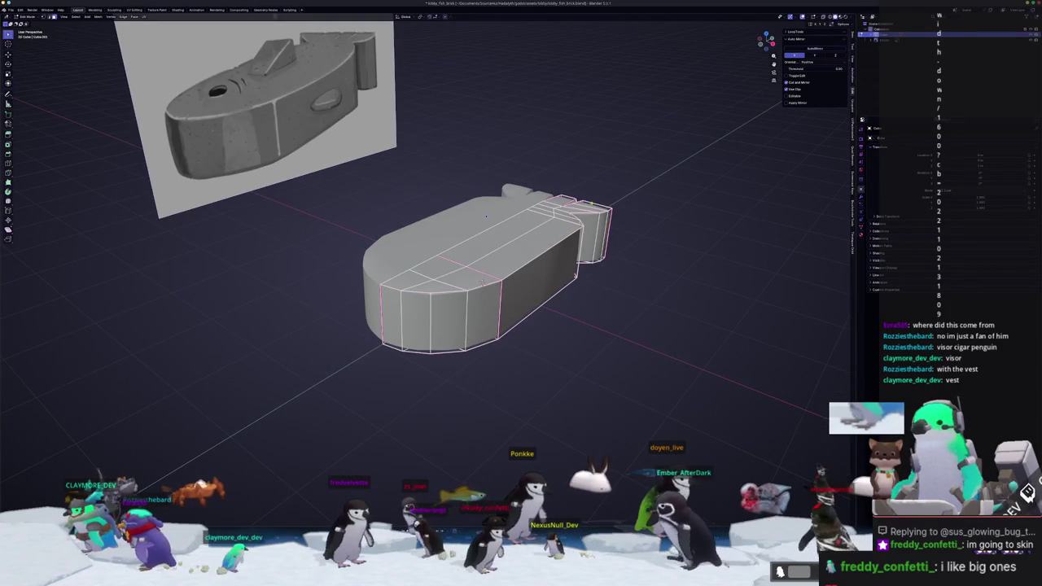
# Select the whole top face strip of the body, crease it, and return to Object Mode
pyautogui.keyDown('alt'); pyautogui.keyDown('shift'); pyautogui.click(427, 287); pyautogui.keyUp('shift'); pyautogui.keyUp('alt')
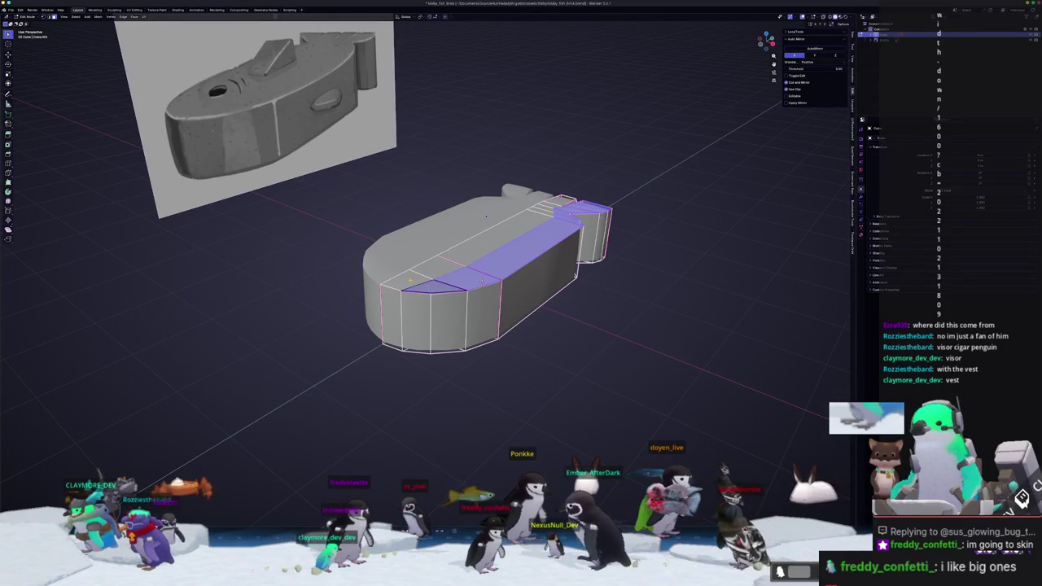
pyautogui.keyDown('alt'); pyautogui.keyDown('shift'); pyautogui.click(482, 283); pyautogui.keyUp('shift'); pyautogui.keyUp('alt')
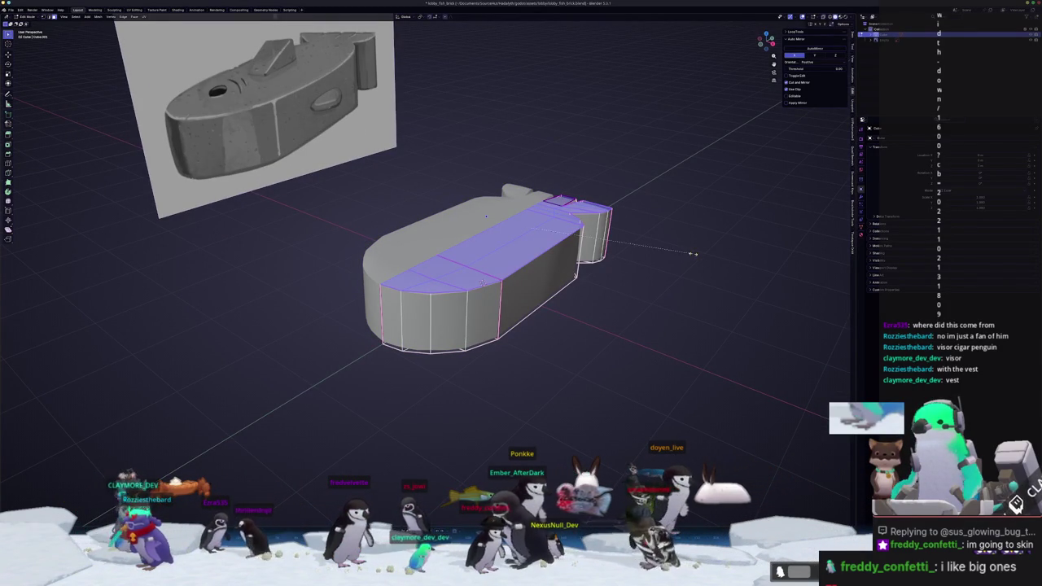
pyautogui.press('Escape')
pyautogui.press('Tab')
# Check the fish body from front, side and angled views against the reference
pyautogui.moveTo(692, 247); pyautogui.dragTo(540, 335, button='middle')
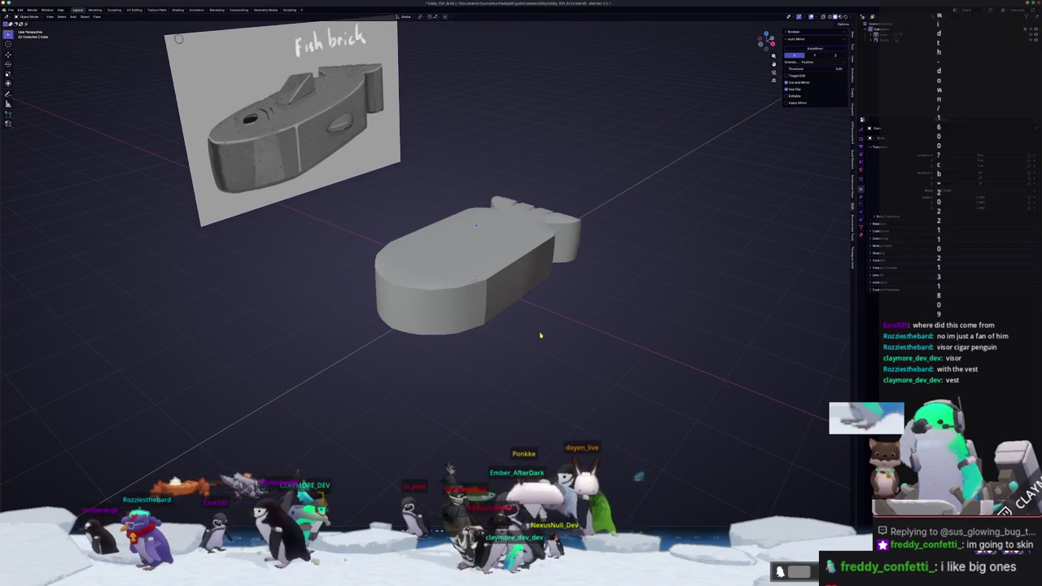
pyautogui.press('KP_1')
pyautogui.press('KP_3')
pyautogui.press('KP_1')
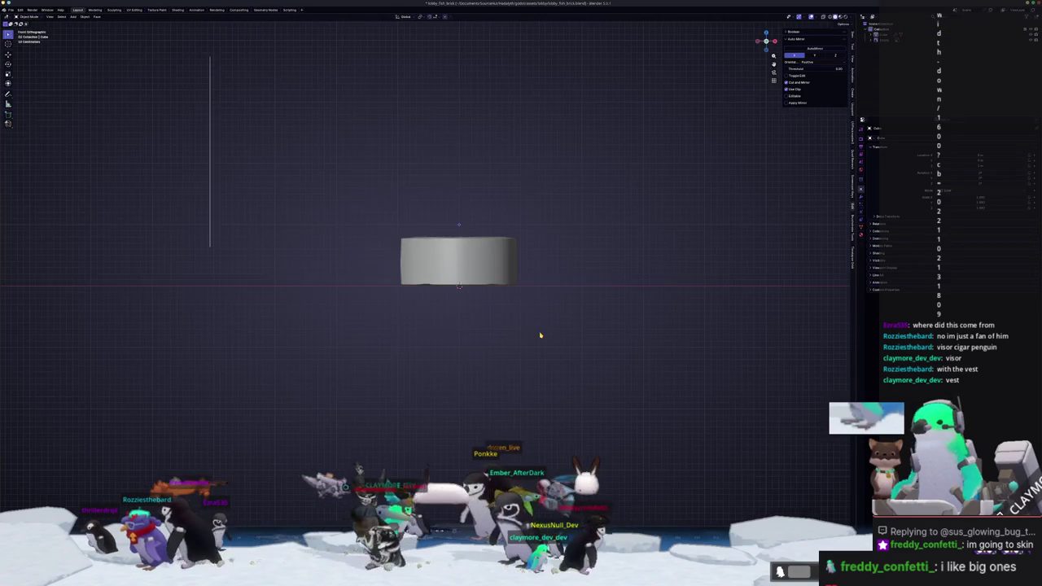
pyautogui.press('Tab')
pyautogui.moveTo(535, 328)
pyautogui.mouseDown(button='middle')
pyautogui.moveTo(487, 321)
pyautogui.moveTo(533, 233)
pyautogui.moveTo(452, 265)
pyautogui.mouseUp(button='middle')
pyautogui.press('Tab')
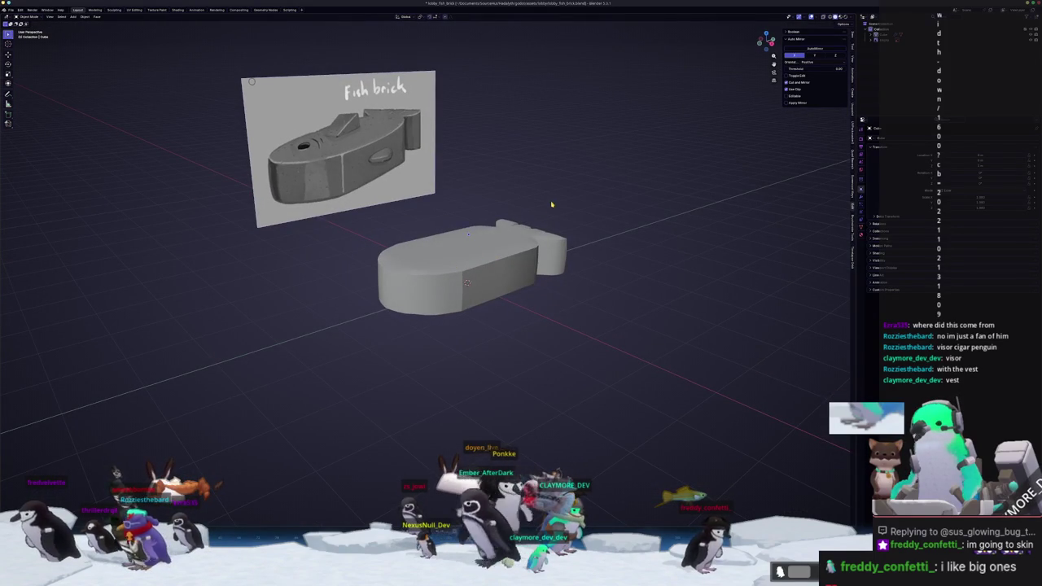
# Apply Shade Auto Smooth to the fish body, adding a Smooth by Angle modifier
pyautogui.hotkey('shift', 'a')
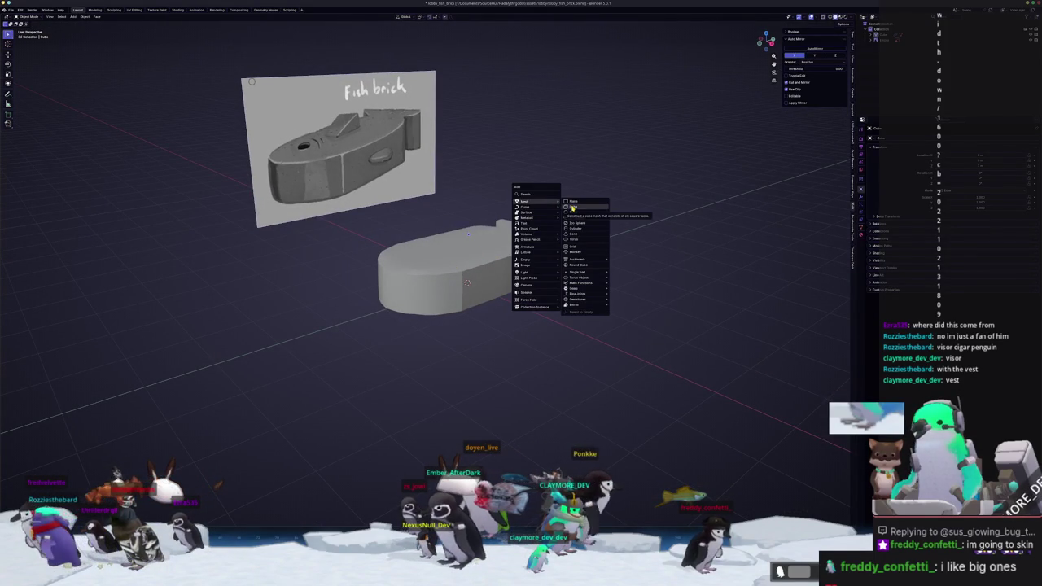
pyautogui.click(862, 189)
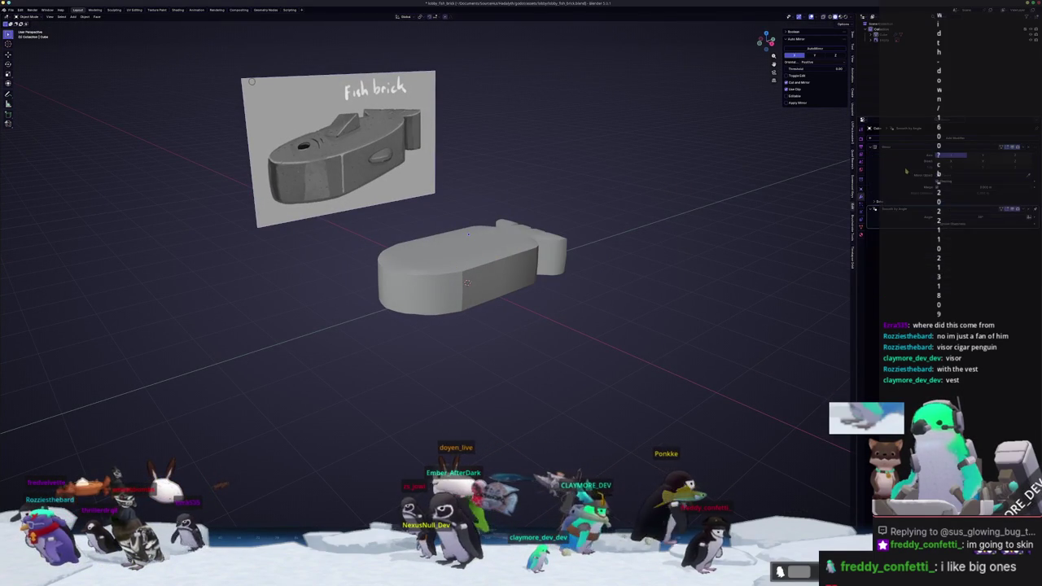
pyautogui.moveTo(570, 236); pyautogui.dragTo(544, 243, button='middle')
pyautogui.hotkey('shift', 'a')
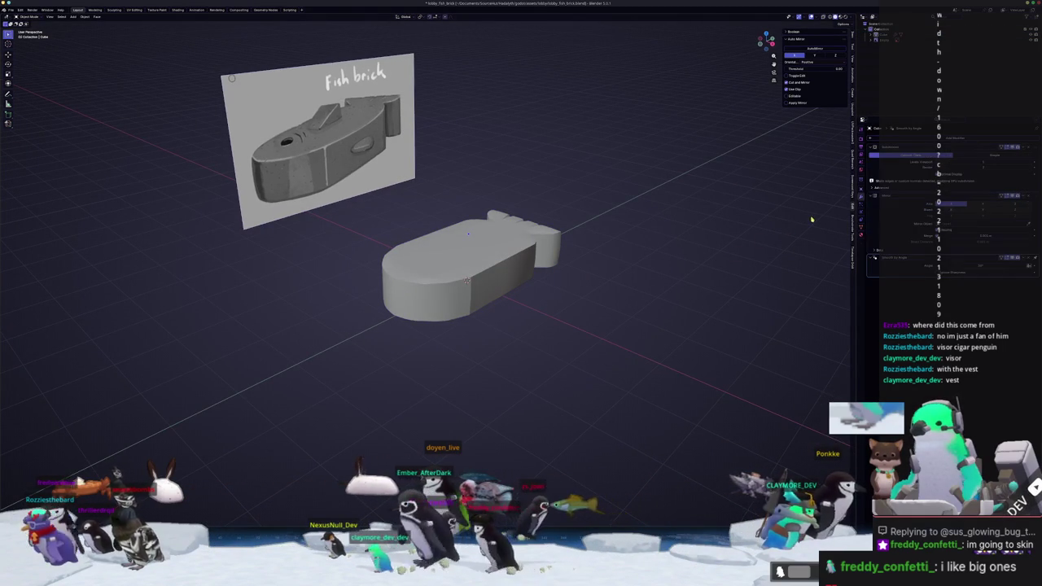
pyautogui.moveTo(605, 278)
pyautogui.mouseDown(button='middle')
pyautogui.moveTo(540, 298)
pyautogui.moveTo(559, 285)
pyautogui.mouseUp(button='middle')
pyautogui.hotkey('shift', 'a')
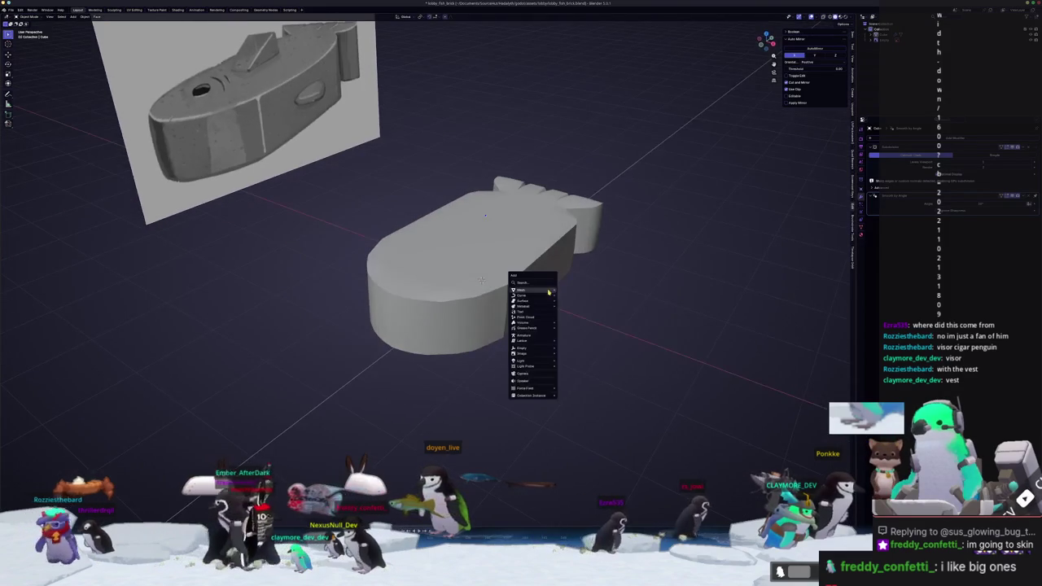
# Add a cylinder, shrink it, and lift it onto the fish body's top
pyautogui.click(570, 322)
pyautogui.moveTo(570, 322); pyautogui.dragTo(562, 281, button='middle')
pyautogui.press('s')
pyautogui.click(513, 277)
pyautogui.press('g')
pyautogui.hotkey('shift', 'z')
pyautogui.click(462, 246)
# Stretch the cylinder vertically and place it upright near the fish's head
pyautogui.press('s')
pyautogui.hotkey('shift', 'z')
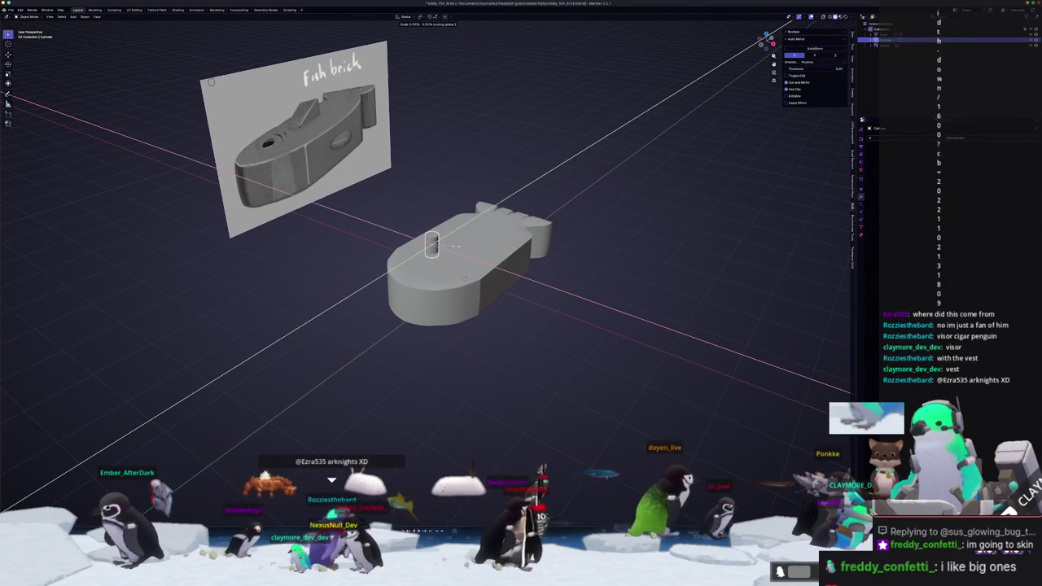
pyautogui.click(456, 245)
pyautogui.press('g')
pyautogui.press('z')
pyautogui.moveTo(455, 253); pyautogui.dragTo(462, 240, button='middle')
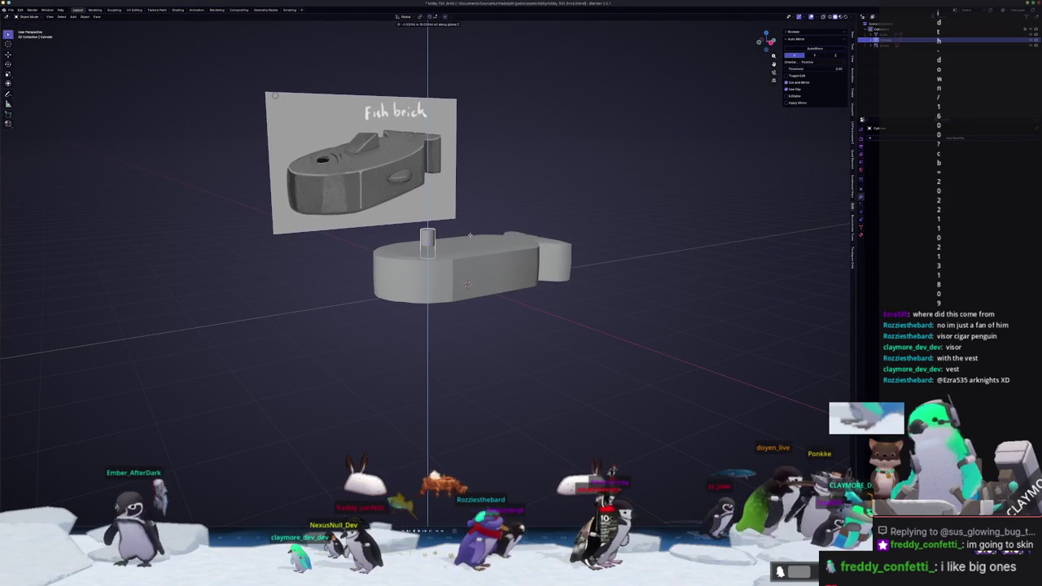
pyautogui.moveTo(466, 242)
pyautogui.mouseDown(button='middle')
pyautogui.moveTo(426, 261)
pyautogui.moveTo(407, 250)
pyautogui.moveTo(437, 246)
pyautogui.mouseUp(button='middle')
pyautogui.press('g')
pyautogui.click(394, 247)
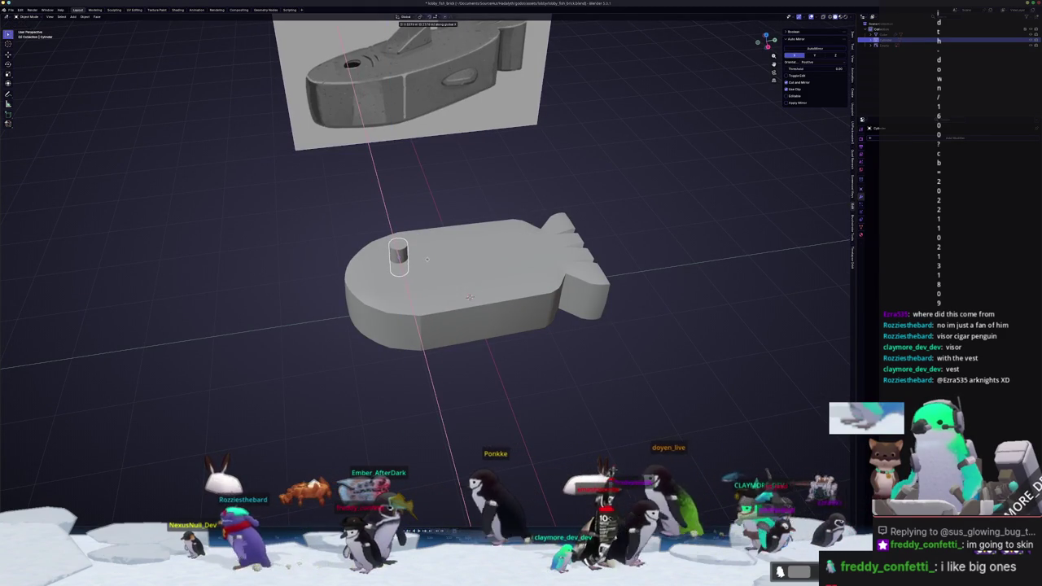
pyautogui.click(449, 261)
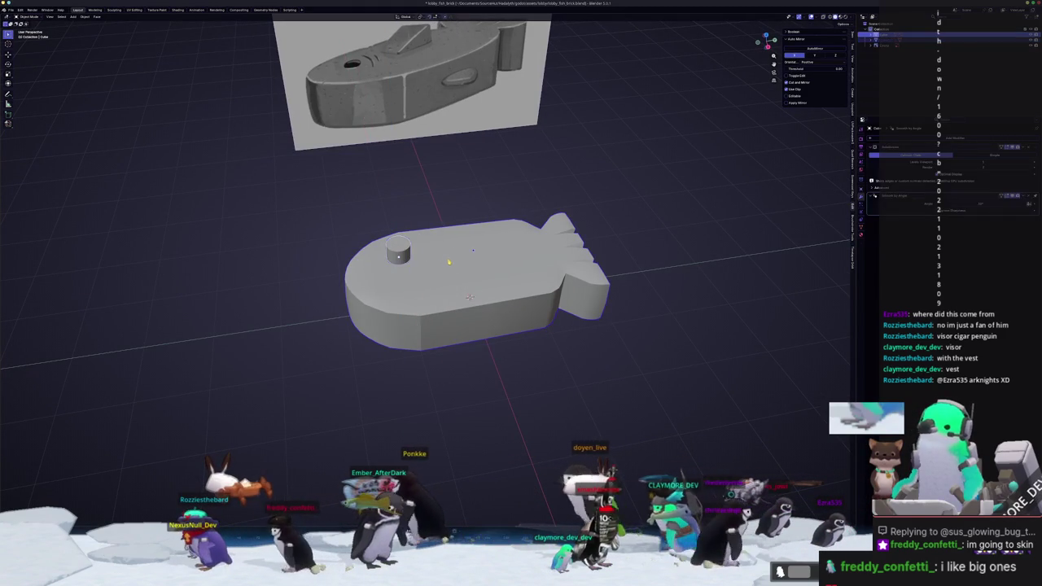
# Stretch the cylinder cutter along Z so the Boolean cuts a round hole through the body top
pyautogui.click(398, 254)
pyautogui.scroll(3, 399, 255)
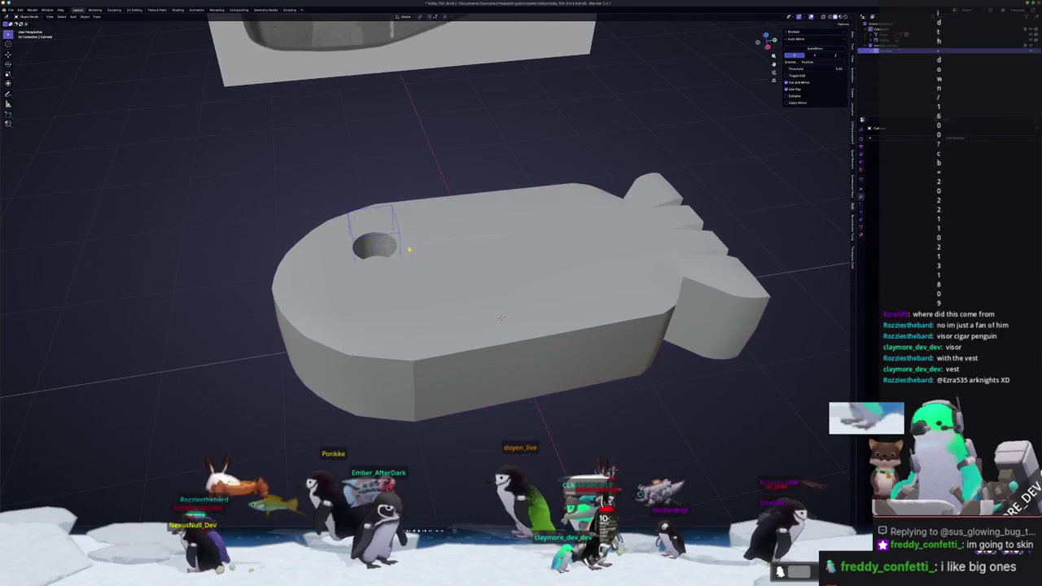
pyautogui.moveTo(457, 234)
pyautogui.mouseDown(button='middle')
pyautogui.moveTo(480, 210)
pyautogui.moveTo(497, 306)
pyautogui.mouseUp(button='middle')
pyautogui.press('z')
pyautogui.click(485, 213)
pyautogui.press('Tab')
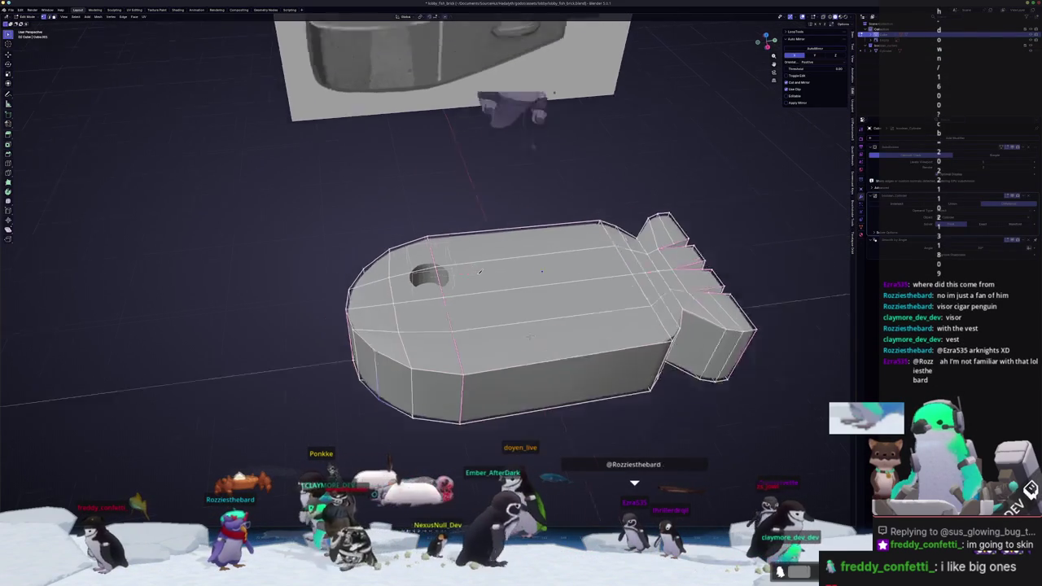
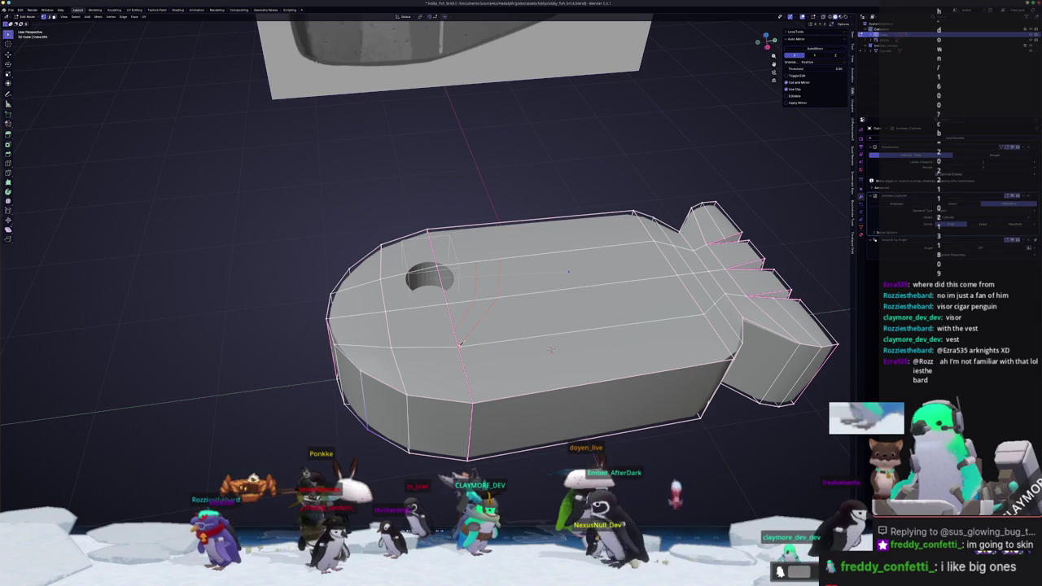
# Add the neighbouring face to the selection and knife-cut a new edge across the top beside the hole
pyautogui.moveTo(551, 350); pyautogui.dragTo(541, 364, button='middle')
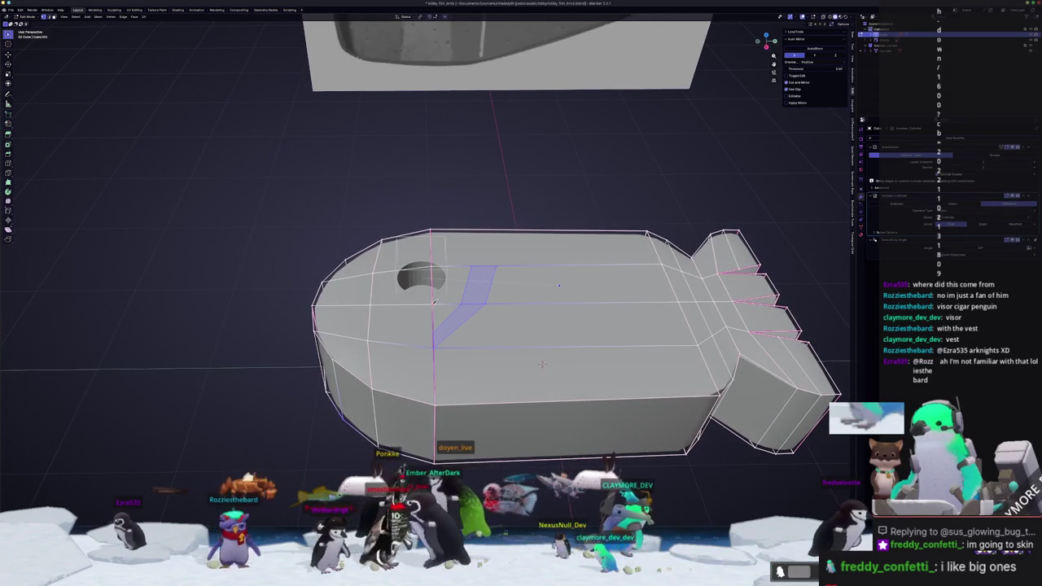
pyautogui.keyDown('shift'); pyautogui.click(457, 326); pyautogui.keyUp('shift')
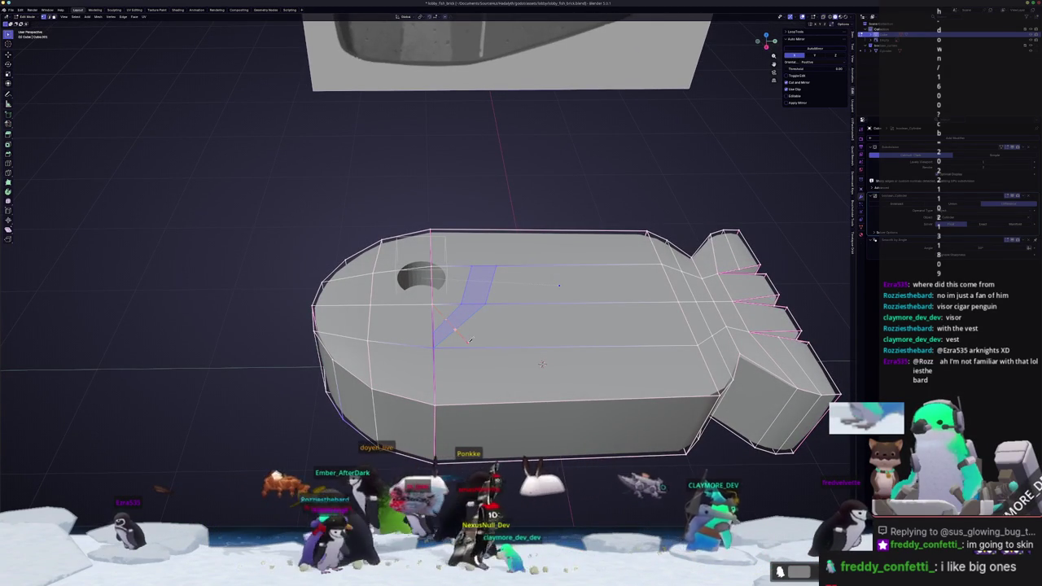
pyautogui.moveTo(542, 364)
pyautogui.mouseDown(button='middle')
pyautogui.moveTo(527, 342)
pyautogui.moveTo(514, 356)
pyautogui.mouseUp(button='middle')
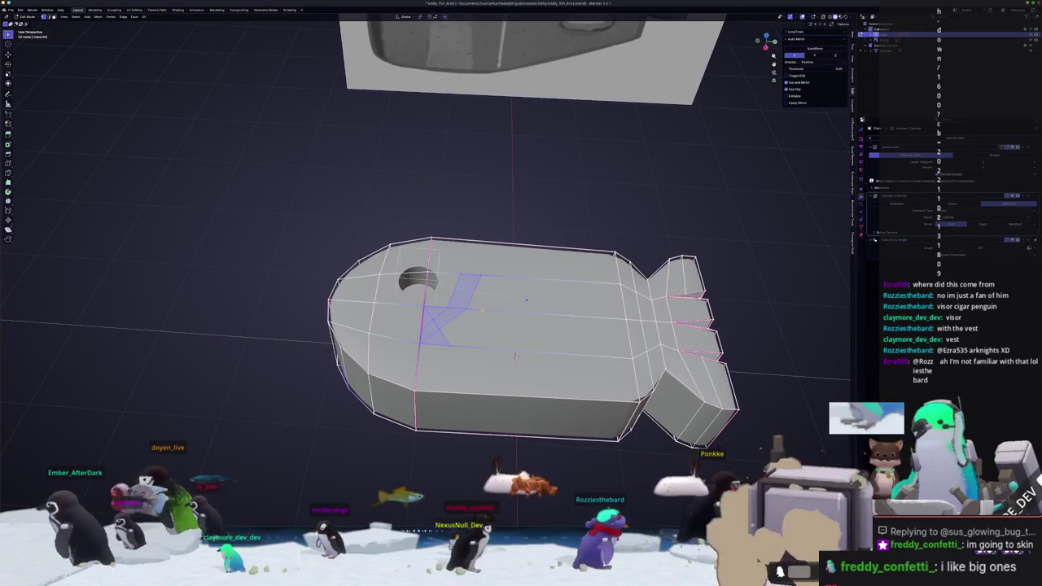
pyautogui.scroll(2, 521, 363)
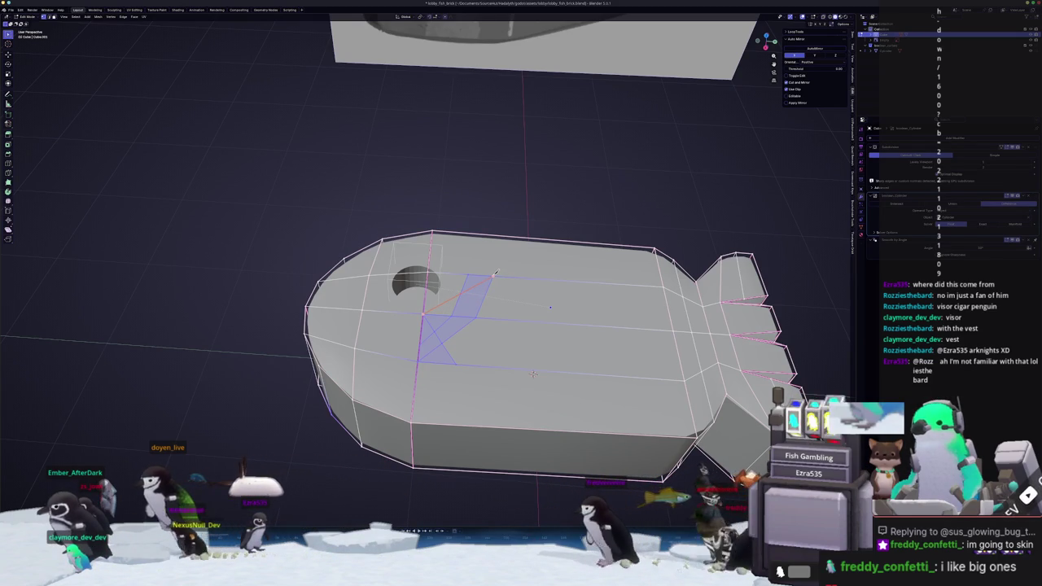
pyautogui.click(458, 301)
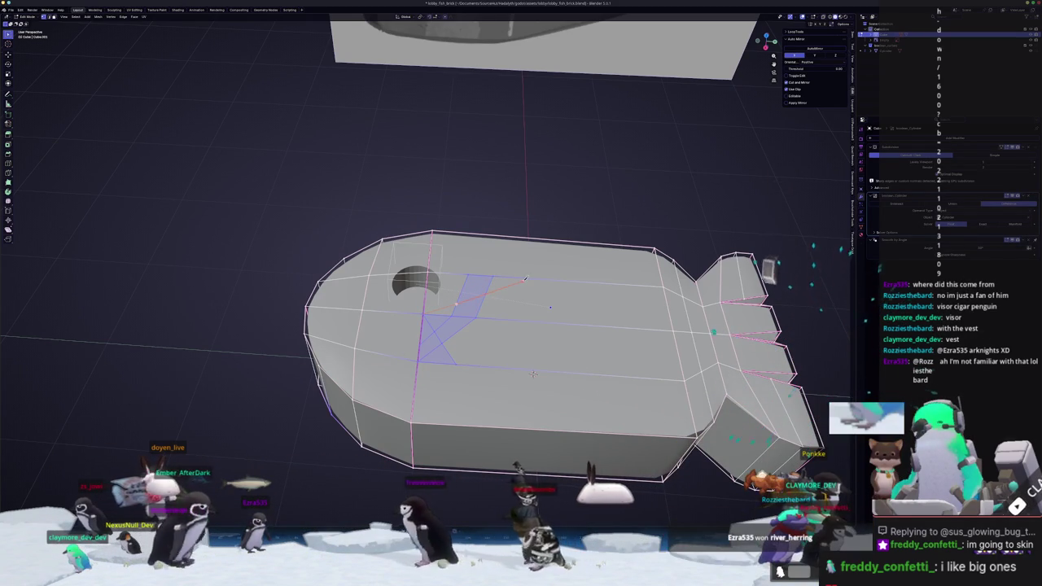
pyautogui.click(532, 278)
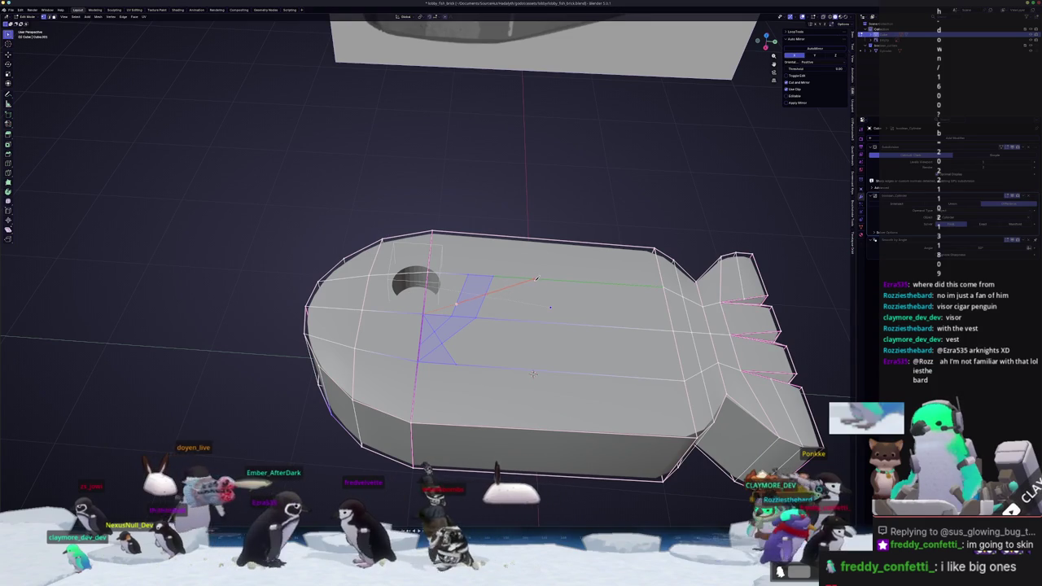
pyautogui.moveTo(536, 250)
pyautogui.mouseDown(button='middle')
pyautogui.moveTo(501, 214)
pyautogui.moveTo(417, 245)
pyautogui.mouseUp(button='middle')
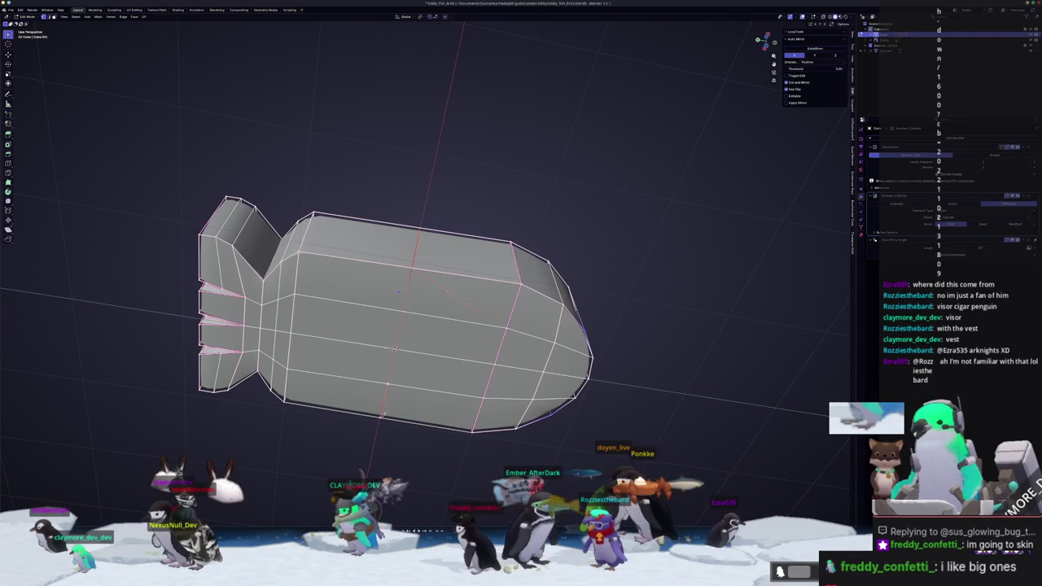
pyautogui.moveTo(378, 405); pyautogui.dragTo(468, 440, button='middle')
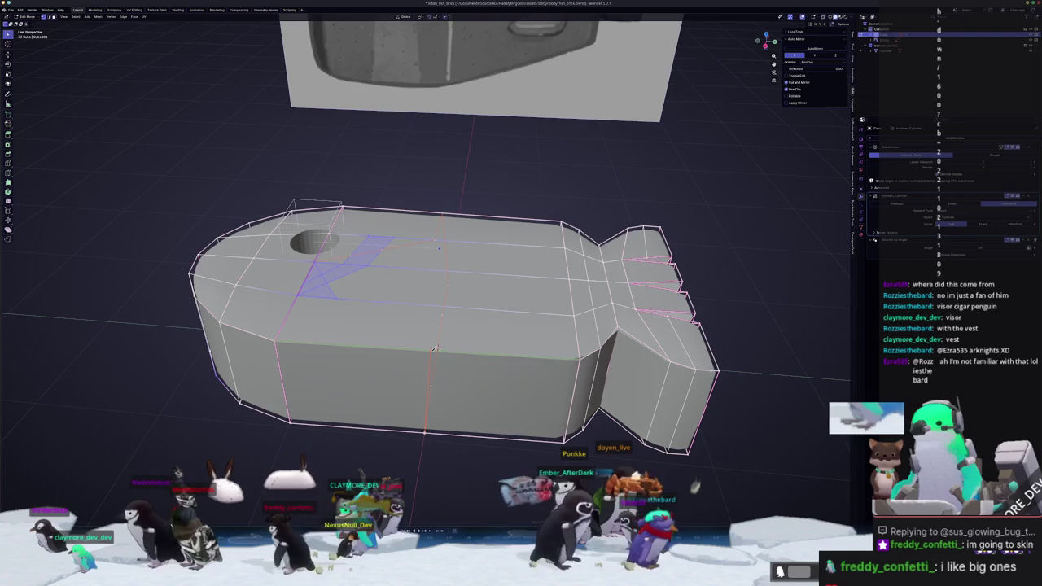
pyautogui.moveTo(436, 348)
pyautogui.mouseDown(button='middle')
pyautogui.moveTo(425, 351)
pyautogui.moveTo(488, 302)
pyautogui.moveTo(501, 322)
pyautogui.moveTo(496, 354)
pyautogui.mouseUp(button='middle')
# Merge the selected vertices into a single point at center
pyautogui.press('Tab')
pyautogui.press('Tab')
pyautogui.press('m')
pyautogui.press('Return')
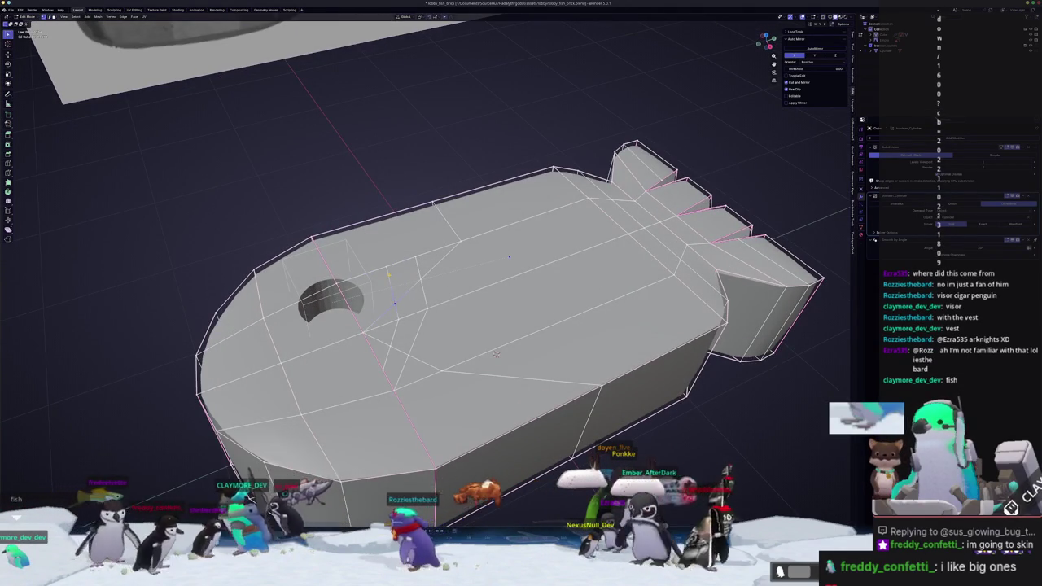
# Knife-cut a first curved line across the fish's top beside the hole
pyautogui.click(382, 369)
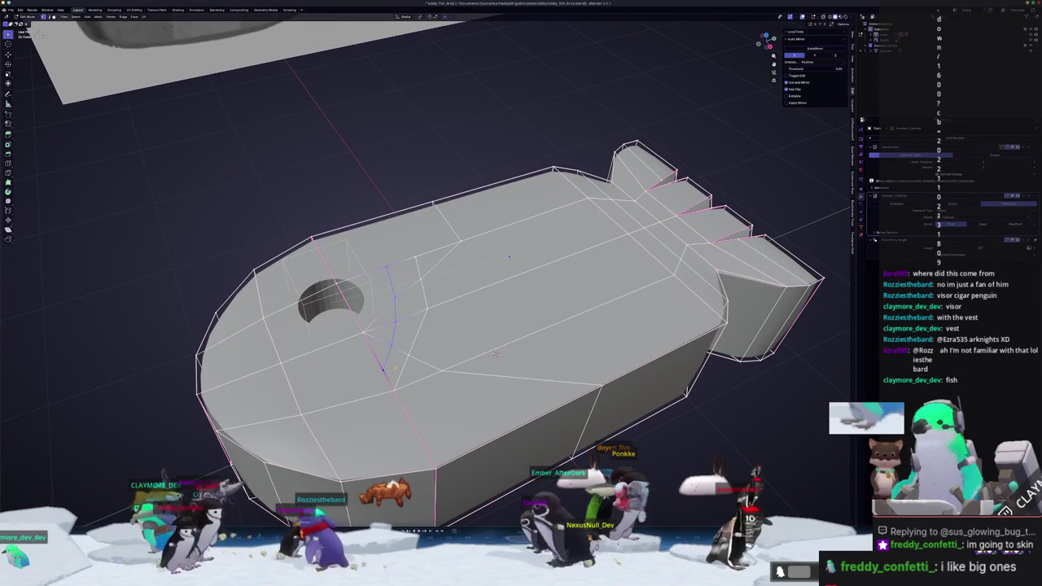
pyautogui.click(395, 389)
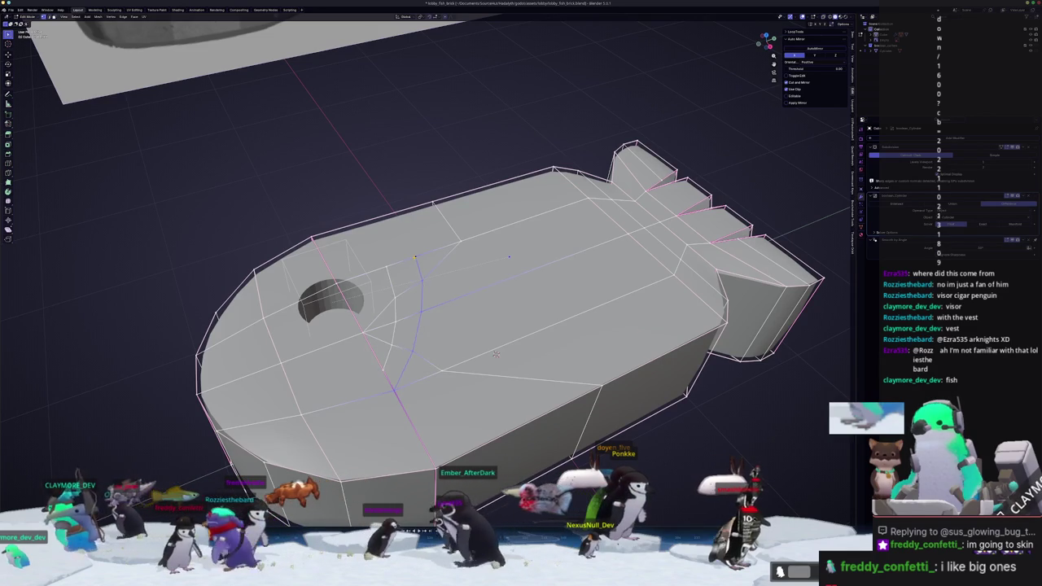
pyautogui.press('Return')
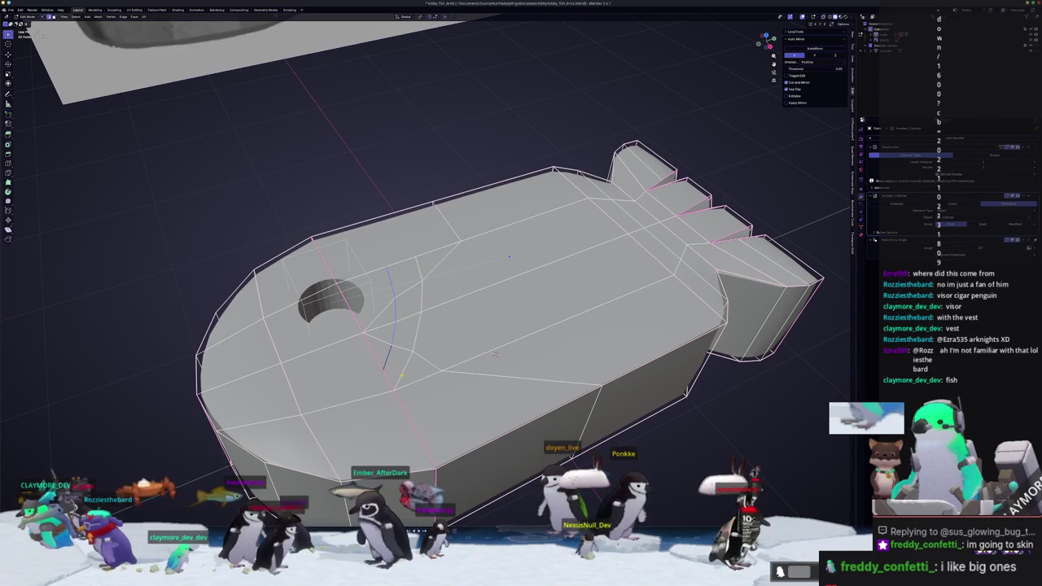
# Cut a second curved line beside the first and start bevelling the new edges
pyautogui.click(394, 389)
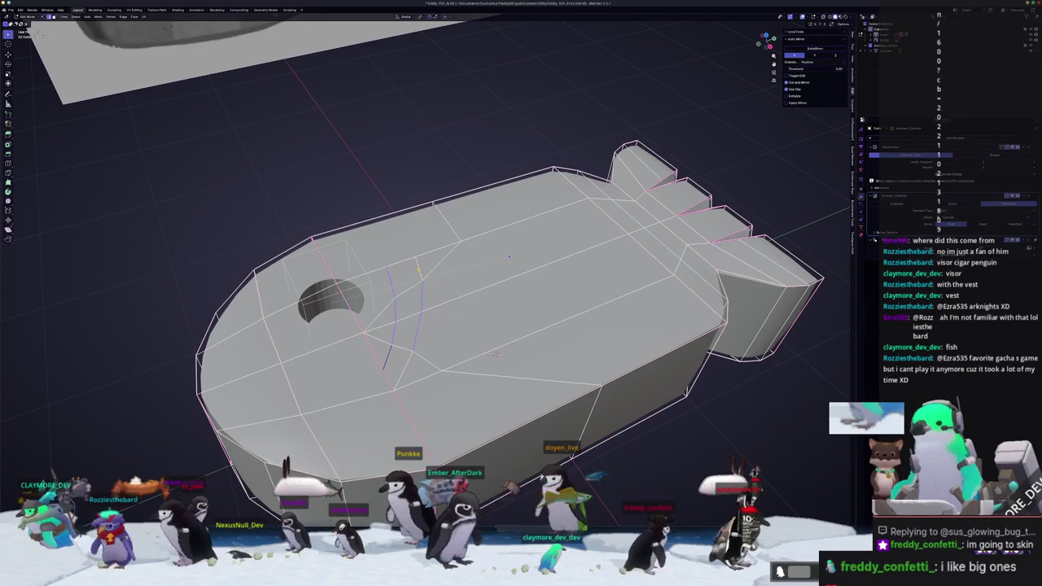
pyautogui.scroll(1, 496, 354)
pyautogui.scroll(1, 504, 358)
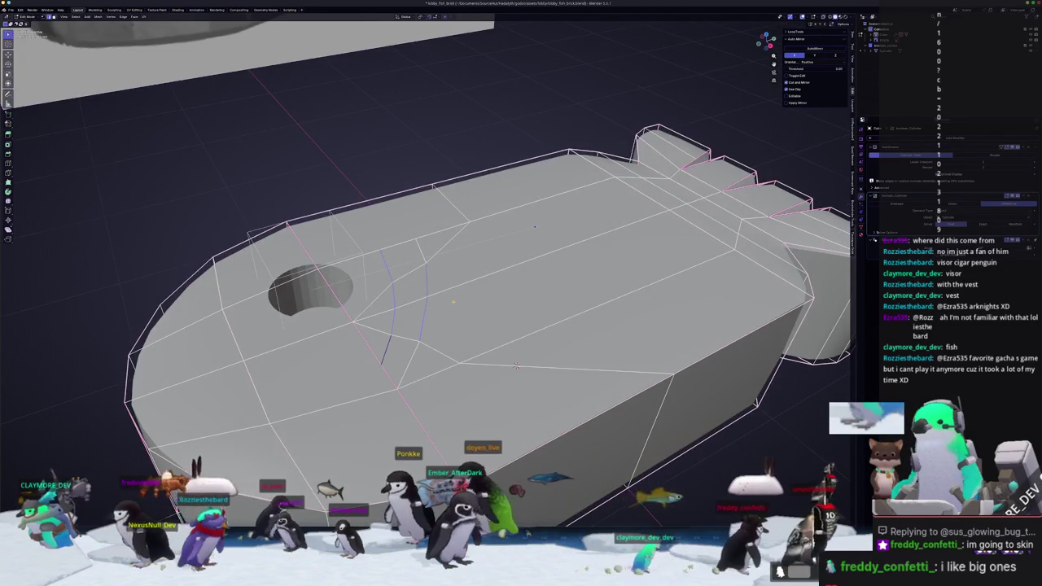
pyautogui.scroll(-2, 516, 366)
pyautogui.press('Return')
pyautogui.hotkey('ctrl', 'b')
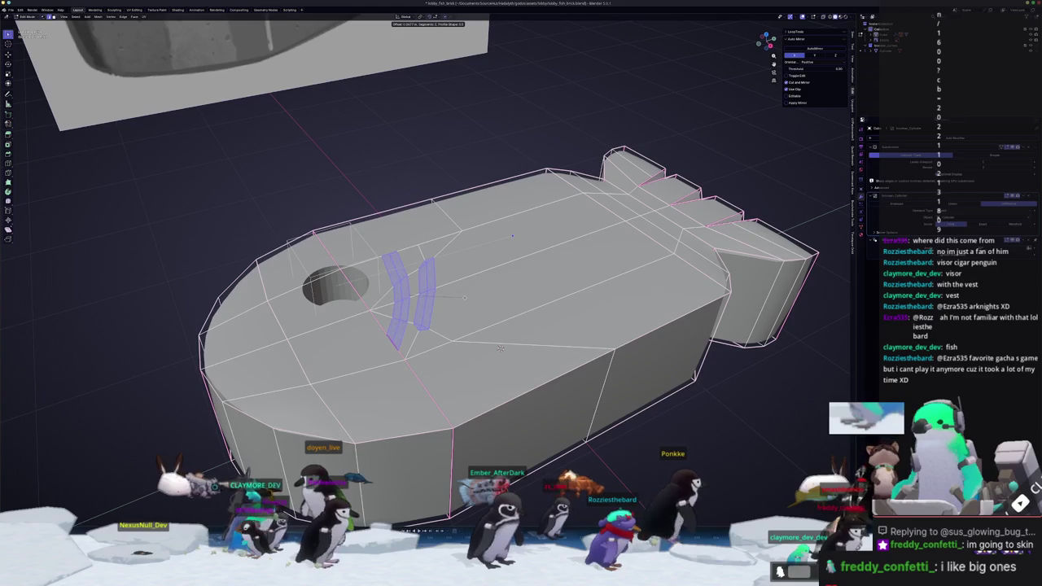
# Confirm the bevel and bevel the curved cuts again into thin edge loops
pyautogui.click(464, 296)
pyautogui.moveTo(500, 347); pyautogui.dragTo(494, 351, button='middle')
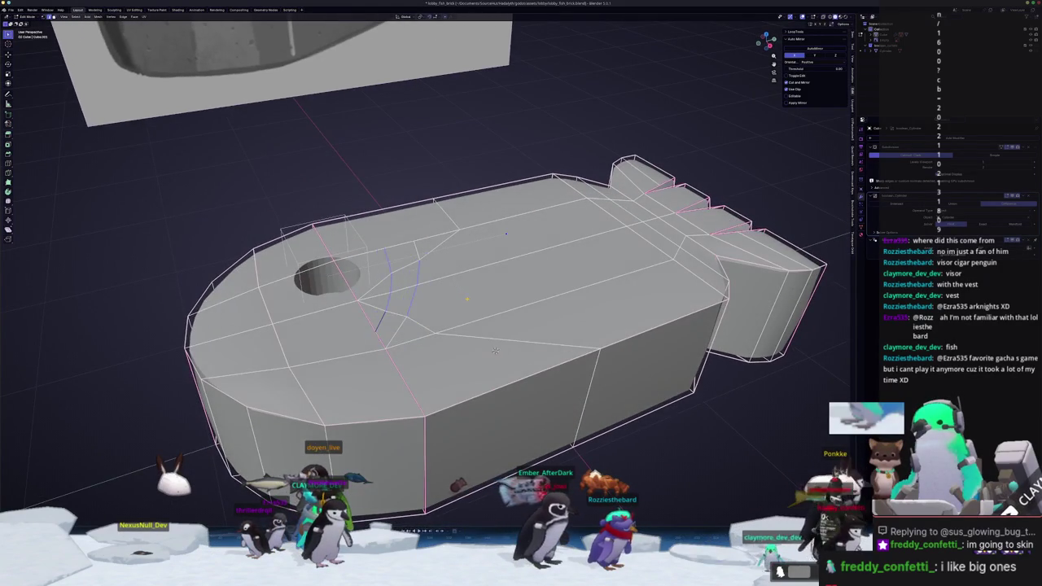
pyautogui.moveTo(495, 351); pyautogui.dragTo(491, 356, button='middle')
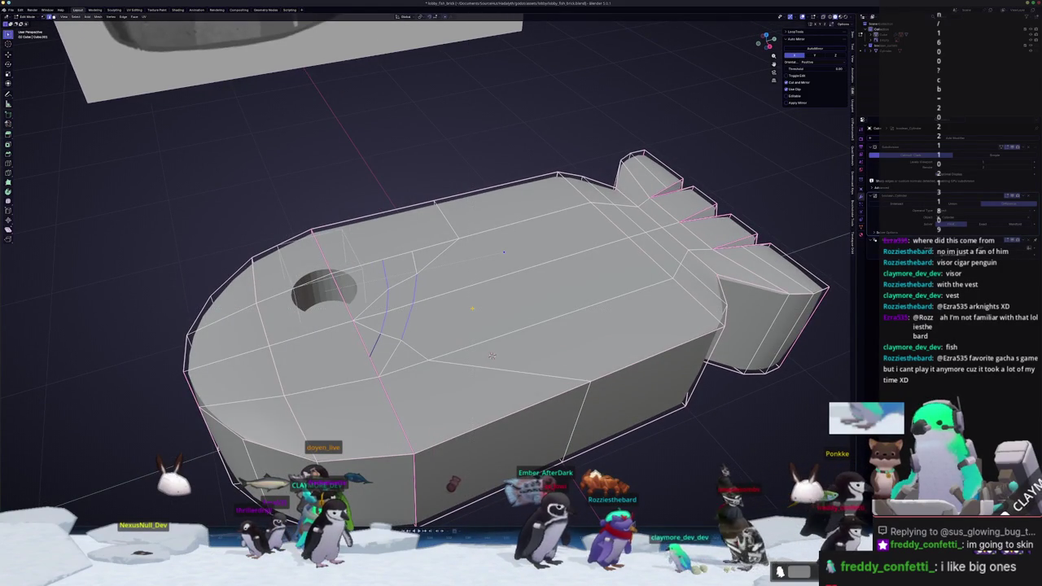
pyautogui.hotkey('ctrl', 'b')
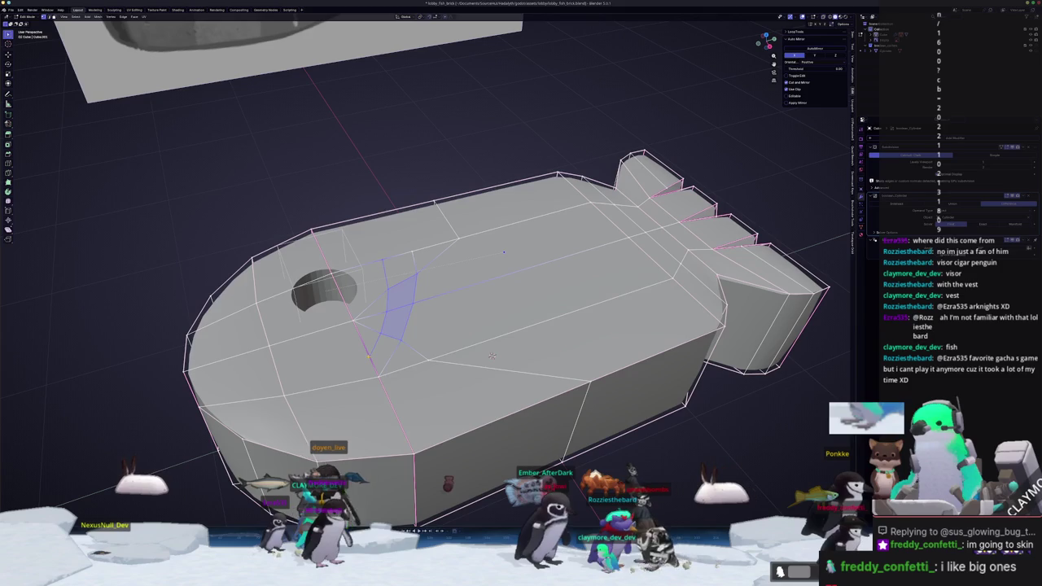
pyautogui.click(491, 356)
# Knife-cut from a vertex near the hole to the fish's top edge, creating a new face
pyautogui.click(369, 359)
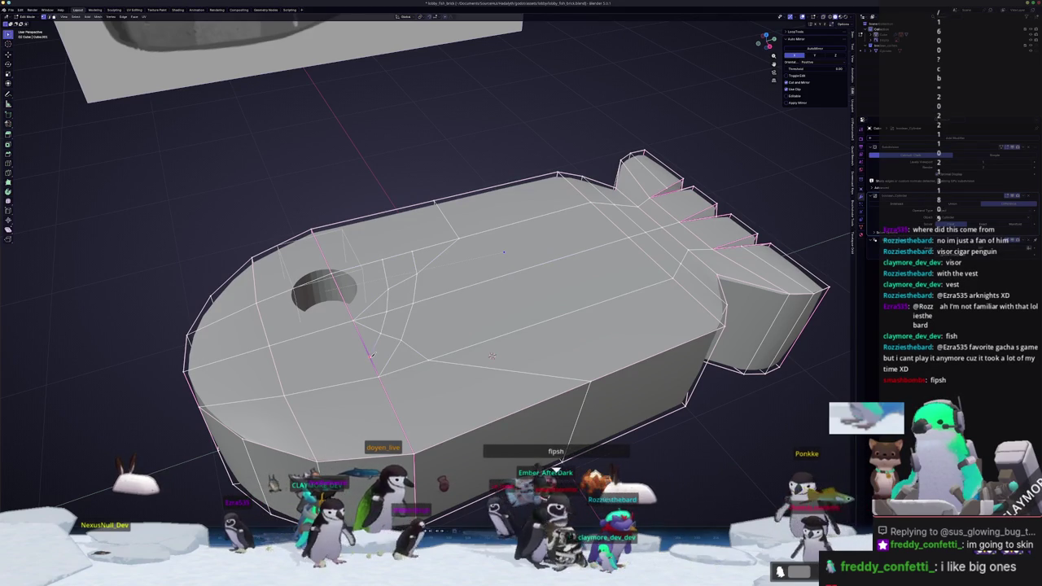
pyautogui.moveTo(286, 393)
pyautogui.mouseDown(button='middle')
pyautogui.moveTo(387, 419)
pyautogui.moveTo(388, 312)
pyautogui.mouseUp(button='middle')
pyautogui.scroll(2, 387, 312)
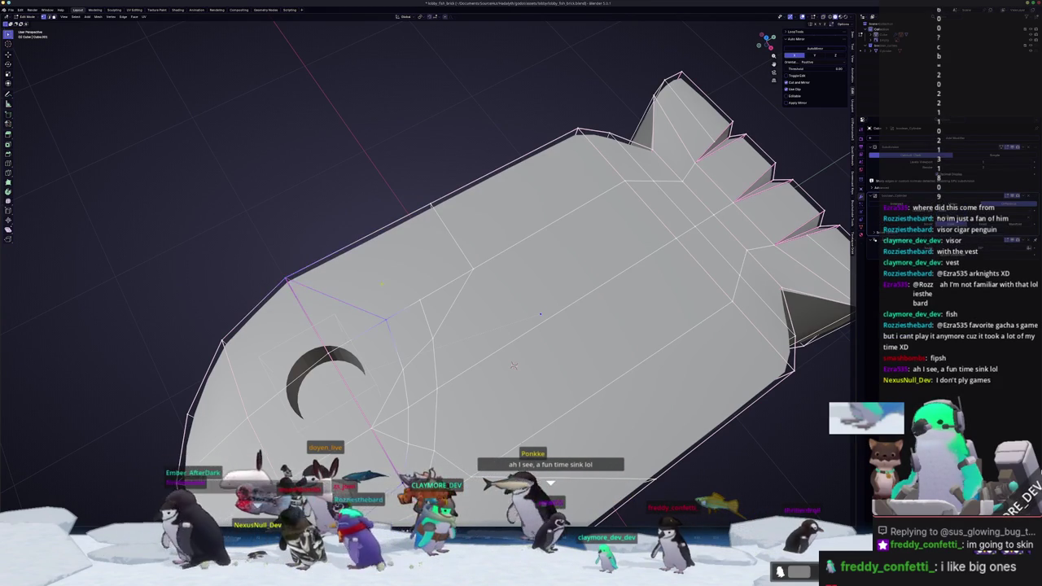
pyautogui.click(386, 320)
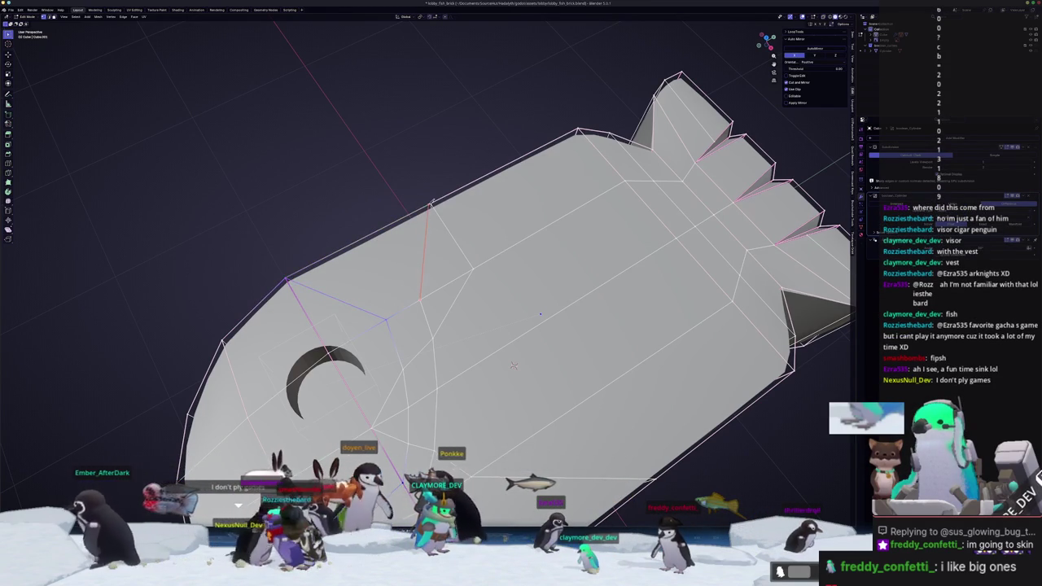
pyautogui.click(422, 235)
pyautogui.press('Return')
pyautogui.scroll(-2, 422, 234)
pyautogui.moveTo(487, 335); pyautogui.dragTo(490, 356, button='middle')
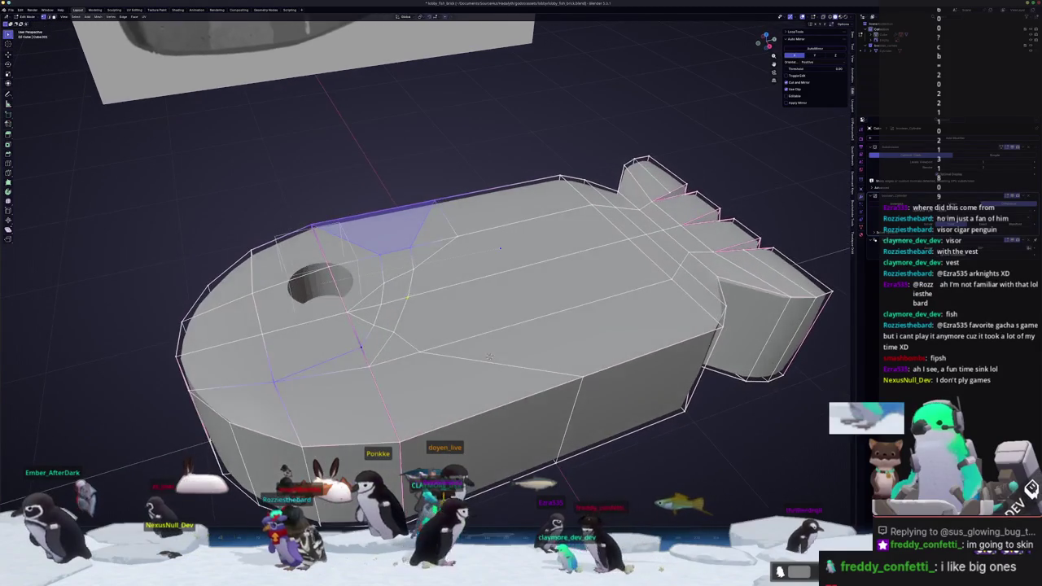
# Add another knife cut on the top face and bevel the cut edges into strips
pyautogui.click(380, 257)
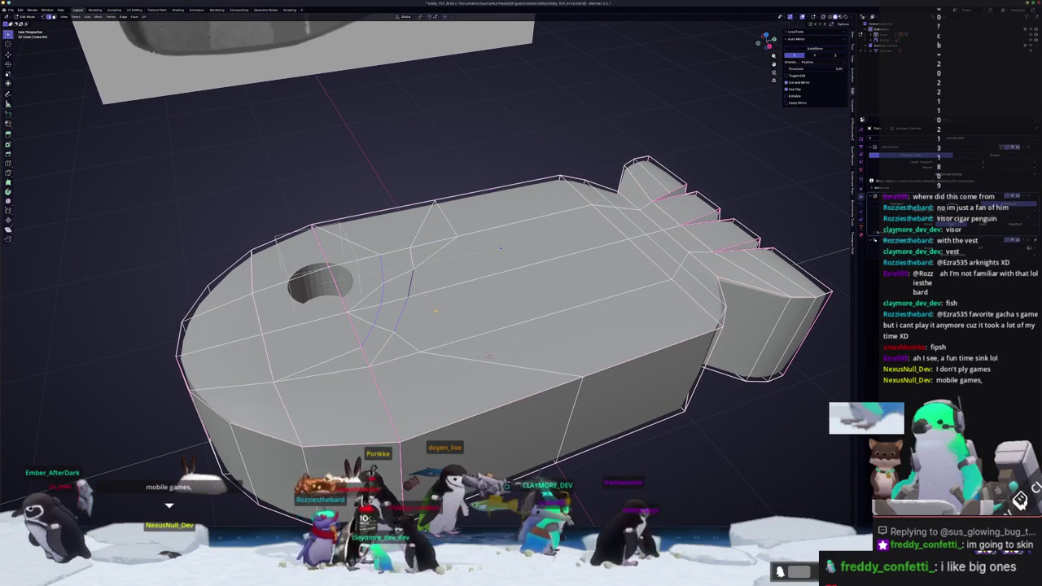
pyautogui.scroll(2, 489, 356)
pyautogui.press('Return')
pyautogui.hotkey('ctrl', 'b')
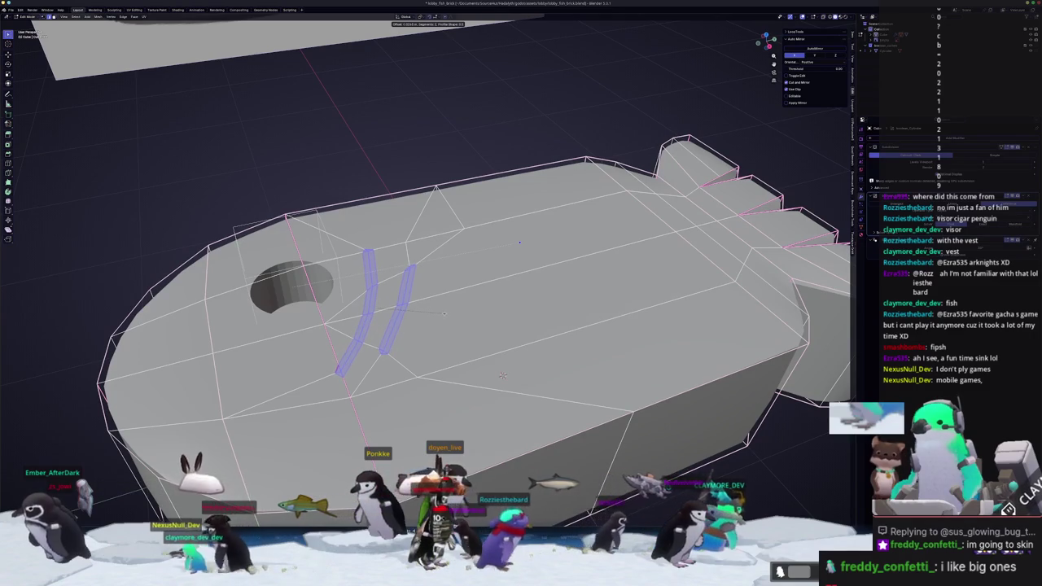
pyautogui.click(502, 376)
# Push the bevelled strips straight down along Z to form recessed grooves
pyautogui.moveTo(503, 375)
pyautogui.mouseDown(button='middle')
pyautogui.moveTo(505, 332)
pyautogui.moveTo(507, 370)
pyautogui.mouseUp(button='middle')
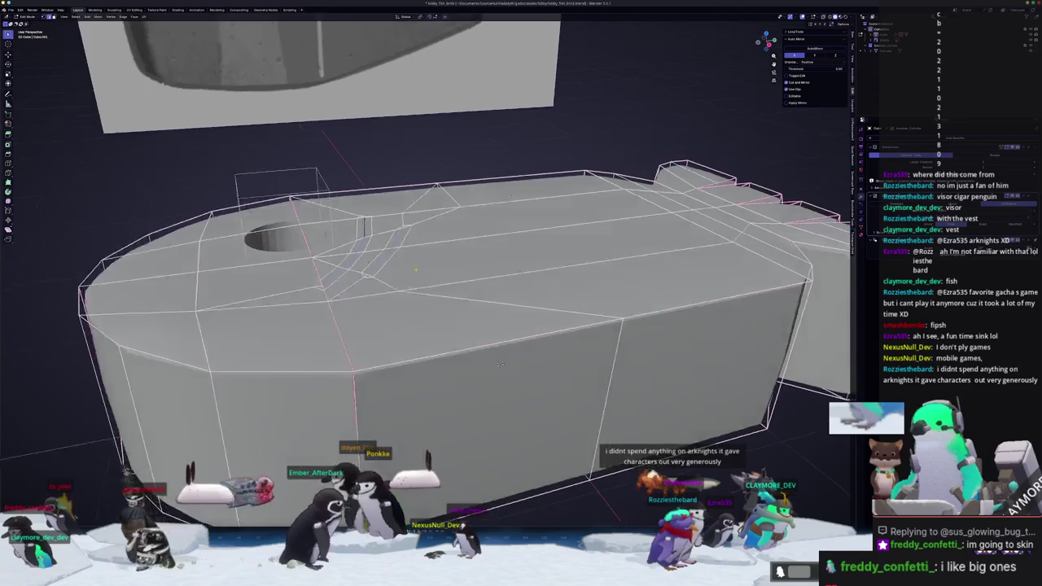
pyautogui.moveTo(506, 370); pyautogui.dragTo(528, 399, button='middle')
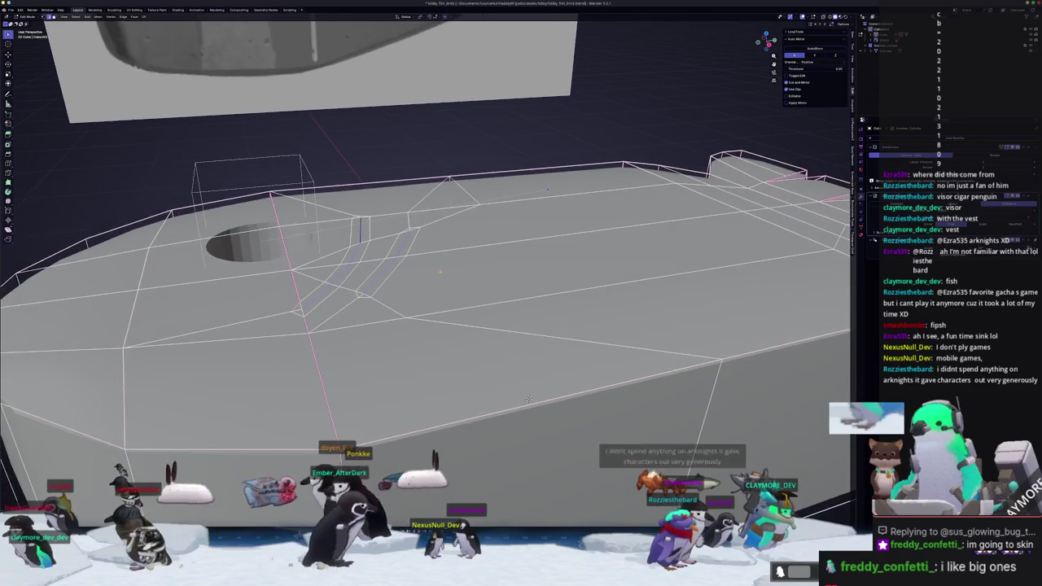
pyautogui.press('g')
pyautogui.press('z')
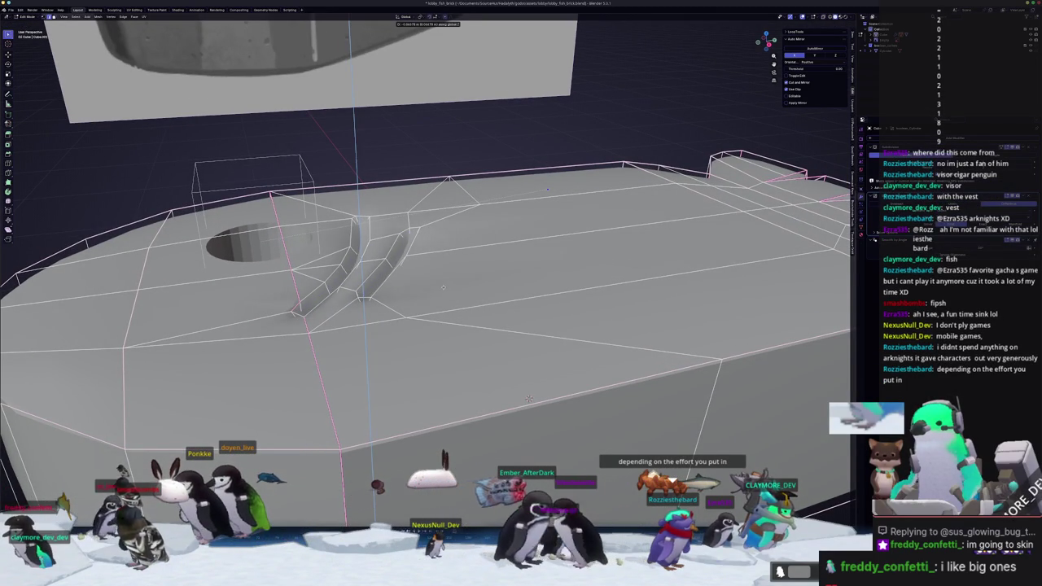
pyautogui.moveTo(528, 399); pyautogui.dragTo(478, 323, button='middle')
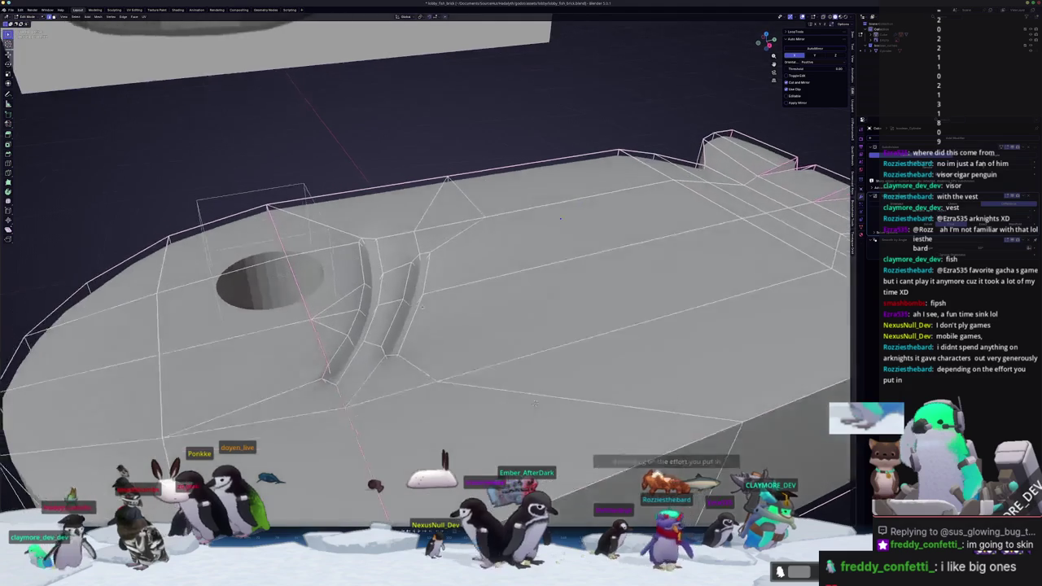
# Clear seams from the selected edges, mark the groove outline edges, and return to Object Mode
pyautogui.rightClick(478, 320)
pyautogui.click(469, 416)
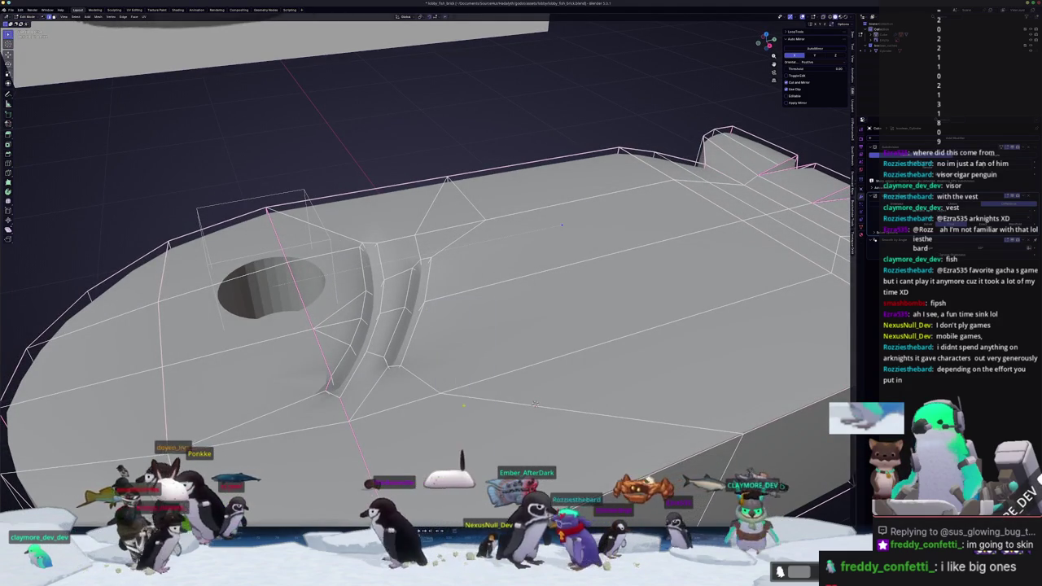
pyautogui.hotkey('alt', 'z')
pyautogui.hotkey('alt', 'z')
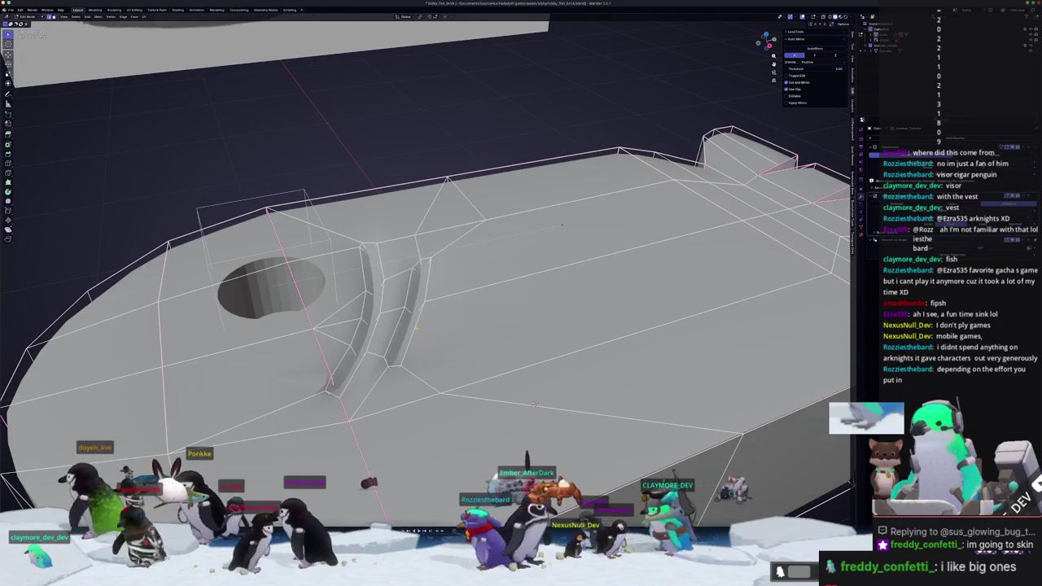
pyautogui.rightClick(366, 305)
pyautogui.click(367, 314)
pyautogui.moveTo(367, 313)
pyautogui.mouseDown(button='middle')
pyautogui.moveTo(517, 380)
pyautogui.moveTo(460, 379)
pyautogui.mouseUp(button='middle')
pyautogui.press('Tab')
pyautogui.press('Tab')
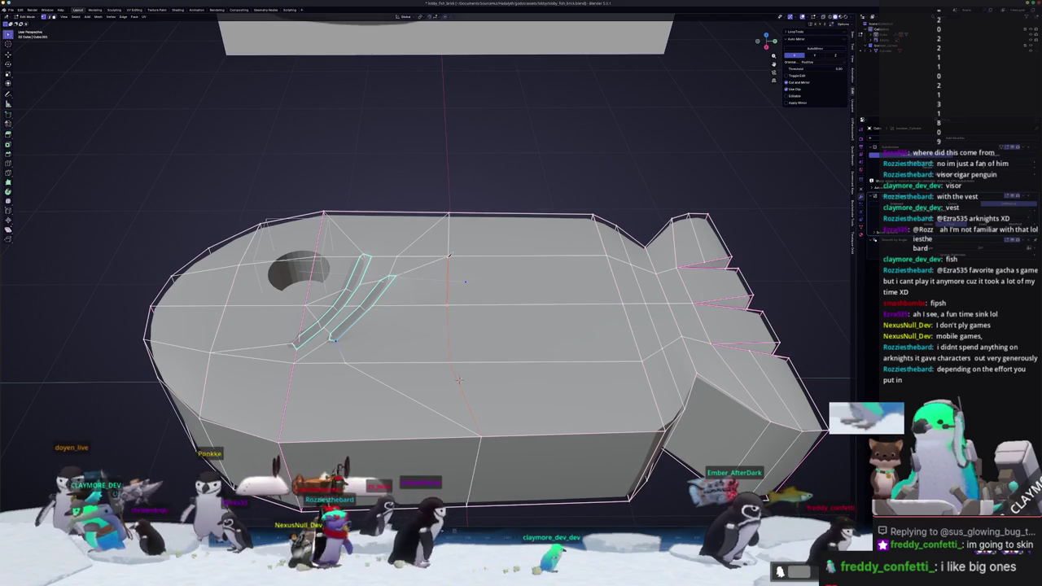
# Set a crease on the groove edges with Shift+E
pyautogui.click(447, 306)
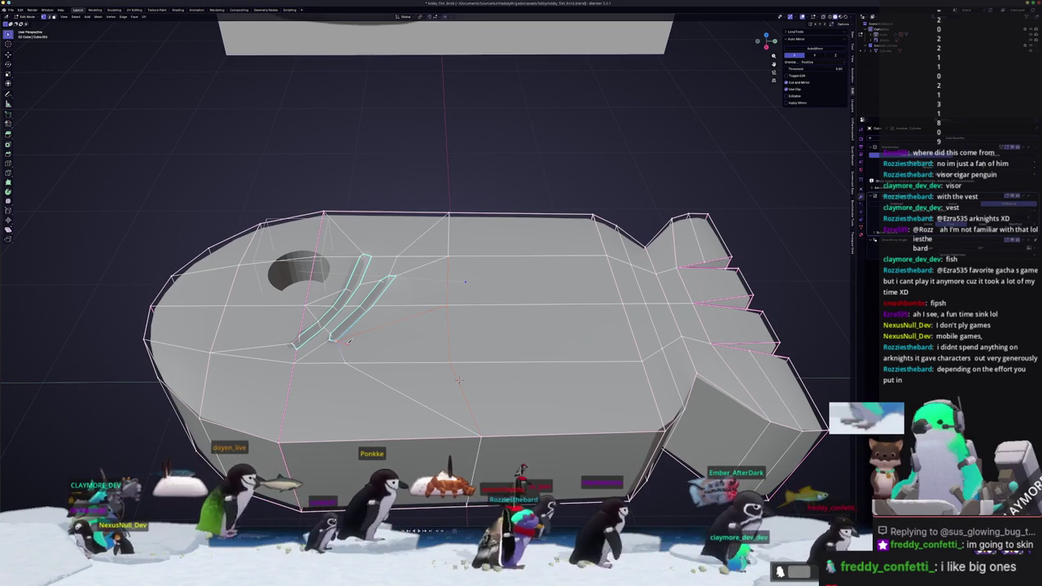
pyautogui.moveTo(459, 379); pyautogui.dragTo(553, 391, button='middle')
pyautogui.scroll(4, 548, 395)
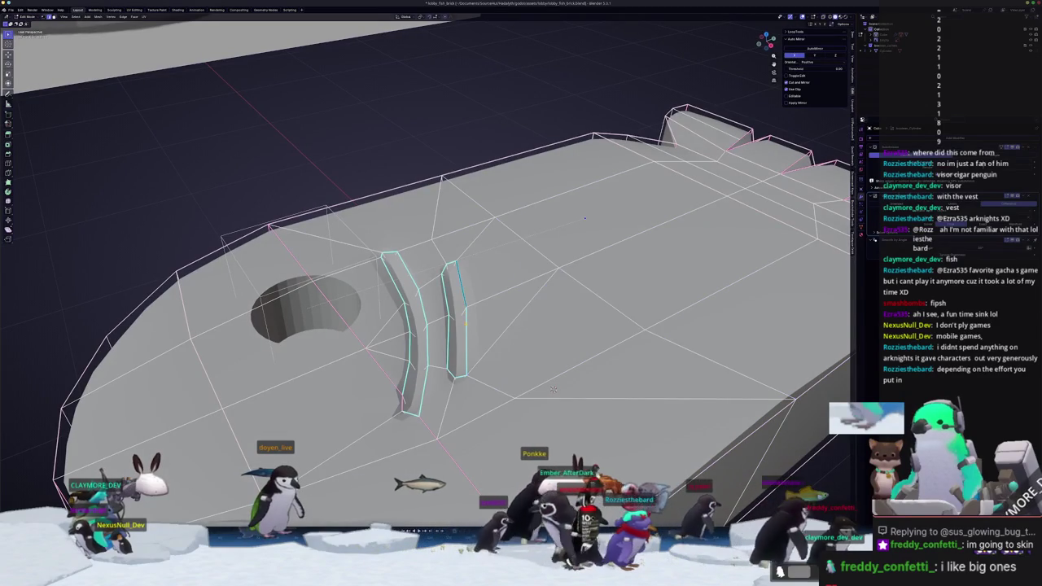
pyautogui.hotkey('shift', 'e')
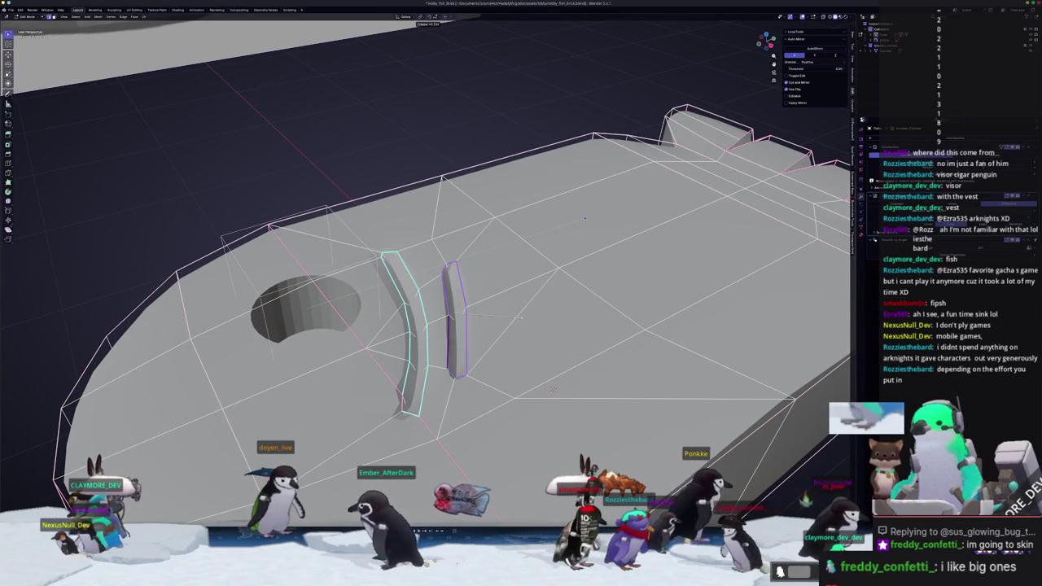
pyautogui.click(553, 390)
# Select the groove's top edge in see-through mode and raise its crease
pyautogui.hotkey('alt', 'z')
pyautogui.click(449, 342)
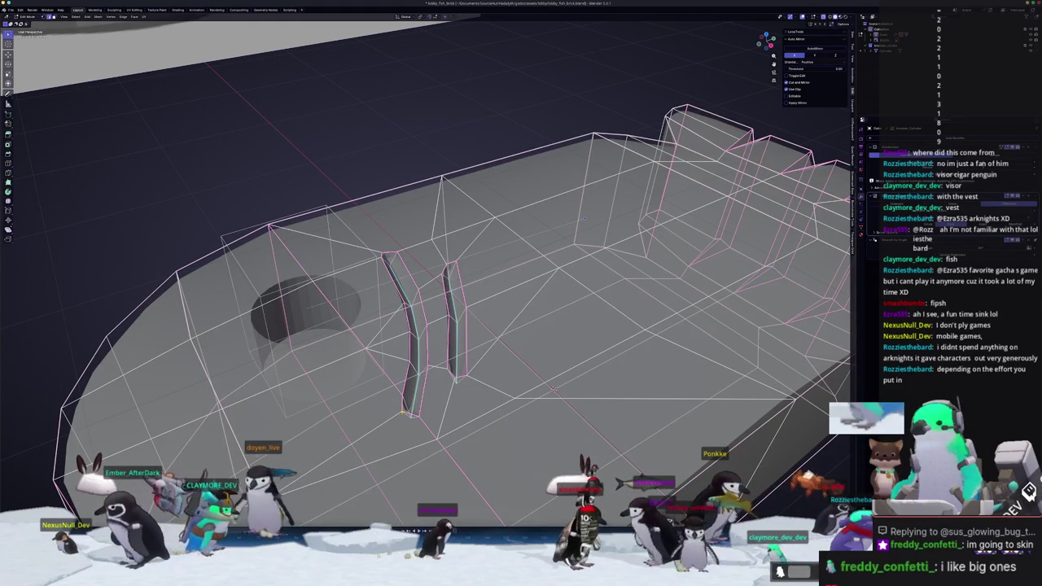
pyautogui.hotkey('shift', 'e')
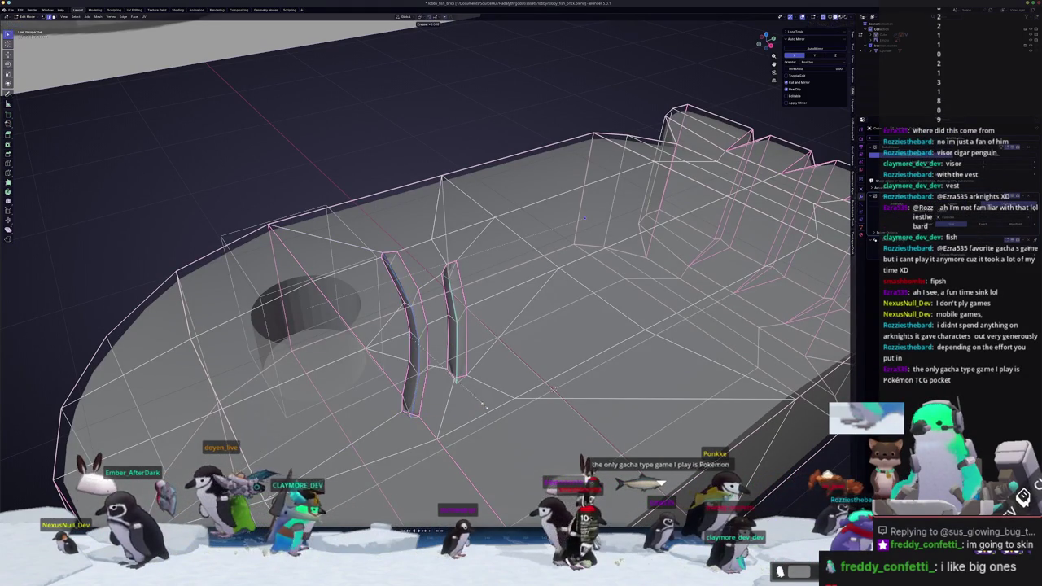
pyautogui.click(749, 359)
pyautogui.moveTo(750, 359)
pyautogui.mouseDown(button='middle')
pyautogui.moveTo(480, 427)
pyautogui.moveTo(603, 384)
pyautogui.mouseUp(button='middle')
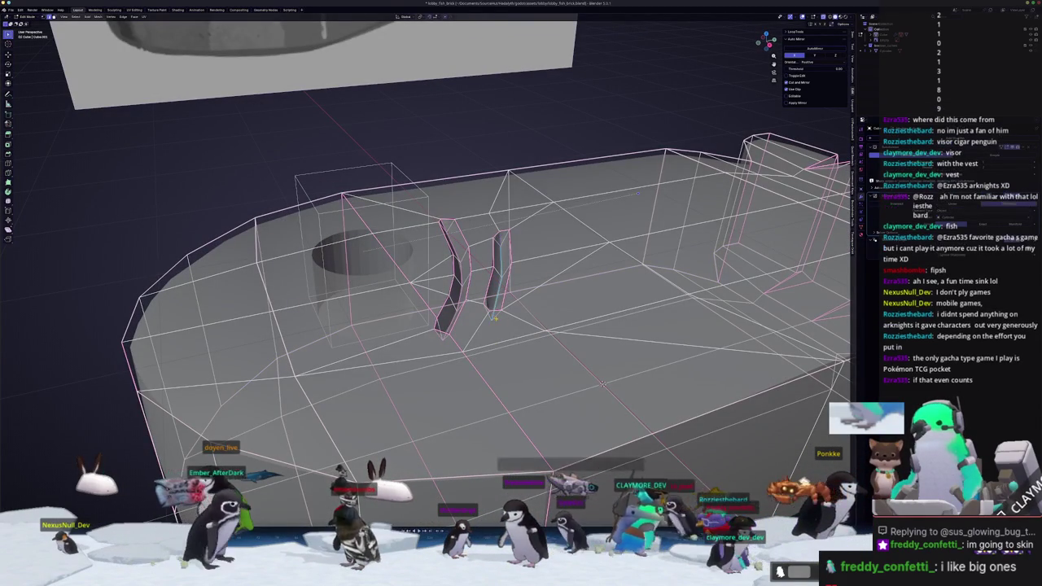
# From the top orthographic view, slide the upper slash tip vertex slightly left along its edge
pyautogui.hotkey('shift', 'e')
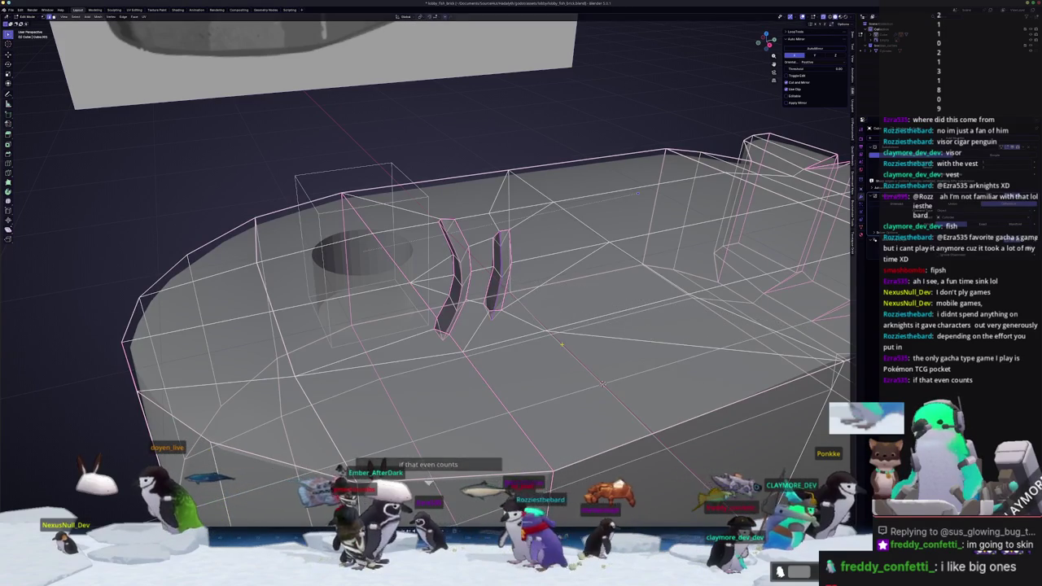
pyautogui.press('KP_7')
pyautogui.scroll(2, 650, 116)
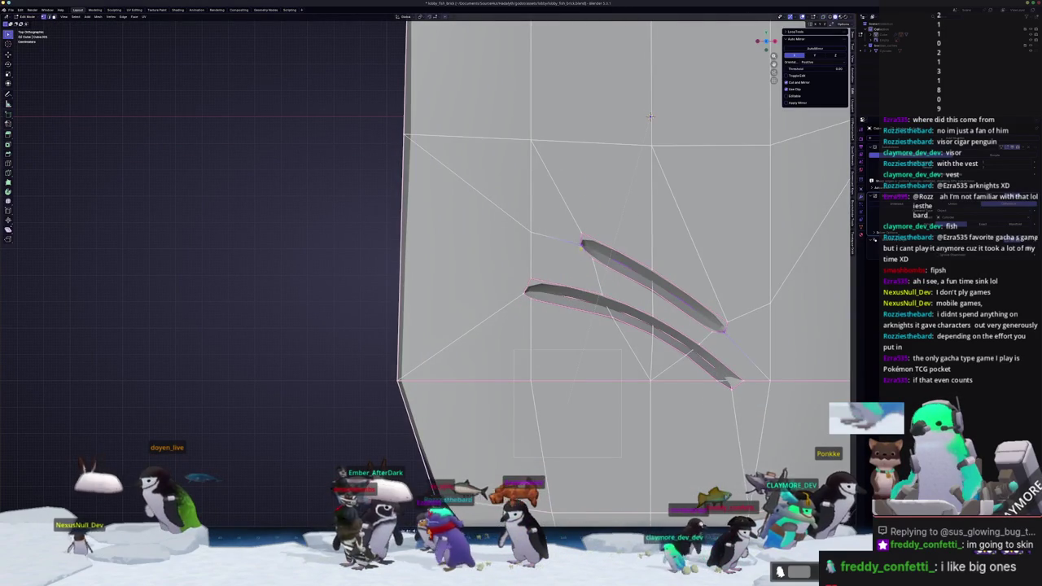
pyautogui.hotkey('alt', 'z')
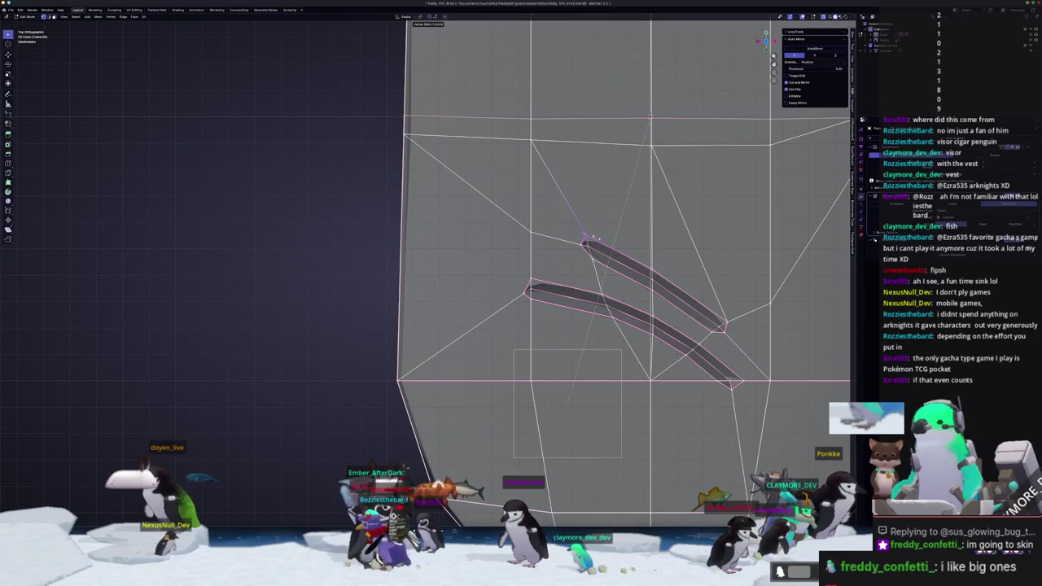
pyautogui.press('g')
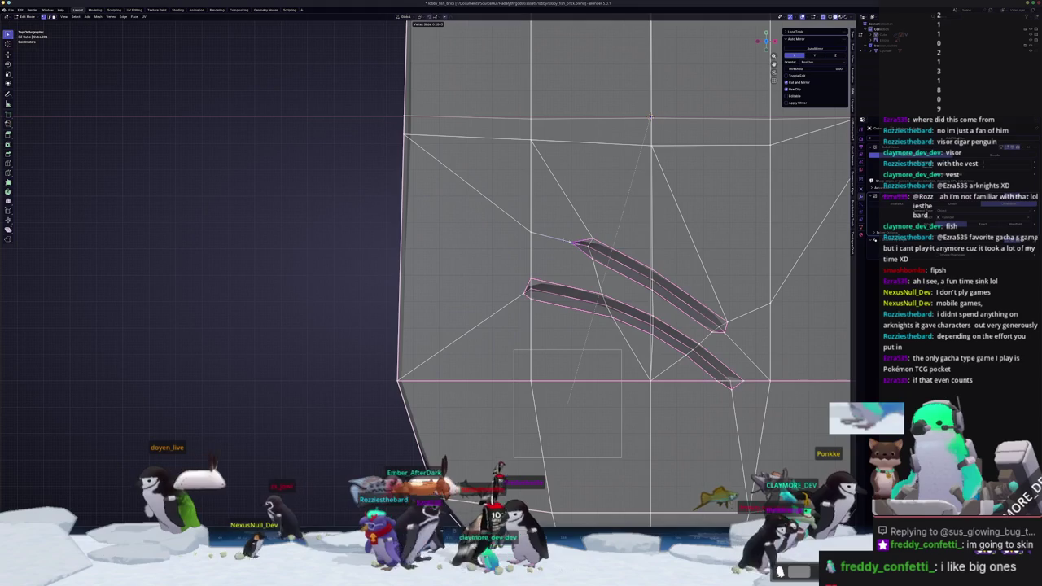
pyautogui.click(567, 241)
pyautogui.scroll(-2, 635, 293)
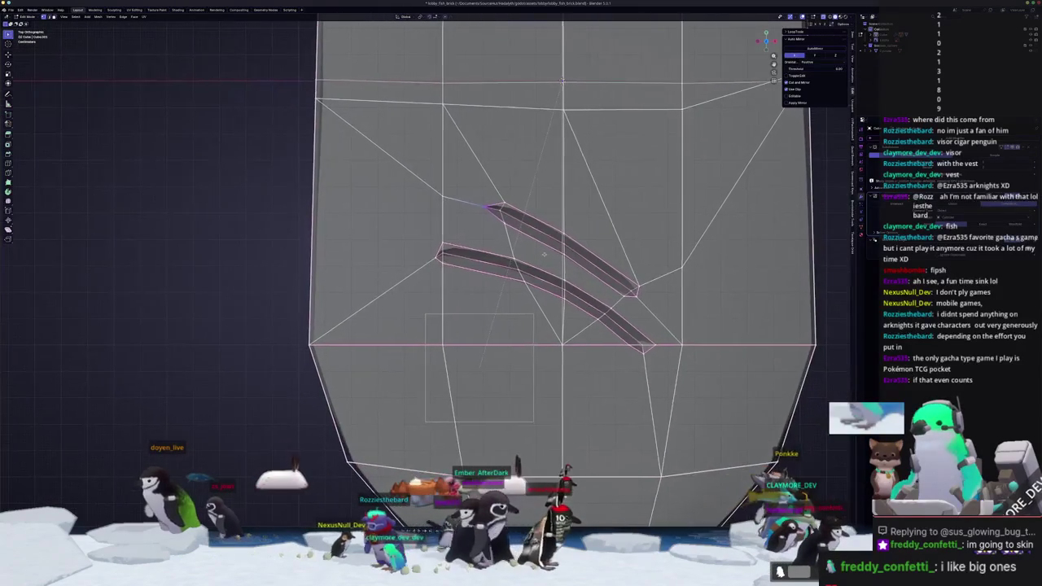
pyautogui.scroll(3, 635, 294)
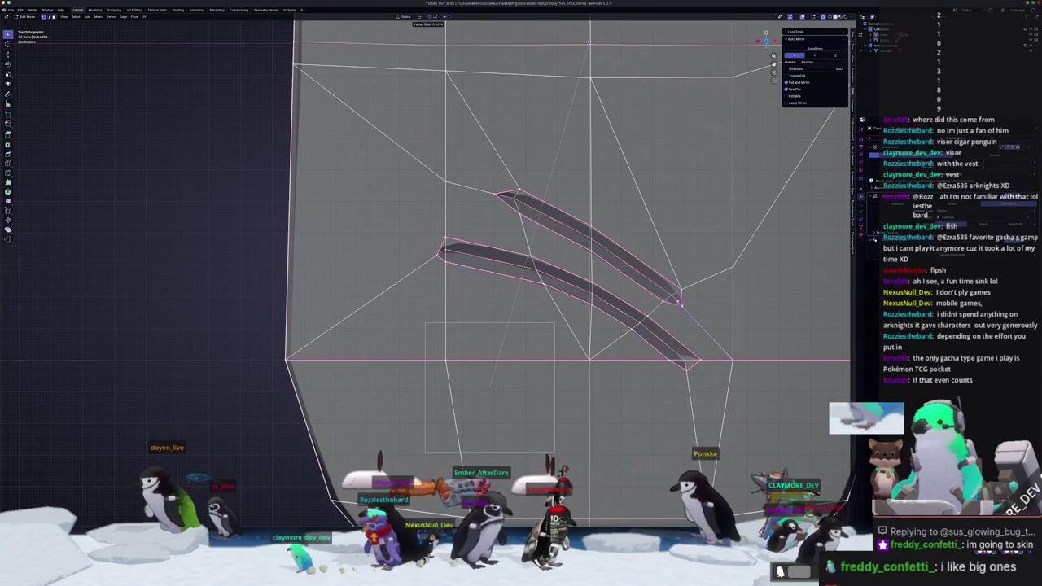
pyautogui.click(685, 307)
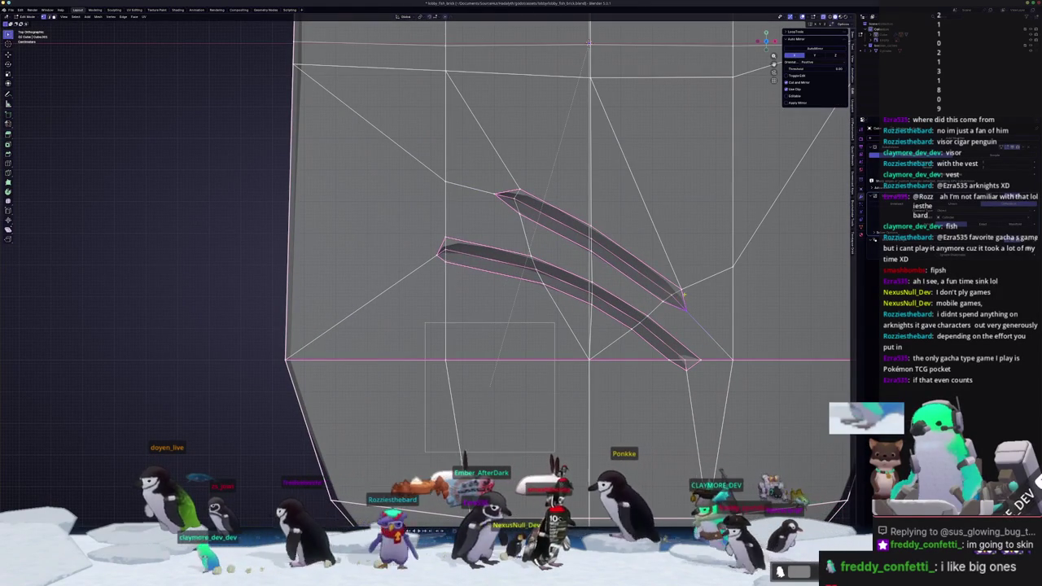
# Cancel further crease and slide attempts, then deselect everything in the mesh
pyautogui.hotkey('shift', 'e')
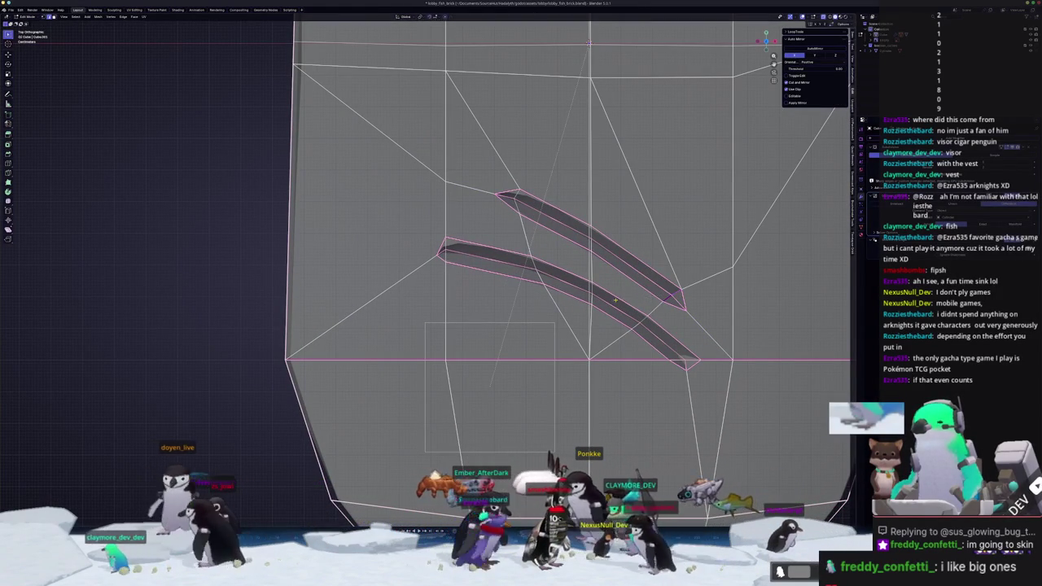
pyautogui.click(616, 299)
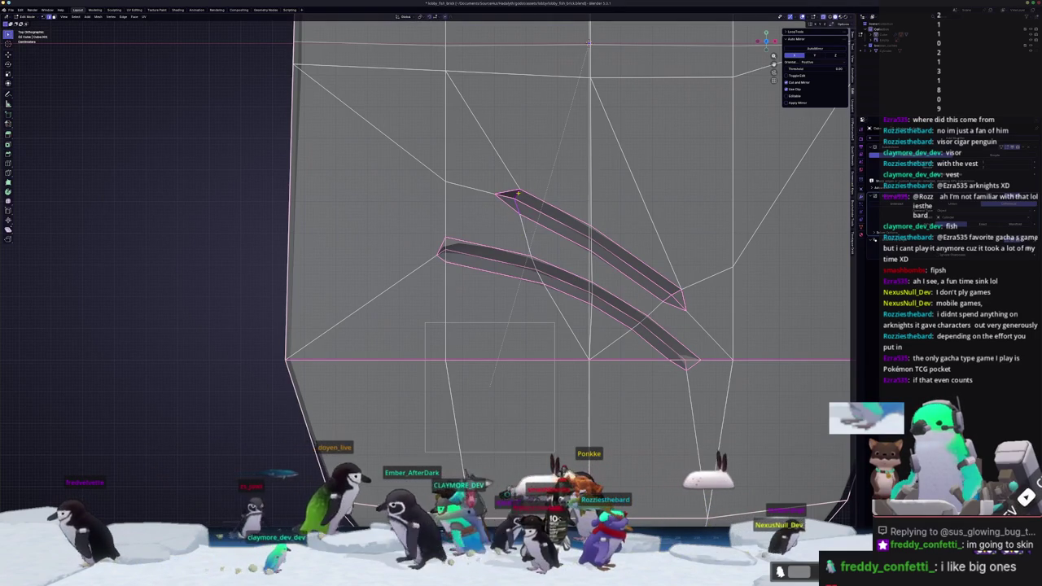
pyautogui.press('g')
pyautogui.press('g')
pyautogui.press('Escape')
pyautogui.press('Tab')
pyautogui.press('Tab')
pyautogui.press('a')
pyautogui.hotkey('alt', 'a')
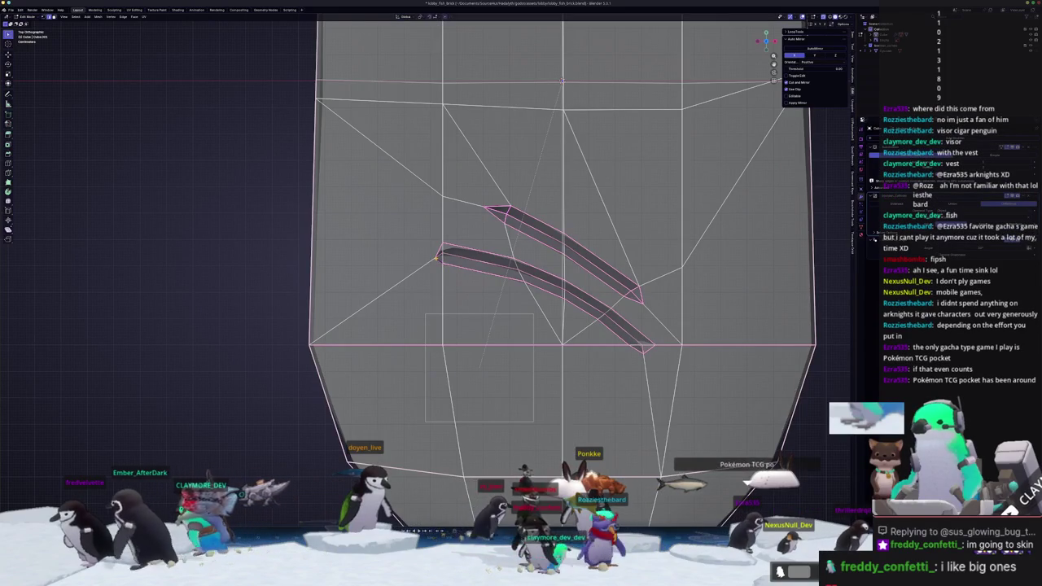
pyautogui.scroll(1, 444, 277)
# Move the lower slot's tip vertex to a new position, adjusting it twice
pyautogui.press('g')
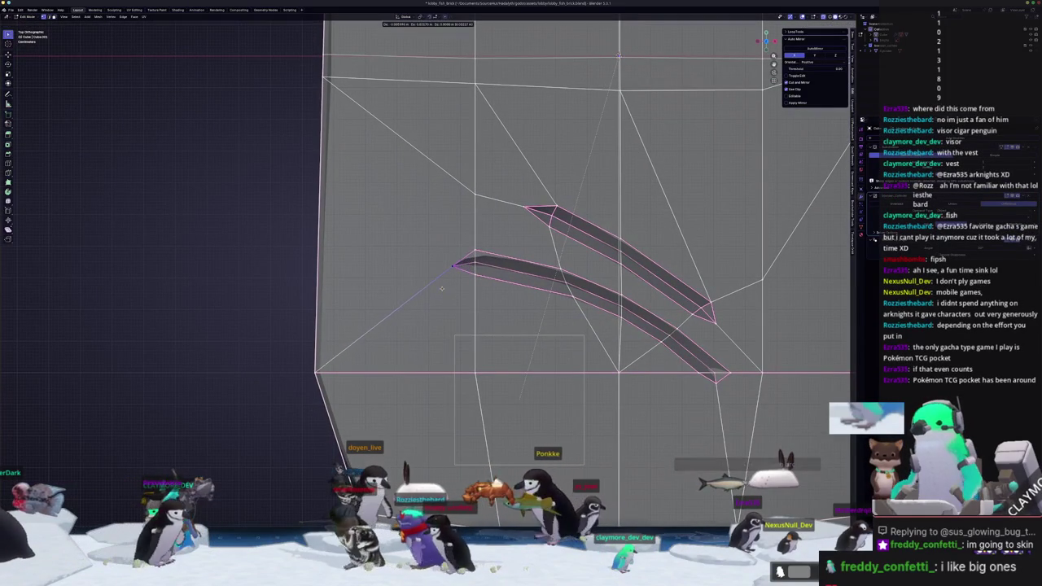
pyautogui.click(444, 298)
pyautogui.keyDown('shift'); pyautogui.moveTo(591, 353); pyautogui.dragTo(495, 307, button='middle'); pyautogui.keyUp('shift')
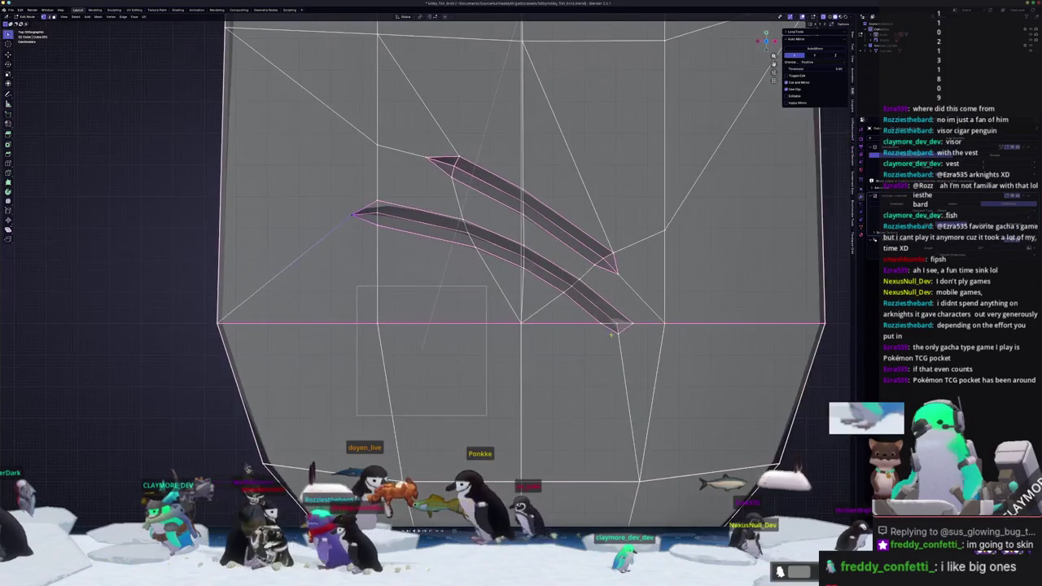
pyautogui.press('g')
pyautogui.click(634, 340)
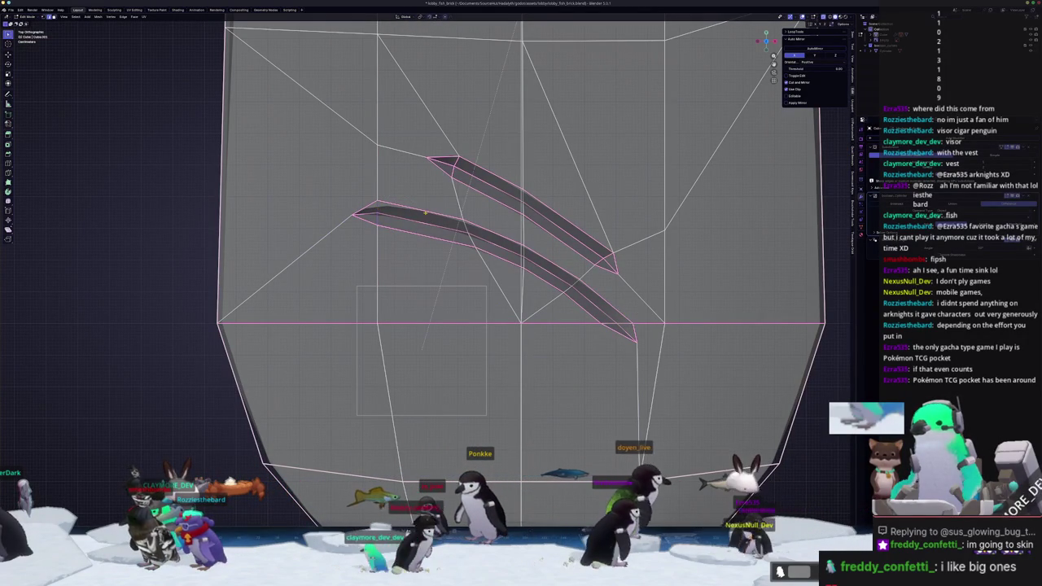
pyautogui.moveTo(486, 230); pyautogui.dragTo(438, 228, button='middle')
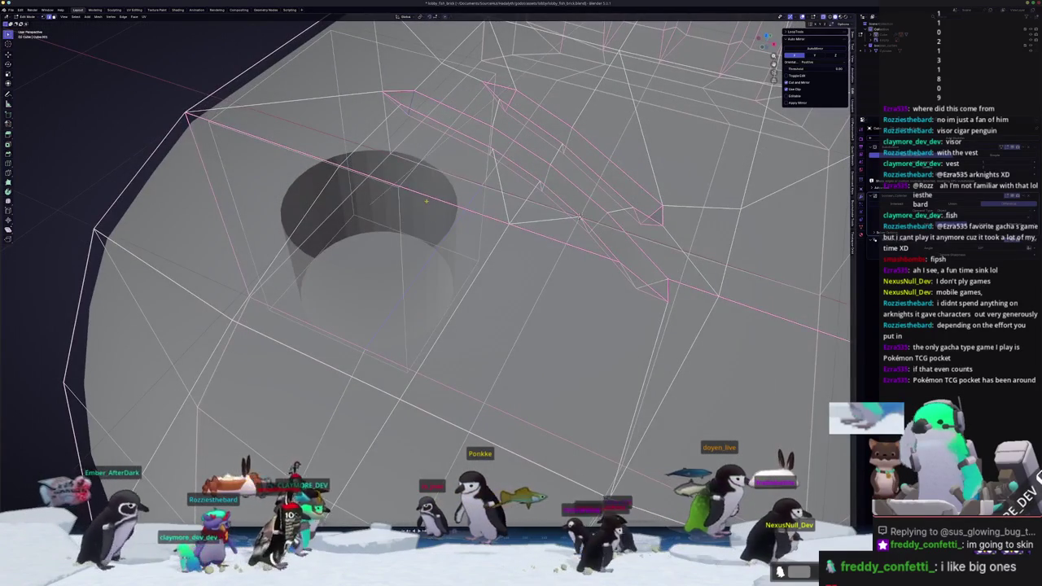
pyautogui.moveTo(438, 228)
pyautogui.mouseDown(button='middle')
pyautogui.moveTo(434, 314)
pyautogui.moveTo(399, 248)
pyautogui.mouseUp(button='middle')
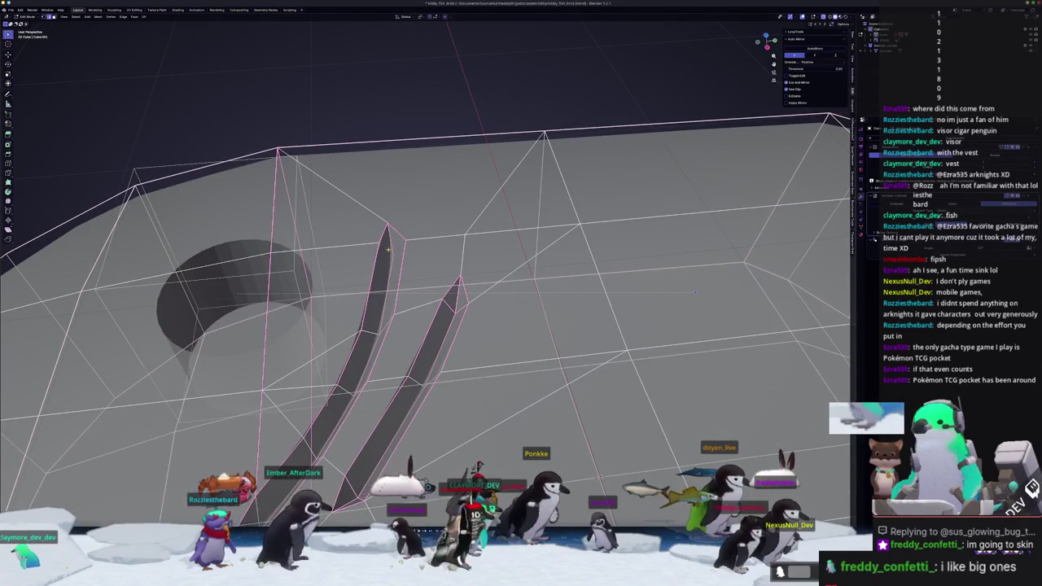
pyautogui.press('KP_7')
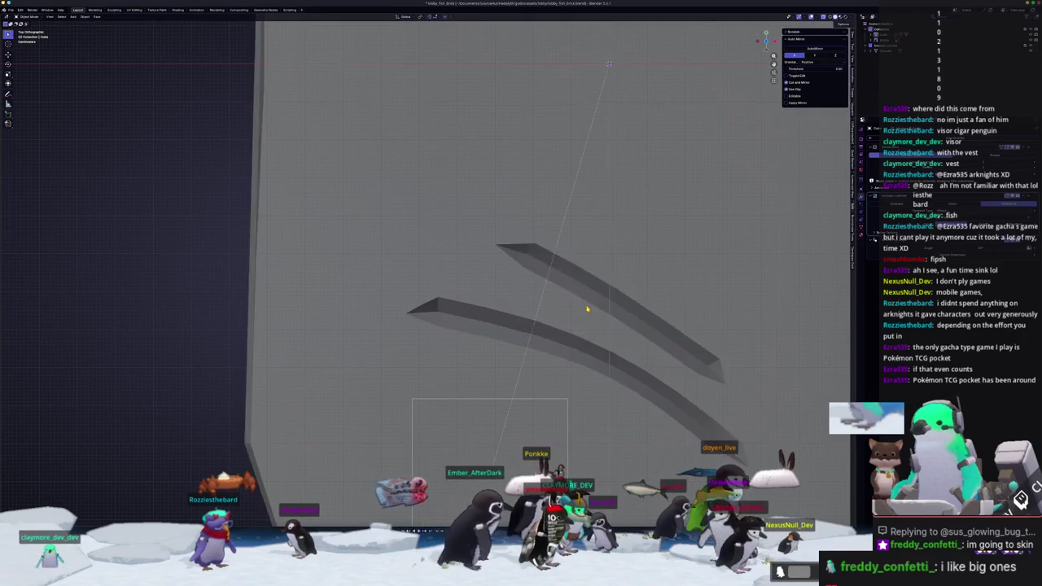
pyautogui.press('Tab')
pyautogui.moveTo(587, 318); pyautogui.dragTo(523, 345, button='middle')
pyautogui.press('KP_7')
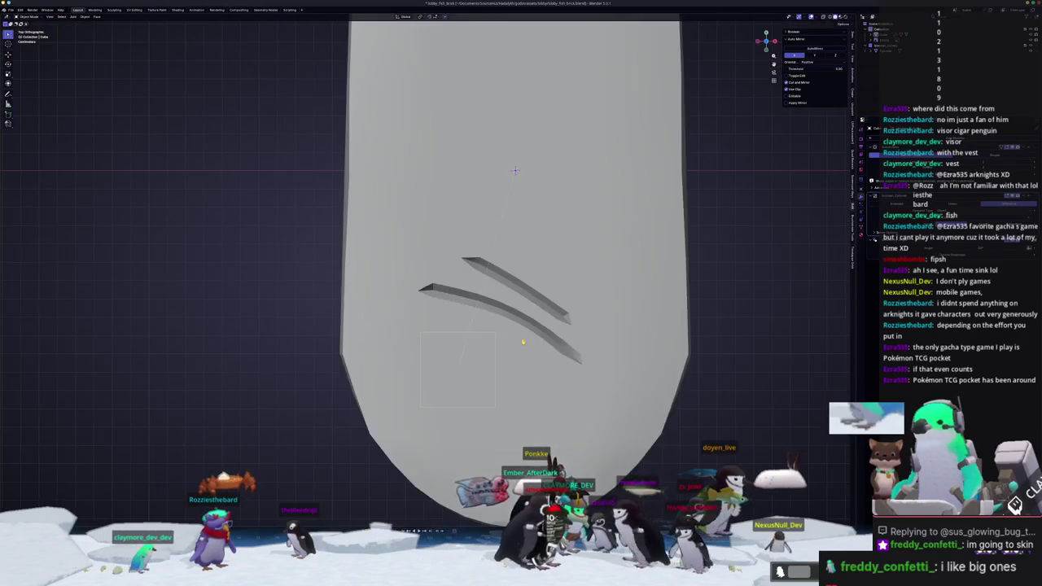
pyautogui.press('Tab')
pyautogui.scroll(3, 561, 355)
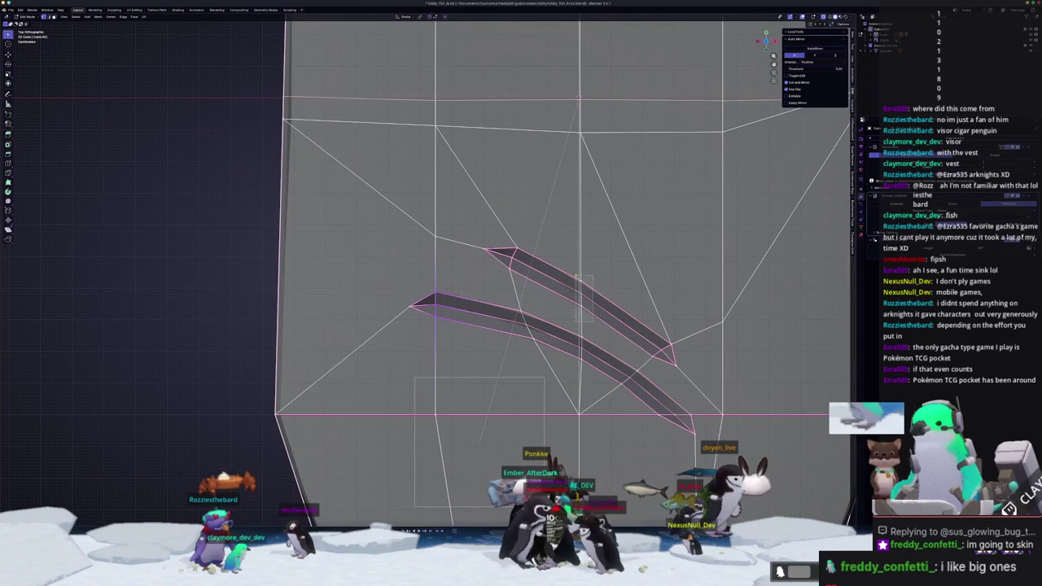
# Move and rotate the upper slot's vertices into a shifted position
pyautogui.press('g')
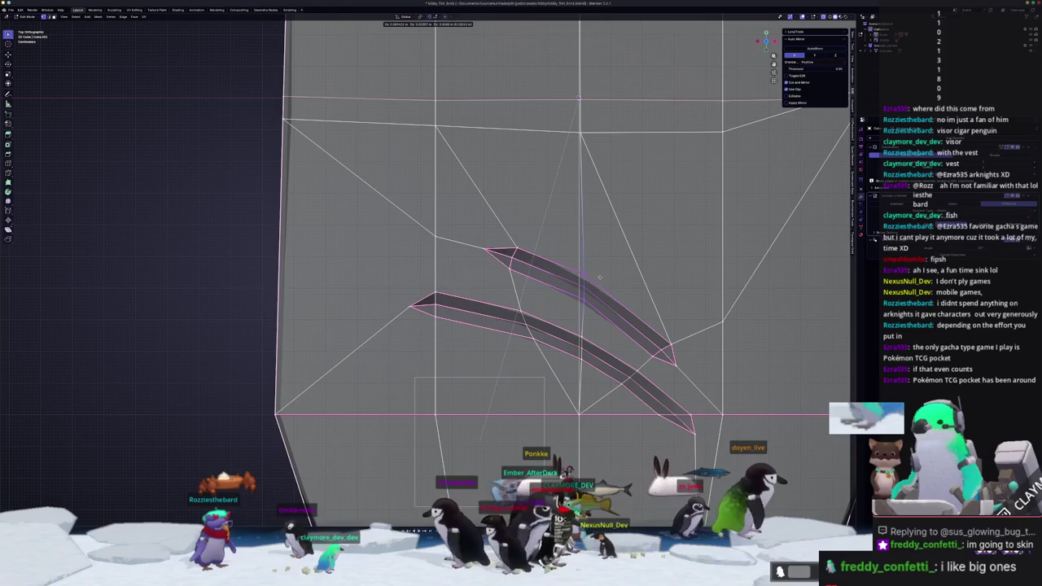
pyautogui.click(600, 277)
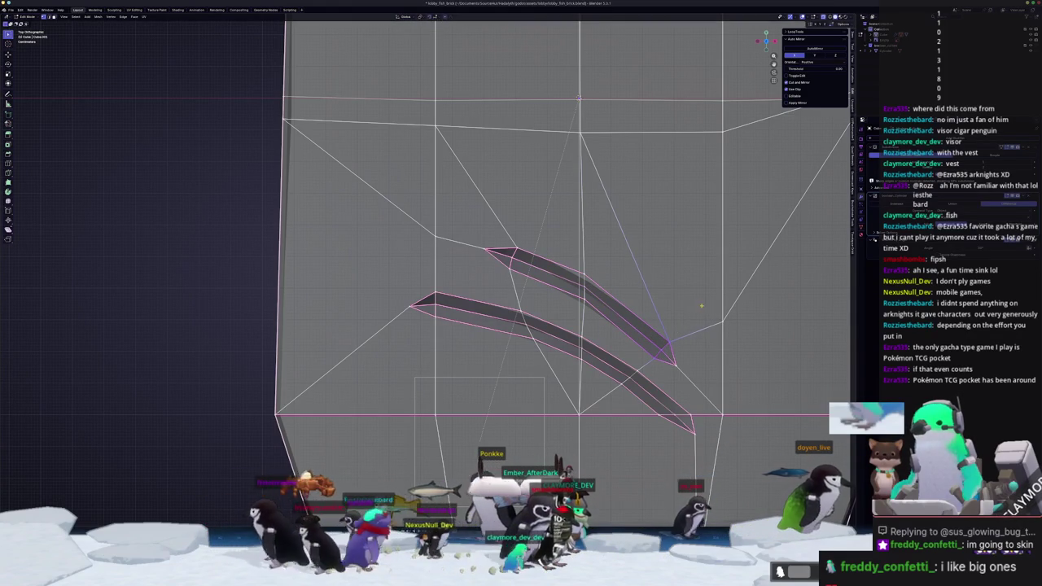
pyautogui.click(539, 247)
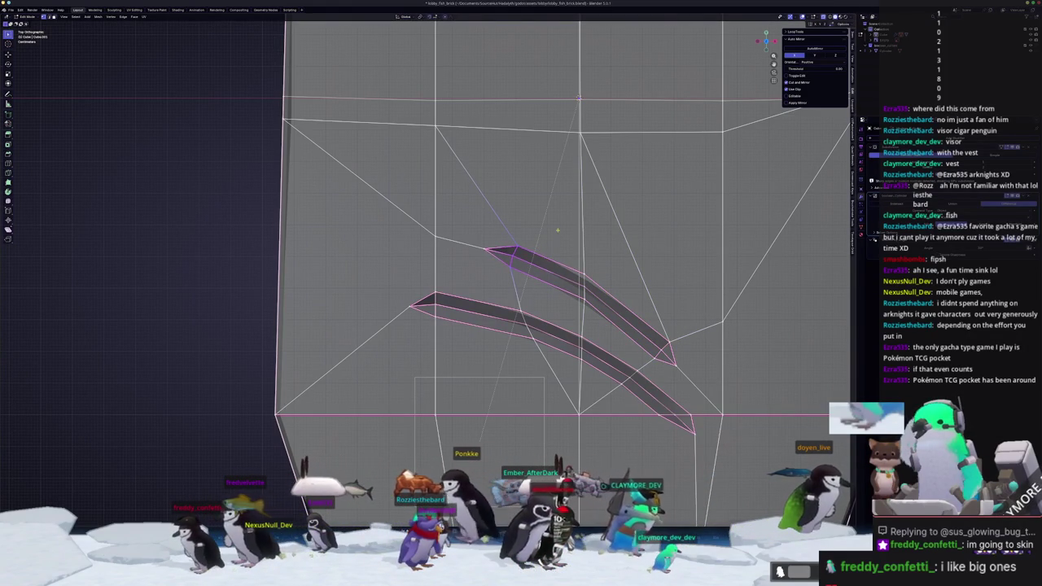
pyautogui.click(565, 235)
pyautogui.press('g')
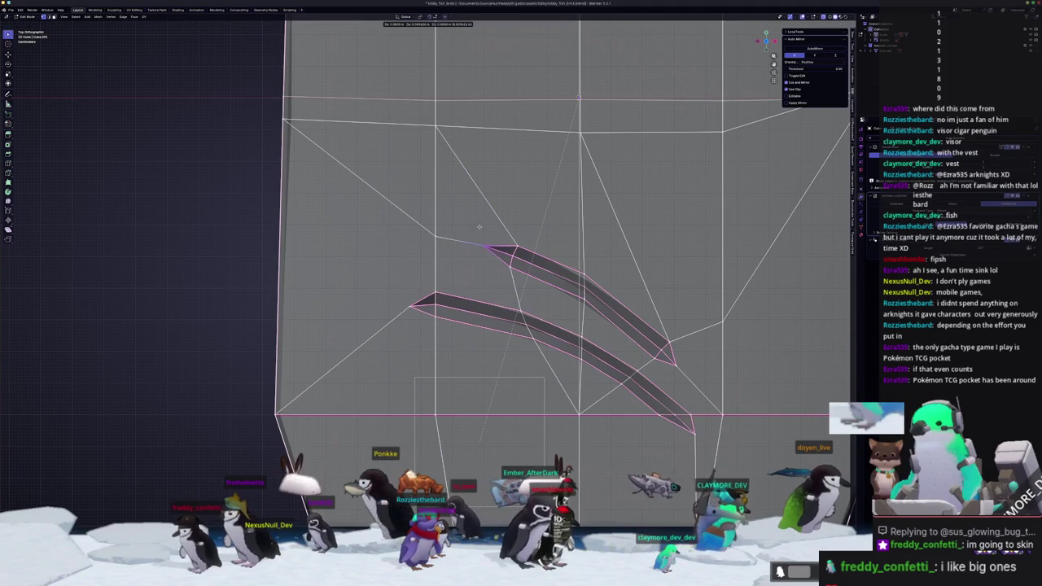
pyautogui.click(475, 241)
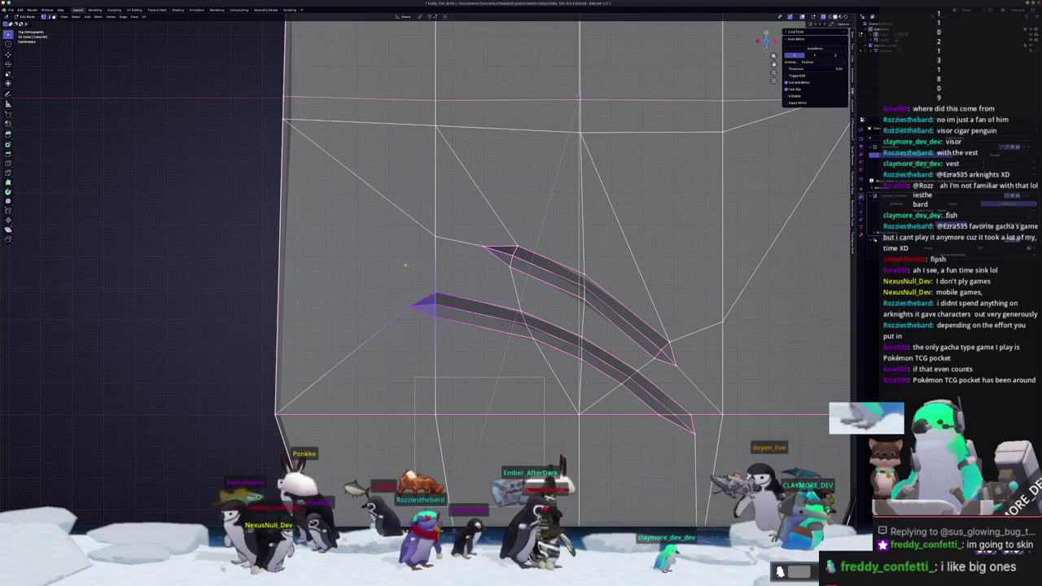
# Move the lower slot's end vertices twice and scale the slot geometry
pyautogui.press('g')
pyautogui.click(473, 264)
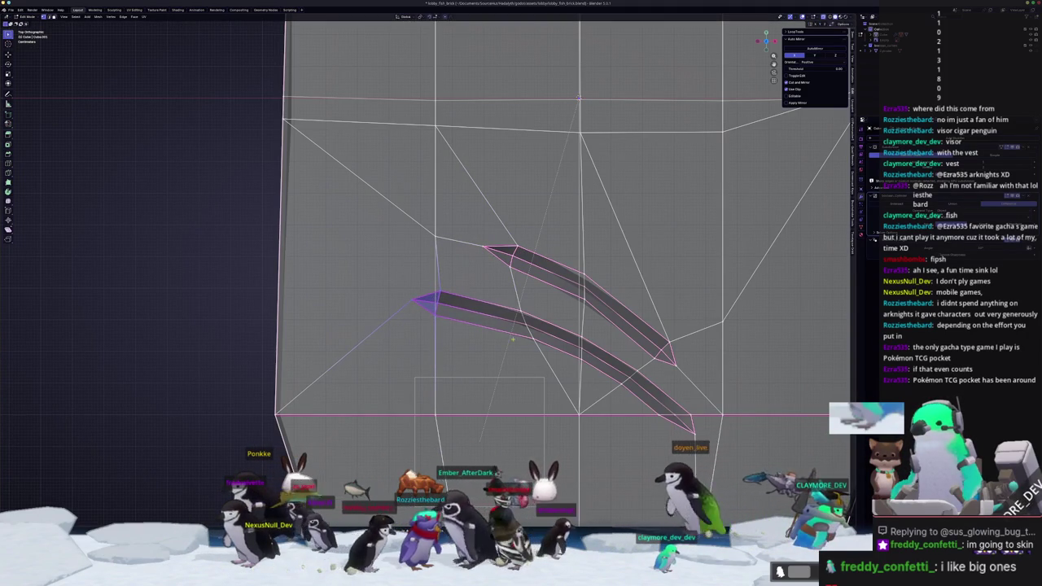
pyautogui.scroll(-2, 529, 331)
pyautogui.press('g')
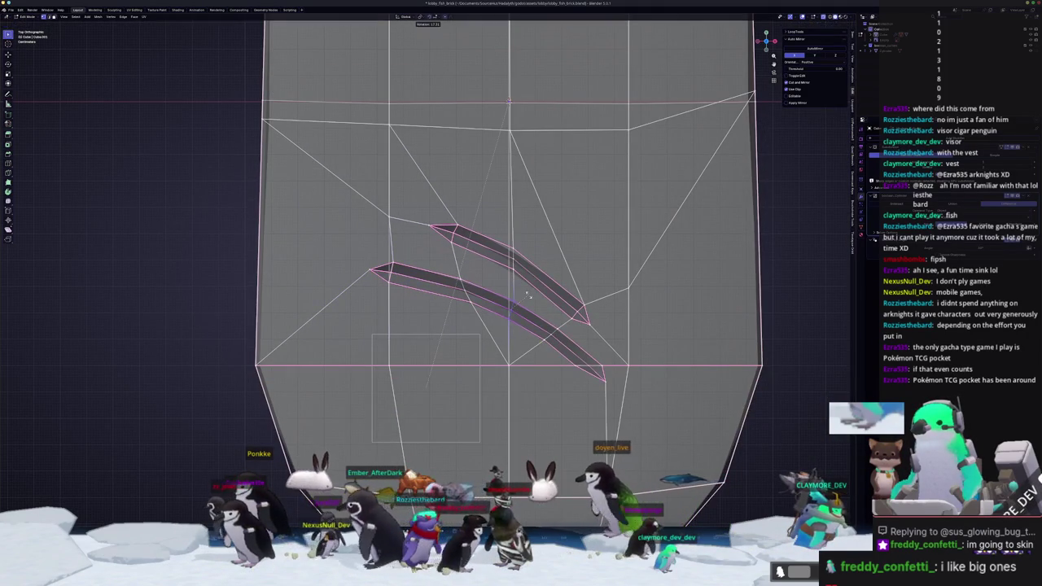
pyautogui.click(522, 292)
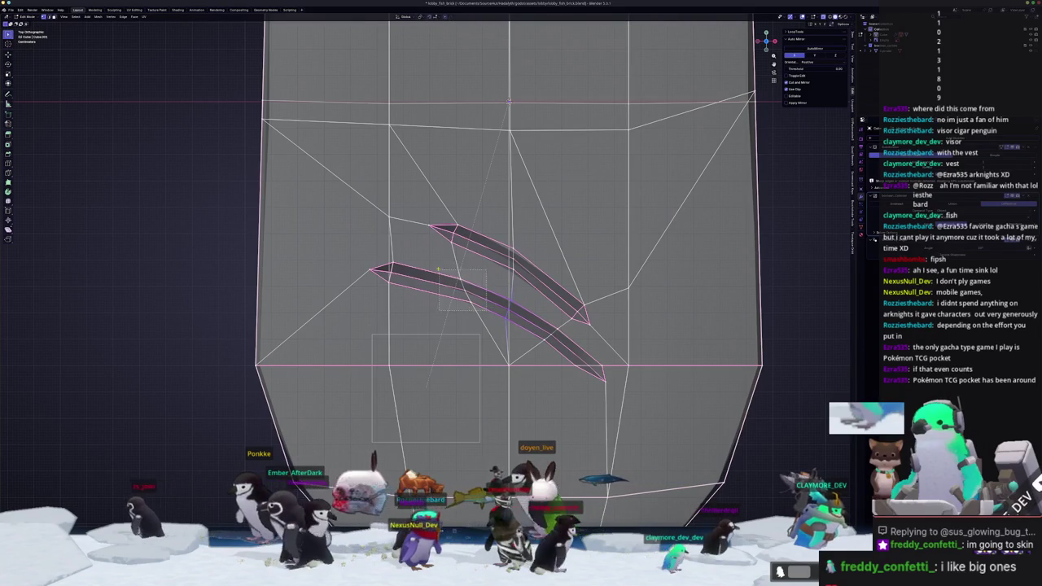
pyautogui.press('r')
pyautogui.press('s')
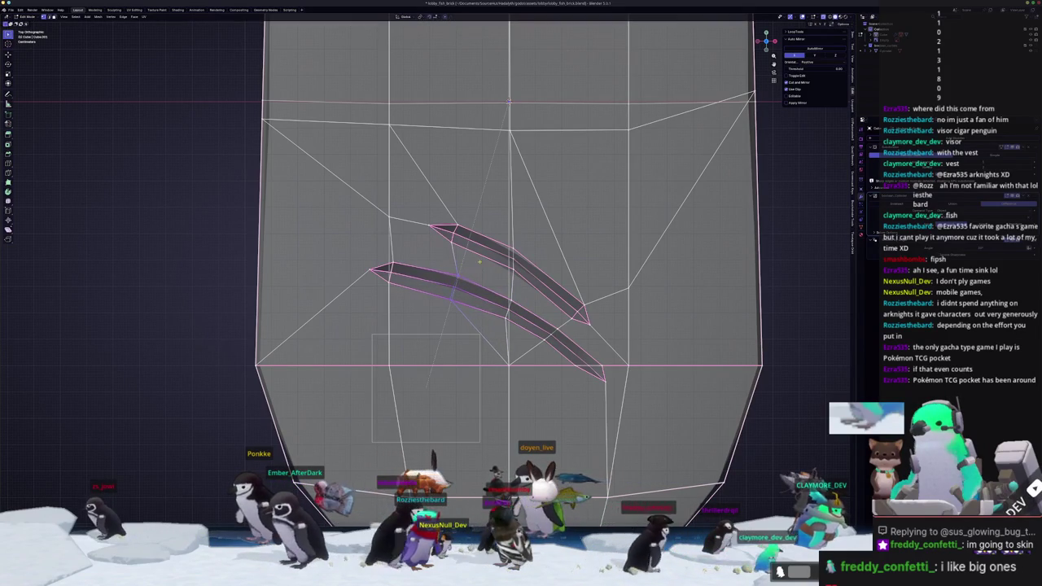
pyautogui.moveTo(578, 368)
pyautogui.keyDown('shift'); pyautogui.mouseDown(button='middle')
pyautogui.moveTo(540, 331)
pyautogui.moveTo(501, 252)
pyautogui.moveTo(519, 352)
pyautogui.mouseUp(button='middle'); pyautogui.keyUp('shift')
pyautogui.scroll(1, 518, 352)
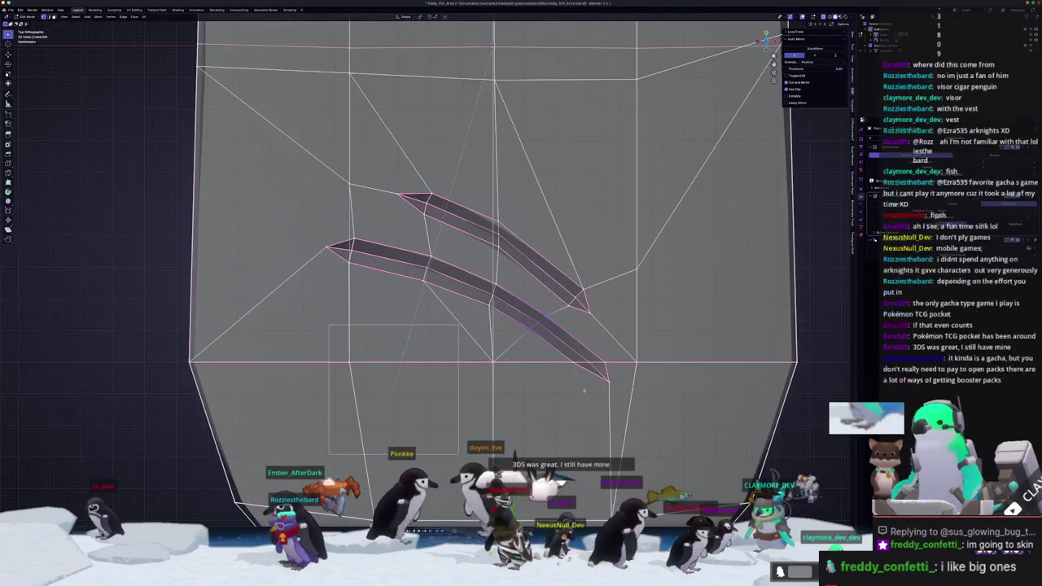
# Slide the lower slot's tip vertex along its edge
pyautogui.scroll(1, 525, 366)
pyautogui.scroll(1, 537, 391)
pyautogui.scroll(1, 562, 432)
pyautogui.keyDown('shift'); pyautogui.moveTo(529, 326); pyautogui.dragTo(481, 307, button='middle'); pyautogui.keyUp('shift')
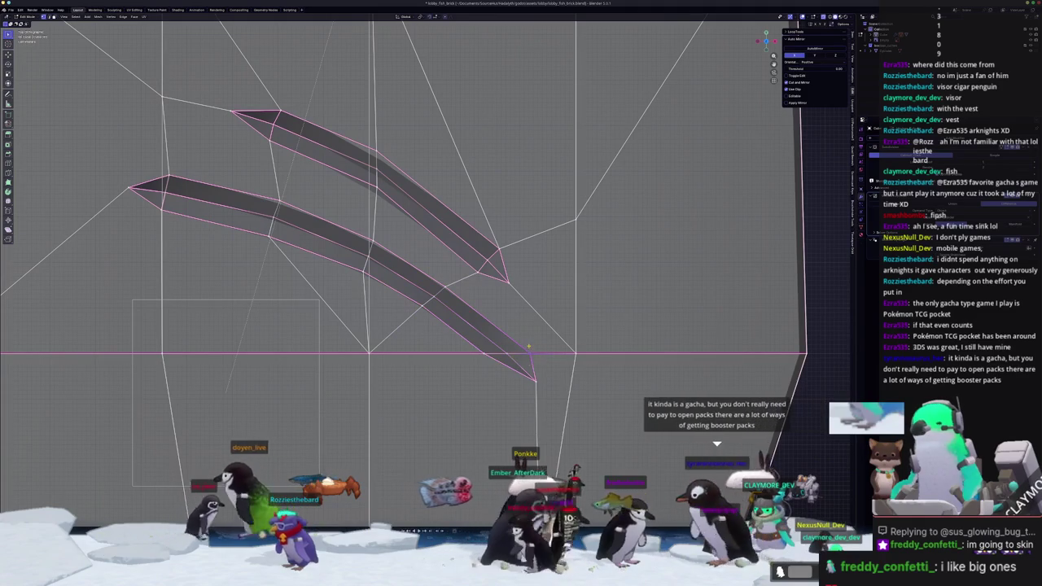
pyautogui.hotkey('shift', 'v')
pyautogui.click(539, 366)
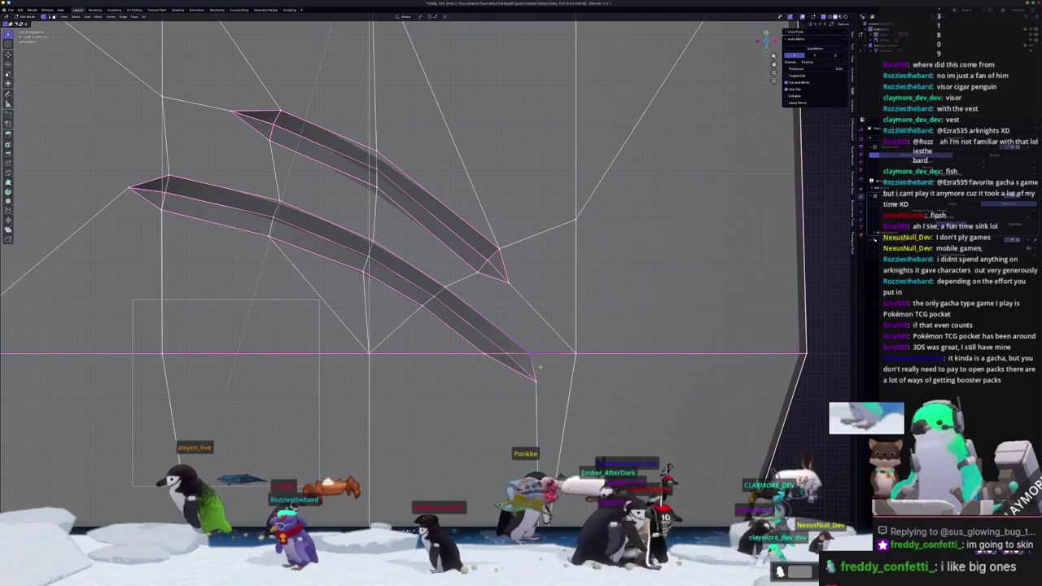
# Scale the tip geometry, then slide the tip vertex again to its final spot
pyautogui.press('r')
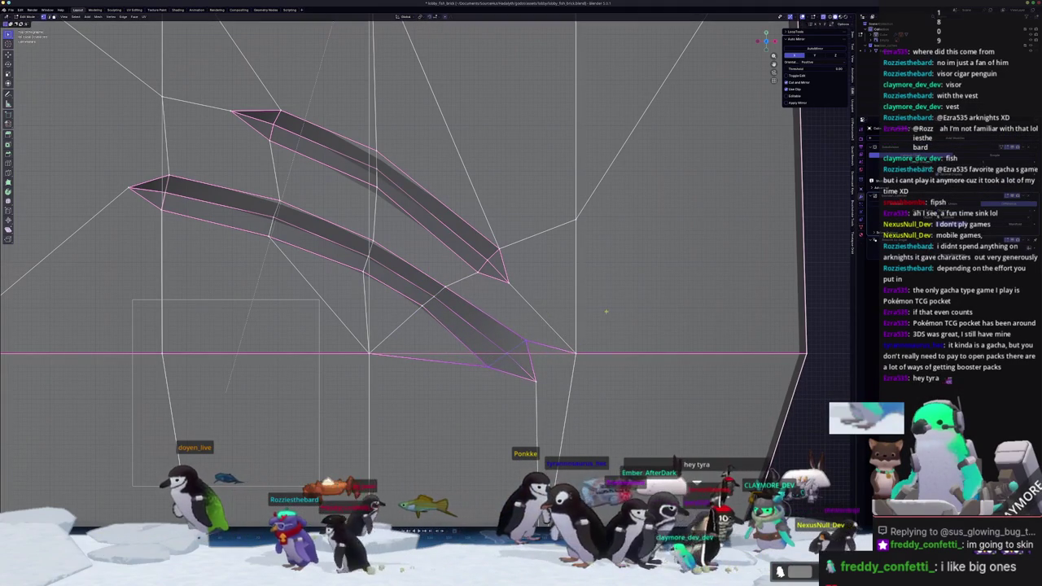
pyautogui.press('s')
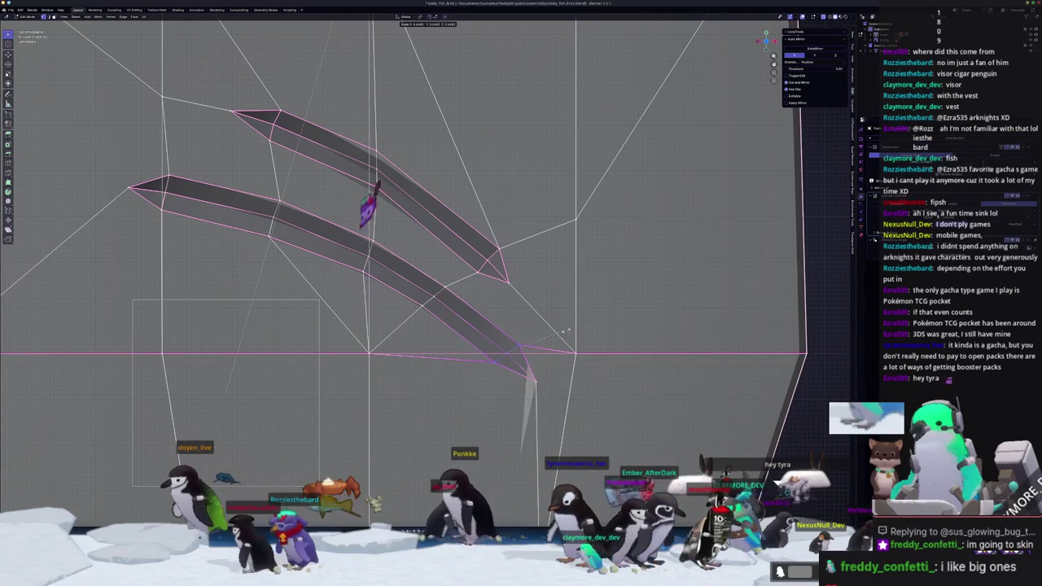
pyautogui.click(564, 332)
pyautogui.keyDown('shift'); pyautogui.moveTo(564, 332); pyautogui.dragTo(571, 381, button='middle'); pyautogui.keyUp('shift')
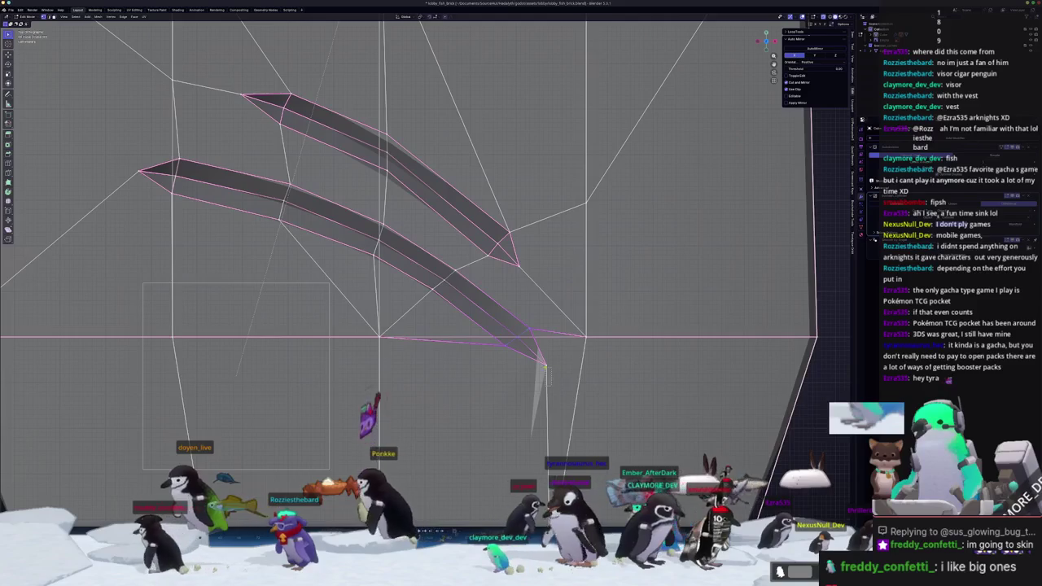
pyautogui.hotkey('shift', 'v')
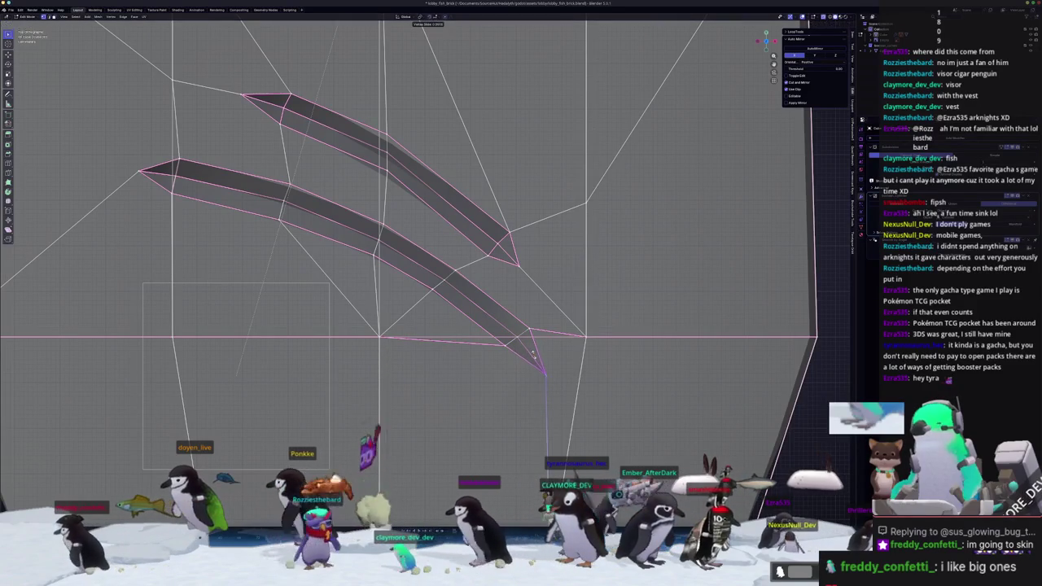
pyautogui.click(527, 341)
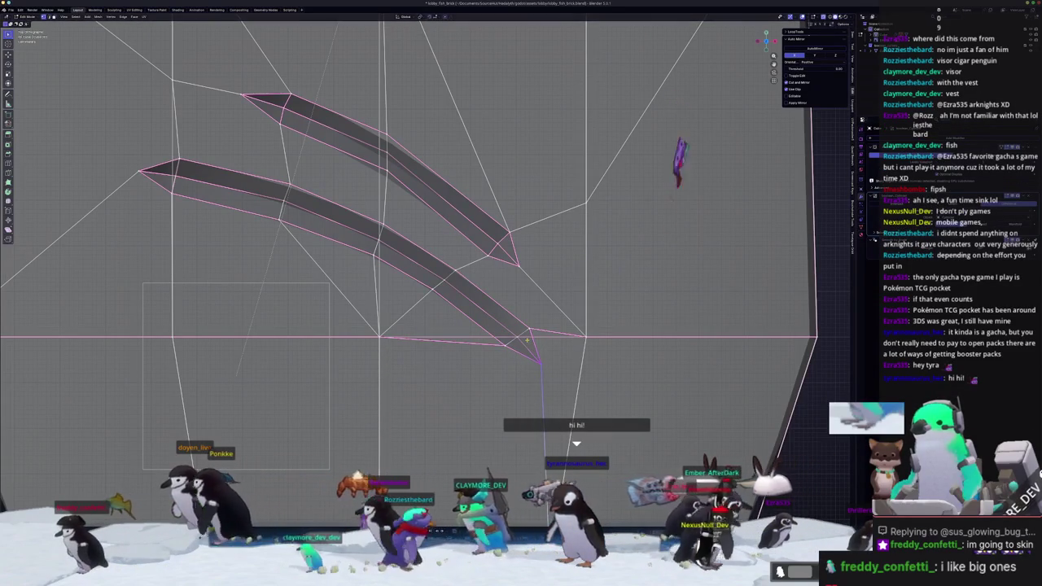
# Return to solid Object Mode and apply Shade Auto Smooth to the fish brick
pyautogui.scroll(-6, 528, 342)
pyautogui.moveTo(513, 372)
pyautogui.mouseDown(button='middle')
pyautogui.moveTo(481, 330)
pyautogui.moveTo(452, 327)
pyautogui.moveTo(459, 311)
pyautogui.mouseUp(button='middle')
pyautogui.hotkey('alt', 'z')
pyautogui.press('Tab')
pyautogui.scroll(2, 452, 326)
pyautogui.click(452, 327)
pyautogui.rightClick(452, 327)
pyautogui.click(454, 324)
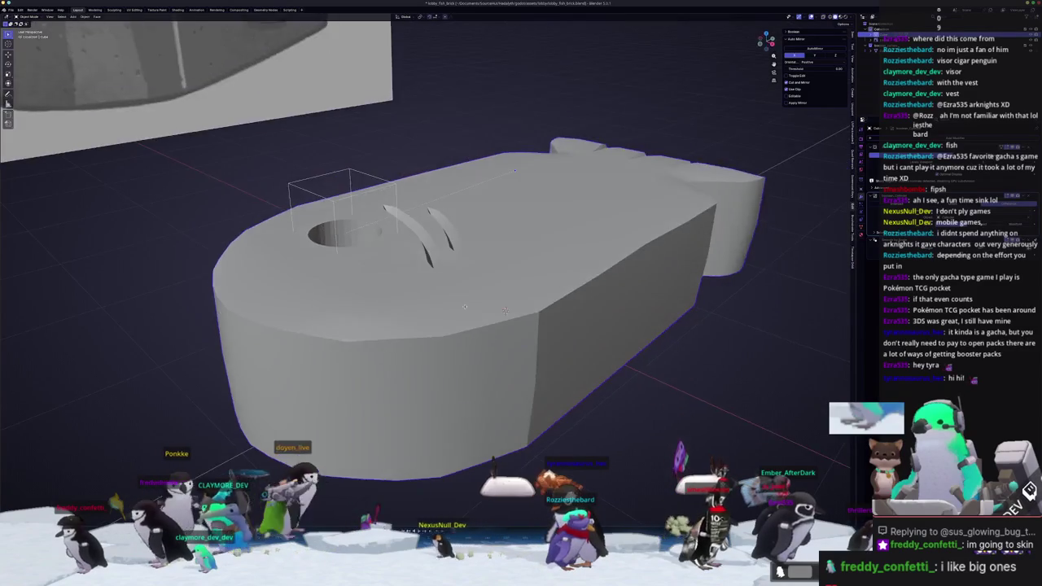
# Inspect the fish brick's hidden edges from the top view in X-ray mode
pyautogui.press('KP_7')
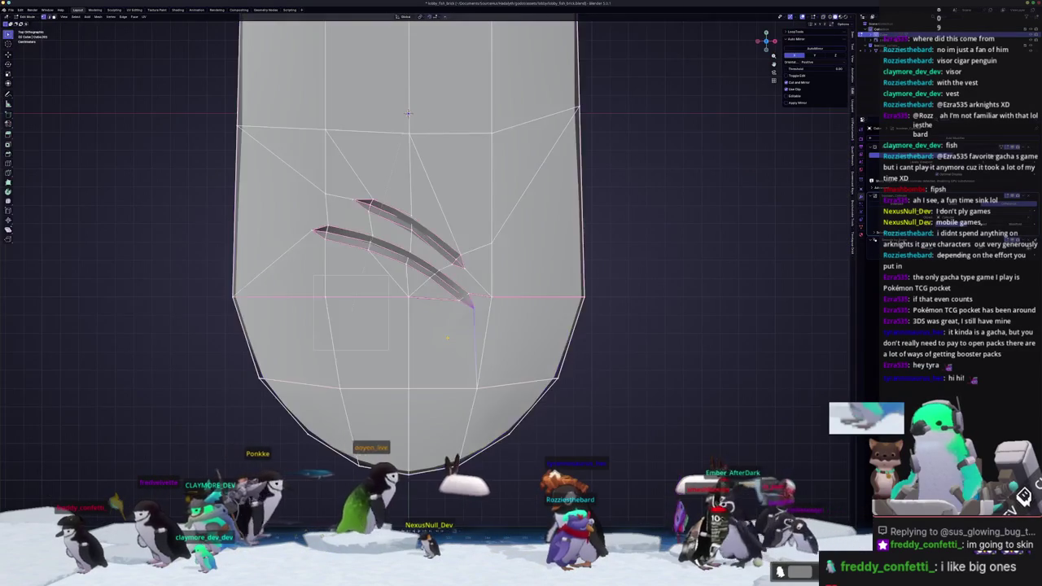
pyautogui.press('Tab')
pyautogui.hotkey('alt', 'z')
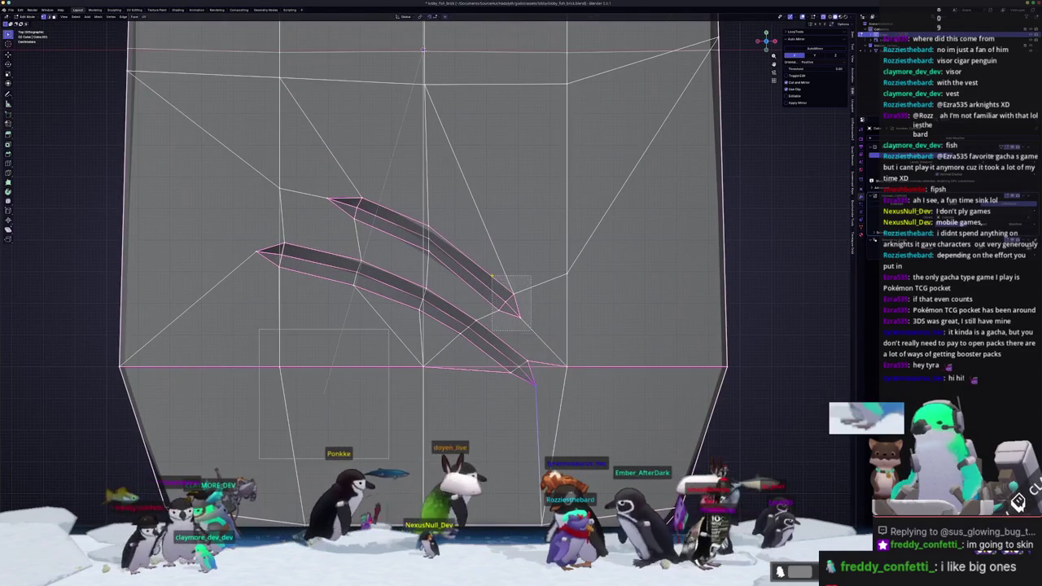
pyautogui.press('Tab')
pyautogui.hotkey('alt', 'z')
pyautogui.scroll(-3, 492, 265)
pyautogui.moveTo(497, 326)
pyautogui.mouseDown(button='middle')
pyautogui.moveTo(472, 293)
pyautogui.moveTo(463, 298)
pyautogui.moveTo(474, 303)
pyautogui.moveTo(470, 280)
pyautogui.mouseUp(button='middle')
# Lower the eye-hole cylinder, rescale it and reposition it in the horizontal plane
pyautogui.press('g')
pyautogui.press('z')
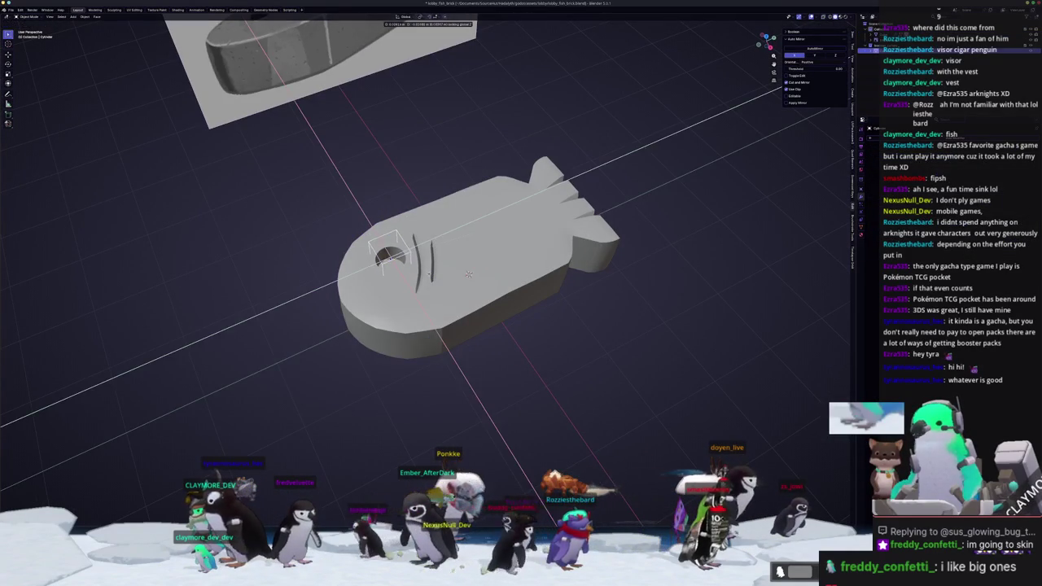
pyautogui.press('s')
pyautogui.click(439, 271)
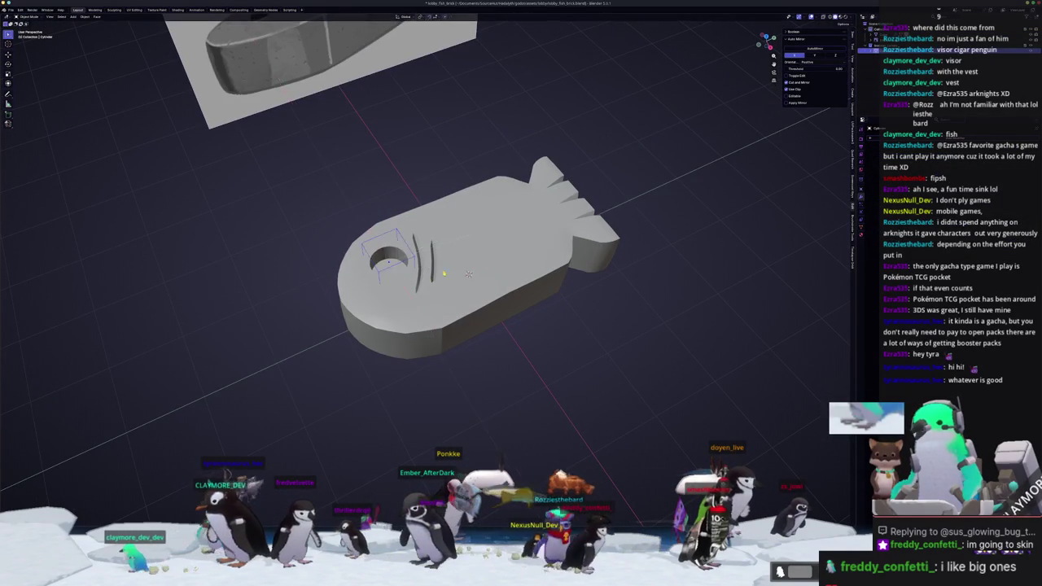
pyautogui.moveTo(440, 272); pyautogui.dragTo(450, 243, button='middle')
pyautogui.hotkey('shift', 'z')
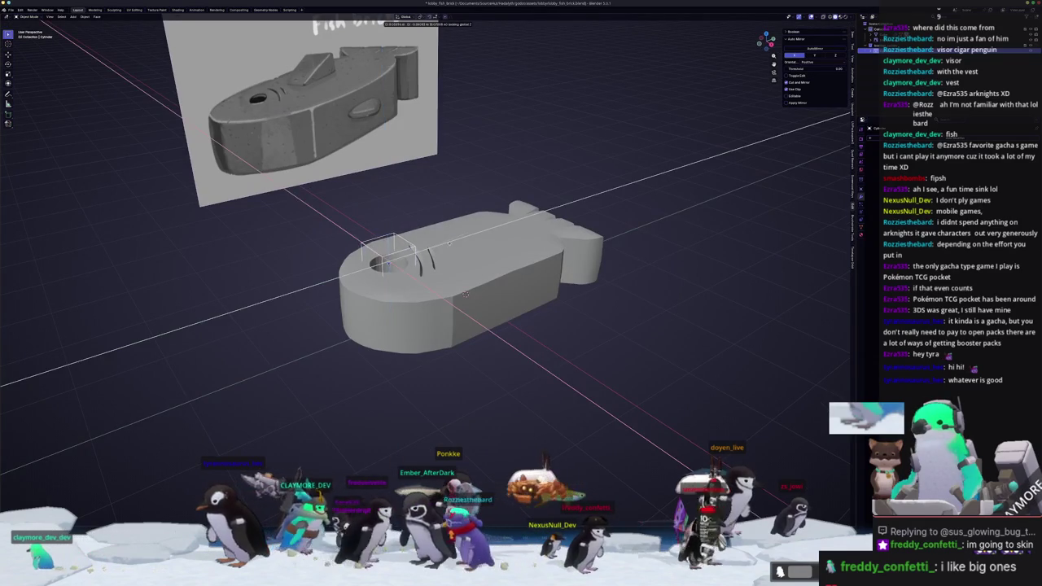
pyautogui.press('Return')
# Check the cylinder's mesh in X-ray, then apply Shade Auto Smooth to it
pyautogui.press('Tab')
pyautogui.hotkey('alt', 'z')
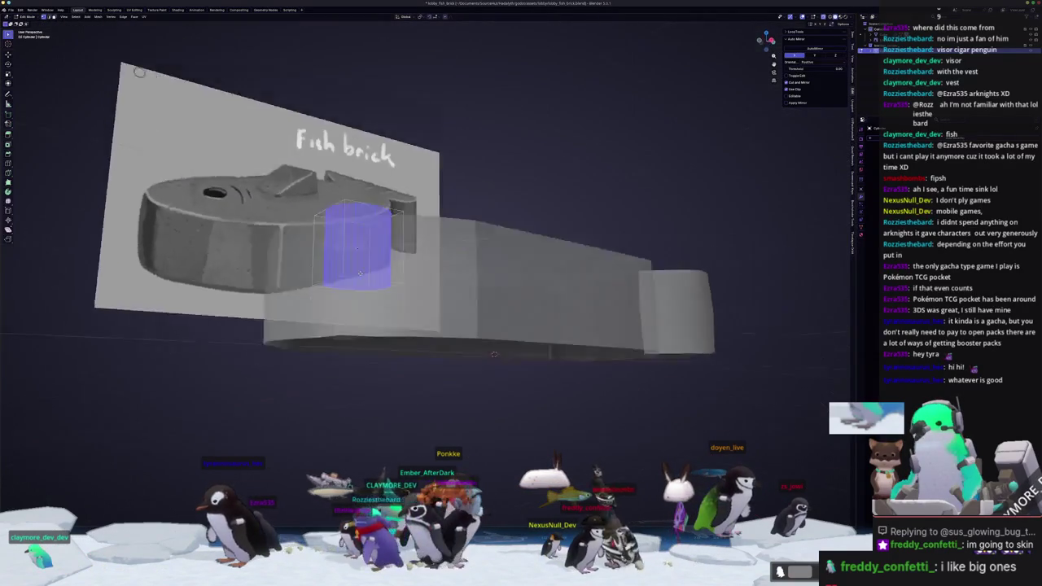
pyautogui.hotkey('alt', 'z')
pyautogui.moveTo(440, 271); pyautogui.dragTo(456, 245, button='middle')
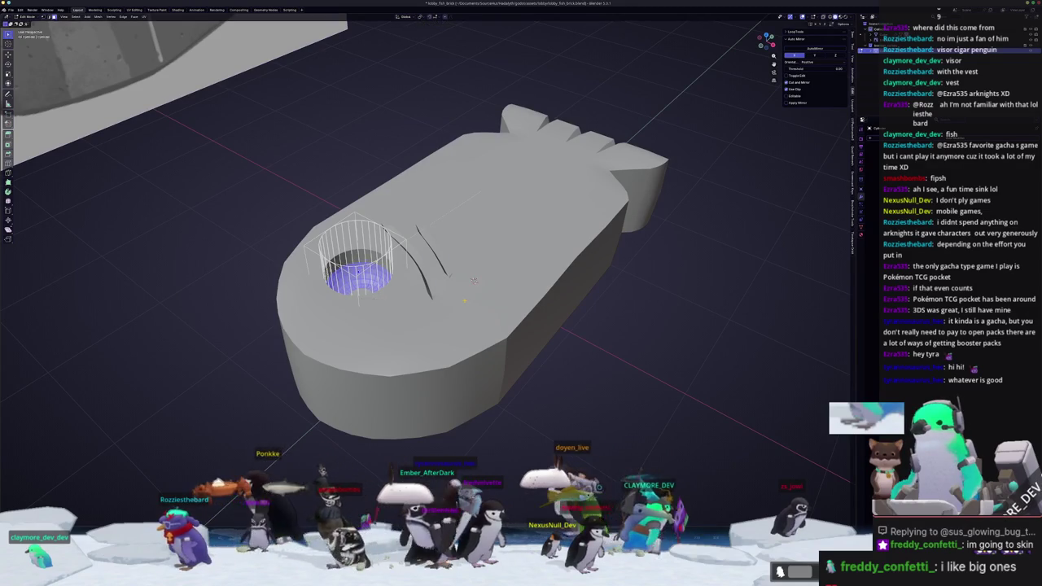
pyautogui.press('Tab')
pyautogui.rightClick(371, 267)
pyautogui.click(371, 267)
pyautogui.moveTo(371, 267)
pyautogui.mouseDown(button='middle')
pyautogui.moveTo(307, 340)
pyautogui.moveTo(374, 337)
pyautogui.moveTo(334, 337)
pyautogui.moveTo(415, 364)
pyautogui.mouseUp(button='middle')
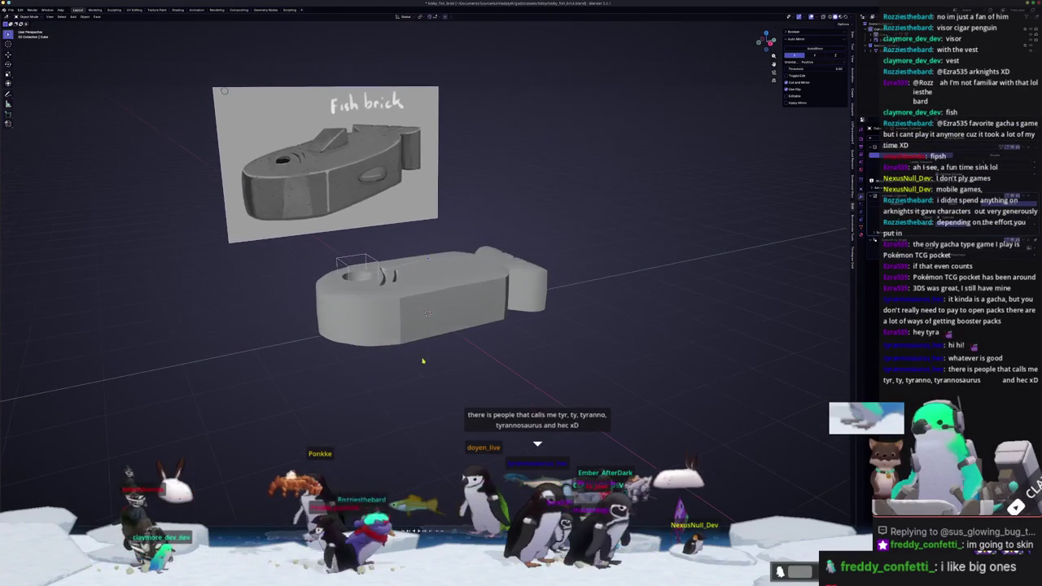
# Add a new cube beside the fish brick and adjust its shape
pyautogui.press('Tab')
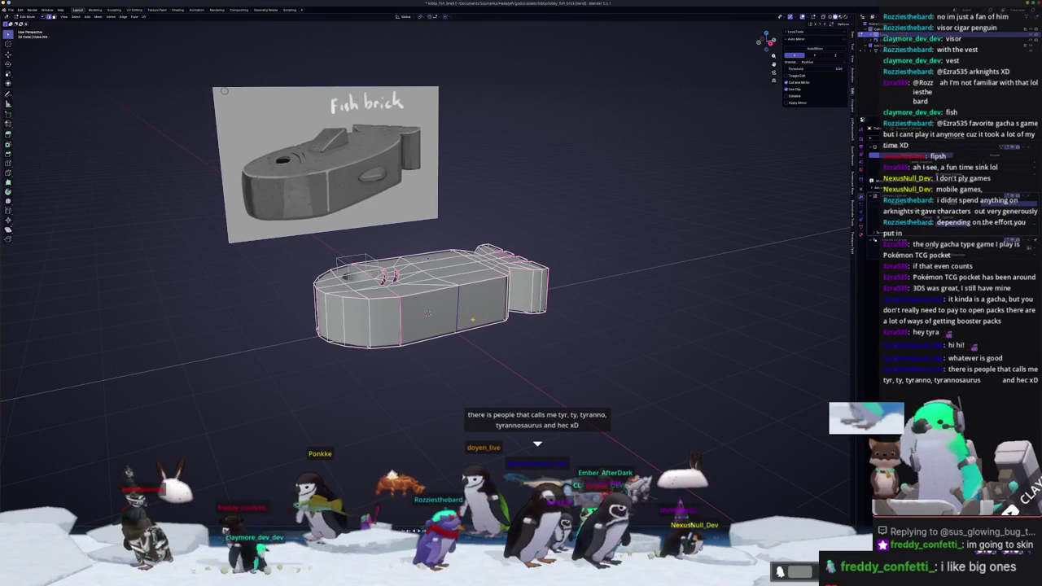
pyautogui.hotkey('shift', 'a')
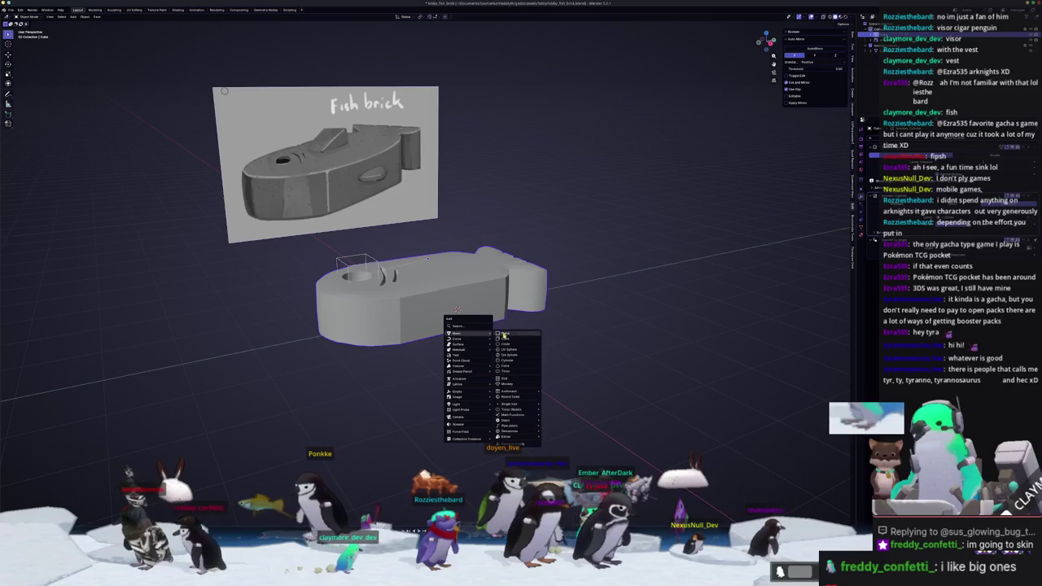
pyautogui.click(509, 339)
pyautogui.moveTo(510, 338)
pyautogui.mouseDown(button='middle')
pyautogui.moveTo(557, 310)
pyautogui.moveTo(456, 293)
pyautogui.mouseUp(button='middle')
pyautogui.press('Tab')
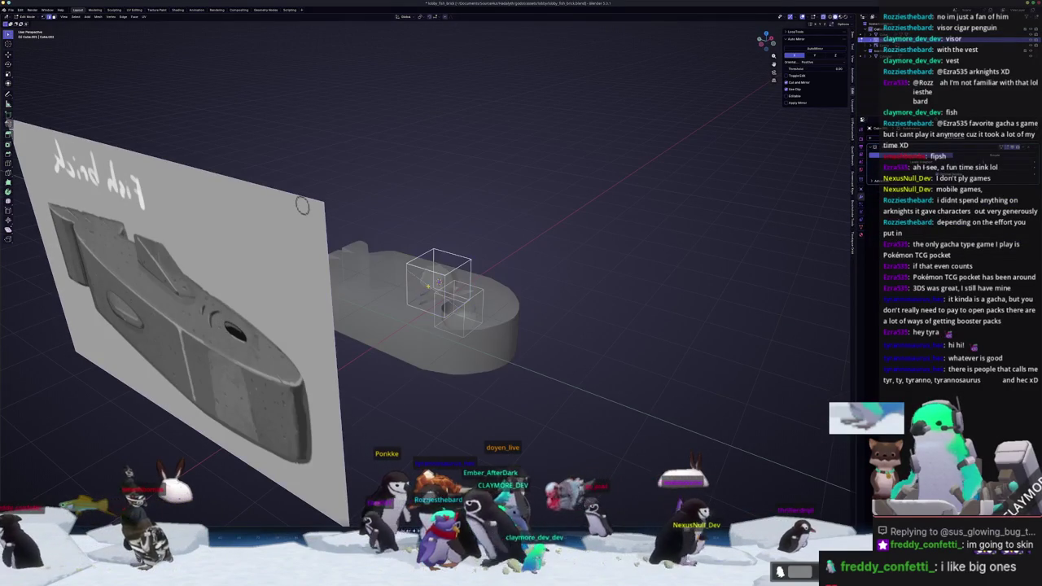
pyautogui.press('x')
pyautogui.click(533, 293)
pyautogui.press('Tab')
pyautogui.moveTo(534, 293)
pyautogui.mouseDown(button='middle')
pyautogui.moveTo(464, 303)
pyautogui.moveTo(527, 294)
pyautogui.moveTo(516, 301)
pyautogui.mouseUp(button='middle')
pyautogui.click(500, 282)
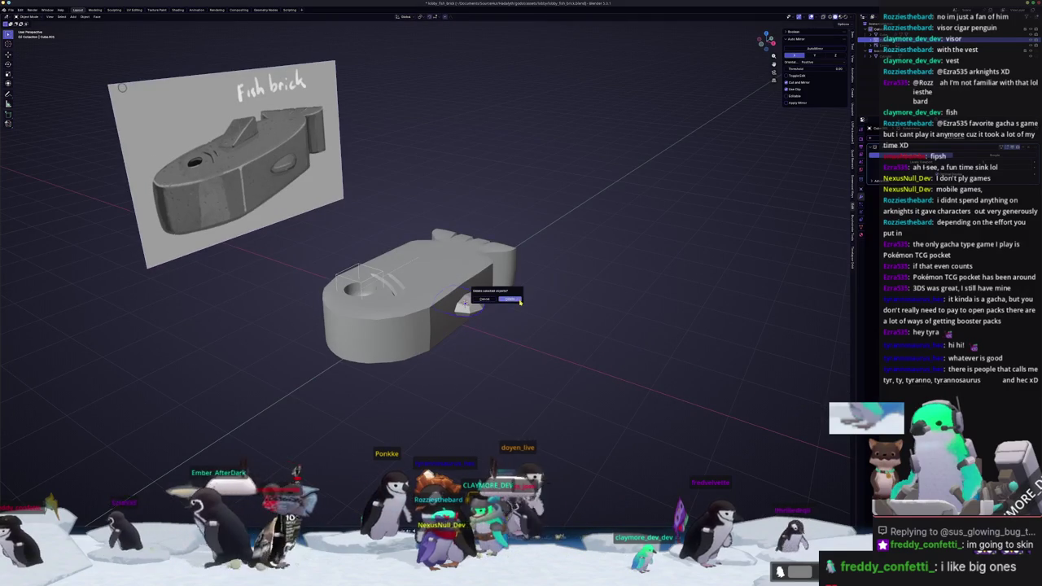
# Move the new cutter's geometry along the X axis in X-ray view
pyautogui.press('Tab')
pyautogui.moveTo(522, 306)
pyautogui.mouseDown(button='middle')
pyautogui.moveTo(515, 324)
pyautogui.moveTo(601, 315)
pyautogui.mouseUp(button='middle')
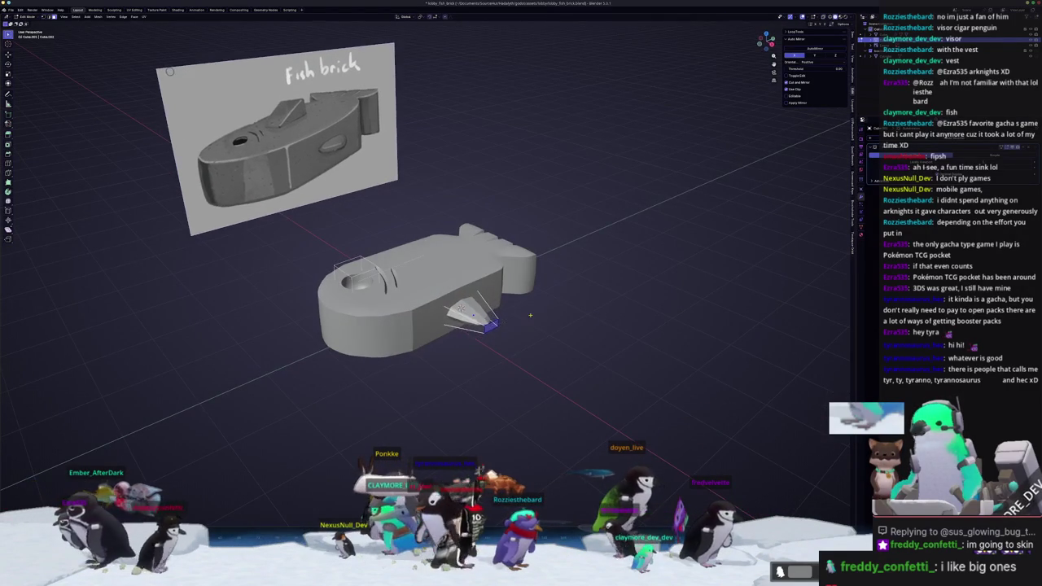
pyautogui.moveTo(530, 315); pyautogui.dragTo(557, 316, button='middle')
pyautogui.hotkey('alt', 'z')
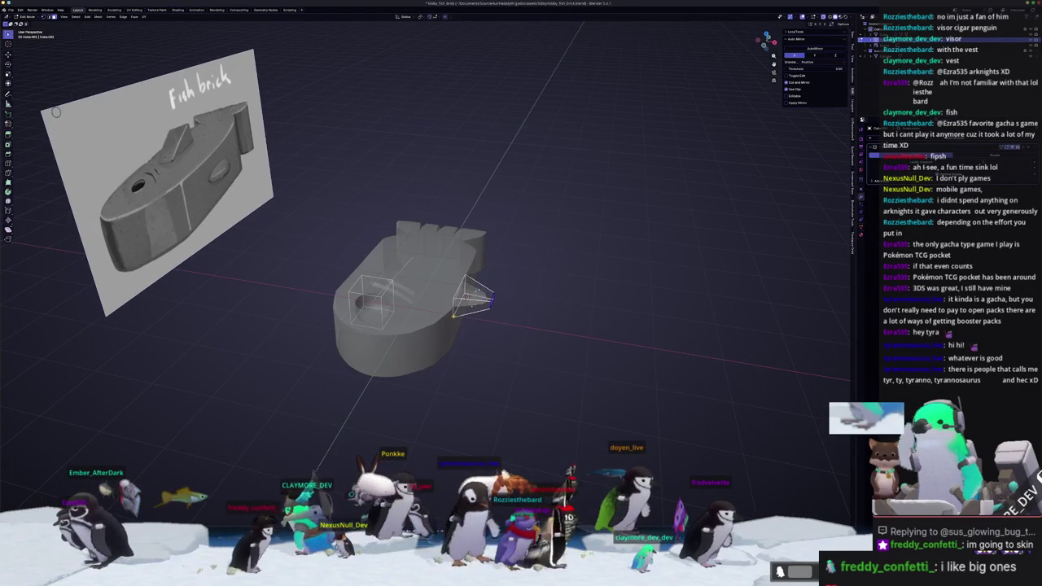
pyautogui.moveTo(436, 264); pyautogui.dragTo(488, 273, button='middle')
pyautogui.press('g')
pyautogui.press('x')
pyautogui.click(447, 267)
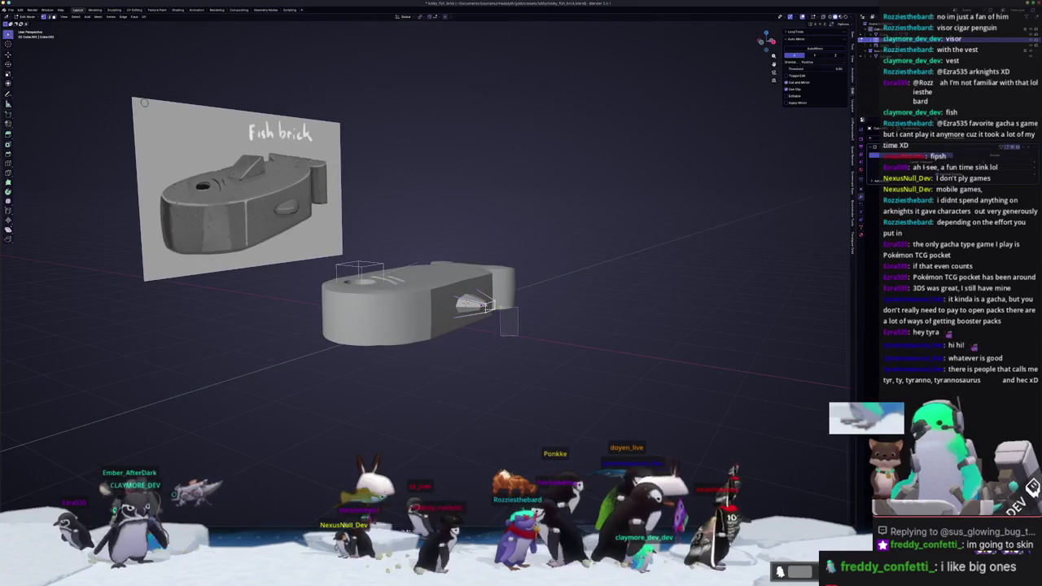
pyautogui.scroll(3, 481, 289)
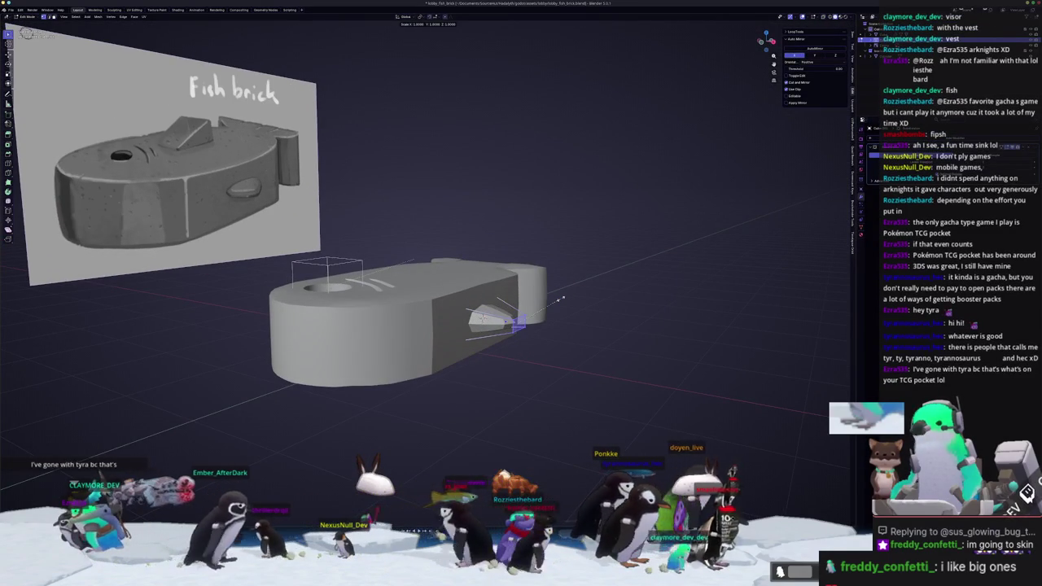
pyautogui.scroll(1, 545, 304)
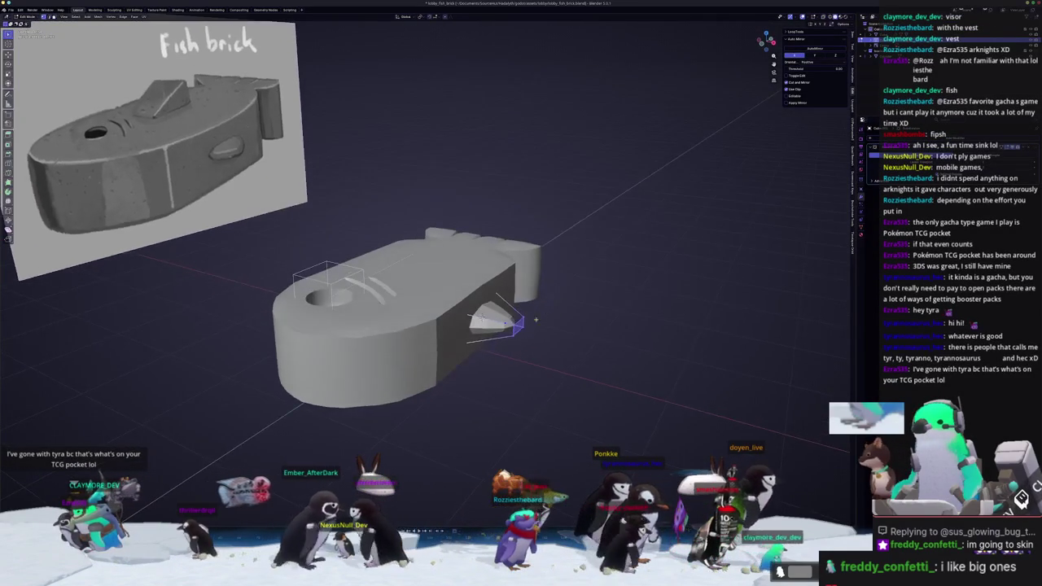
pyautogui.scroll(1, 542, 321)
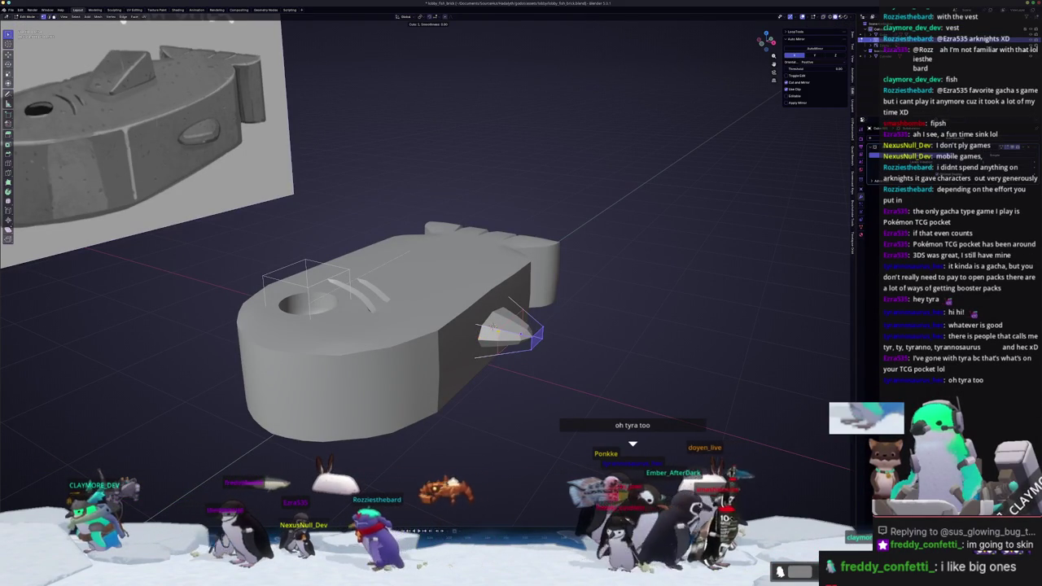
pyautogui.moveTo(424, 310); pyautogui.dragTo(423, 244, button='middle')
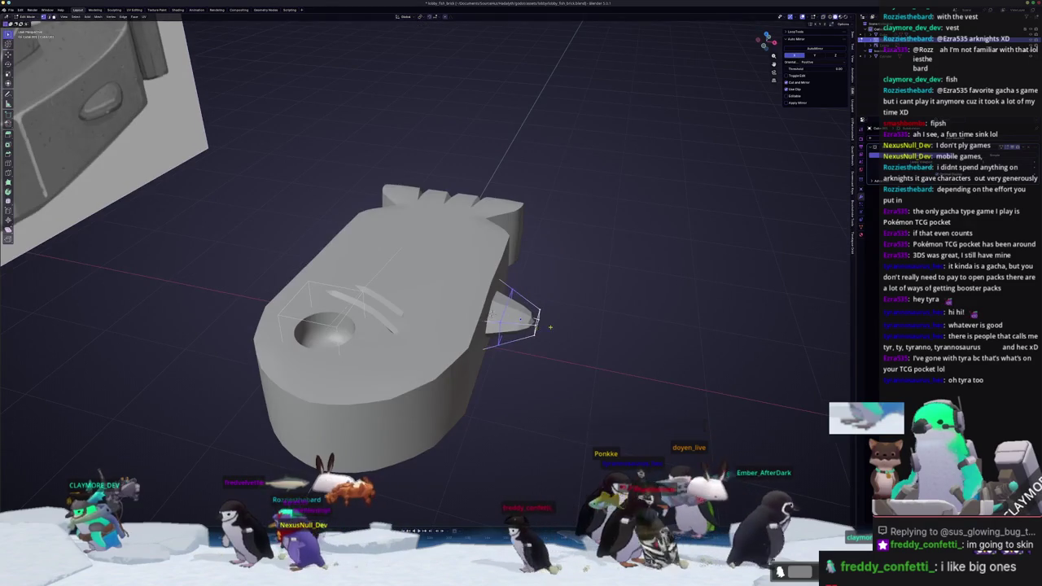
pyautogui.moveTo(424, 309); pyautogui.dragTo(424, 245, button='middle')
# Scale the side cutter along the X axis and return to Object Mode
pyautogui.press('s')
pyautogui.moveTo(518, 277)
pyautogui.mouseDown(button='middle')
pyautogui.moveTo(515, 316)
pyautogui.moveTo(570, 327)
pyautogui.mouseUp(button='middle')
pyautogui.press('x')
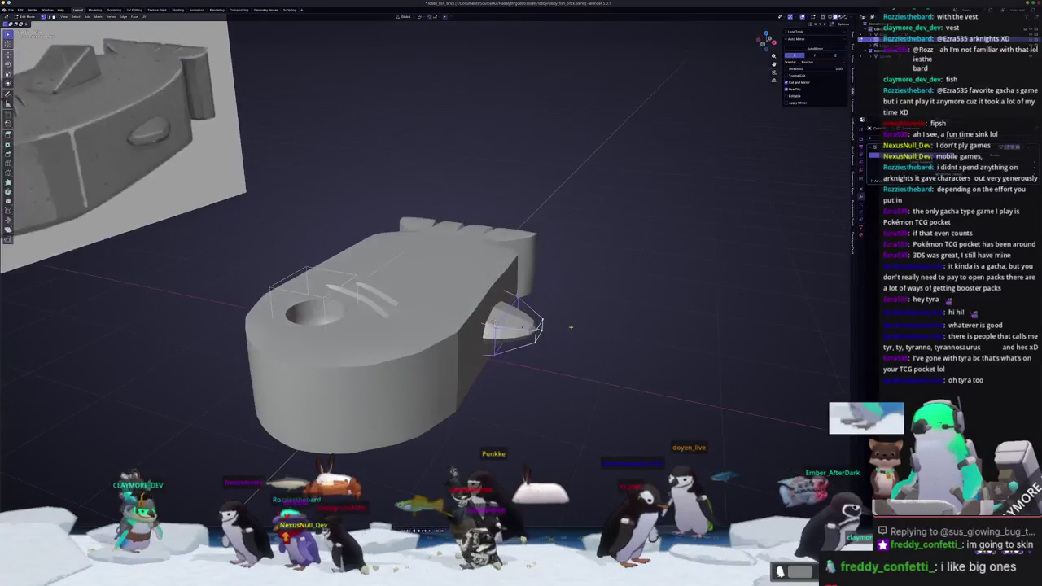
pyautogui.moveTo(570, 328)
pyautogui.mouseDown(button='middle')
pyautogui.moveTo(526, 337)
pyautogui.moveTo(541, 333)
pyautogui.moveTo(538, 382)
pyautogui.moveTo(502, 329)
pyautogui.mouseUp(button='middle')
pyautogui.press('s')
pyautogui.press('x')
pyautogui.press('x')
pyautogui.press('Escape')
pyautogui.press('Tab')
pyautogui.rightClick(529, 389)
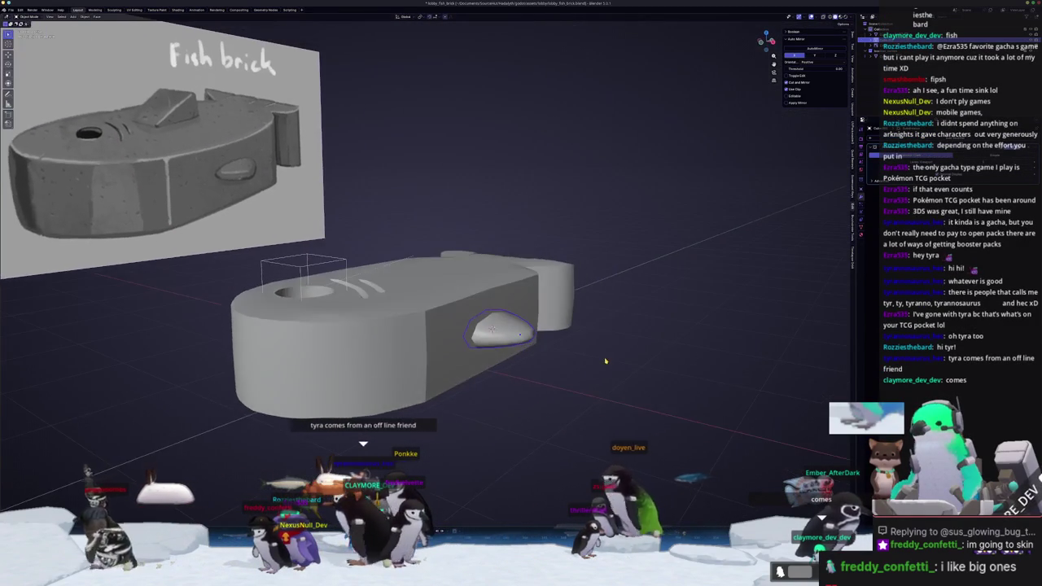
# Make the side cutter box taller by scaling its mesh along Z
pyautogui.rightClick(502, 329)
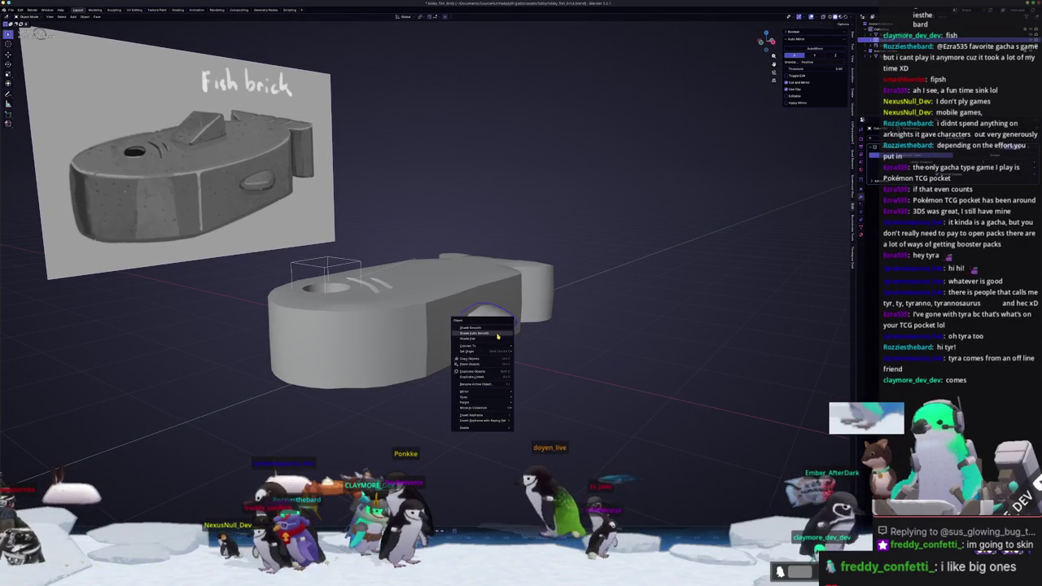
pyautogui.moveTo(542, 351); pyautogui.dragTo(479, 327, button='middle')
pyautogui.press('Tab')
pyautogui.moveTo(106, 18)
pyautogui.mouseDown(button='middle')
pyautogui.moveTo(118, 36)
pyautogui.moveTo(106, 49)
pyautogui.moveTo(94, 33)
pyautogui.mouseUp(button='middle')
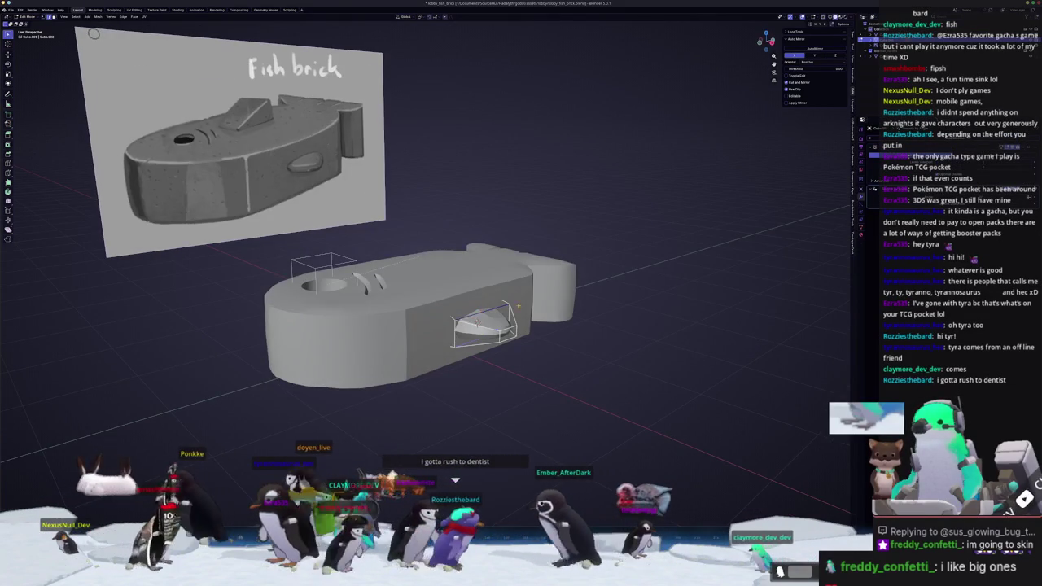
pyautogui.press('s')
pyautogui.press('z')
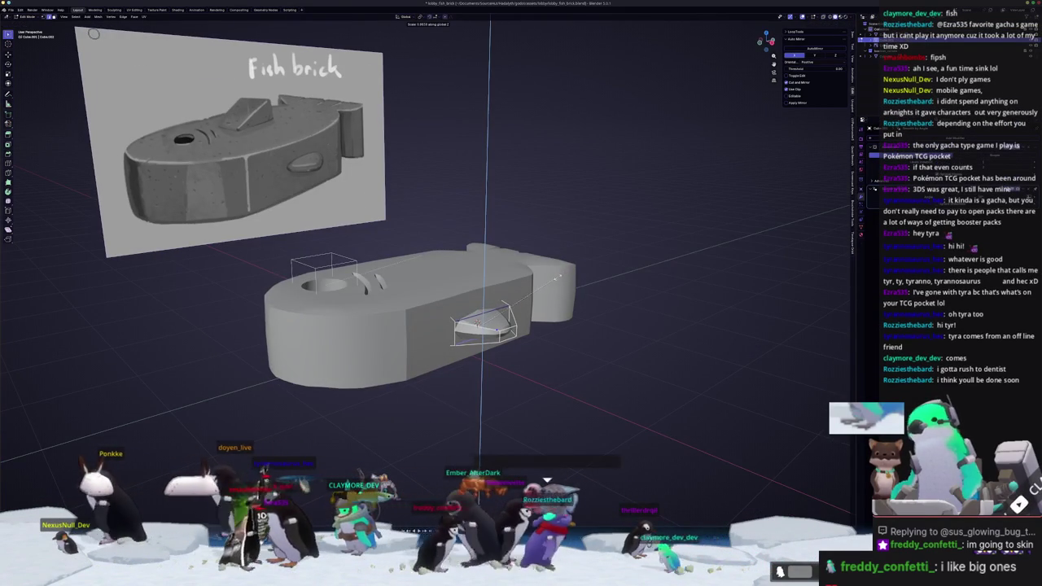
pyautogui.click(561, 276)
# Apply Shade Auto Smooth to the side cutter
pyautogui.hotkey('alt', 'z')
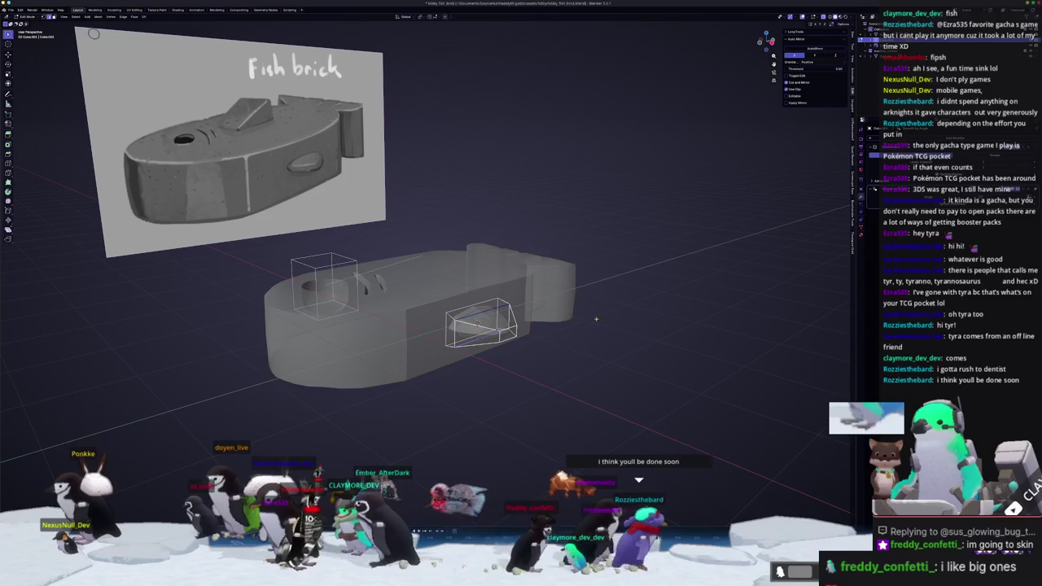
pyautogui.hotkey('alt', 'z')
pyautogui.press('Tab')
pyautogui.rightClick(484, 330)
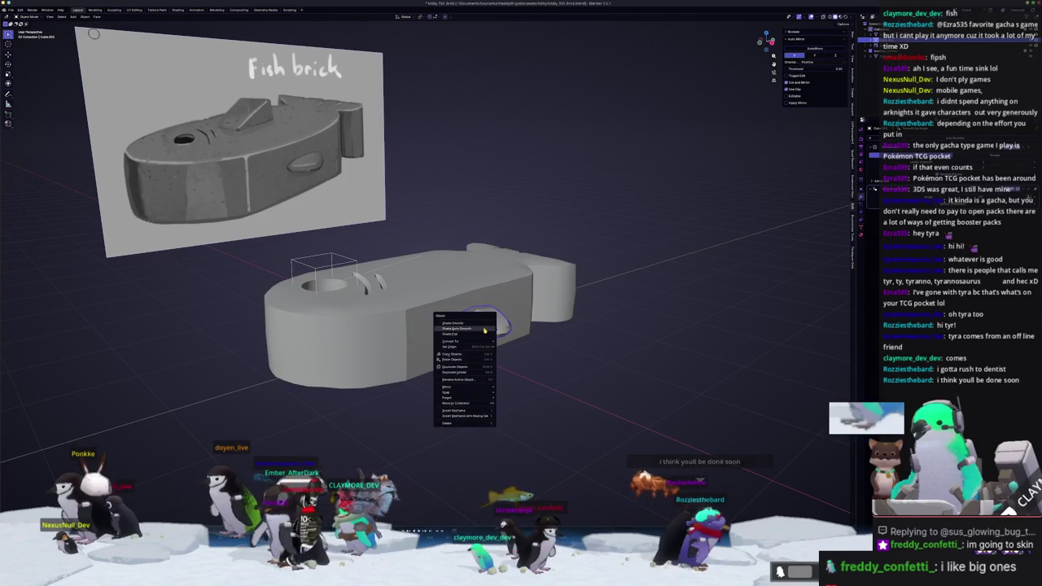
pyautogui.click(470, 327)
pyautogui.moveTo(471, 326)
pyautogui.mouseDown(button='middle')
pyautogui.moveTo(495, 320)
pyautogui.moveTo(594, 347)
pyautogui.moveTo(553, 310)
pyautogui.mouseUp(button='middle')
# Resize the cutter along the X axis
pyautogui.press('s')
pyautogui.press('x')
pyautogui.click(593, 347)
pyautogui.click(570, 331)
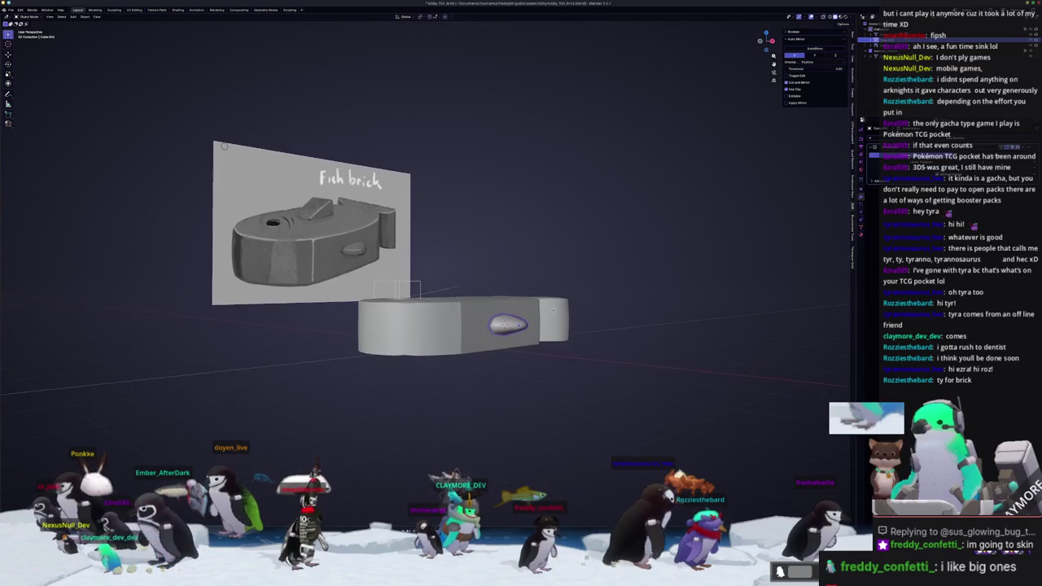
pyautogui.moveTo(553, 310); pyautogui.dragTo(710, 296, button='middle')
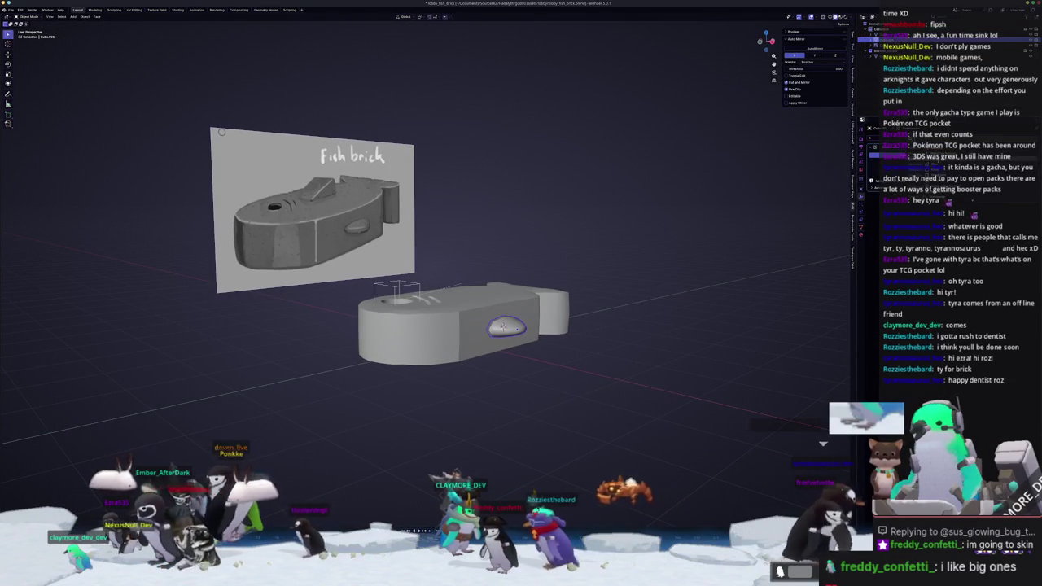
# Duplicate the eye-shape cutter and apply its scale with Ctrl+A > Scale
pyautogui.hotkey('shift', 'd')
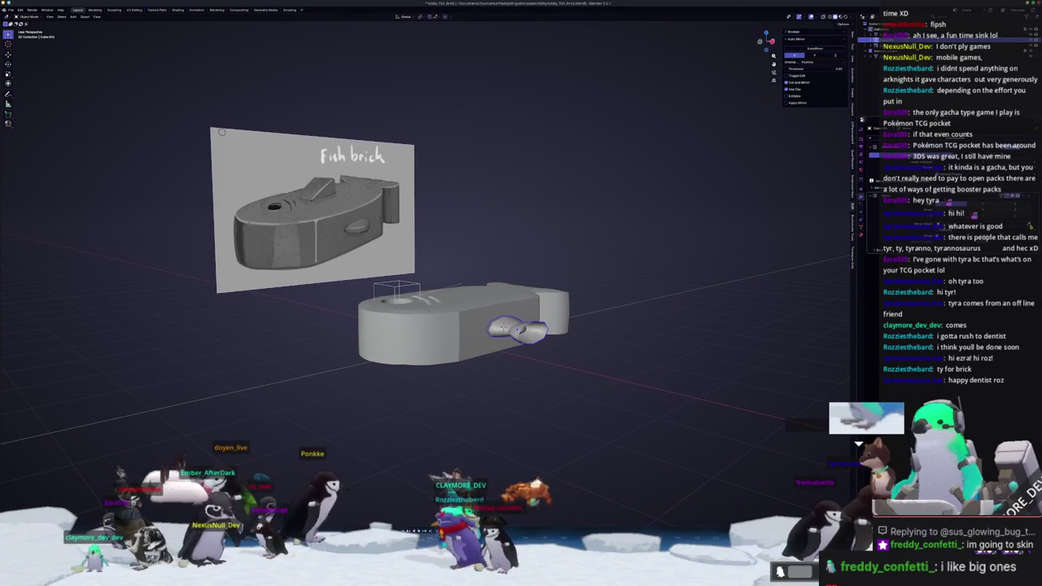
pyautogui.moveTo(562, 342)
pyautogui.mouseDown(button='middle')
pyautogui.moveTo(592, 332)
pyautogui.moveTo(569, 344)
pyautogui.mouseUp(button='middle')
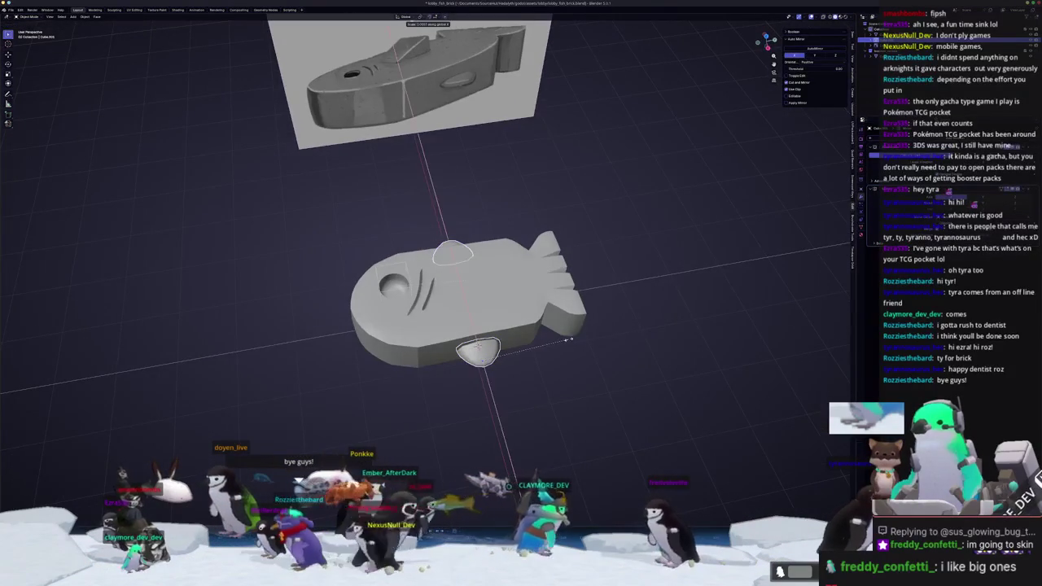
pyautogui.moveTo(574, 336); pyautogui.dragTo(570, 314, button='middle')
pyautogui.hotkey('ctrl', 'a')
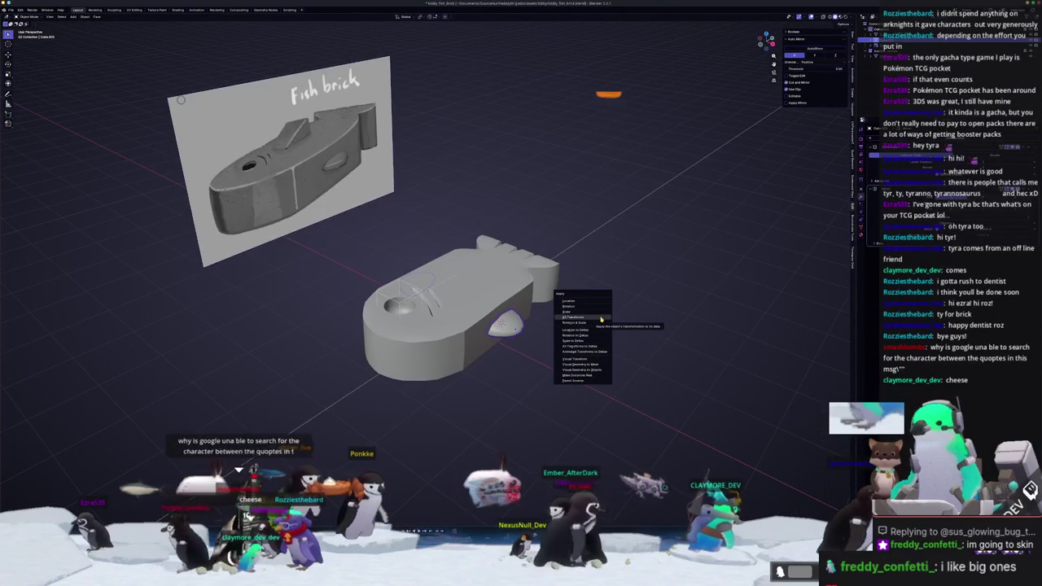
pyautogui.click(600, 312)
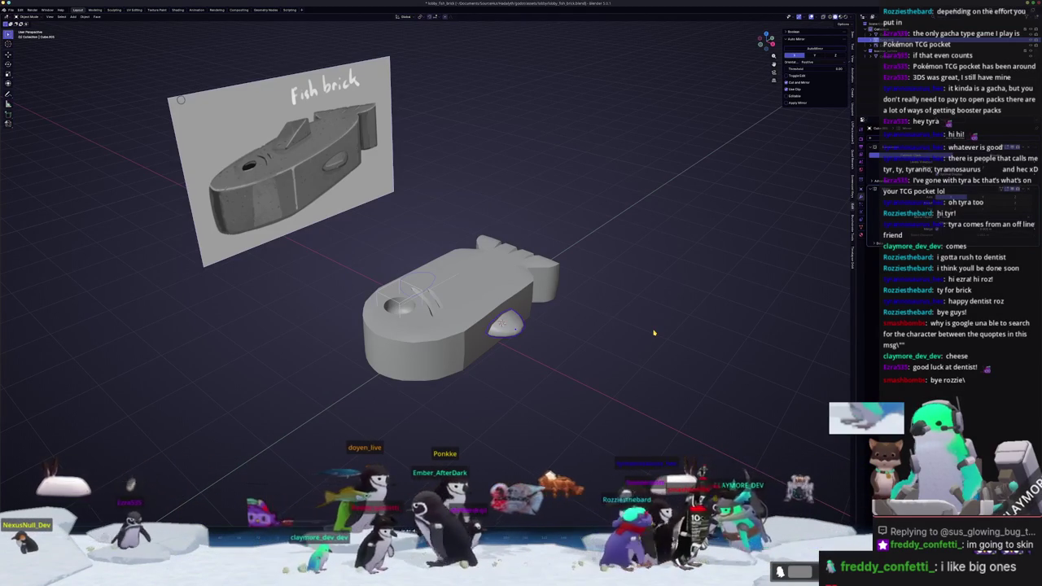
pyautogui.press('Tab')
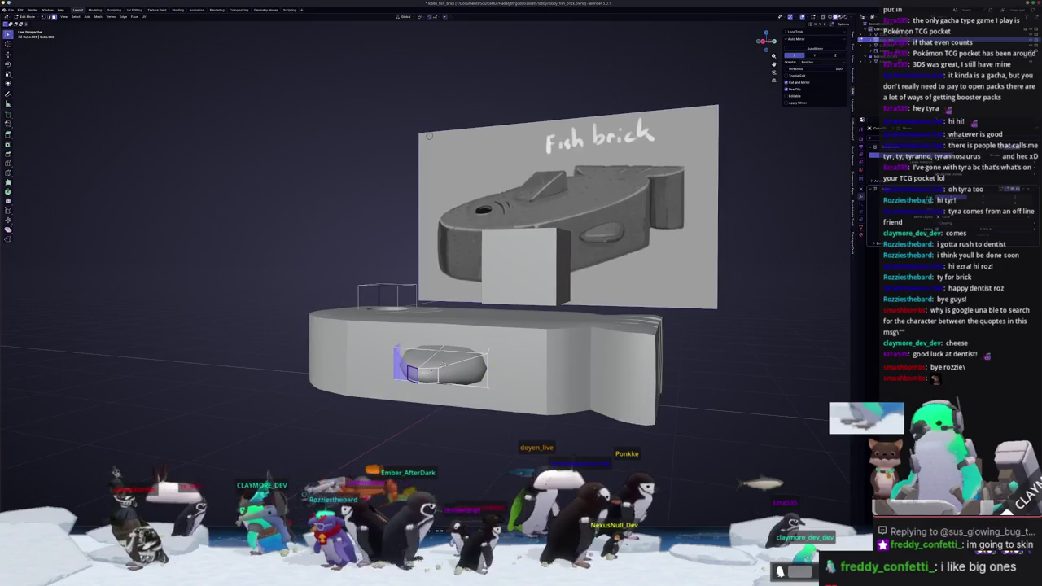
# From a front view, resize the hole cutter's faces vertically and reselect the hole object
pyautogui.press('KP_6')
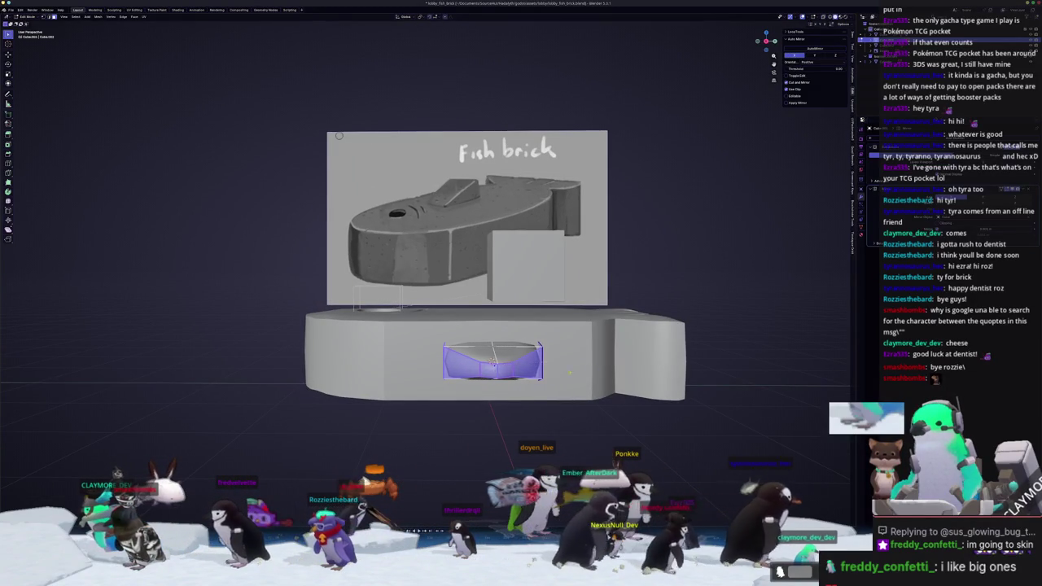
pyautogui.press('Tab')
pyautogui.moveTo(592, 366)
pyautogui.mouseDown(button='middle')
pyautogui.moveTo(574, 382)
pyautogui.moveTo(523, 320)
pyautogui.mouseUp(button='middle')
pyautogui.press('Tab')
pyautogui.hotkey('alt', 'a')
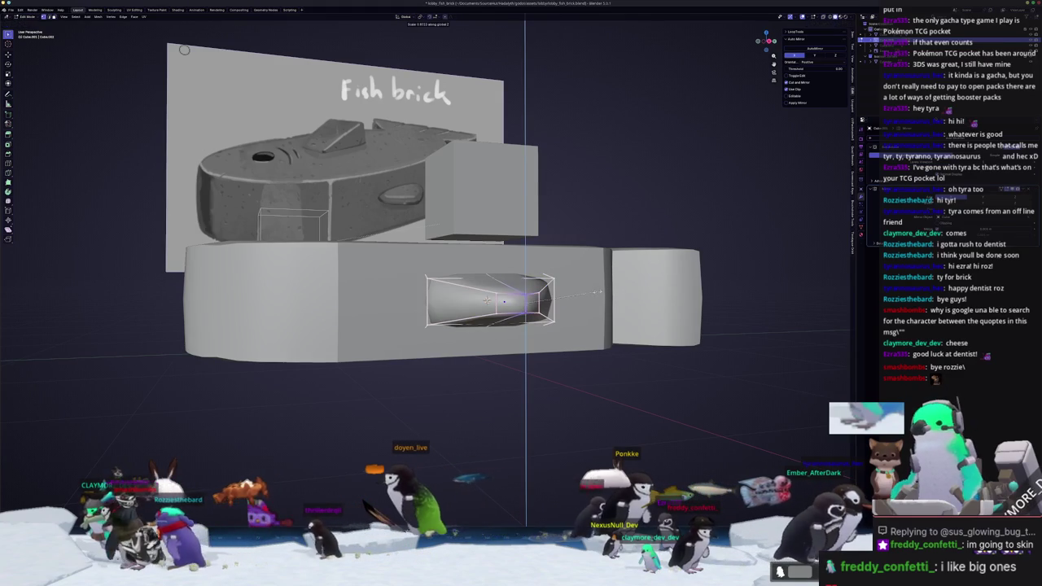
pyautogui.click(592, 295)
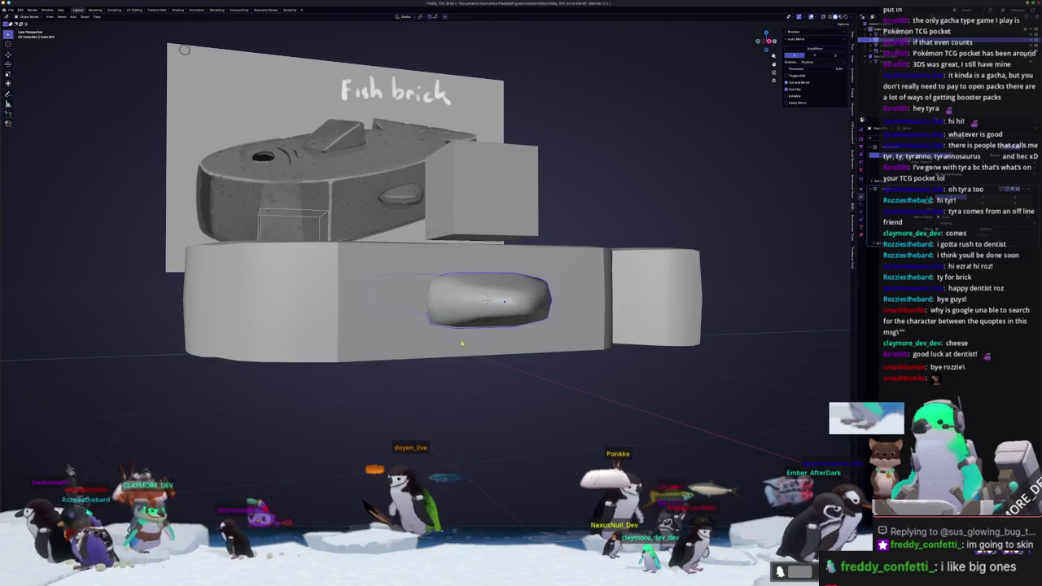
pyautogui.click(456, 340)
pyautogui.moveTo(456, 341)
pyautogui.mouseDown(button='middle')
pyautogui.moveTo(481, 370)
pyautogui.moveTo(517, 340)
pyautogui.moveTo(502, 332)
pyautogui.mouseUp(button='middle')
pyautogui.rightClick(480, 371)
pyautogui.click(481, 370)
# Move the hole cutter's geometry along the X axis
pyautogui.press('Tab')
pyautogui.press('g')
pyautogui.press('x')
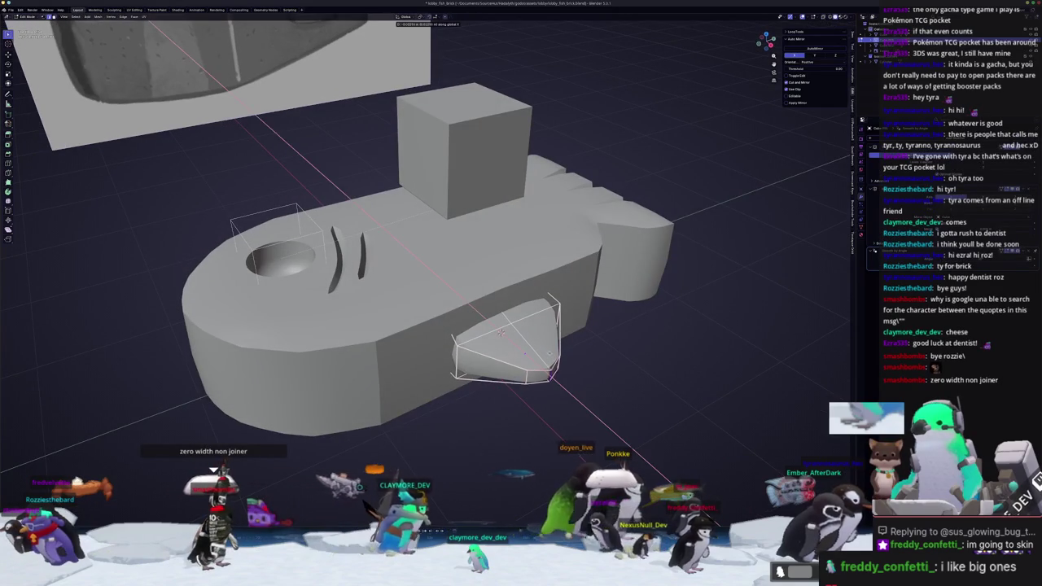
pyautogui.click(503, 331)
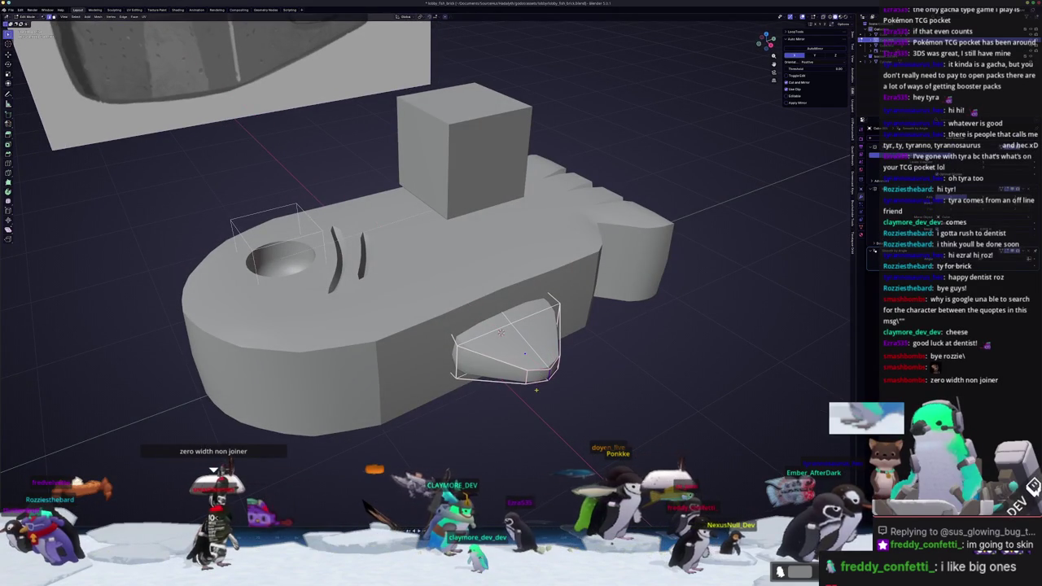
pyautogui.moveTo(501, 332)
pyautogui.mouseDown(button='middle')
pyautogui.moveTo(485, 318)
pyautogui.moveTo(517, 379)
pyautogui.mouseUp(button='middle')
# Rescale the cutter geometry vertically along Z, then check it from a side view
pyautogui.press('s')
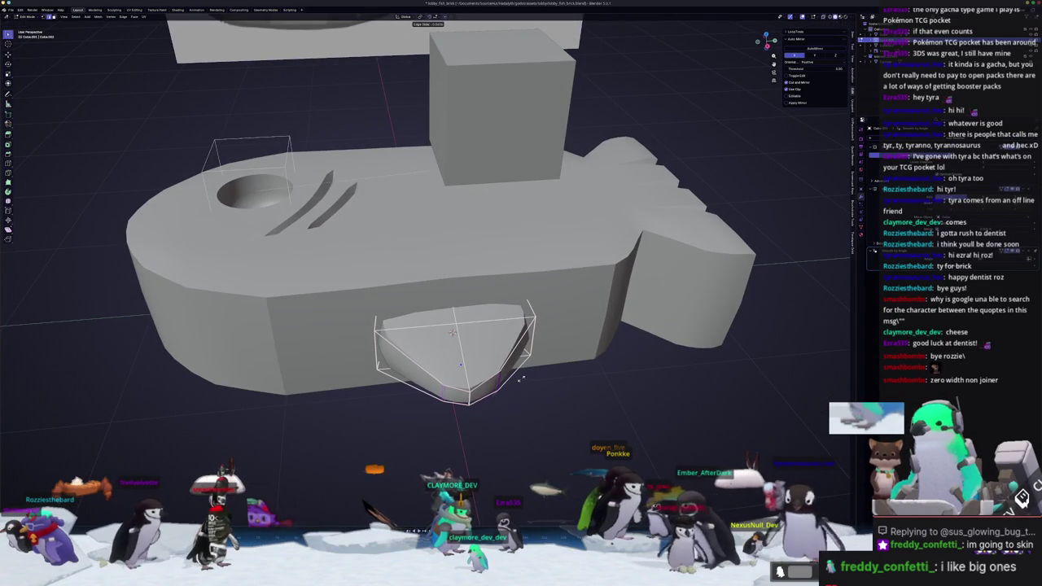
pyautogui.press('z')
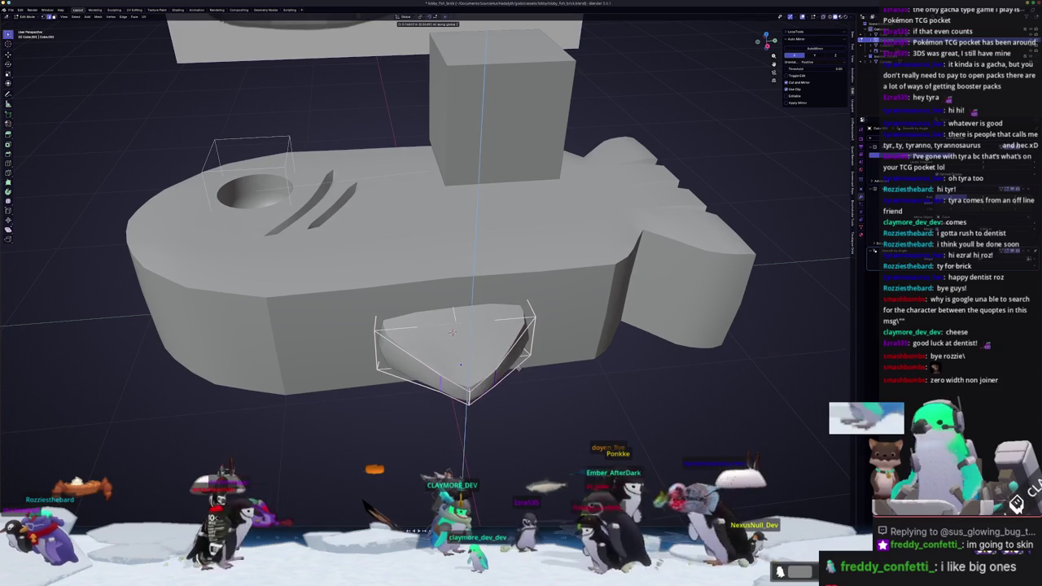
pyautogui.moveTo(518, 372); pyautogui.dragTo(522, 373, button='middle')
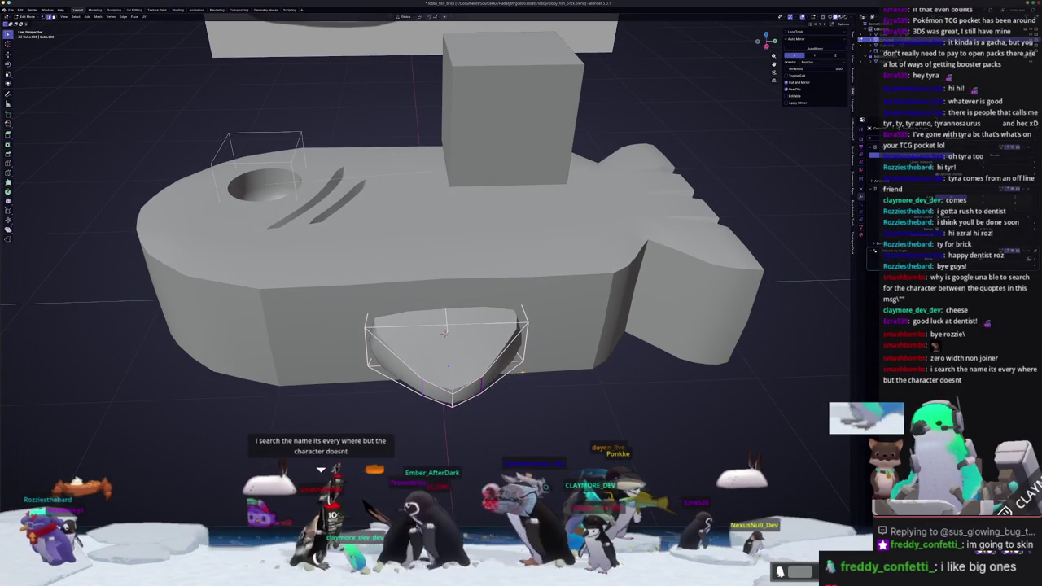
pyautogui.click(485, 388)
pyautogui.moveTo(522, 373)
pyautogui.mouseDown(button='middle')
pyautogui.moveTo(486, 388)
pyautogui.moveTo(515, 371)
pyautogui.mouseUp(button='middle')
pyautogui.press('Tab')
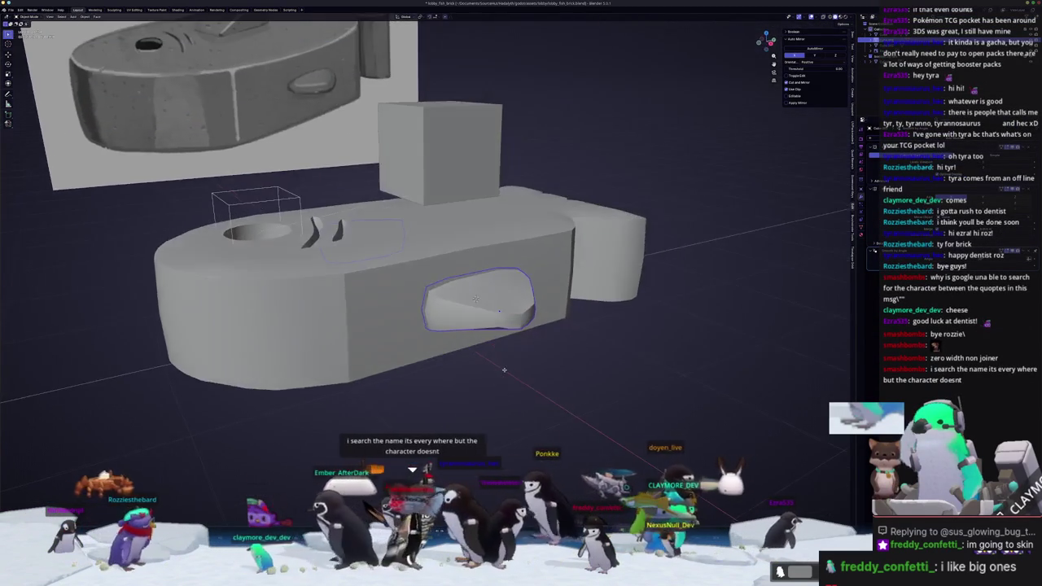
pyautogui.press('KP_1')
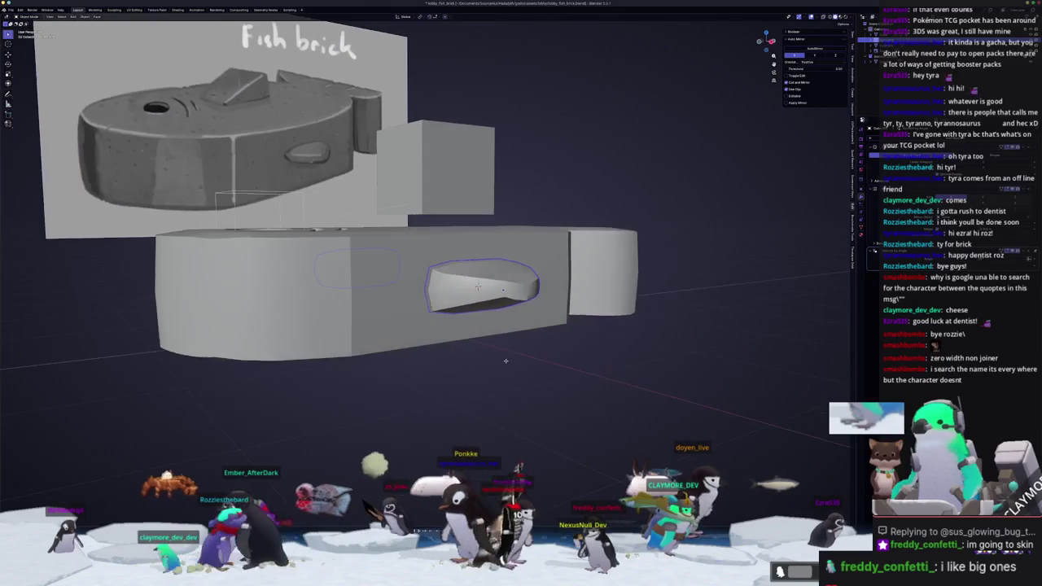
# Shift the selected cutter face along X and return to Object Mode
pyautogui.press('Tab')
pyautogui.moveTo(530, 364); pyautogui.dragTo(541, 373, button='middle')
pyautogui.press('g')
pyautogui.press('x')
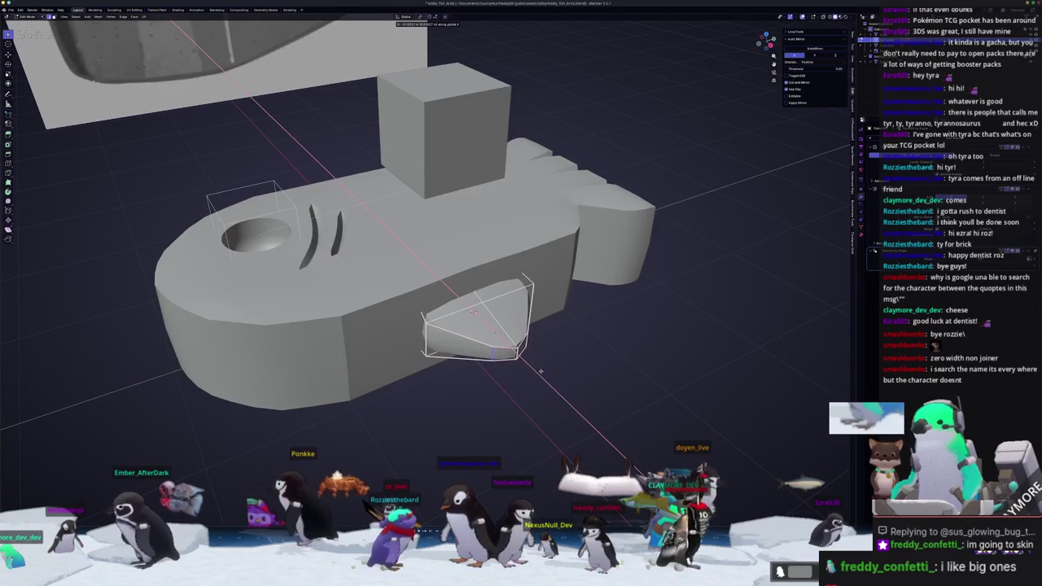
pyautogui.press('Tab')
pyautogui.moveTo(543, 372)
pyautogui.mouseDown(button='middle')
pyautogui.moveTo(488, 383)
pyautogui.moveTo(510, 333)
pyautogui.mouseUp(button='middle')
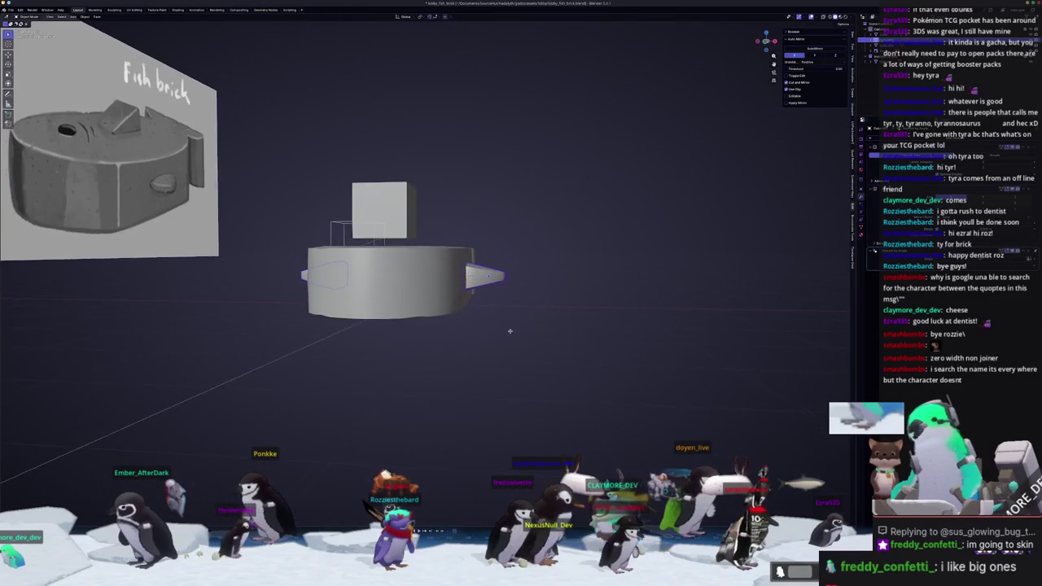
# Slide the side fin along the X axis on the brick's flank
pyautogui.moveTo(501, 291); pyautogui.dragTo(562, 250, button='middle')
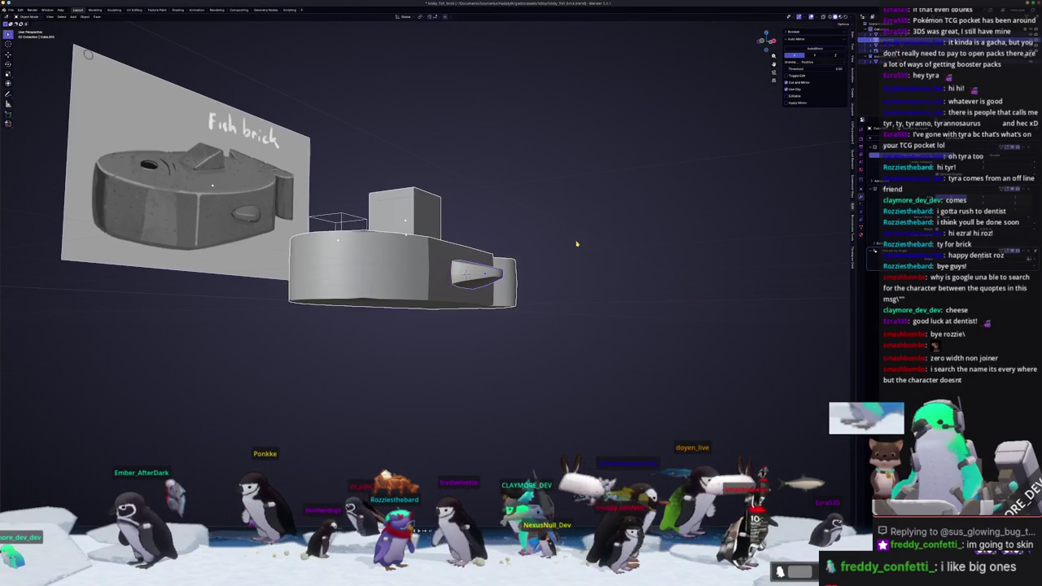
pyautogui.scroll(2, 613, 258)
pyautogui.press('s')
pyautogui.press('g')
pyautogui.moveTo(583, 261); pyautogui.dragTo(607, 291, button='middle')
pyautogui.press('x')
pyautogui.click(607, 290)
# Inspect the side fin's mesh in edit mode with see-through shading
pyautogui.press('KP_1')
pyautogui.moveTo(603, 275); pyautogui.dragTo(606, 253, button='middle')
pyautogui.scroll(2, 606, 253)
pyautogui.press('Tab')
pyautogui.press('KP_Decimal')
pyautogui.moveTo(538, 297)
pyautogui.mouseDown(button='middle')
pyautogui.moveTo(525, 306)
pyautogui.moveTo(537, 303)
pyautogui.mouseUp(button='middle')
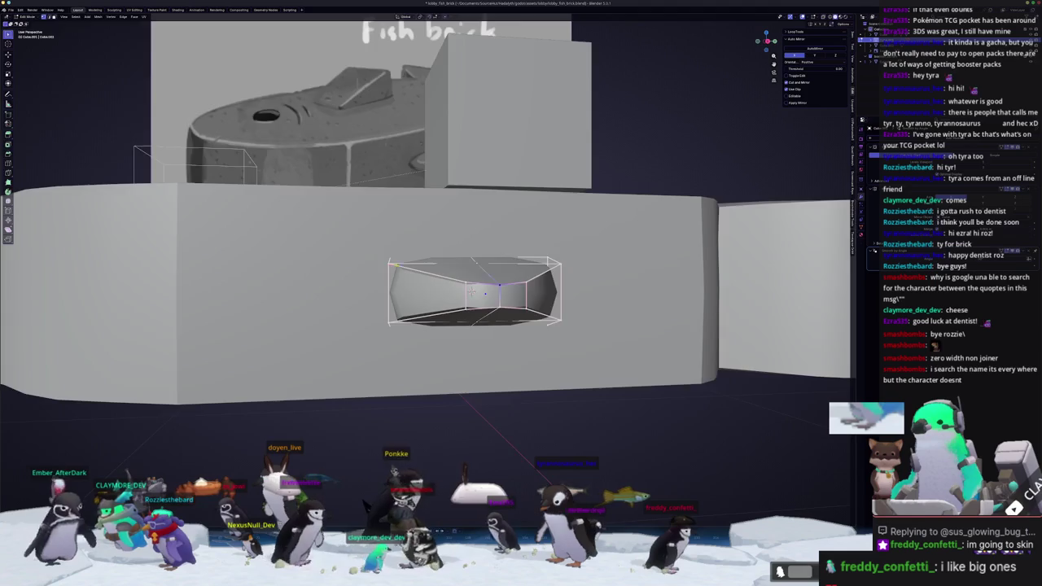
pyautogui.hotkey('alt', 'z')
pyautogui.moveTo(470, 291); pyautogui.dragTo(461, 265, button='middle')
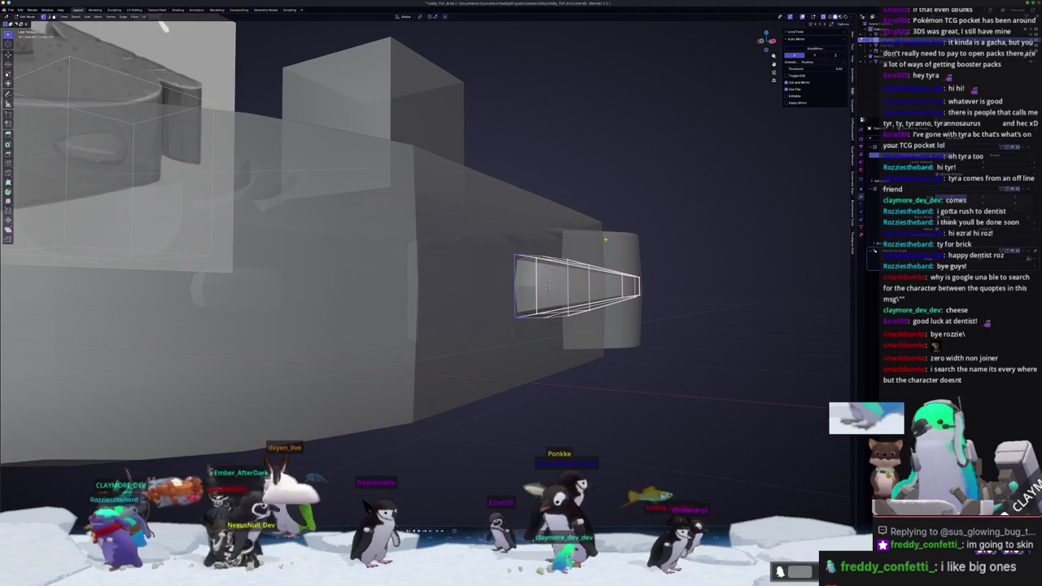
pyautogui.scroll(-5, 605, 240)
pyautogui.press('Tab')
pyautogui.hotkey('alt', 'z')
pyautogui.moveTo(570, 269)
pyautogui.mouseDown(button='middle')
pyautogui.moveTo(520, 303)
pyautogui.moveTo(517, 369)
pyautogui.moveTo(465, 279)
pyautogui.moveTo(481, 309)
pyautogui.mouseUp(button='middle')
pyautogui.scroll(-3, 519, 303)
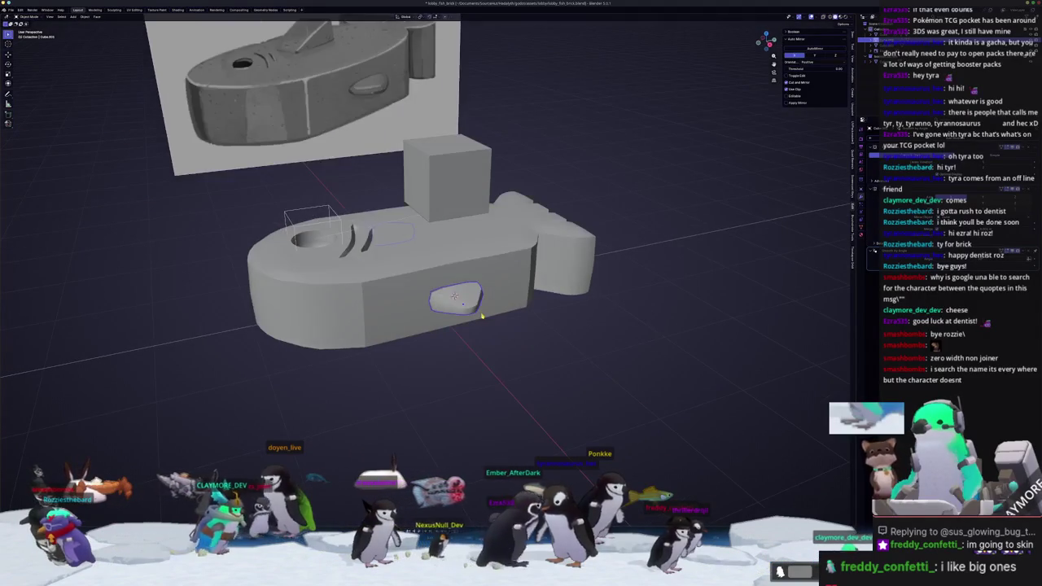
# Scale the side recess to widen it along the brick's length
pyautogui.press('s')
pyautogui.press('x')
pyautogui.press('y')
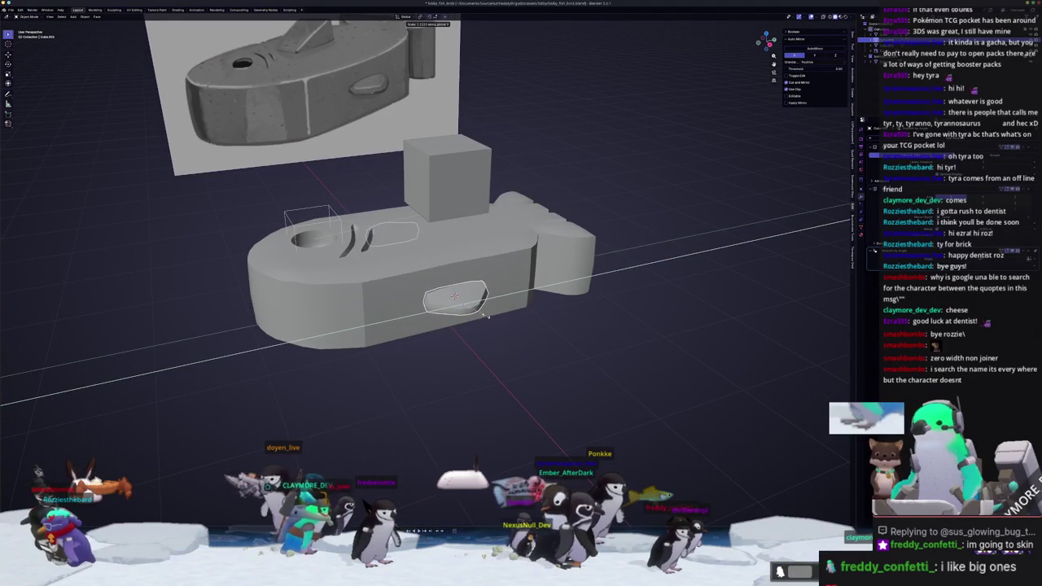
pyautogui.rightClick(487, 316)
pyautogui.press('Escape')
pyautogui.moveTo(487, 316)
pyautogui.mouseDown(button='middle')
pyautogui.moveTo(486, 249)
pyautogui.moveTo(498, 335)
pyautogui.mouseUp(button='middle')
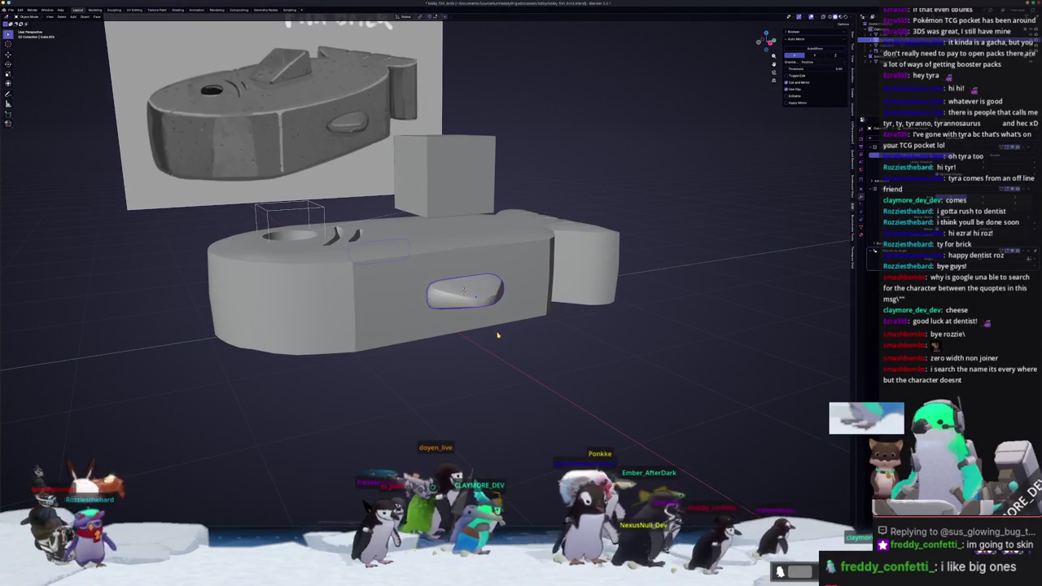
pyautogui.scroll(2, 500, 346)
pyautogui.scroll(2, 499, 354)
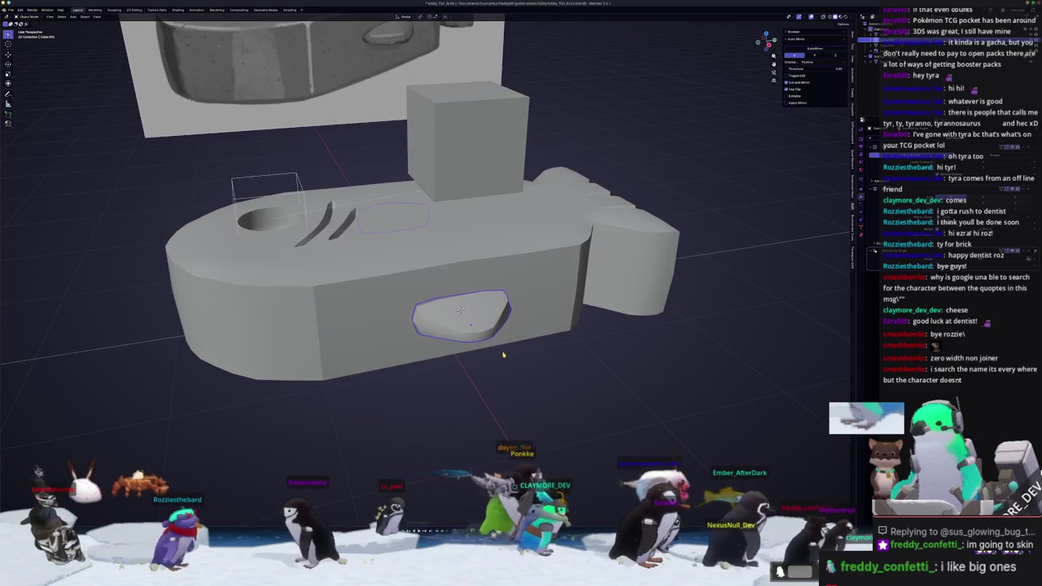
# Rescale the recess along X and apply its scale
pyautogui.press('Tab')
pyautogui.moveTo(500, 351)
pyautogui.mouseDown(button='middle')
pyautogui.moveTo(466, 343)
pyautogui.moveTo(558, 333)
pyautogui.mouseUp(button='middle')
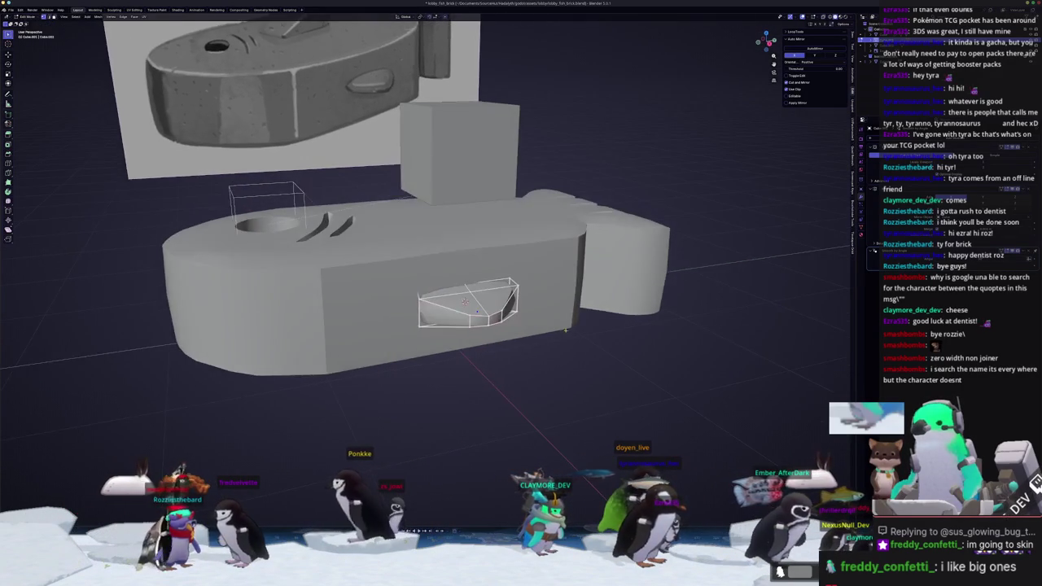
pyautogui.press('Tab')
pyautogui.press('s')
pyautogui.press('x')
pyautogui.press('x')
pyautogui.rightClick(562, 327)
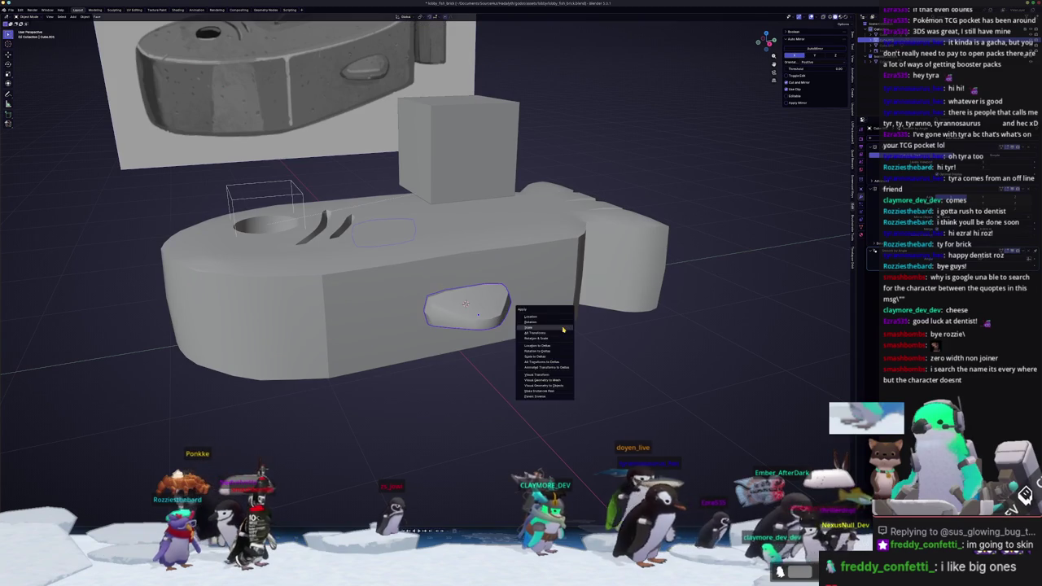
pyautogui.press('Escape')
pyautogui.scroll(2, 537, 317)
pyautogui.scroll(2, 521, 309)
# Check the recess up close, then zoom out to the whole brick and reference image
pyautogui.rightClick(511, 304)
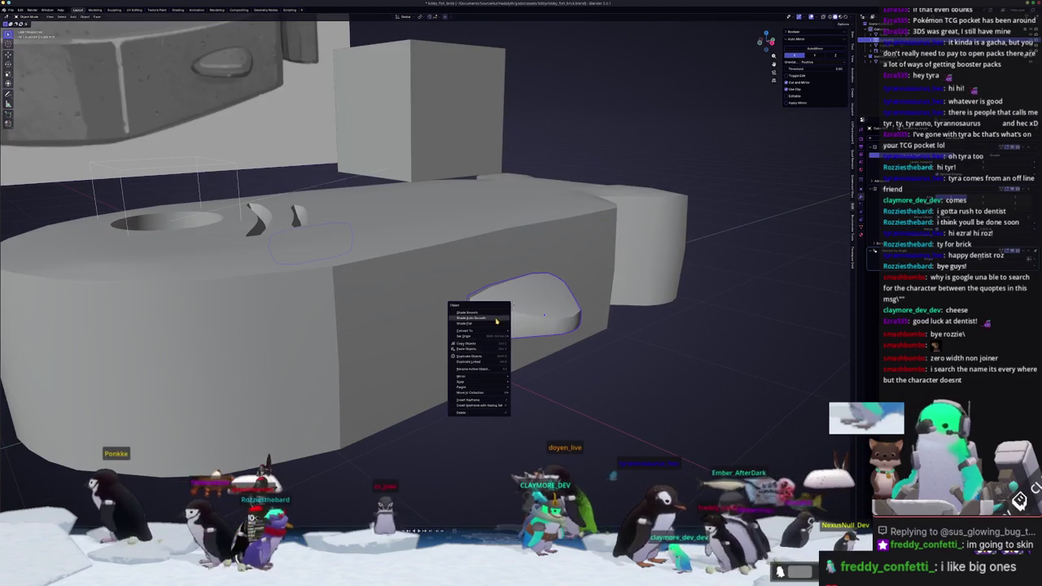
pyautogui.press('Escape')
pyautogui.moveTo(511, 304)
pyautogui.mouseDown(button='middle')
pyautogui.moveTo(532, 294)
pyautogui.moveTo(530, 303)
pyautogui.mouseUp(button='middle')
pyautogui.scroll(1, 532, 294)
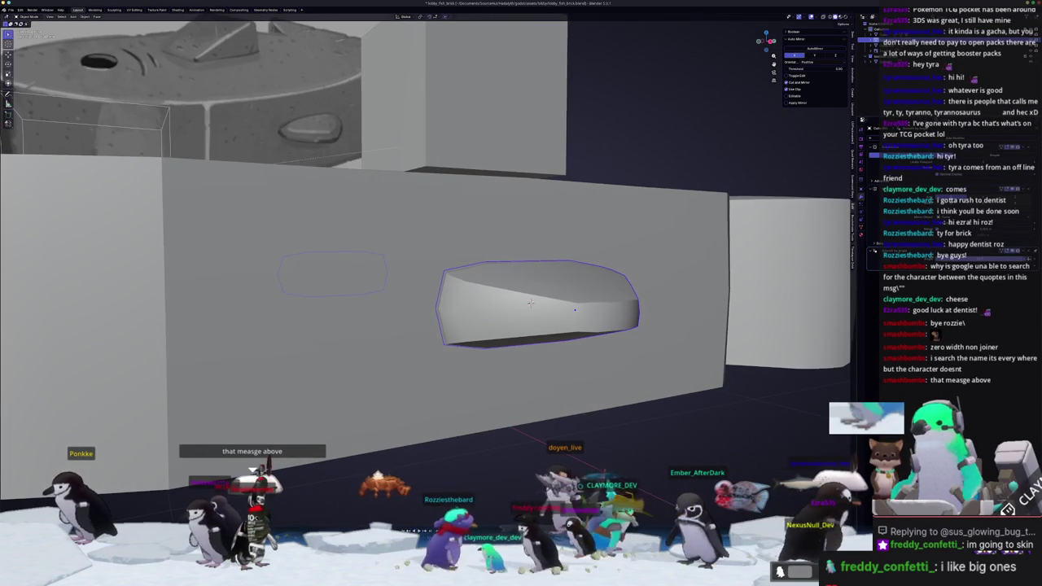
pyautogui.scroll(-2, 653, 312)
pyautogui.moveTo(653, 312)
pyautogui.mouseDown(button='middle')
pyautogui.moveTo(581, 337)
pyautogui.moveTo(439, 290)
pyautogui.mouseUp(button='middle')
pyautogui.scroll(-2, 581, 338)
pyautogui.scroll(-2, 440, 290)
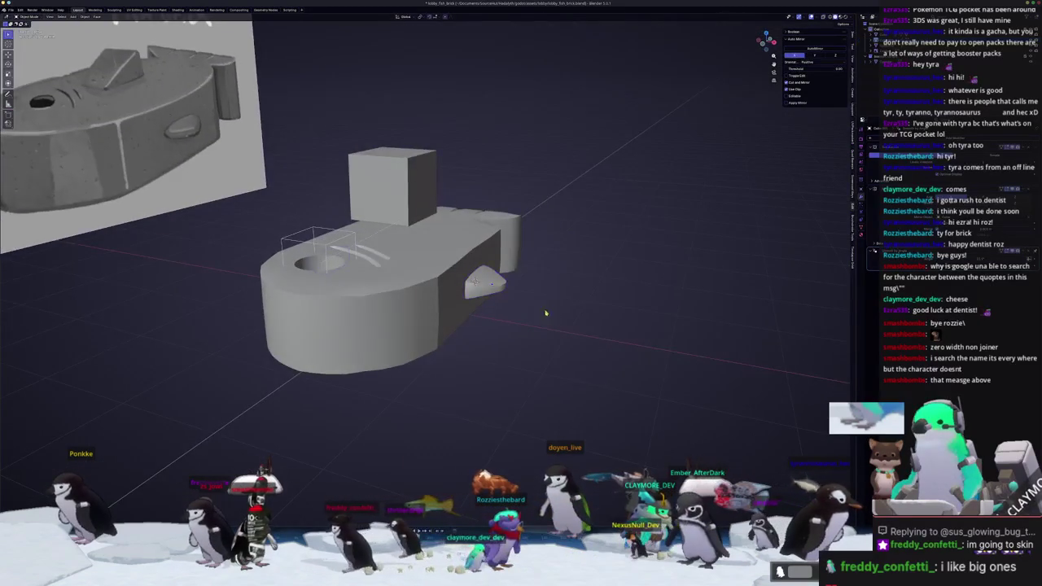
pyautogui.moveTo(551, 309); pyautogui.dragTo(521, 342, button='middle')
pyautogui.scroll(-2, 521, 342)
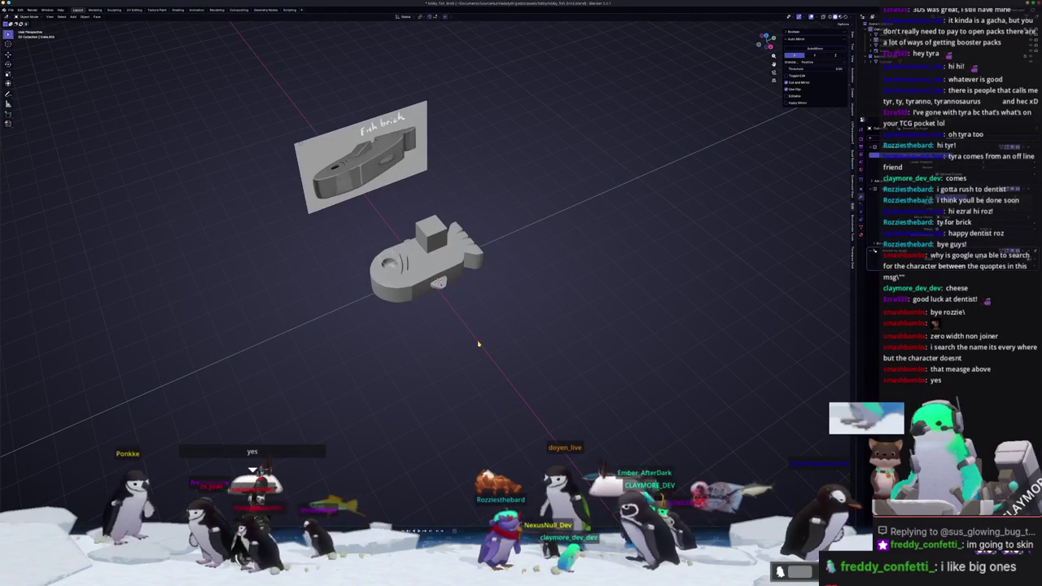
# Select the top cube, lower it onto the brick and slide it along the body
pyautogui.scroll(2, 475, 342)
pyautogui.moveTo(463, 279); pyautogui.dragTo(477, 326, button='middle')
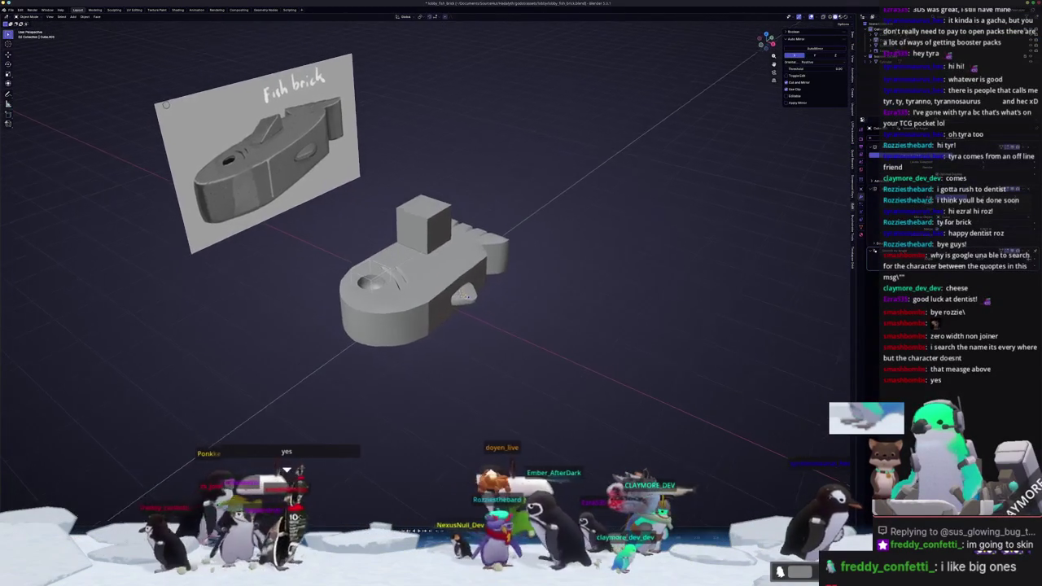
pyautogui.scroll(2, 477, 326)
pyautogui.click(453, 259)
pyautogui.moveTo(456, 261)
pyautogui.mouseDown(button='middle')
pyautogui.moveTo(525, 238)
pyautogui.moveTo(507, 246)
pyautogui.moveTo(524, 262)
pyautogui.moveTo(488, 267)
pyautogui.mouseUp(button='middle')
pyautogui.press('g')
pyautogui.press('x')
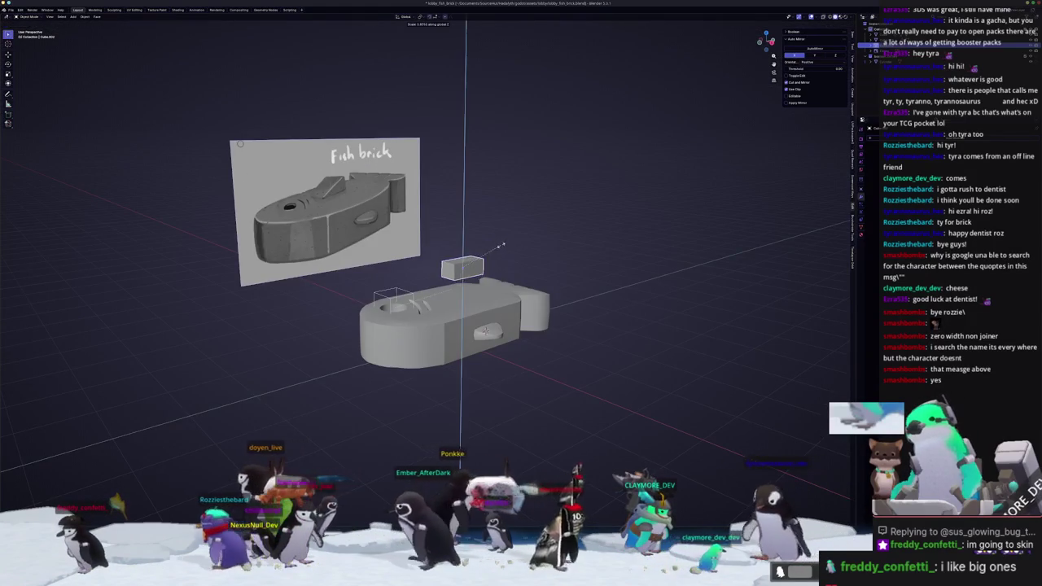
pyautogui.press('KP_3')
pyautogui.press('g')
pyautogui.press('z')
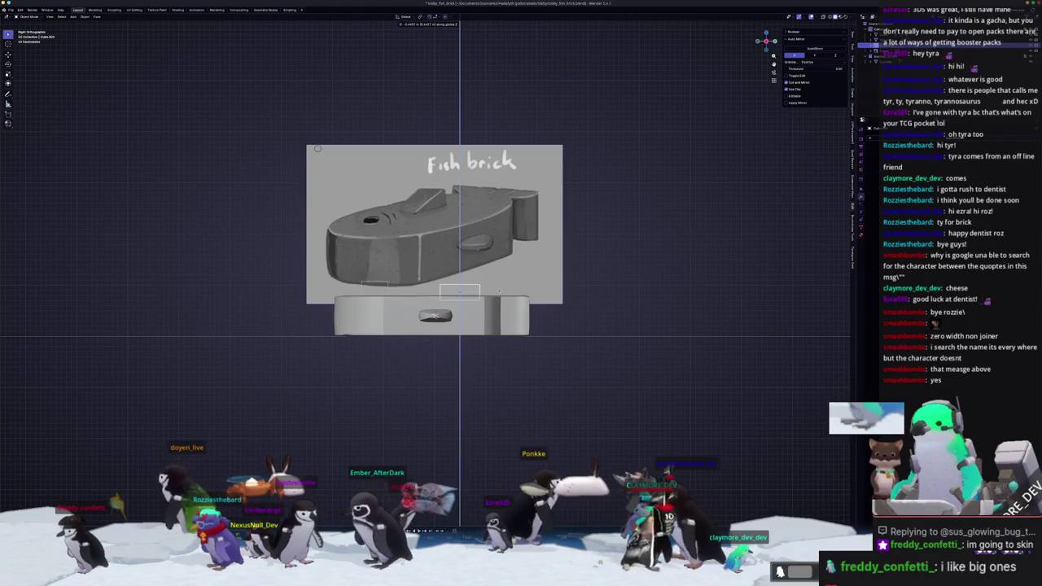
pyautogui.press('y')
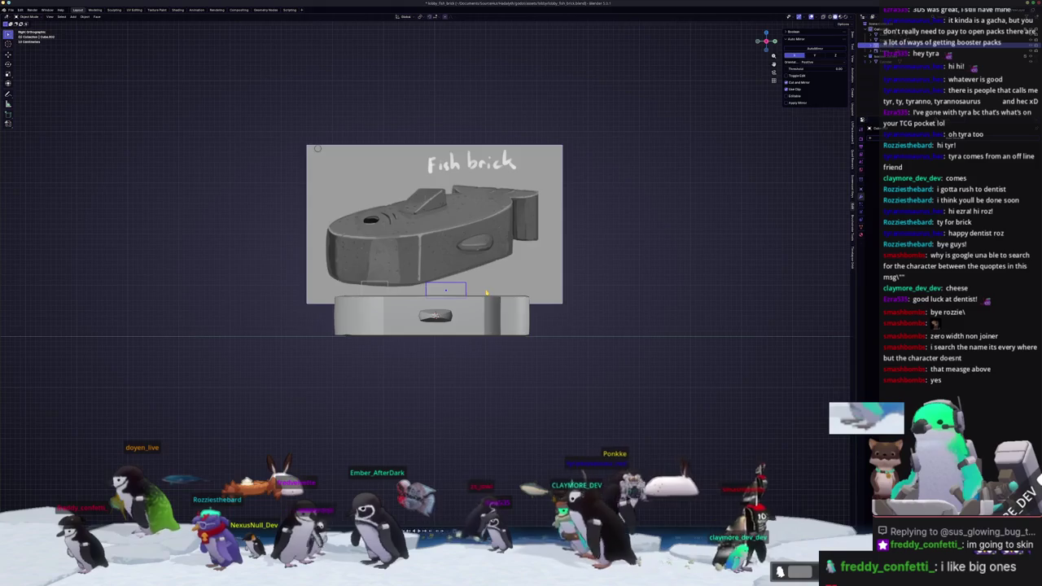
pyautogui.press('KP_7')
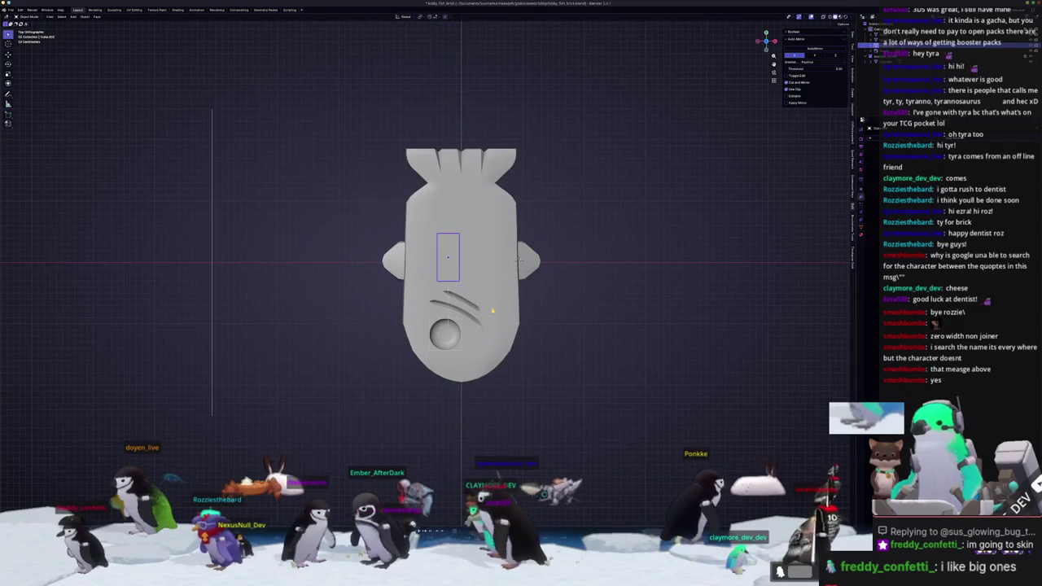
pyautogui.click(518, 259)
# In see-through edit mode, drop the cube's top corner to form a sloped wedge
pyautogui.moveTo(518, 259); pyautogui.dragTo(512, 288, button='middle')
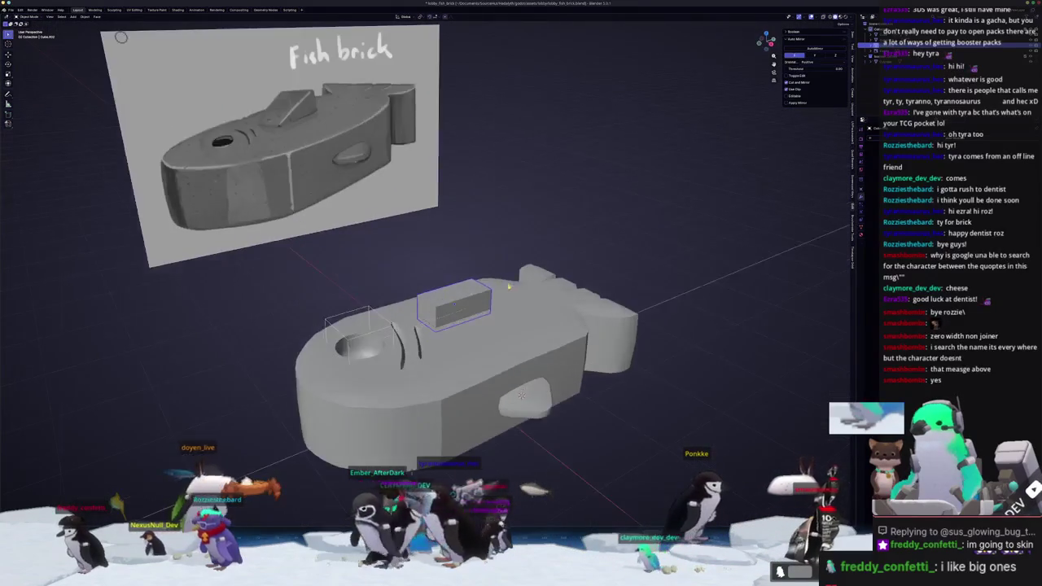
pyautogui.press('Tab')
pyautogui.press('KP_3')
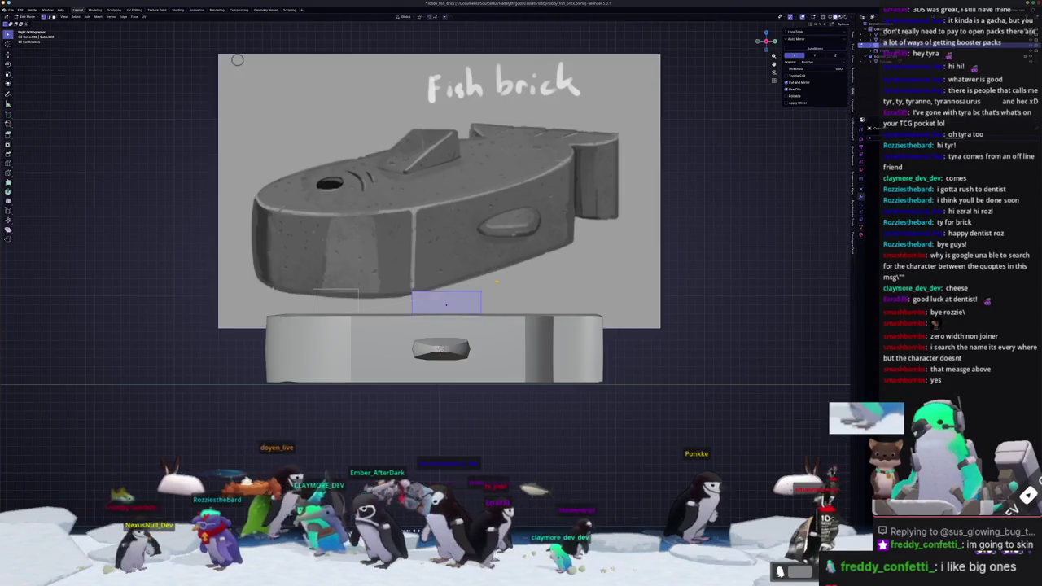
pyautogui.scroll(3, 496, 283)
pyautogui.hotkey('alt', 'z')
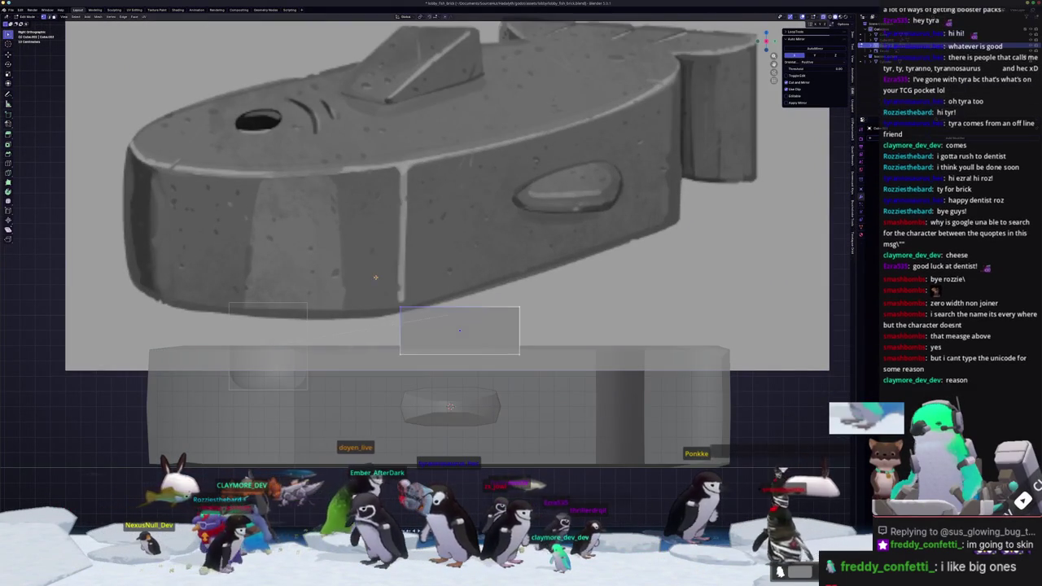
pyautogui.press('g')
pyautogui.press('z')
pyautogui.click(382, 317)
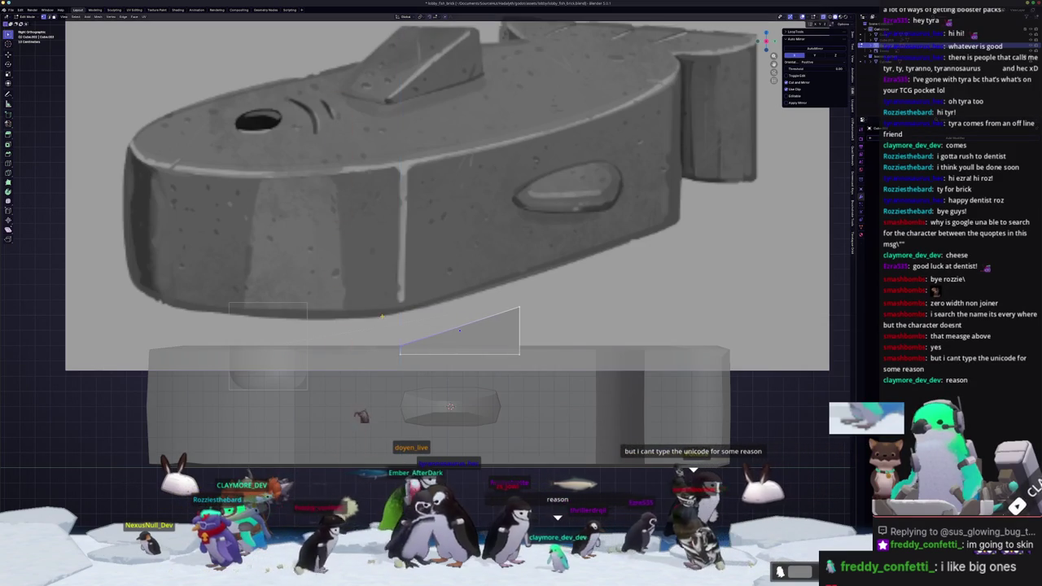
pyautogui.press('f')
pyautogui.press('e')
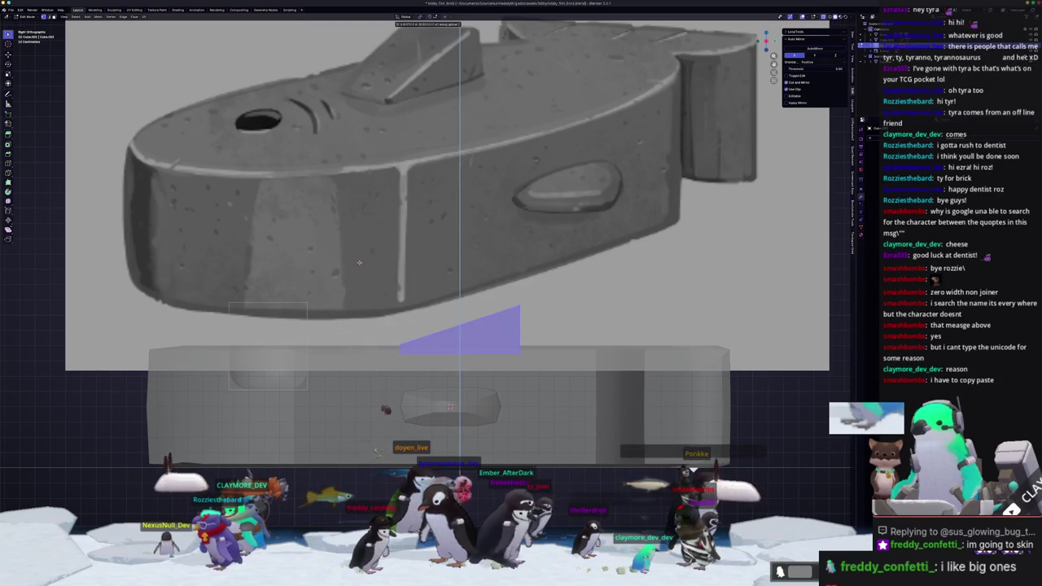
pyautogui.click(363, 257)
# Orbit around to view the finished wedge in perspective
pyautogui.scroll(-3, 363, 257)
pyautogui.moveTo(363, 258)
pyautogui.mouseDown(button='middle')
pyautogui.moveTo(491, 305)
pyautogui.moveTo(460, 309)
pyautogui.moveTo(513, 291)
pyautogui.moveTo(514, 301)
pyautogui.mouseUp(button='middle')
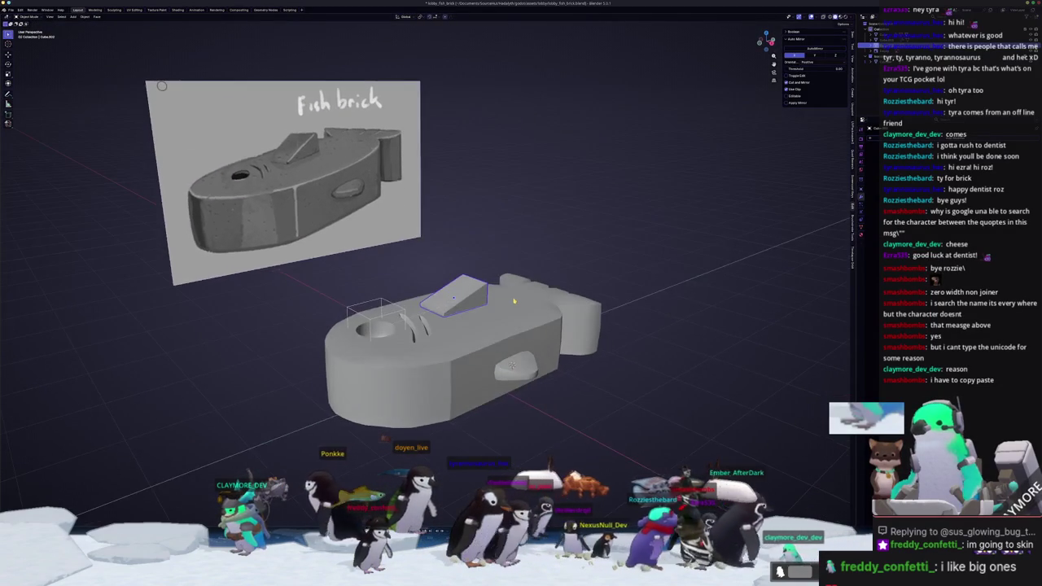
pyautogui.scroll(2, 447, 281)
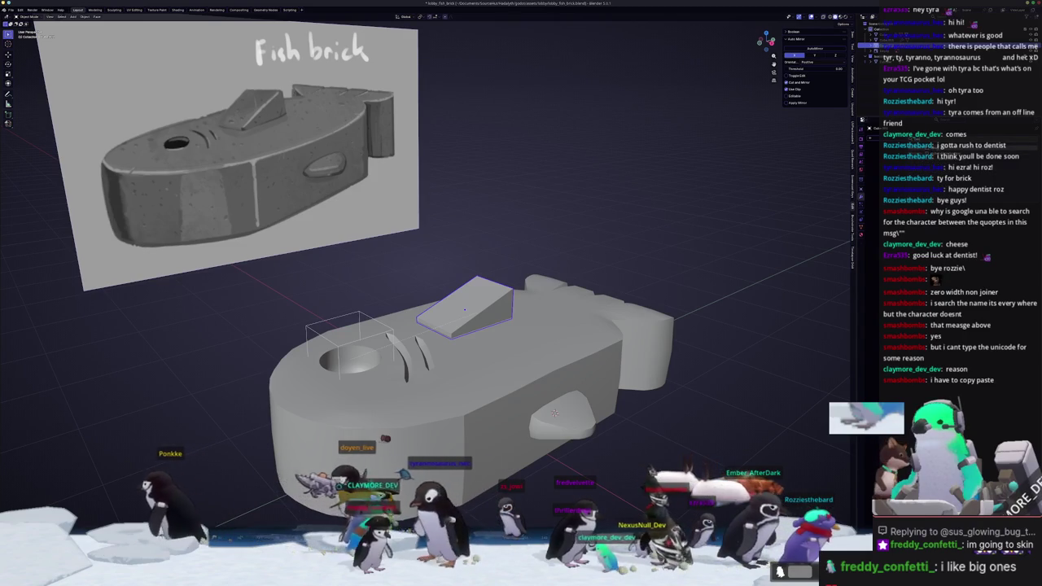
pyautogui.scroll(2, 424, 261)
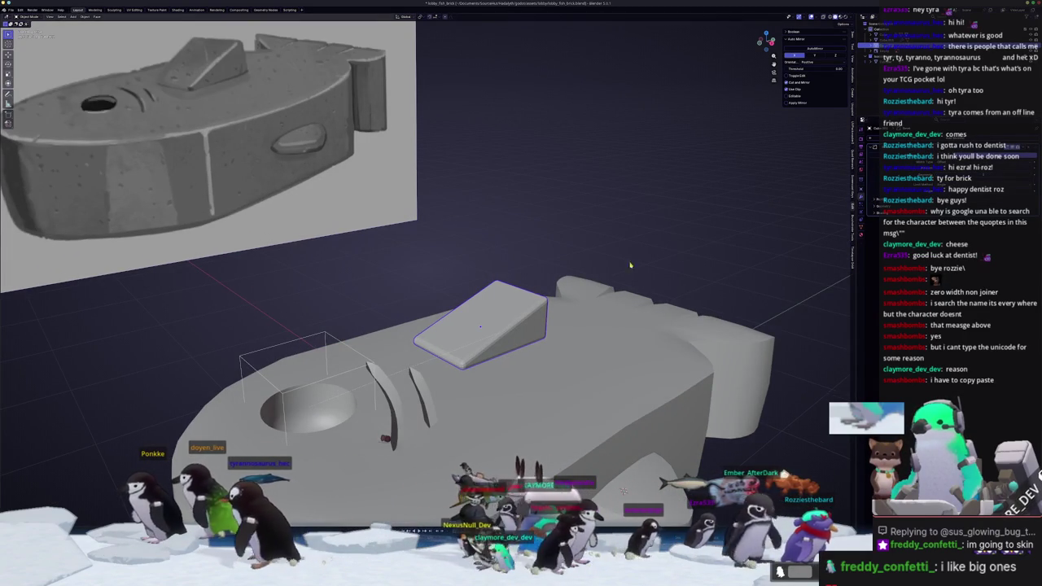
pyautogui.rightClick(489, 316)
pyautogui.moveTo(521, 310); pyautogui.dragTo(668, 285, button='middle')
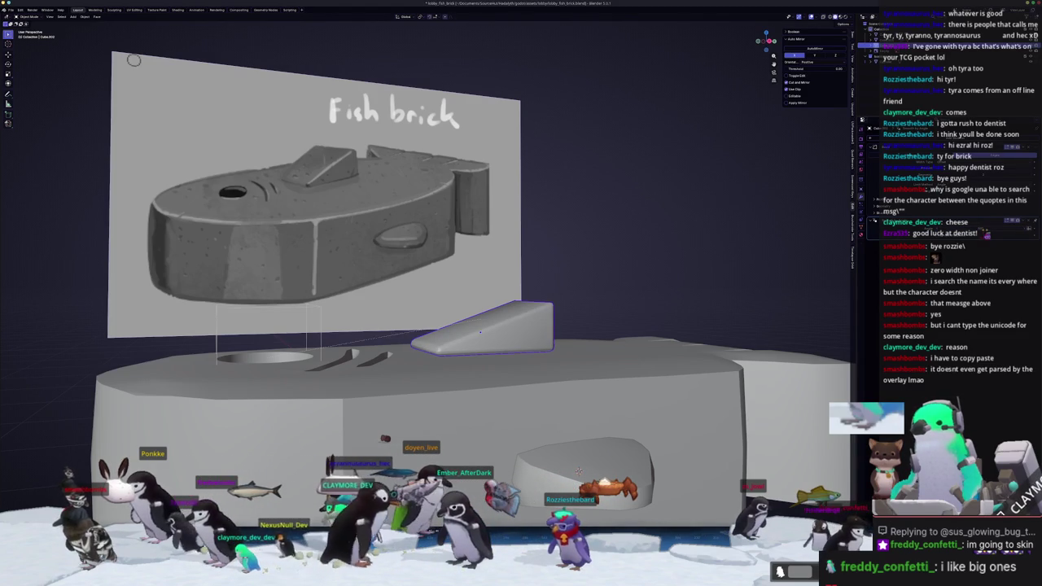
# Adjust the wedge's height along the Z axis
pyautogui.moveTo(574, 281)
pyautogui.mouseDown(button='middle')
pyautogui.moveTo(534, 307)
pyautogui.moveTo(570, 269)
pyautogui.mouseUp(button='middle')
pyautogui.press('g')
pyautogui.press('z')
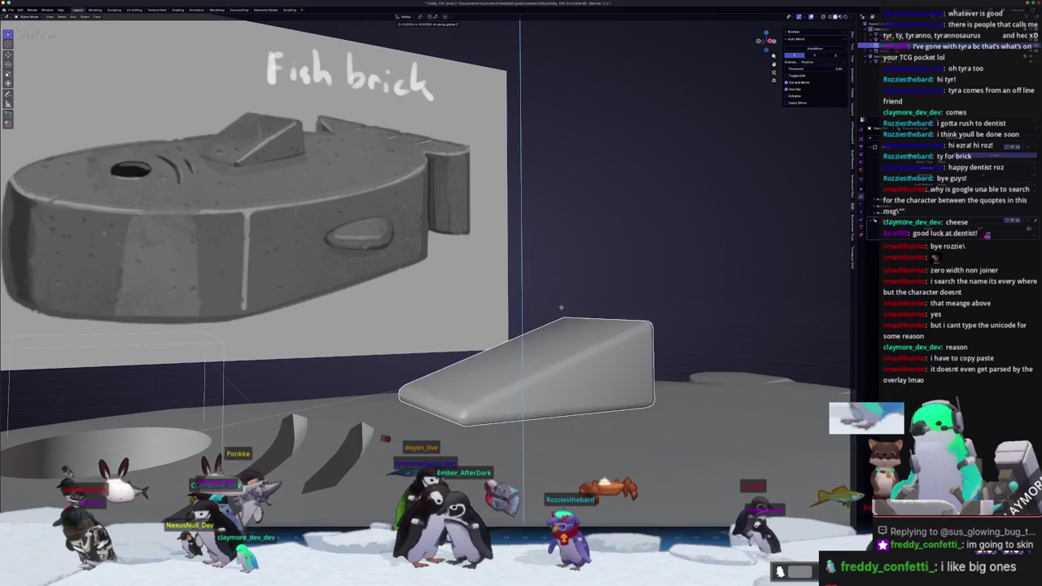
pyautogui.click(575, 258)
# Delete the wedge's bottom face in see-through edit mode
pyautogui.rightClick(513, 303)
pyautogui.press('Escape')
pyautogui.press('Tab')
pyautogui.hotkey('alt', 'z')
pyautogui.click(489, 363)
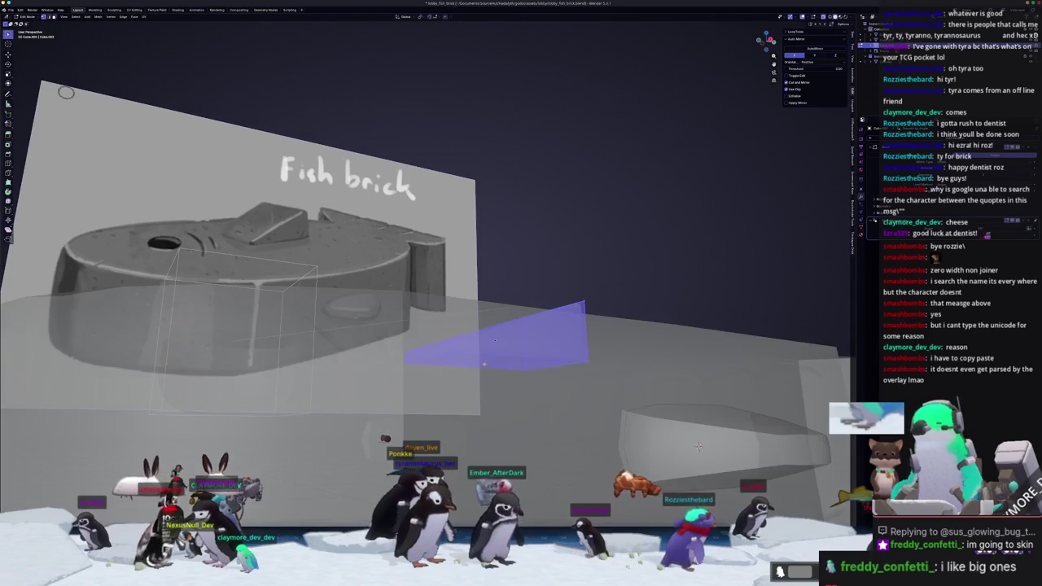
pyautogui.press('g')
pyautogui.press('z')
pyautogui.rightClick(489, 366)
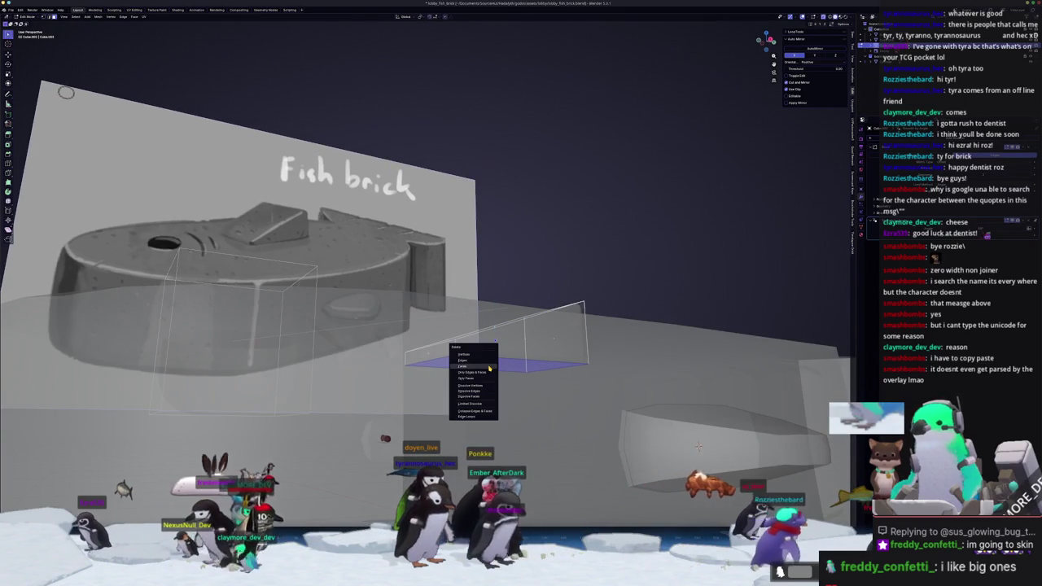
pyautogui.press('Escape')
pyautogui.press('Tab')
pyautogui.hotkey('alt', 'z')
# Scale up the slope piece and view the fish beside its reference
pyautogui.moveTo(488, 369)
pyautogui.mouseDown(button='middle')
pyautogui.moveTo(468, 351)
pyautogui.moveTo(525, 376)
pyautogui.mouseUp(button='middle')
pyautogui.rightClick(468, 352)
pyautogui.press('Escape')
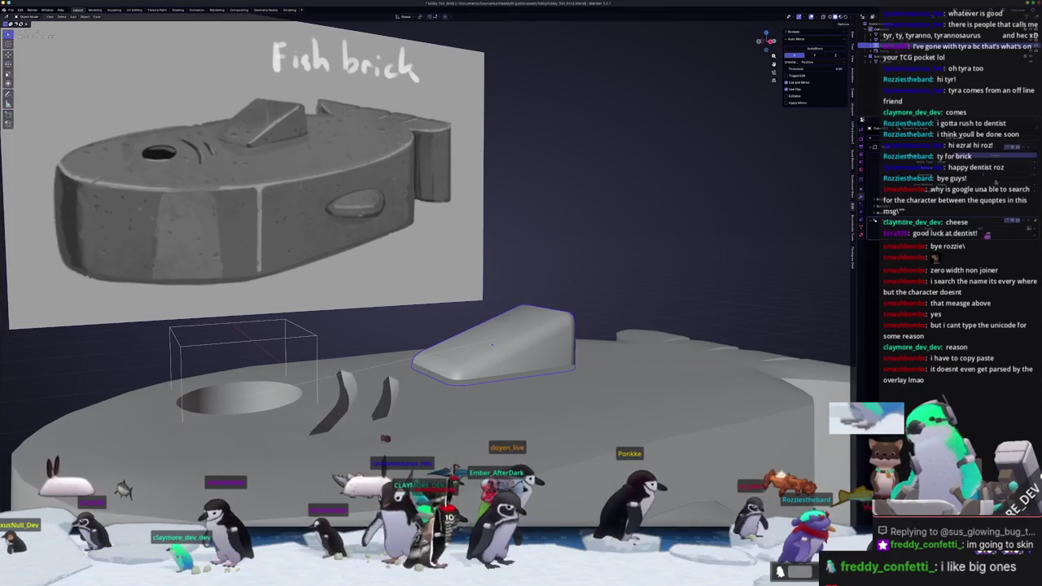
pyautogui.press('s')
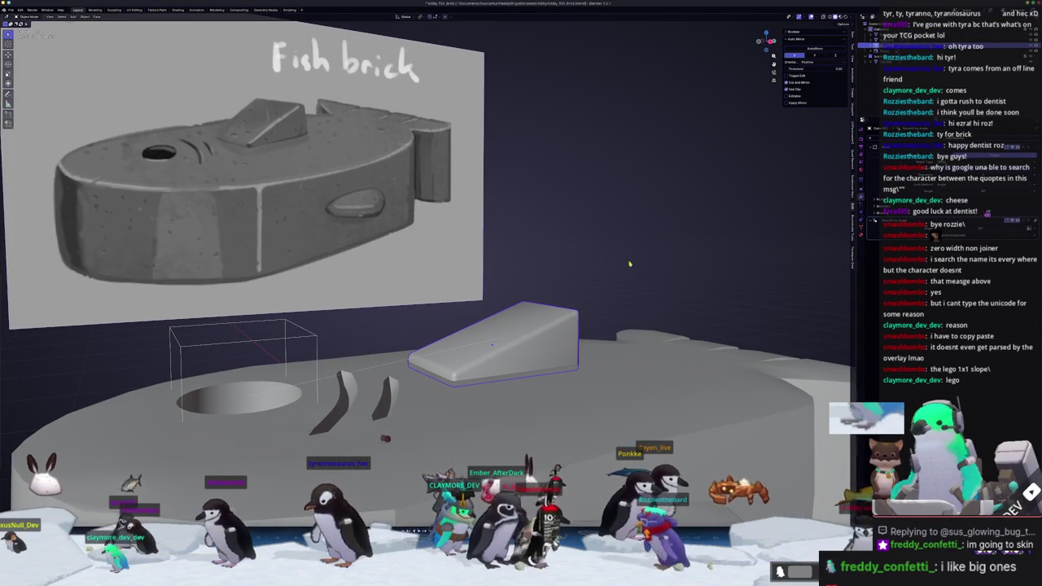
pyautogui.scroll(-5, 723, 240)
pyautogui.moveTo(692, 253); pyautogui.dragTo(608, 280, button='middle')
pyautogui.moveTo(623, 276)
pyautogui.mouseDown(button='middle')
pyautogui.moveTo(553, 346)
pyautogui.moveTo(521, 269)
pyautogui.mouseUp(button='middle')
pyautogui.press('s')
pyautogui.click(448, 415)
pyautogui.moveTo(449, 415)
pyautogui.mouseDown(button='middle')
pyautogui.moveTo(577, 340)
pyautogui.moveTo(505, 368)
pyautogui.mouseUp(button='middle')
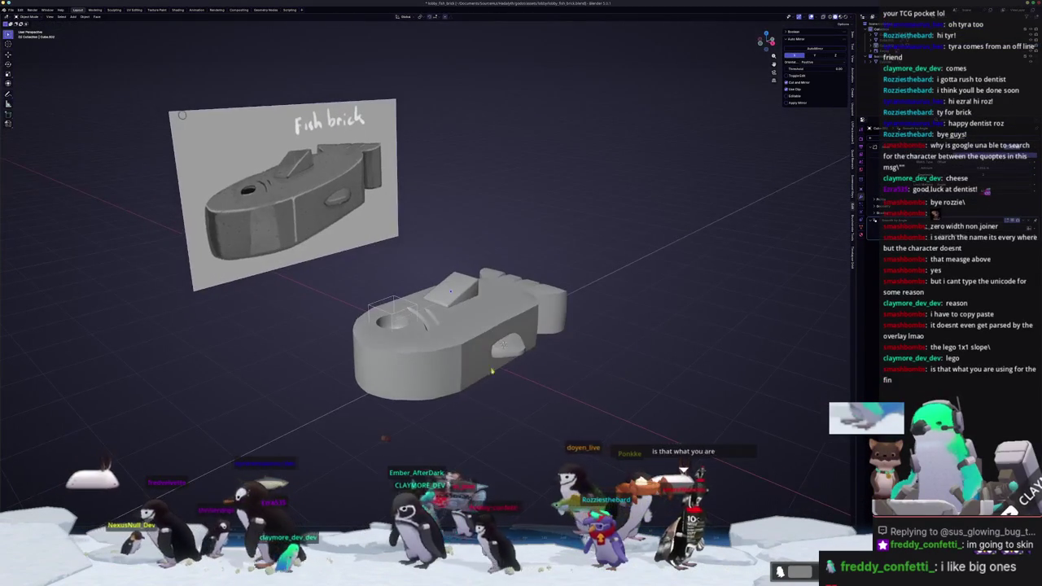
# Squash the fish body along Z in front view and apply its scale
pyautogui.click(489, 376)
pyautogui.press('KP_1')
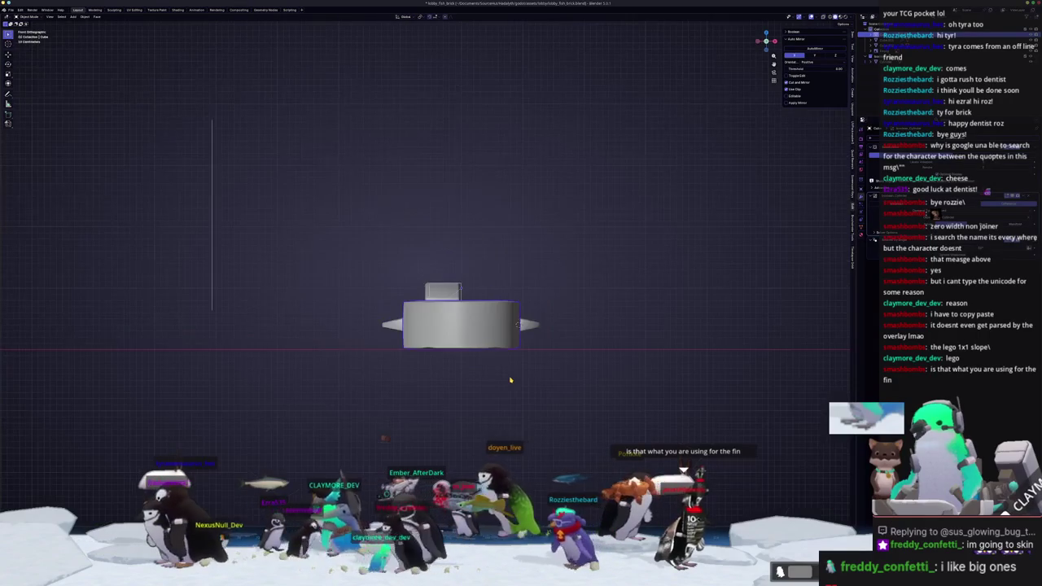
pyautogui.scroll(1, 511, 379)
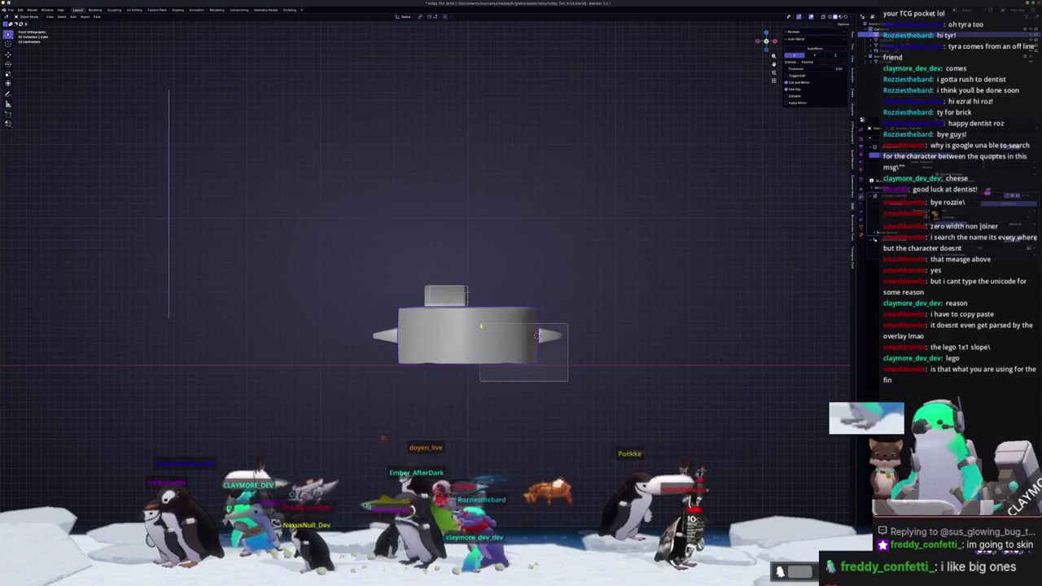
pyautogui.scroll(1, 670, 268)
pyautogui.press('s')
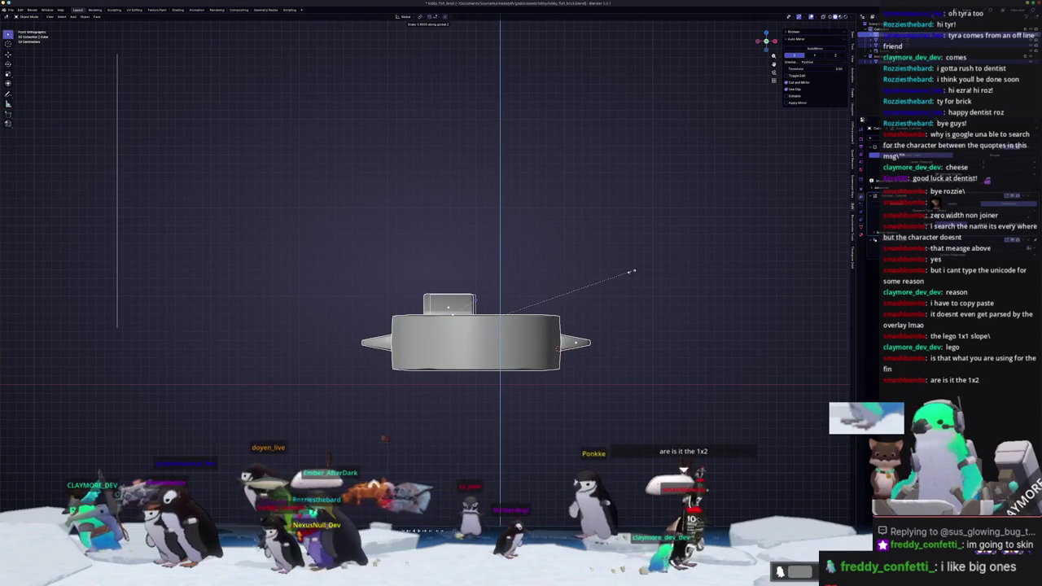
pyautogui.rightClick(632, 271)
pyautogui.press('s')
pyautogui.press('z')
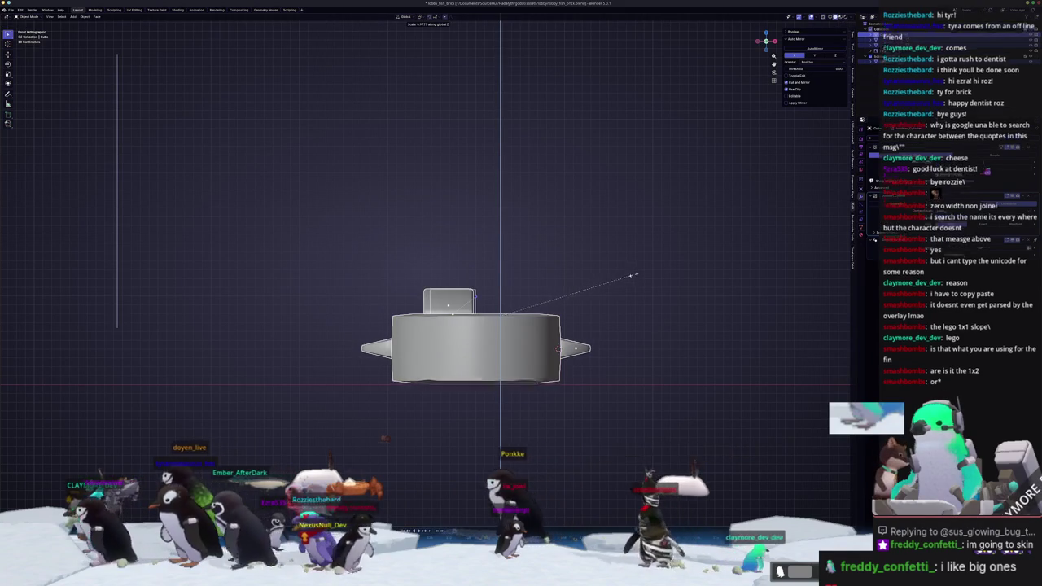
pyautogui.click(620, 284)
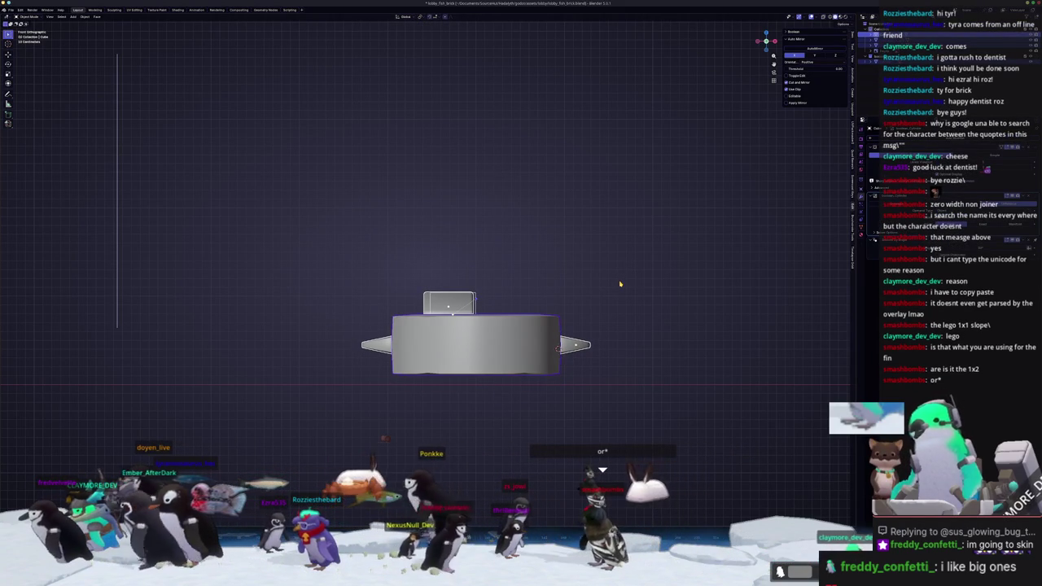
pyautogui.hotkey('ctrl', 'a')
pyautogui.click(619, 284)
# Inspect the body mesh in edit mode from front and below, then return to object mode
pyautogui.moveTo(619, 284); pyautogui.dragTo(574, 299, button='middle')
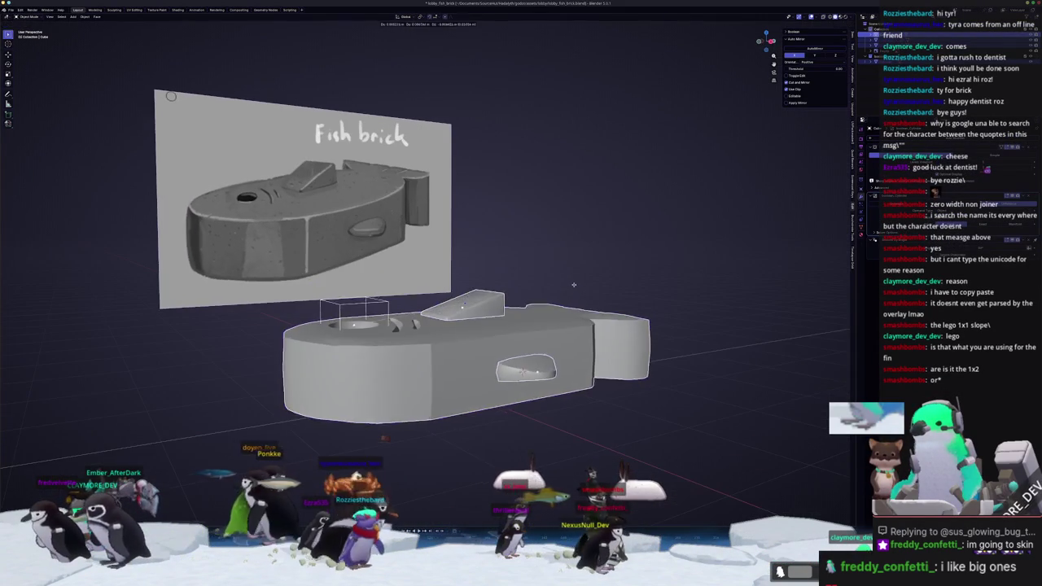
pyautogui.press('KP_1')
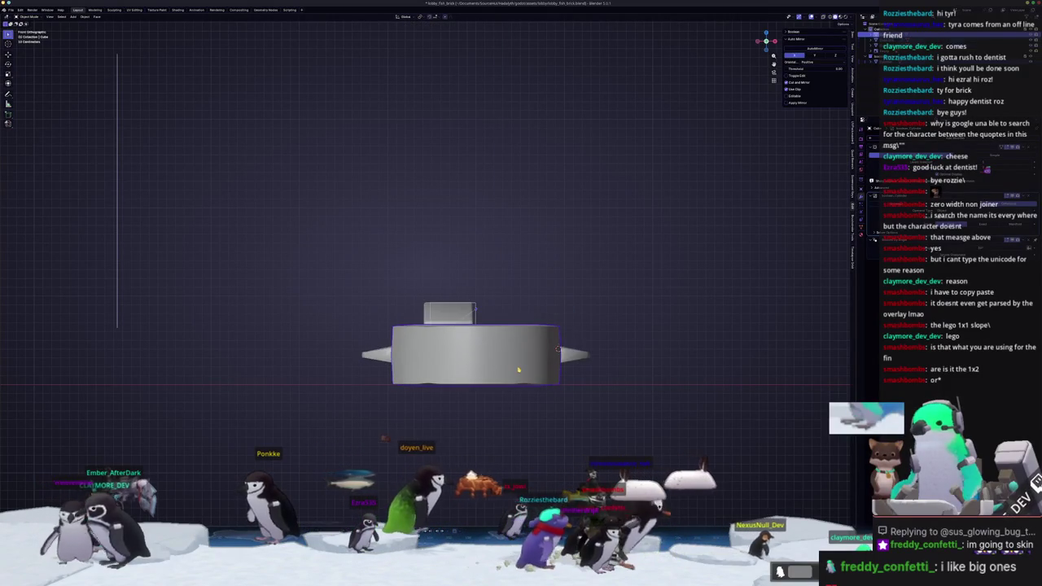
pyautogui.press('Tab')
pyautogui.moveTo(519, 370)
pyautogui.mouseDown(button='middle')
pyautogui.moveTo(653, 339)
pyautogui.moveTo(609, 325)
pyautogui.mouseUp(button='middle')
pyautogui.scroll(3, 653, 339)
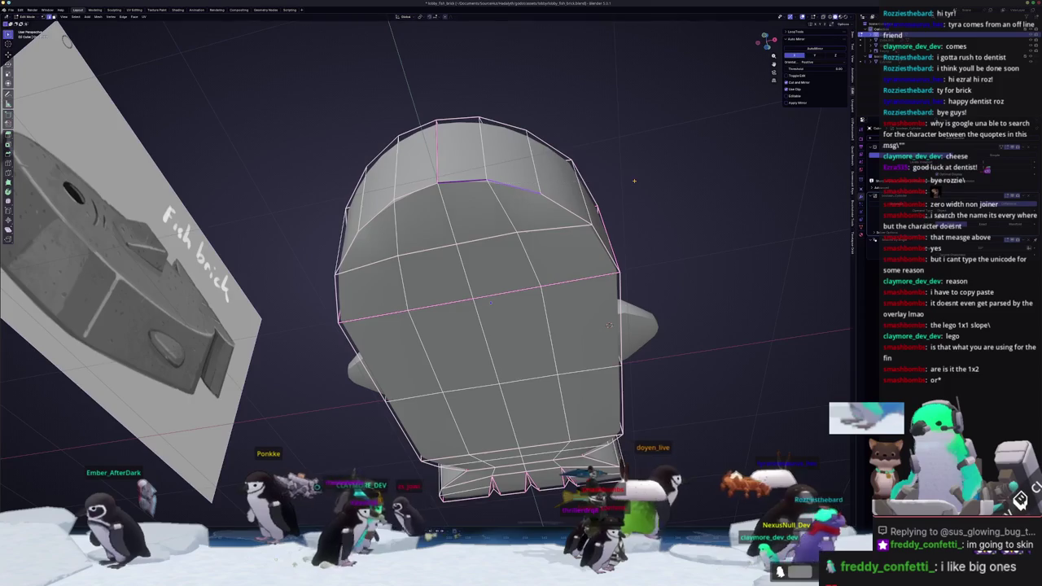
pyautogui.moveTo(634, 181); pyautogui.dragTo(596, 226, button='middle')
pyautogui.press('KP_1')
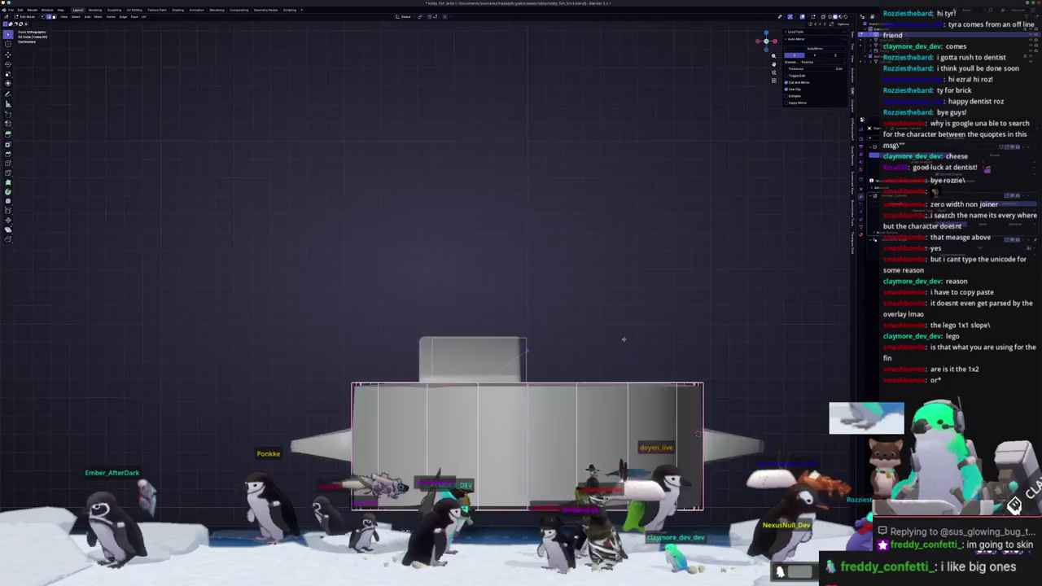
pyautogui.keyDown('shift'); pyautogui.moveTo(634, 355); pyautogui.dragTo(575, 224, button='middle'); pyautogui.keyUp('shift')
pyautogui.moveTo(640, 302)
pyautogui.mouseDown(button='middle')
pyautogui.moveTo(652, 292)
pyautogui.moveTo(573, 193)
pyautogui.moveTo(718, 326)
pyautogui.mouseUp(button='middle')
pyautogui.scroll(3, 651, 291)
pyautogui.scroll(-3, 651, 292)
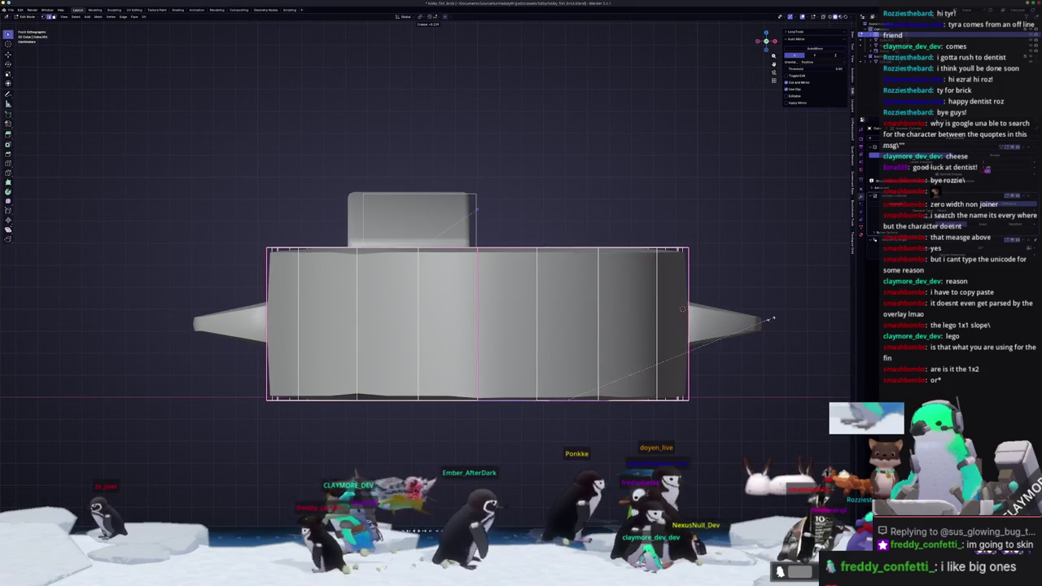
pyautogui.moveTo(682, 308)
pyautogui.mouseDown(button='middle')
pyautogui.moveTo(527, 362)
pyautogui.moveTo(572, 375)
pyautogui.moveTo(486, 277)
pyautogui.moveTo(554, 263)
pyautogui.mouseUp(button='middle')
pyautogui.press('Tab')
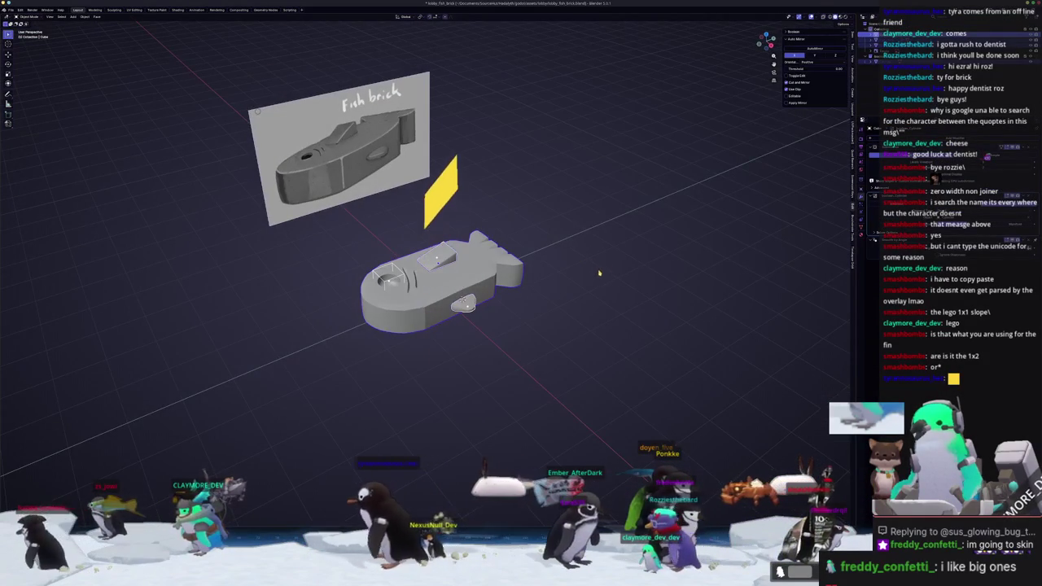
# Orbit around the fish brick to inspect it from several angles
pyautogui.scroll(3, 599, 271)
pyautogui.scroll(-1, 514, 326)
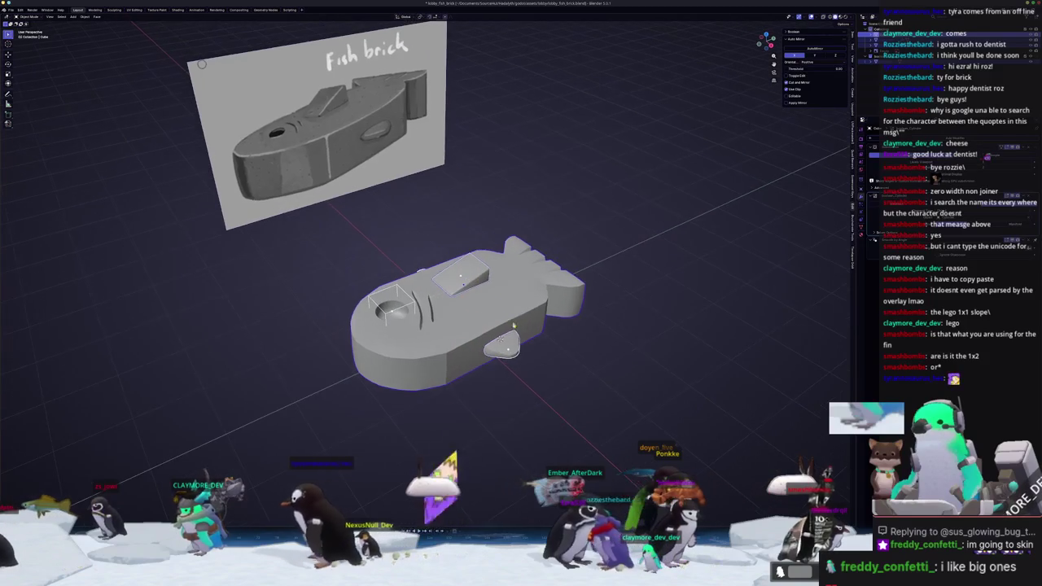
pyautogui.rightClick(447, 329)
pyautogui.click(447, 329)
pyautogui.moveTo(447, 329); pyautogui.dragTo(474, 318, button='middle')
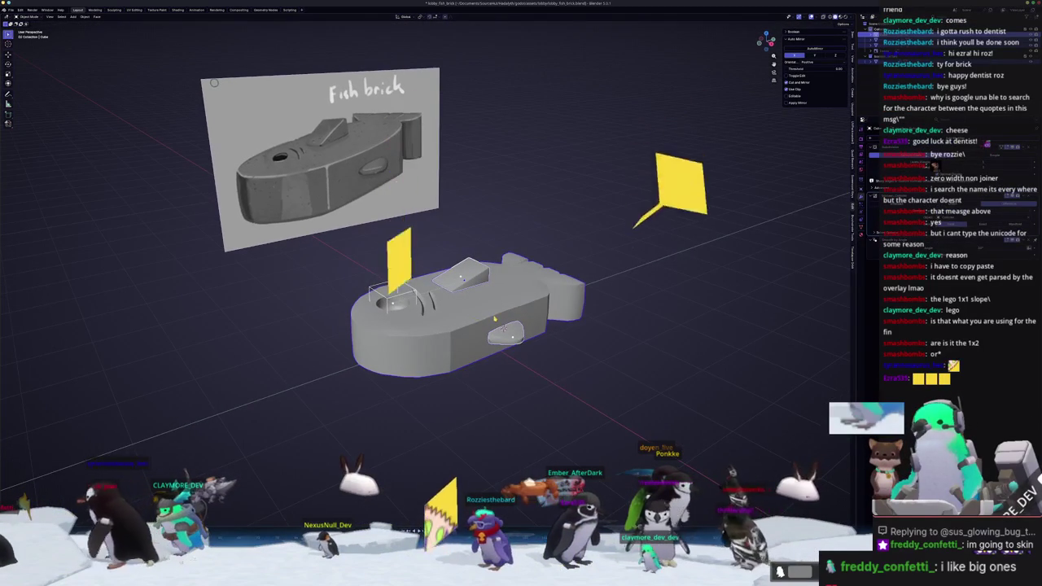
pyautogui.scroll(1, 481, 320)
pyautogui.scroll(2, 498, 323)
pyautogui.moveTo(499, 323); pyautogui.dragTo(556, 342, button='middle')
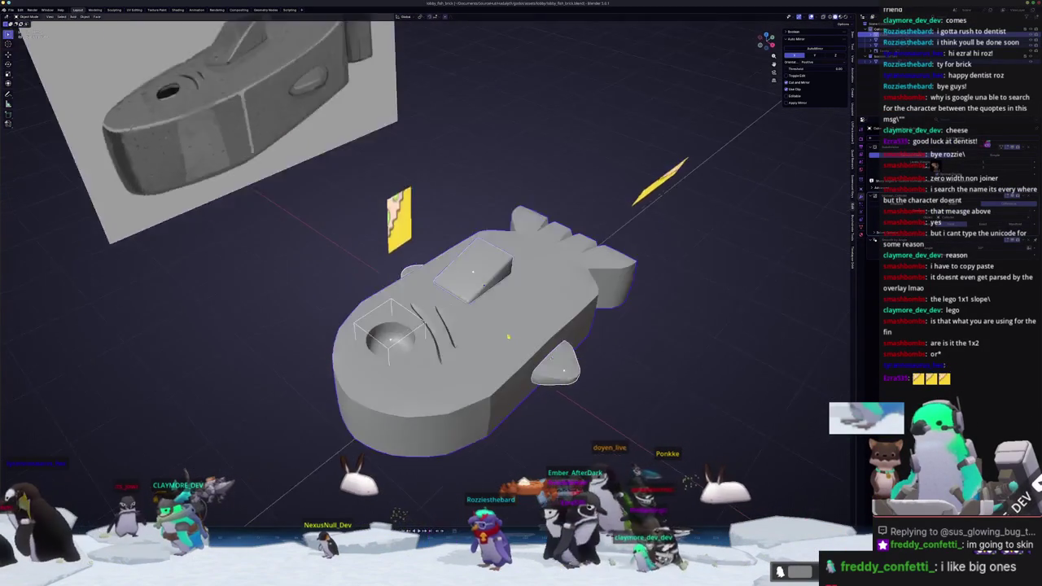
pyautogui.rightClick(556, 342)
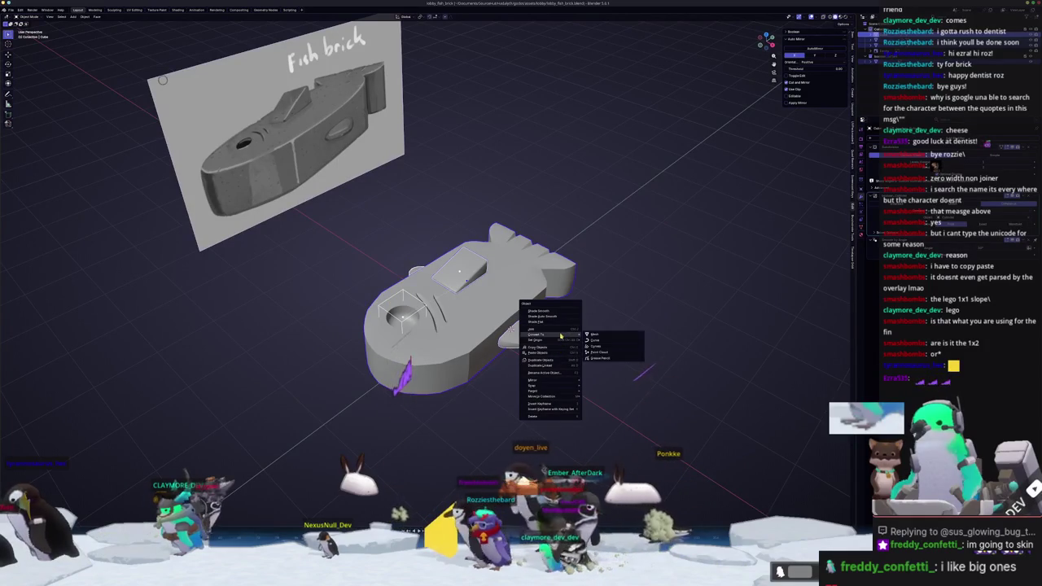
pyautogui.moveTo(595, 333)
pyautogui.mouseDown(button='middle')
pyautogui.moveTo(491, 328)
pyautogui.moveTo(484, 354)
pyautogui.mouseUp(button='middle')
pyautogui.scroll(3, 489, 334)
pyautogui.scroll(-1, 484, 357)
pyautogui.moveTo(520, 320)
pyautogui.mouseDown(button='middle')
pyautogui.moveTo(481, 245)
pyautogui.moveTo(460, 248)
pyautogui.moveTo(491, 310)
pyautogui.moveTo(484, 277)
pyautogui.mouseUp(button='middle')
# Select the oval side fin and examine its mesh in Edit Mode
pyautogui.press('Tab')
pyautogui.scroll(-2, 485, 277)
pyautogui.press('Tab')
pyautogui.click(567, 336)
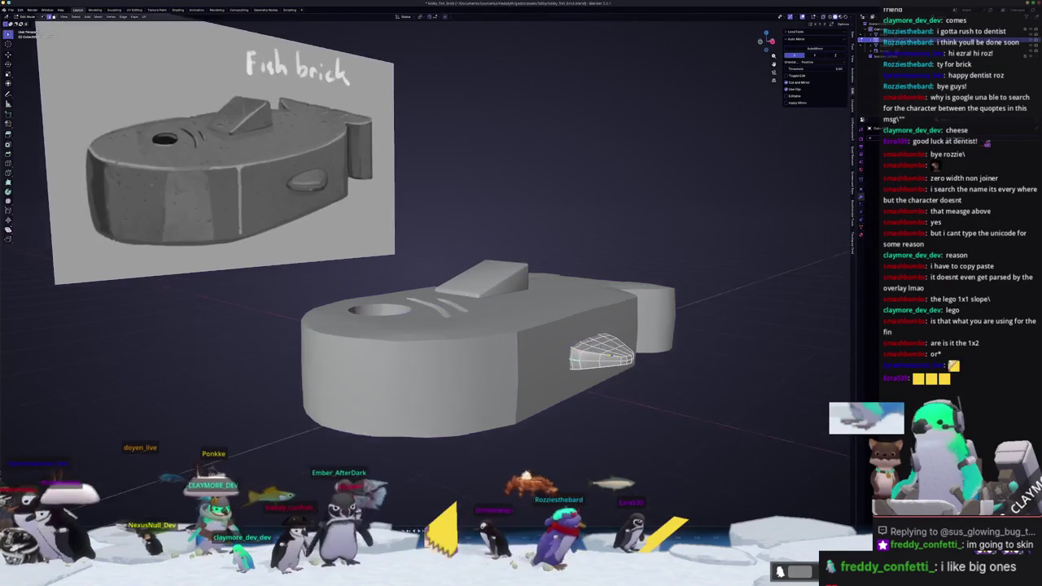
pyautogui.scroll(2, 568, 335)
pyautogui.press('Tab')
pyautogui.moveTo(567, 336); pyautogui.dragTo(513, 324, button='middle')
pyautogui.rightClick(469, 401)
pyautogui.moveTo(469, 400); pyautogui.dragTo(505, 350, button='middle')
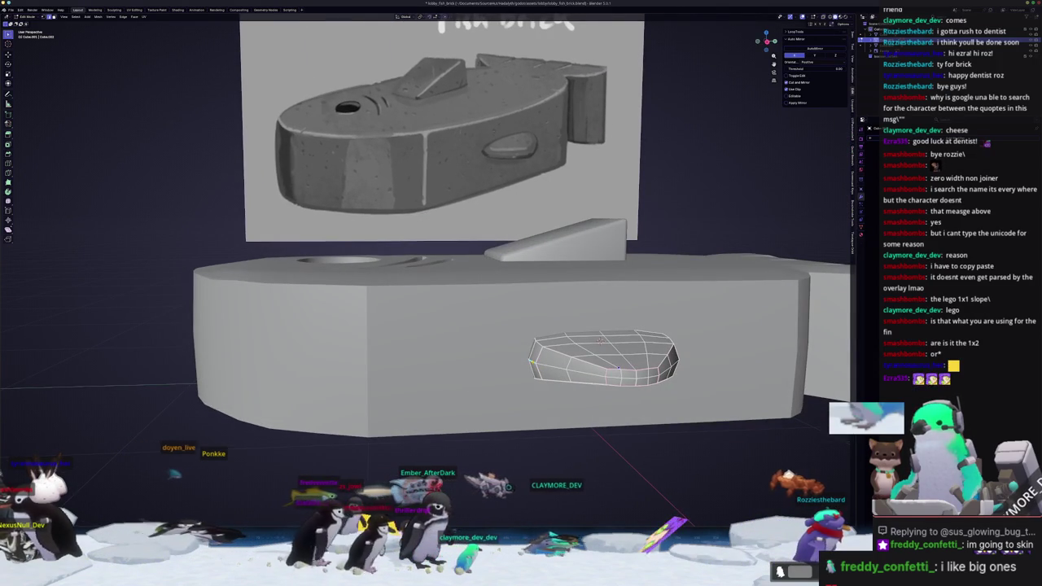
pyautogui.rightClick(533, 406)
pyautogui.click(514, 479)
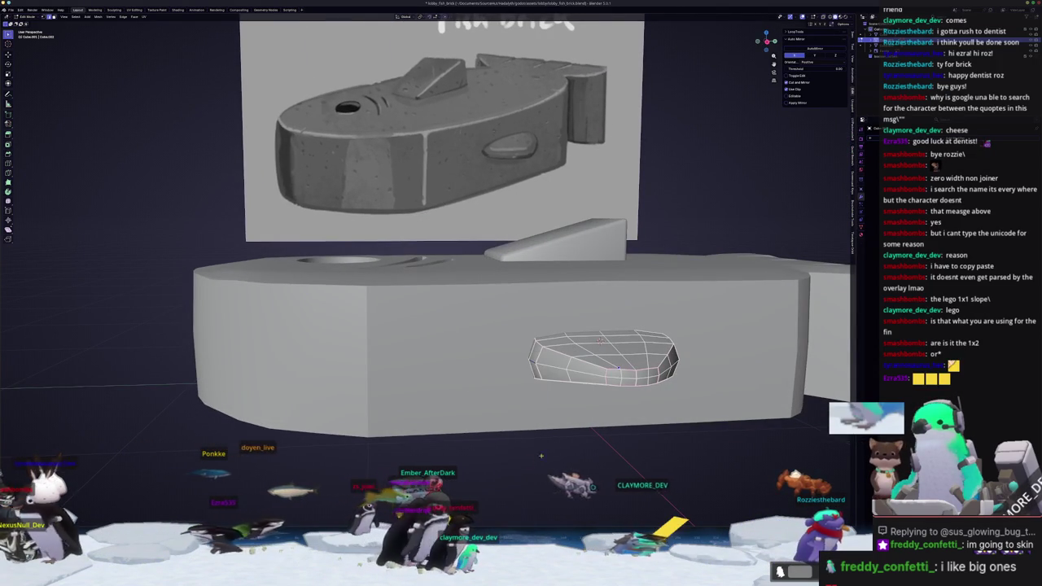
pyautogui.press('Tab')
pyautogui.moveTo(514, 479); pyautogui.dragTo(567, 421, button='middle')
# Stretch the side fin's mesh along the X axis and return to Object Mode
pyautogui.press('Tab')
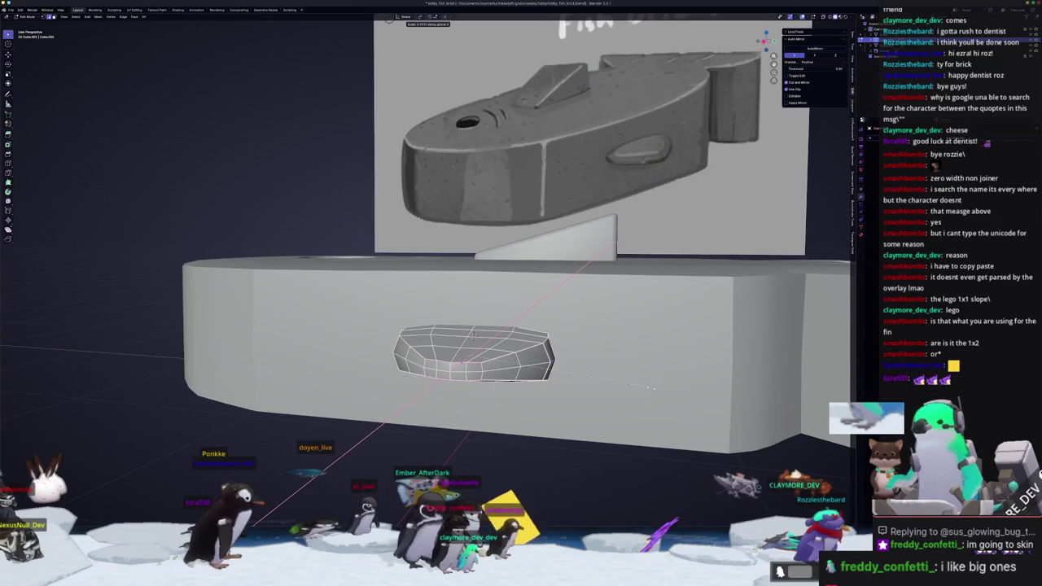
pyautogui.moveTo(643, 387)
pyautogui.mouseDown(button='middle')
pyautogui.moveTo(639, 399)
pyautogui.moveTo(631, 393)
pyautogui.mouseUp(button='middle')
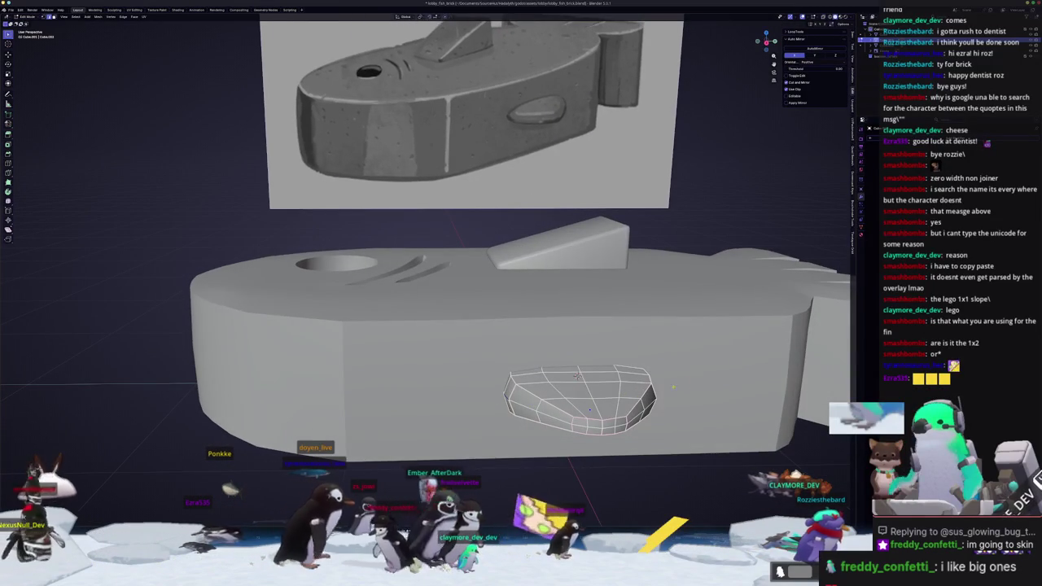
pyautogui.press('s')
pyautogui.press('x')
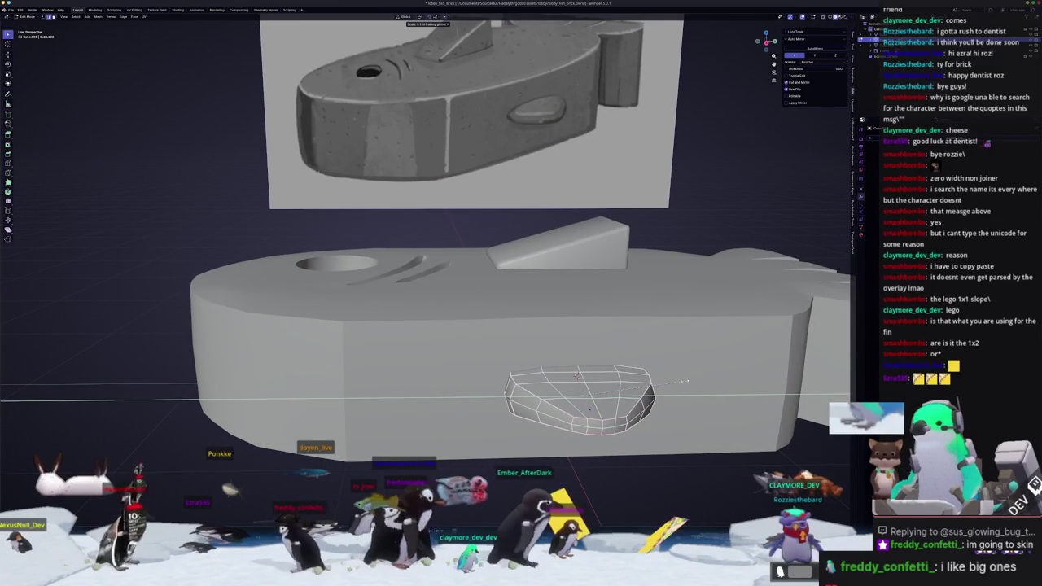
pyautogui.click(684, 381)
pyautogui.press('Tab')
# Check the fins from the other side, then apply all transforms to the oval fin
pyautogui.moveTo(684, 381)
pyautogui.mouseDown(button='middle')
pyautogui.moveTo(591, 408)
pyautogui.moveTo(640, 283)
pyautogui.mouseUp(button='middle')
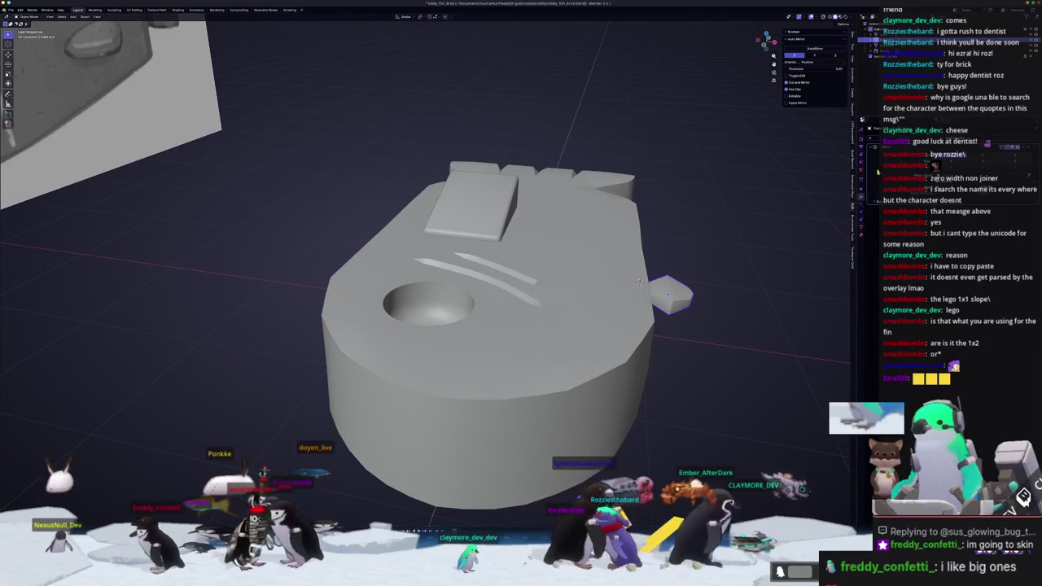
pyautogui.press('Tab')
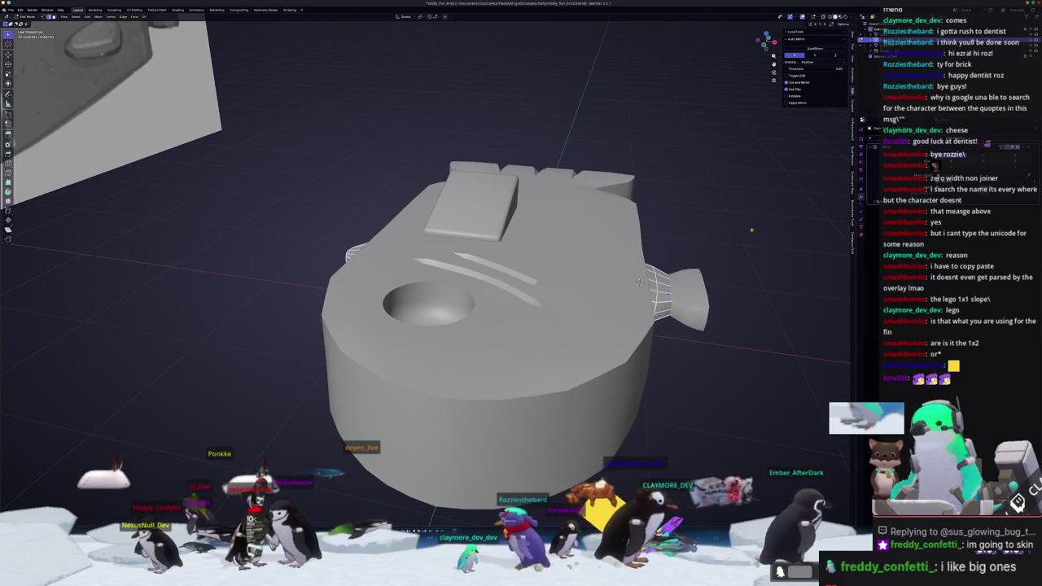
pyautogui.press('Tab')
pyautogui.moveTo(639, 282); pyautogui.dragTo(651, 245, button='middle')
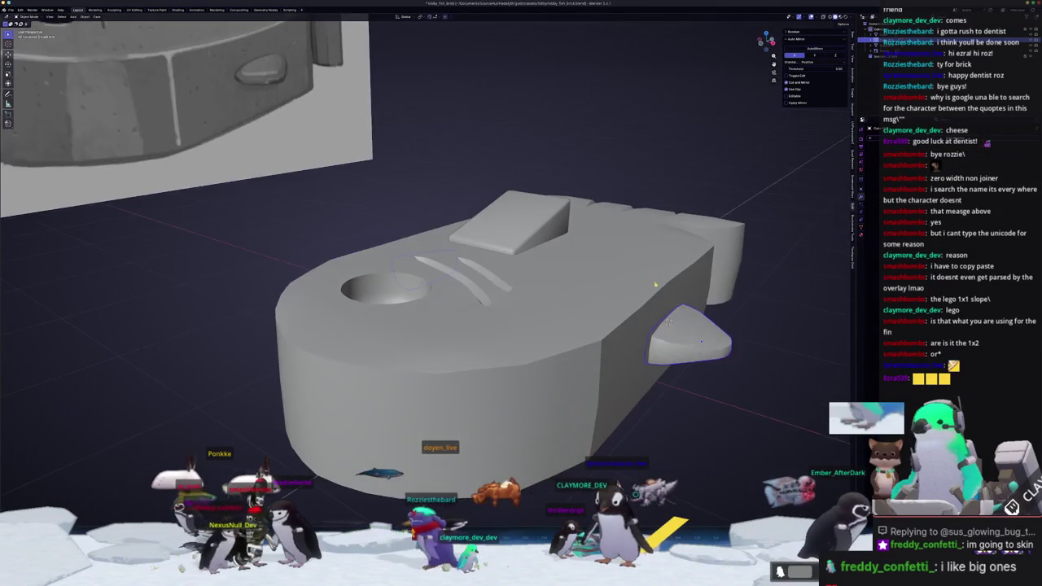
pyautogui.press('Tab')
pyautogui.press('KP_Decimal')
pyautogui.press('s')
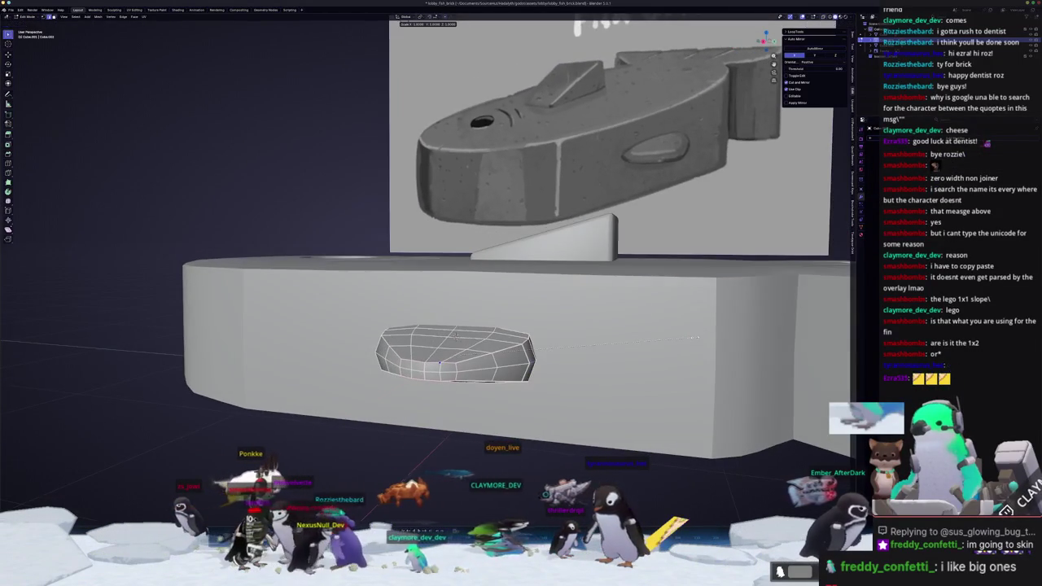
pyautogui.press('Escape')
pyautogui.press('Tab')
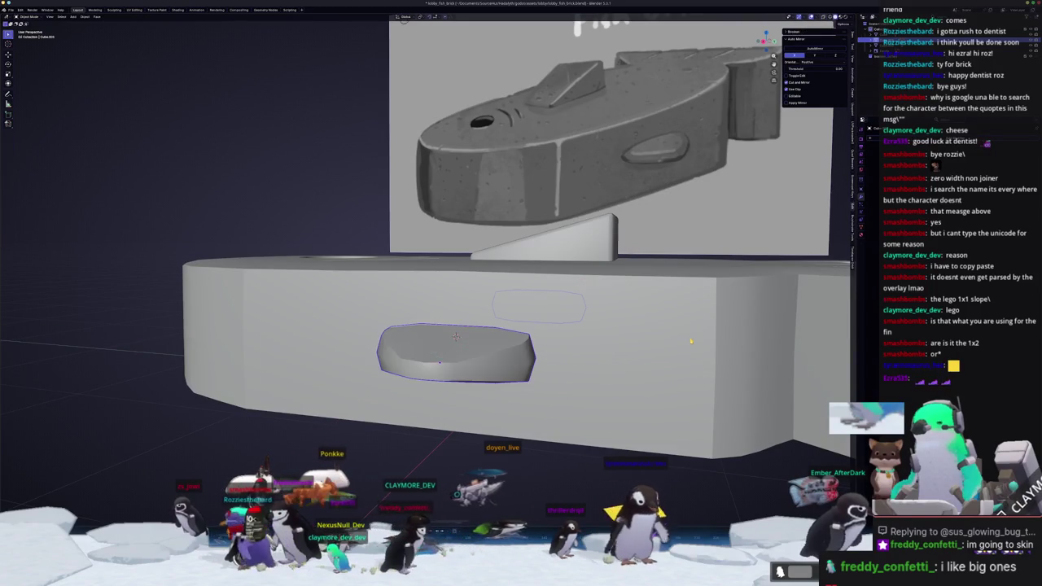
pyautogui.hotkey('ctrl', 'a')
pyautogui.click(690, 344)
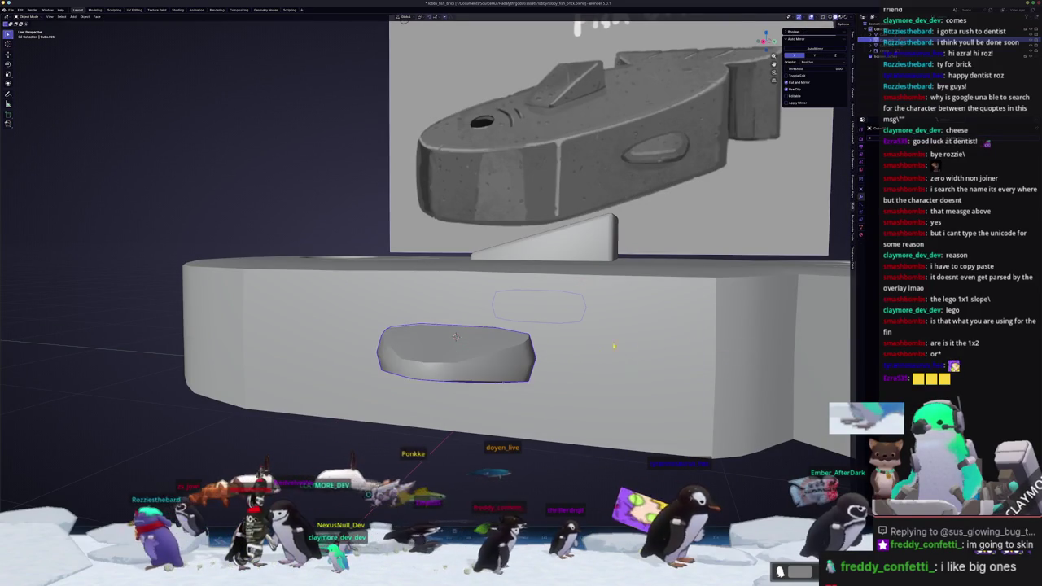
pyautogui.scroll(-5, 692, 263)
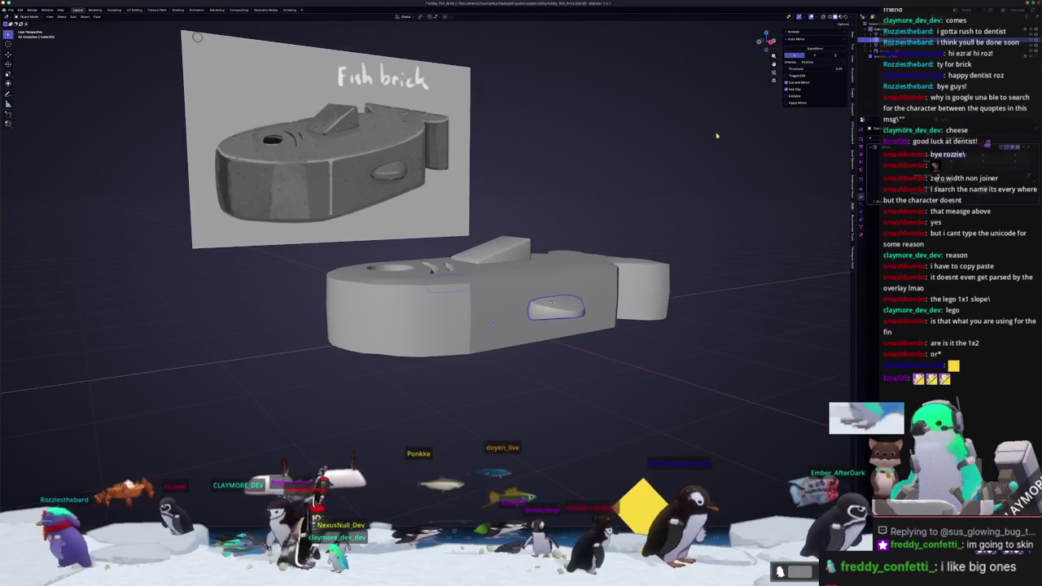
# Turn on X-ray to see both fins through the fish brick
pyautogui.moveTo(757, 188); pyautogui.dragTo(792, 191, button='middle')
pyautogui.scroll(2, 660, 288)
pyautogui.hotkey('alt', 'z')
pyautogui.moveTo(517, 337); pyautogui.dragTo(649, 342, button='middle')
pyautogui.moveTo(525, 342); pyautogui.dragTo(570, 244, button='middle')
# Enter Edit Mode on the fish brick and deselect the eye socket faces
pyautogui.press('Tab')
pyautogui.scroll(2, 570, 261)
pyautogui.scroll(2, 678, 265)
pyautogui.moveTo(680, 267); pyautogui.dragTo(715, 263, button='middle')
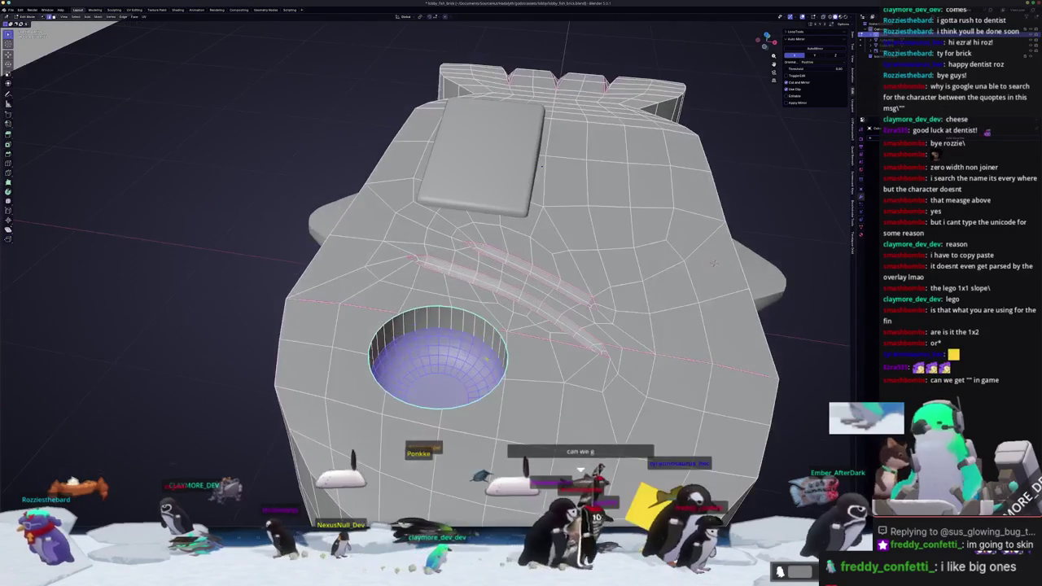
pyautogui.hotkey('alt', 'a')
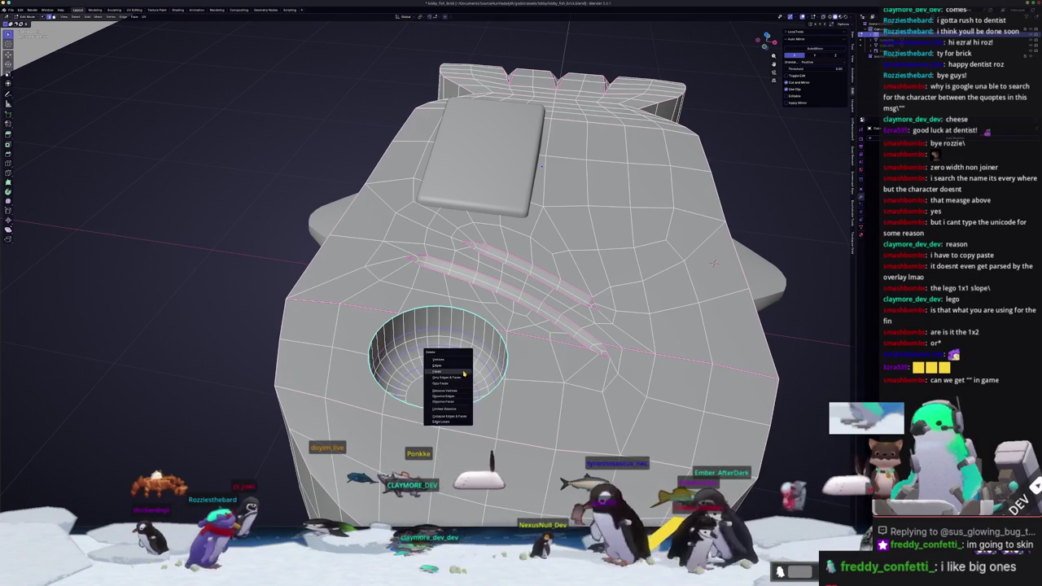
pyautogui.moveTo(713, 263)
pyautogui.mouseDown(button='middle')
pyautogui.moveTo(757, 325)
pyautogui.moveTo(765, 261)
pyautogui.mouseUp(button='middle')
pyautogui.scroll(-3, 488, 309)
pyautogui.moveTo(502, 242)
pyautogui.mouseDown(button='middle')
pyautogui.moveTo(521, 277)
pyautogui.moveTo(464, 313)
pyautogui.moveTo(350, 339)
pyautogui.mouseUp(button='middle')
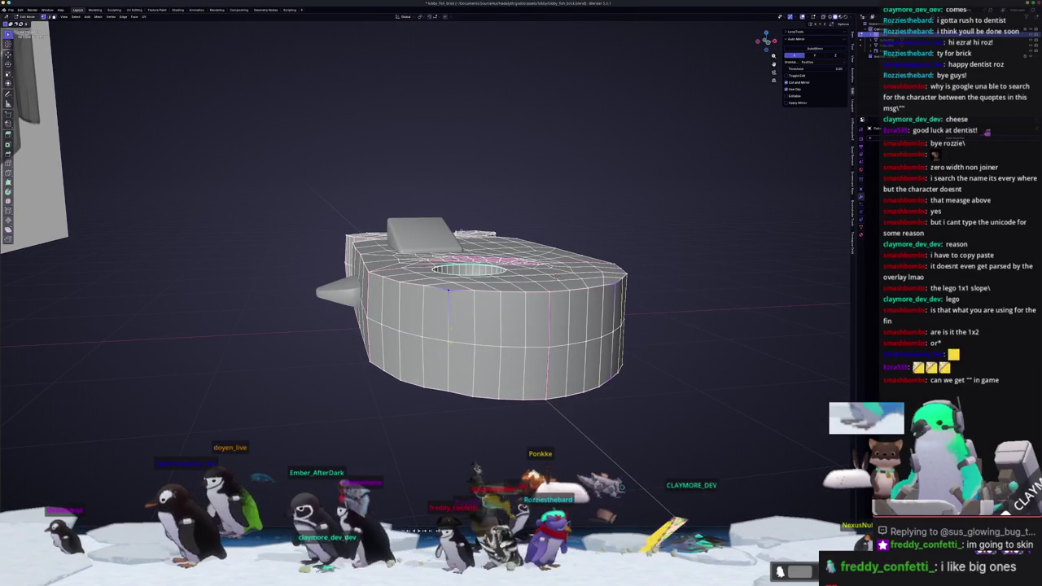
# Confirm the fish brick's scale in Front Orthographic view, then re-enter Edit Mode
pyautogui.press('KP_1')
pyautogui.scroll(2, 679, 306)
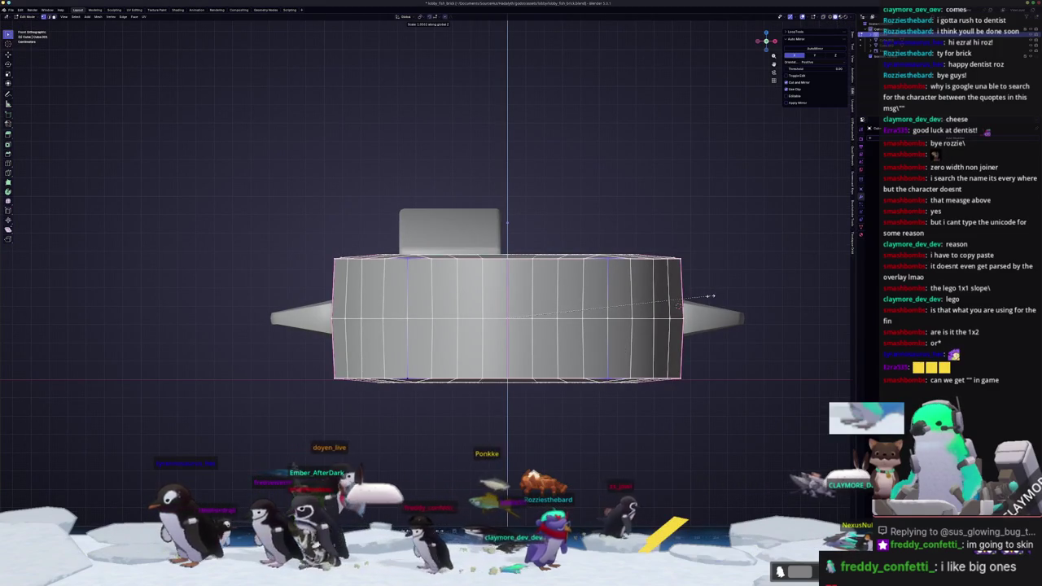
pyautogui.click(712, 296)
pyautogui.press('Tab')
pyautogui.moveTo(675, 326)
pyautogui.mouseDown(button='middle')
pyautogui.moveTo(582, 306)
pyautogui.moveTo(609, 346)
pyautogui.moveTo(309, 346)
pyautogui.moveTo(546, 447)
pyautogui.moveTo(552, 436)
pyautogui.mouseUp(button='middle')
pyautogui.press('Tab')
pyautogui.scroll(2, 542, 412)
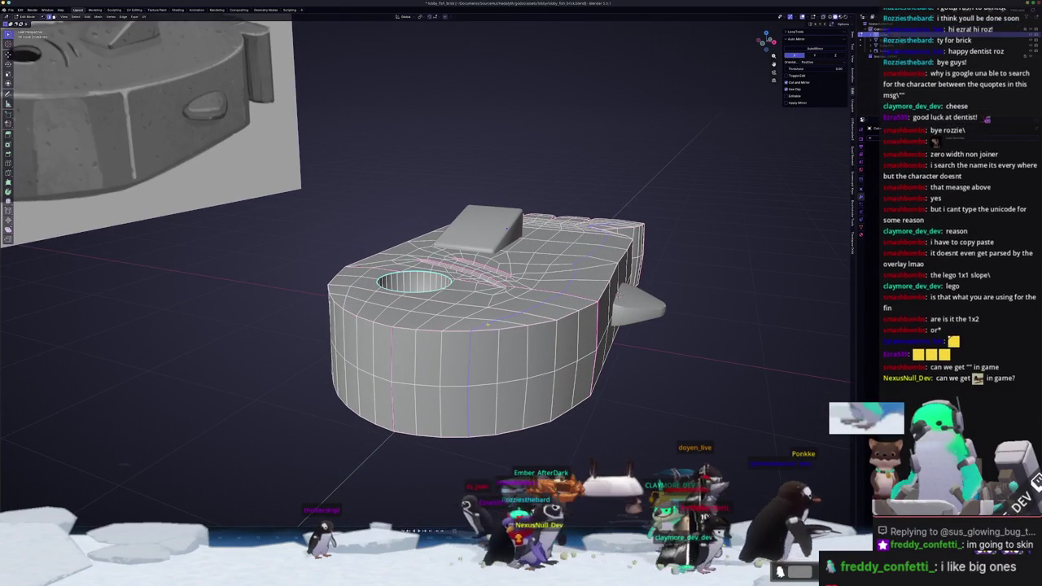
pyautogui.click(469, 342)
pyautogui.scroll(2, 482, 327)
pyautogui.moveTo(482, 327); pyautogui.dragTo(635, 253, button='middle')
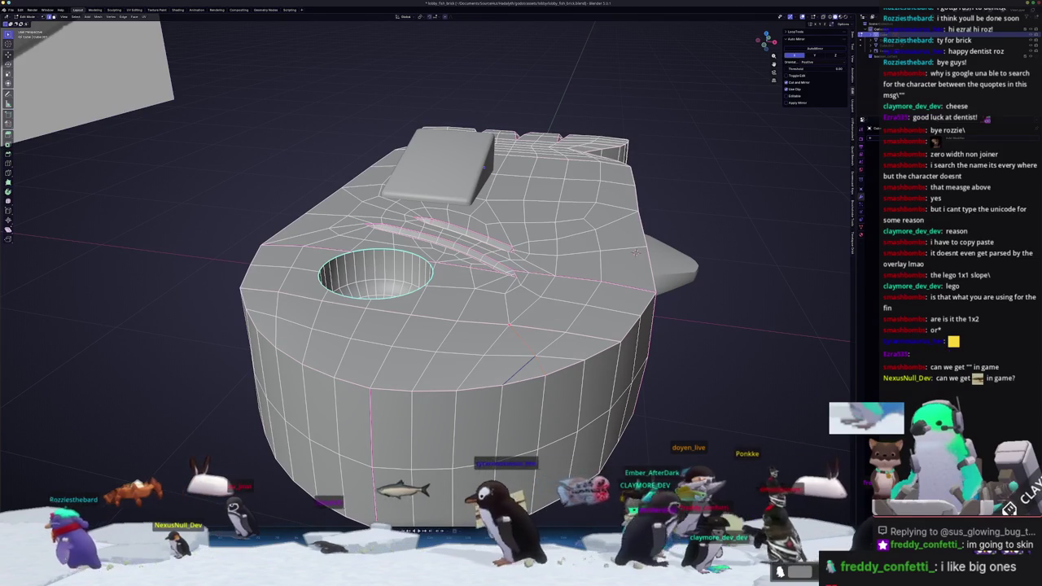
pyautogui.moveTo(634, 252); pyautogui.dragTo(570, 221, button='middle')
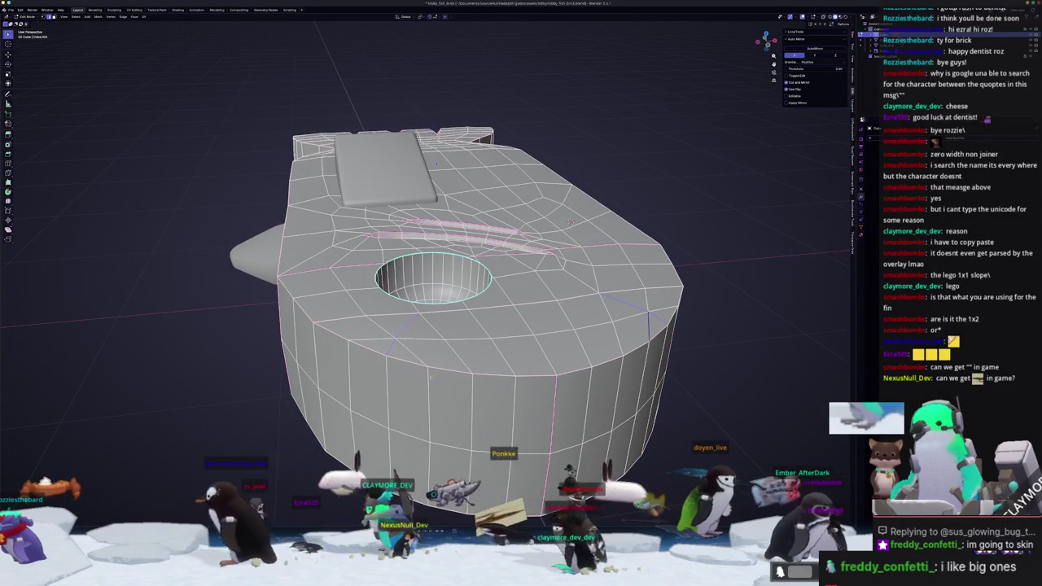
pyautogui.moveTo(572, 221); pyautogui.dragTo(574, 362, button='middle')
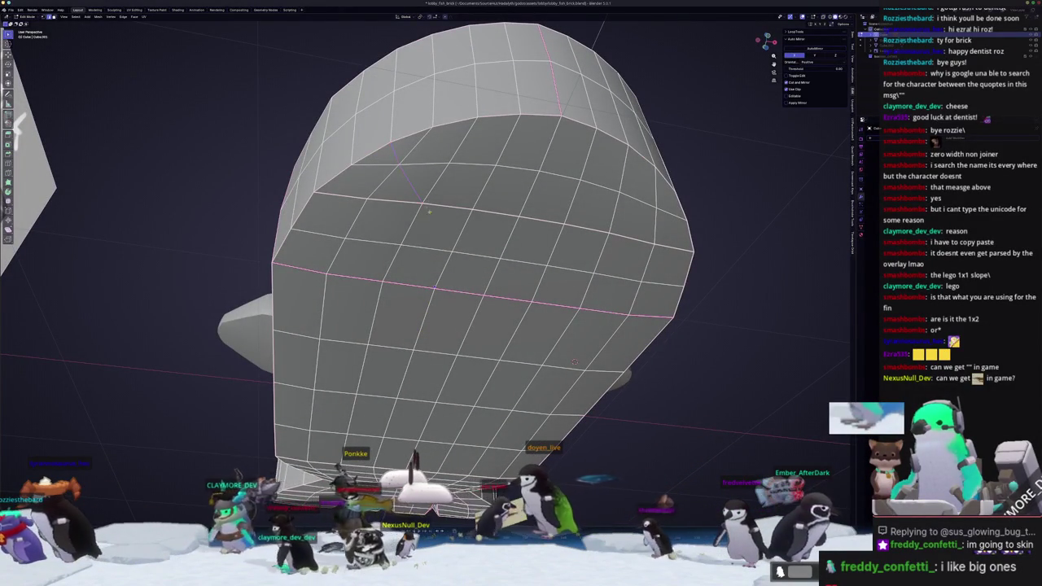
pyautogui.moveTo(575, 361); pyautogui.dragTo(448, 294, button='middle')
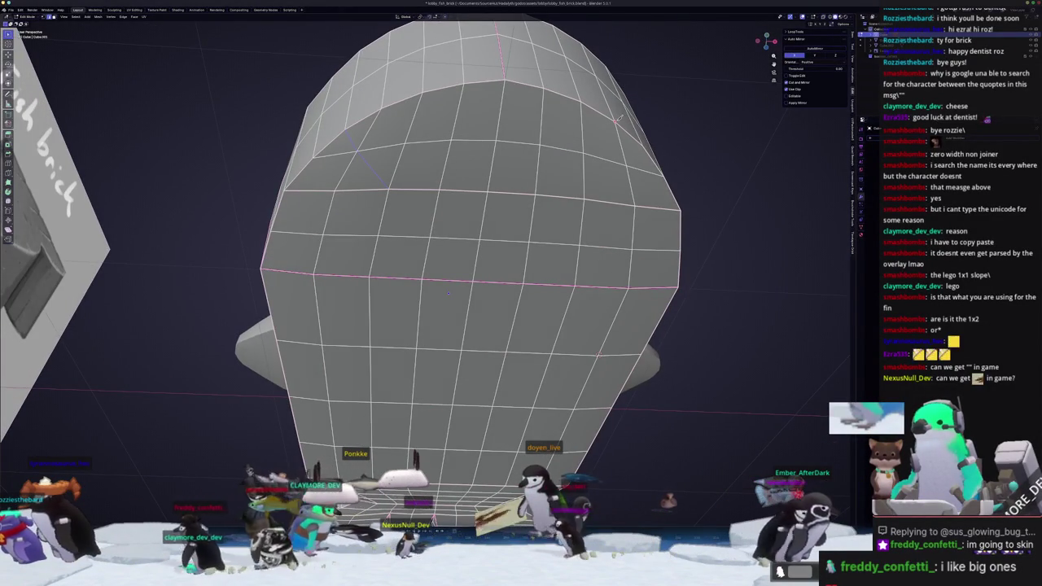
pyautogui.moveTo(600, 160); pyautogui.dragTo(575, 128, button='middle')
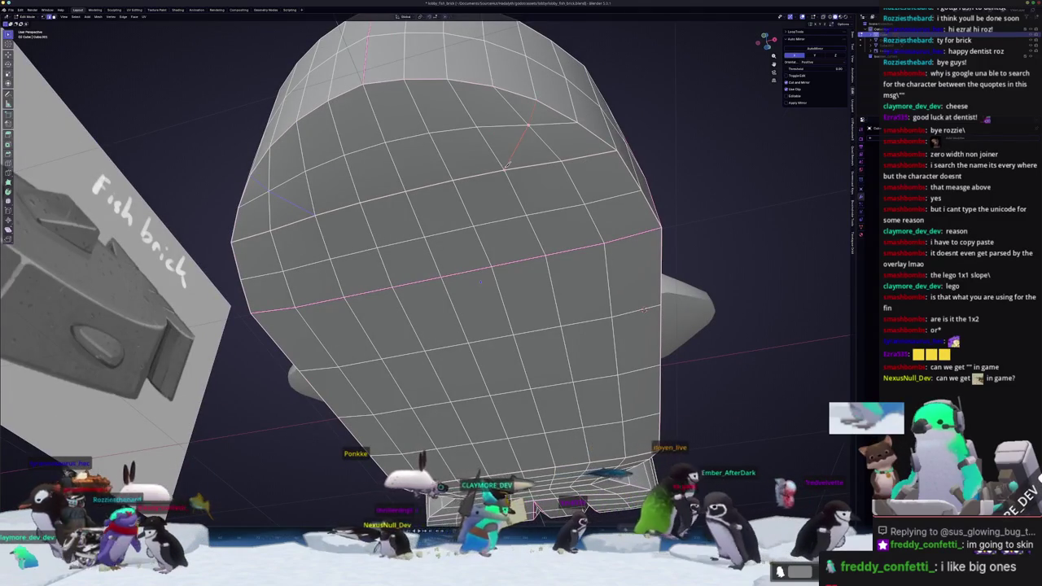
pyautogui.scroll(-3, 506, 165)
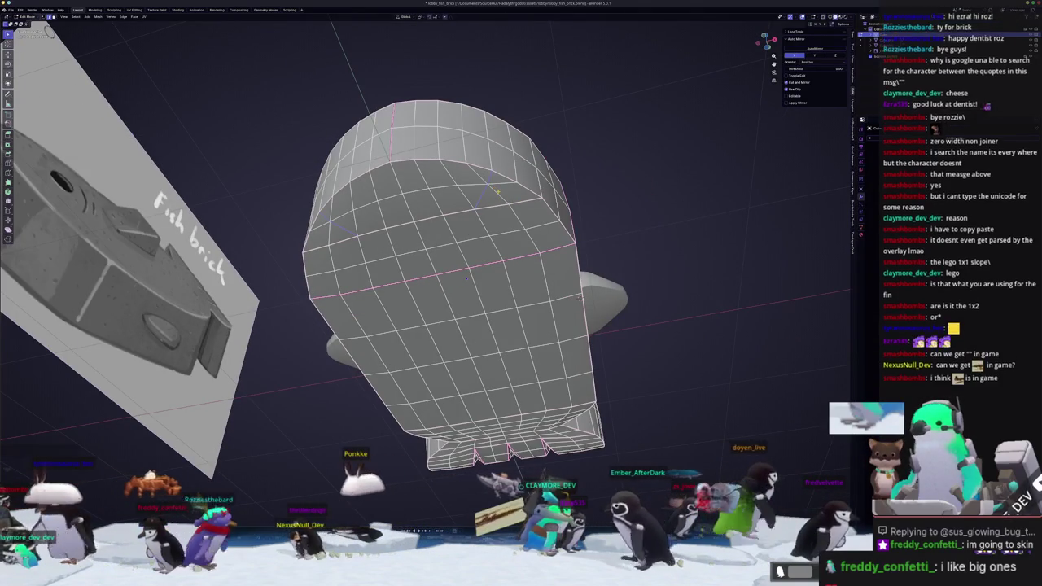
pyautogui.moveTo(497, 193)
pyautogui.mouseDown(button='middle')
pyautogui.moveTo(509, 213)
pyautogui.moveTo(491, 197)
pyautogui.moveTo(498, 204)
pyautogui.mouseUp(button='middle')
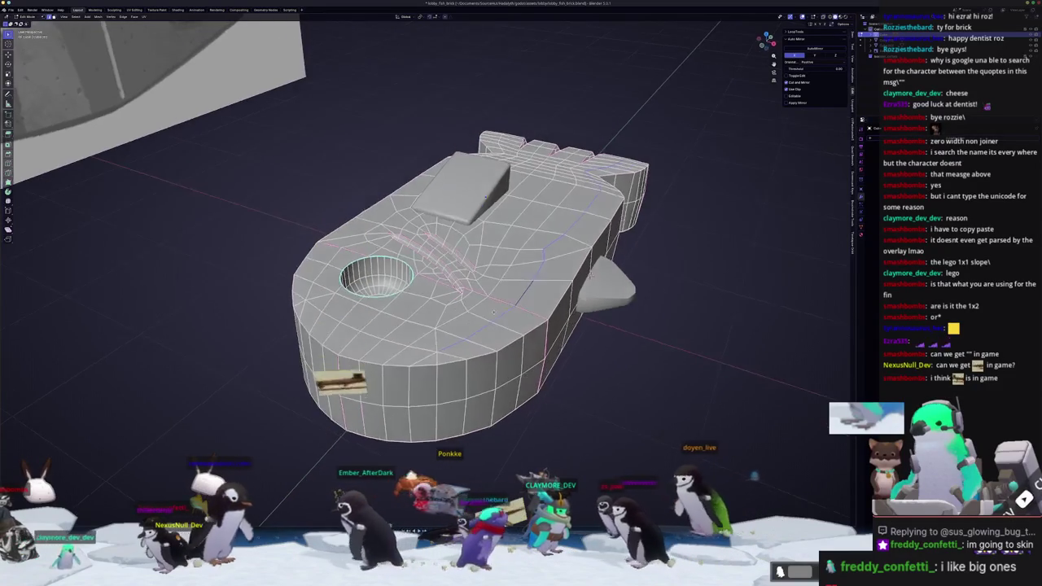
pyautogui.rightClick(484, 314)
# Mark the selected edges as seams and orbit to check the seam
pyautogui.click(491, 317)
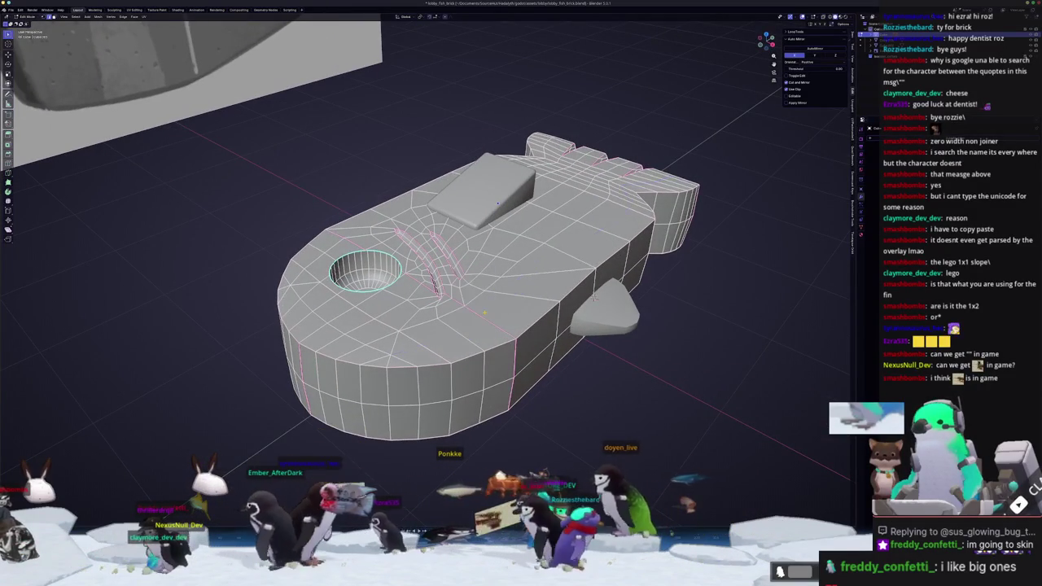
pyautogui.moveTo(499, 203); pyautogui.dragTo(537, 187, button='middle')
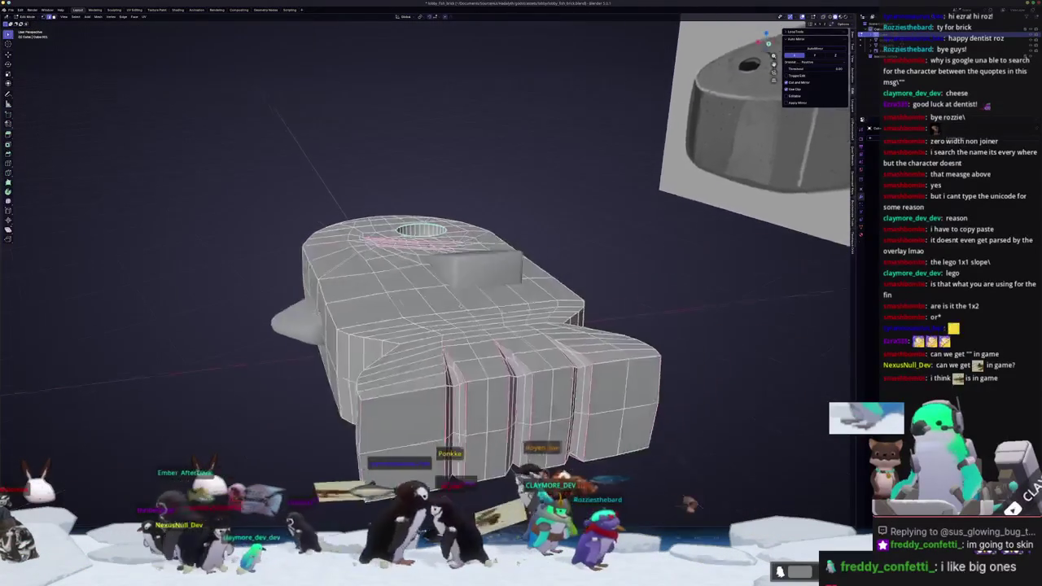
pyautogui.moveTo(443, 308); pyautogui.dragTo(551, 314, button='middle')
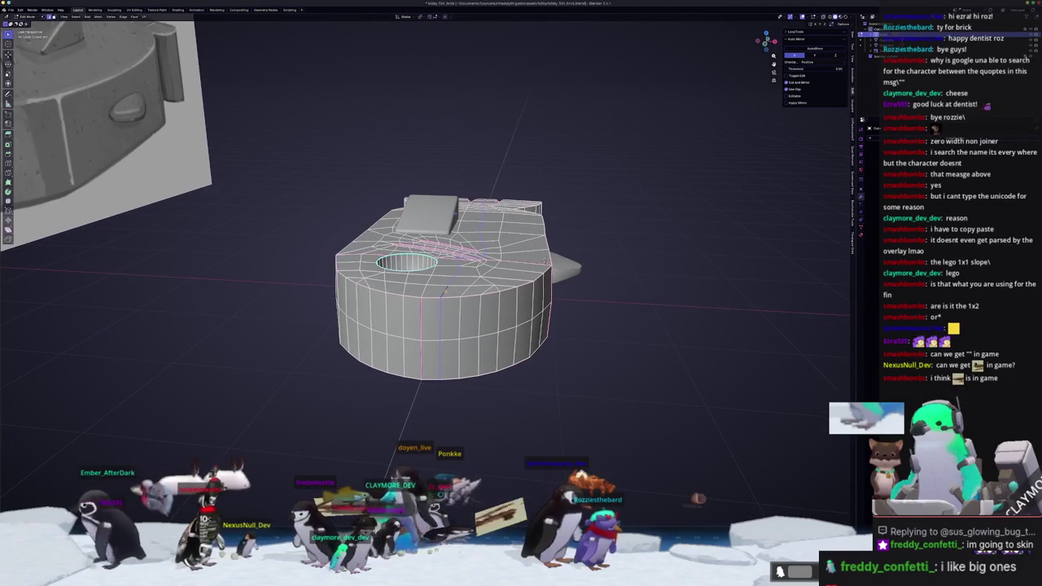
pyautogui.moveTo(448, 290); pyautogui.dragTo(448, 329, button='middle')
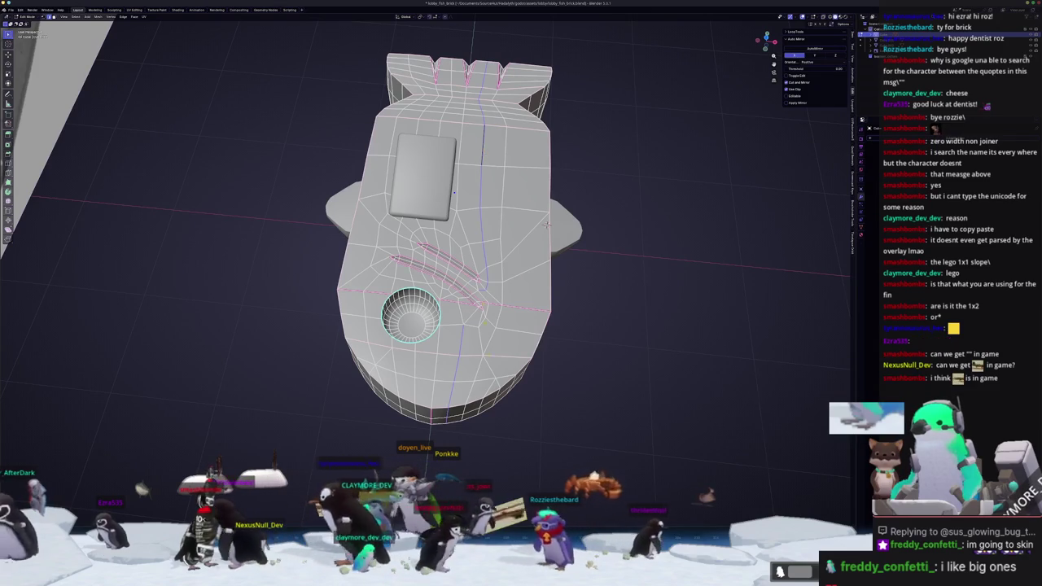
pyautogui.scroll(3, 547, 224)
pyautogui.moveTo(547, 224)
pyautogui.mouseDown(button='middle')
pyautogui.moveTo(708, 322)
pyautogui.moveTo(589, 231)
pyautogui.mouseUp(button='middle')
pyautogui.scroll(-5, 707, 323)
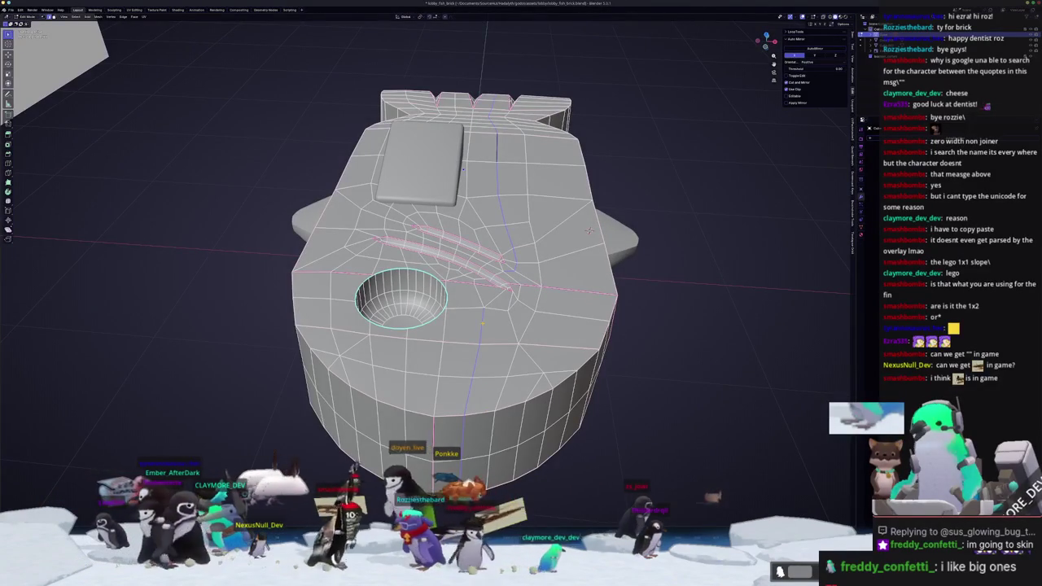
pyautogui.moveTo(588, 231); pyautogui.dragTo(402, 237, button='middle')
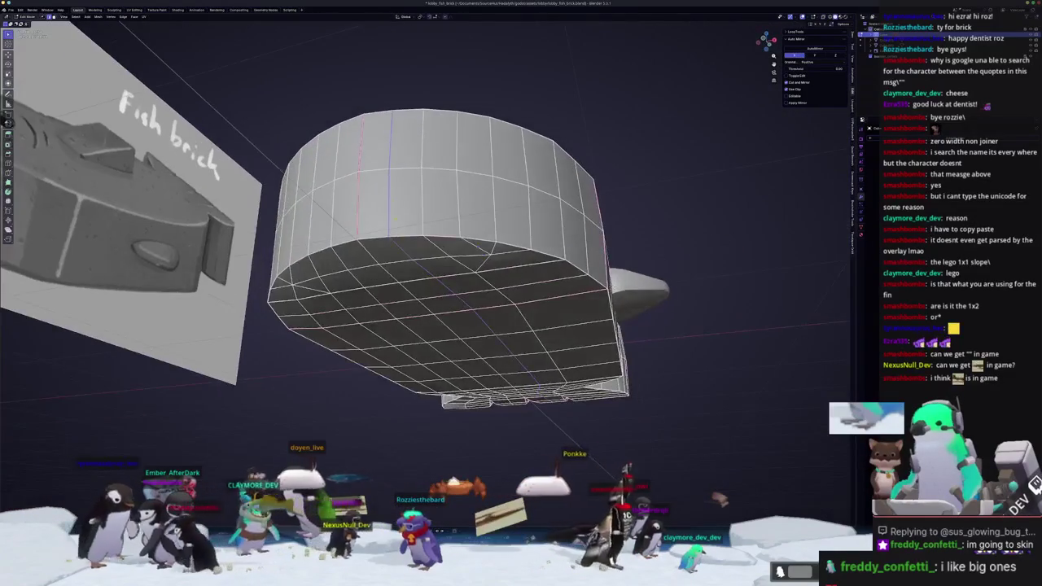
pyautogui.moveTo(395, 246); pyautogui.dragTo(411, 281, button='middle')
# Dissolve the edges around the eye socket hole and inspect the result
pyautogui.press('x')
pyautogui.click(411, 280)
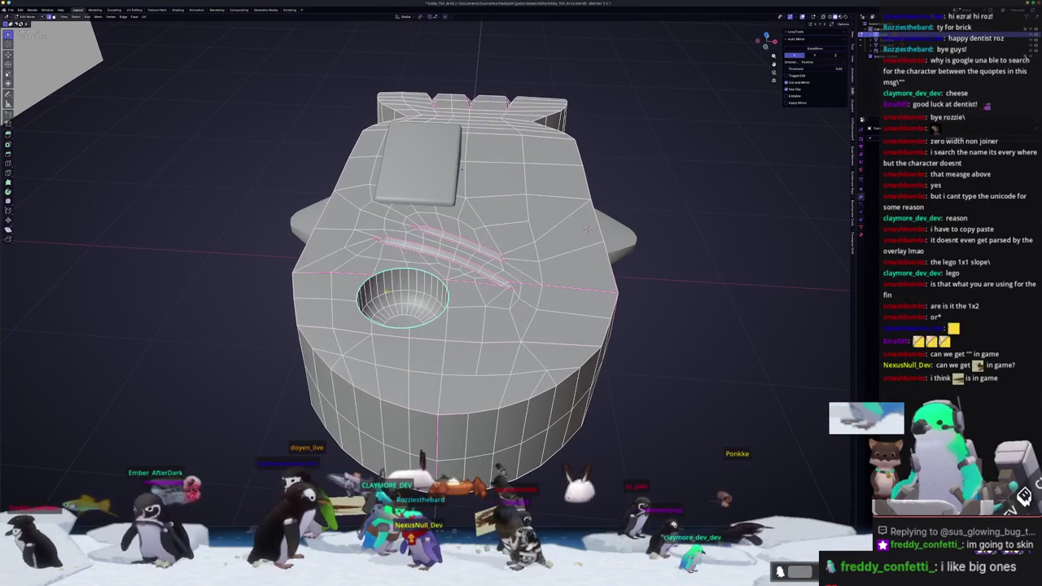
pyautogui.moveTo(588, 230); pyautogui.dragTo(584, 207, button='middle')
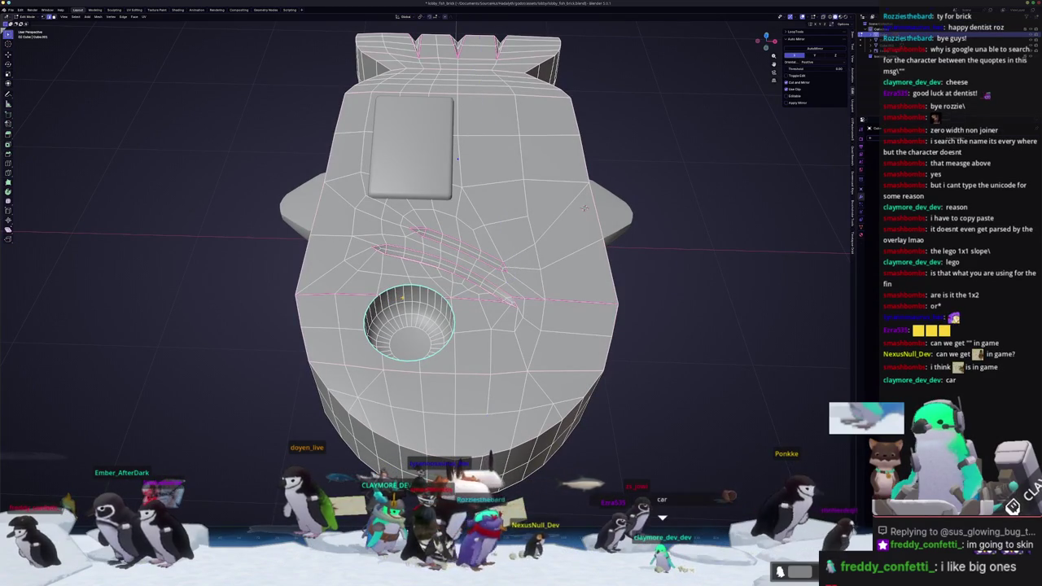
pyautogui.moveTo(583, 208); pyautogui.dragTo(577, 223, button='middle')
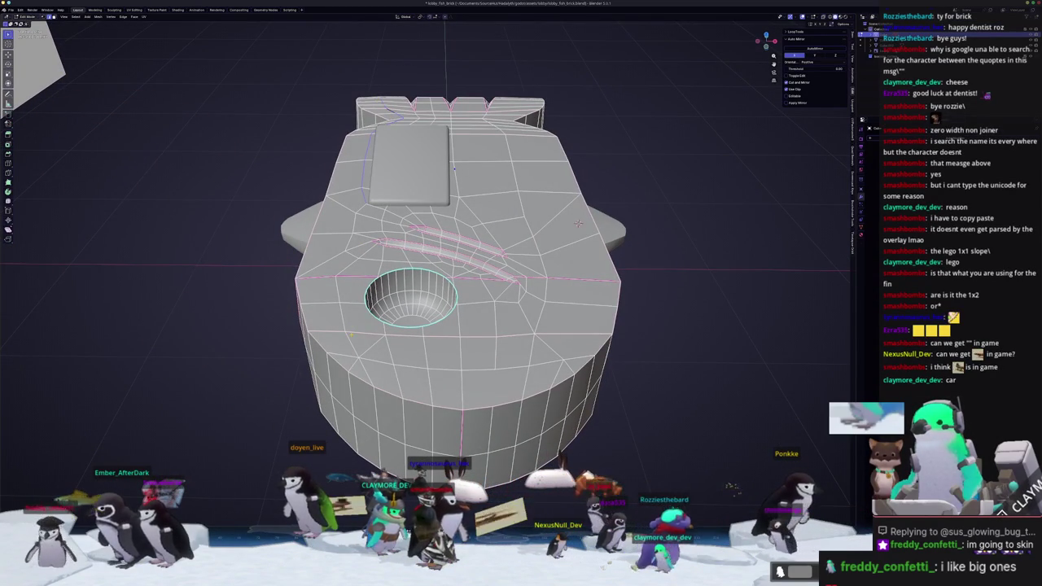
pyautogui.moveTo(578, 223)
pyautogui.mouseDown(button='middle')
pyautogui.moveTo(499, 149)
pyautogui.moveTo(567, 160)
pyautogui.moveTo(513, 156)
pyautogui.mouseUp(button='middle')
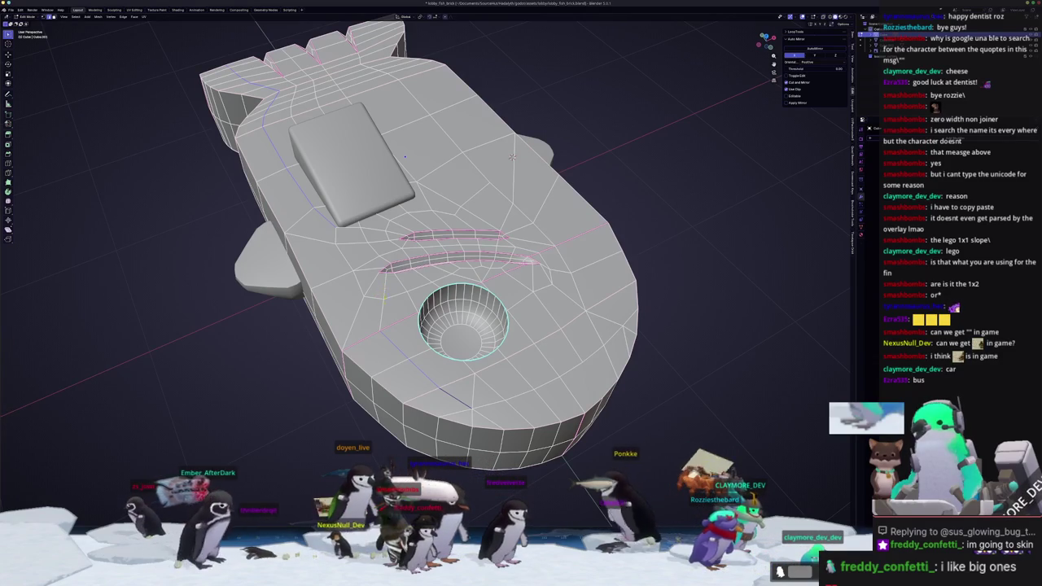
pyautogui.moveTo(512, 158); pyautogui.dragTo(521, 49, button='middle')
pyautogui.moveTo(521, 163); pyautogui.dragTo(521, 98, button='middle')
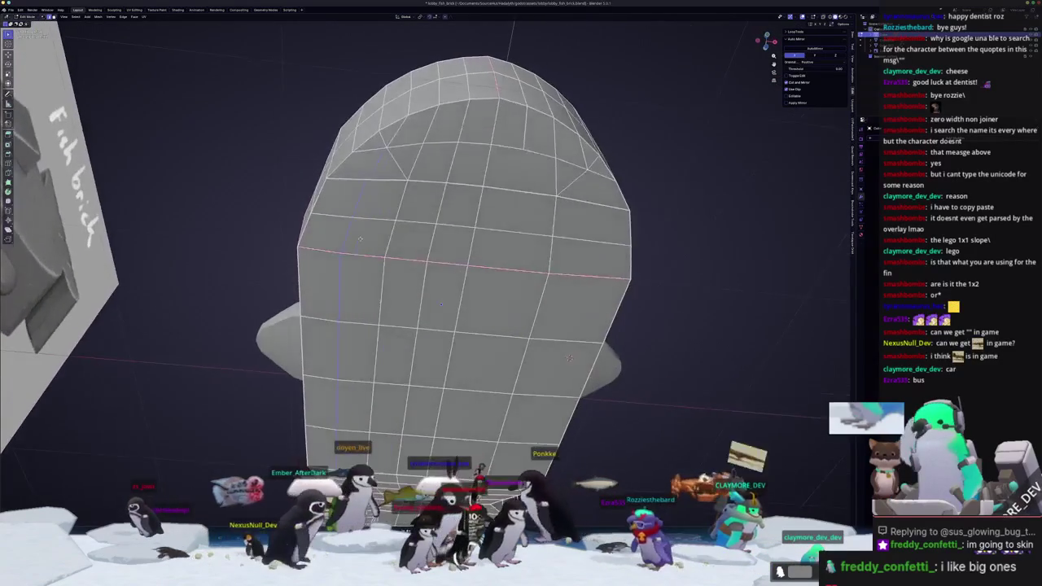
pyautogui.moveTo(521, 245); pyautogui.dragTo(456, 212, button='middle')
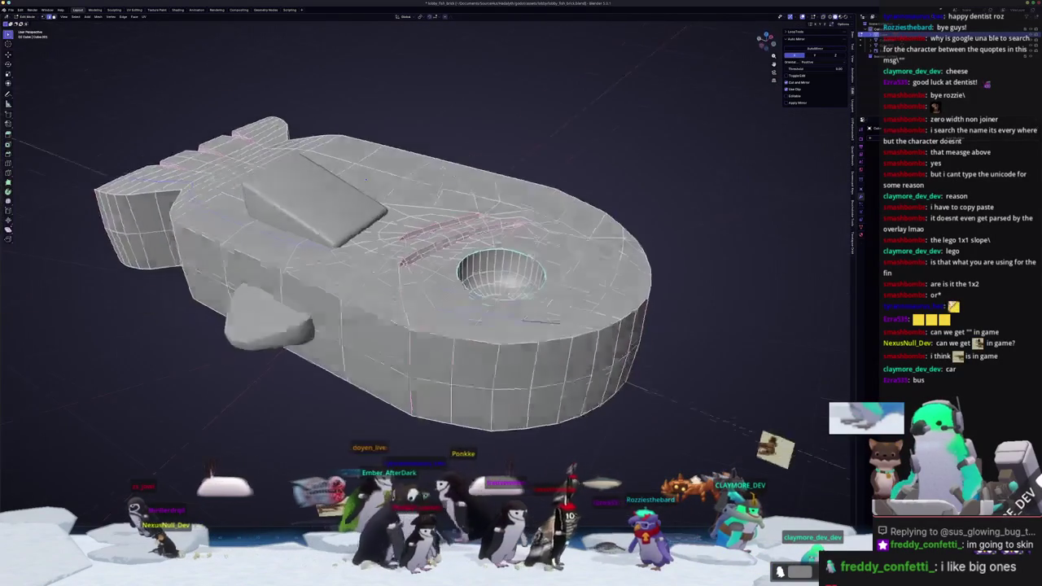
pyautogui.rightClick(431, 238)
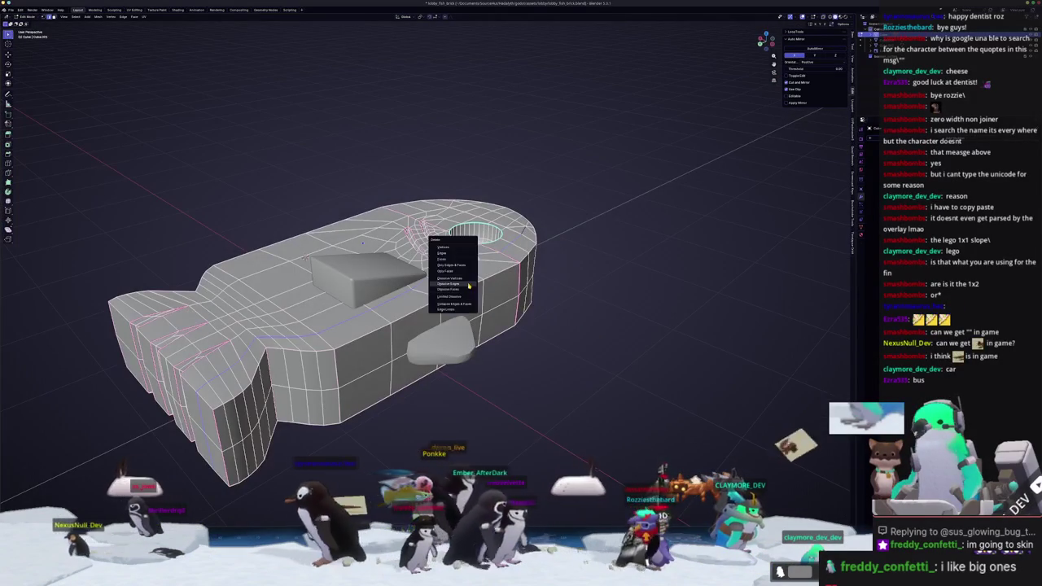
# Dissolve the redundant edge loops on the fish brick
pyautogui.moveTo(432, 244)
pyautogui.mouseDown(button='middle')
pyautogui.moveTo(383, 244)
pyautogui.moveTo(420, 248)
pyautogui.moveTo(427, 199)
pyautogui.mouseUp(button='middle')
pyautogui.scroll(2, 308, 341)
pyautogui.moveTo(254, 374)
pyautogui.mouseDown(button='middle')
pyautogui.moveTo(314, 289)
pyautogui.moveTo(546, 237)
pyautogui.mouseUp(button='middle')
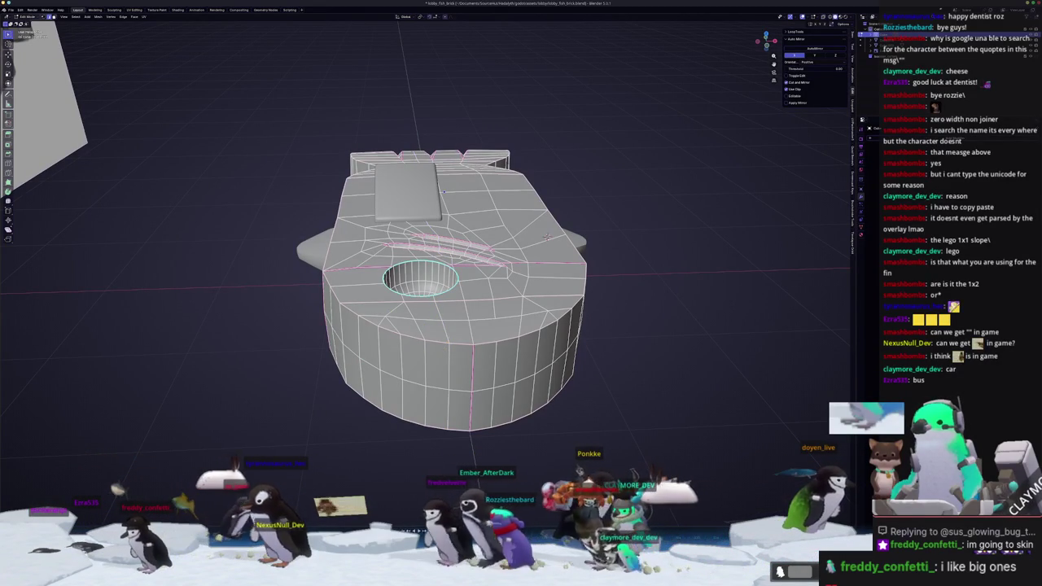
pyautogui.moveTo(547, 236); pyautogui.dragTo(555, 227, button='middle')
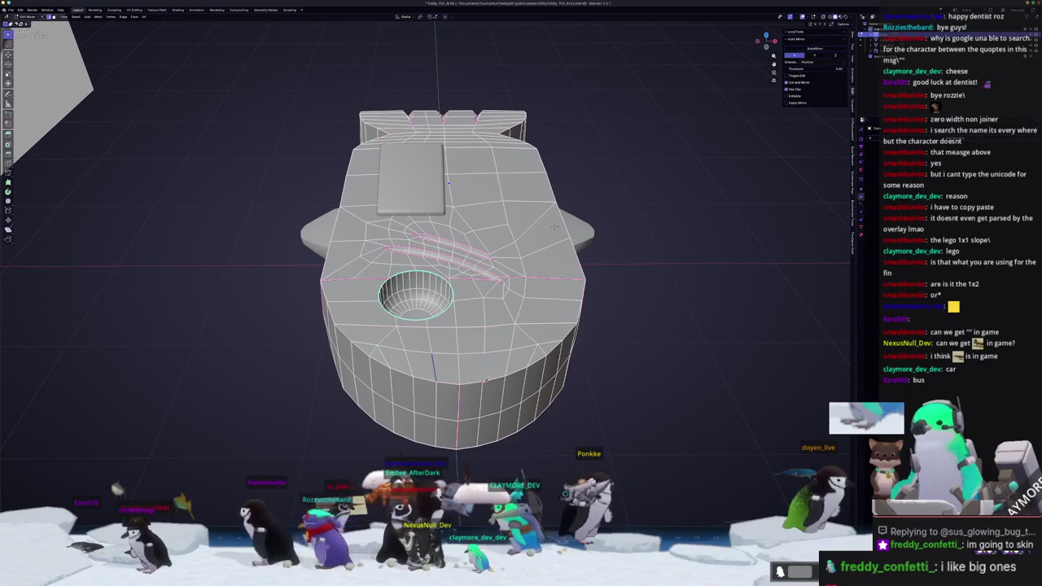
pyautogui.moveTo(555, 226)
pyautogui.mouseDown(button='middle')
pyautogui.moveTo(555, 122)
pyautogui.moveTo(487, 166)
pyautogui.mouseUp(button='middle')
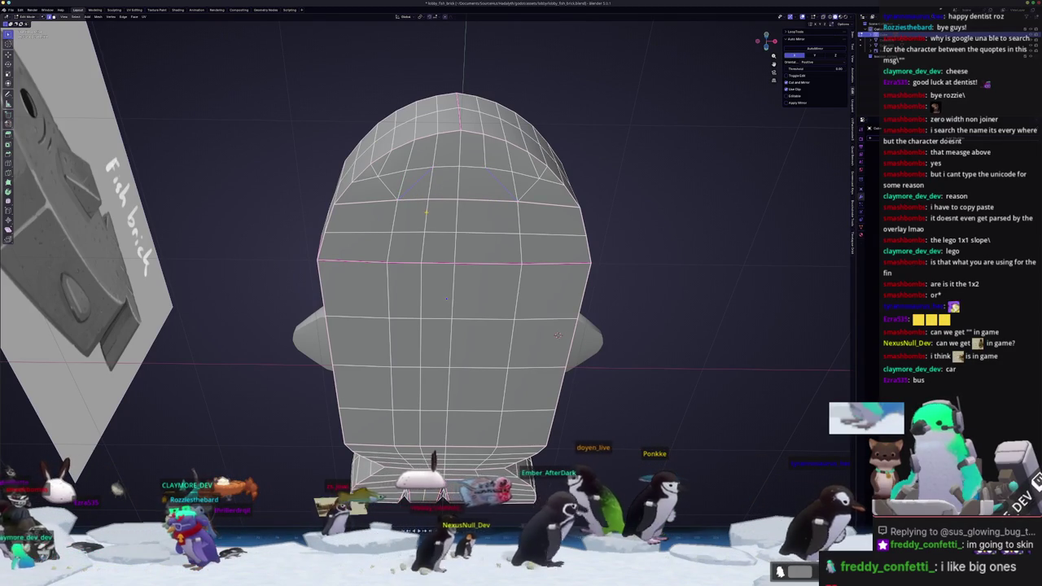
pyautogui.moveTo(558, 334)
pyautogui.mouseDown(button='middle')
pyautogui.moveTo(360, 400)
pyautogui.moveTo(497, 281)
pyautogui.mouseUp(button='middle')
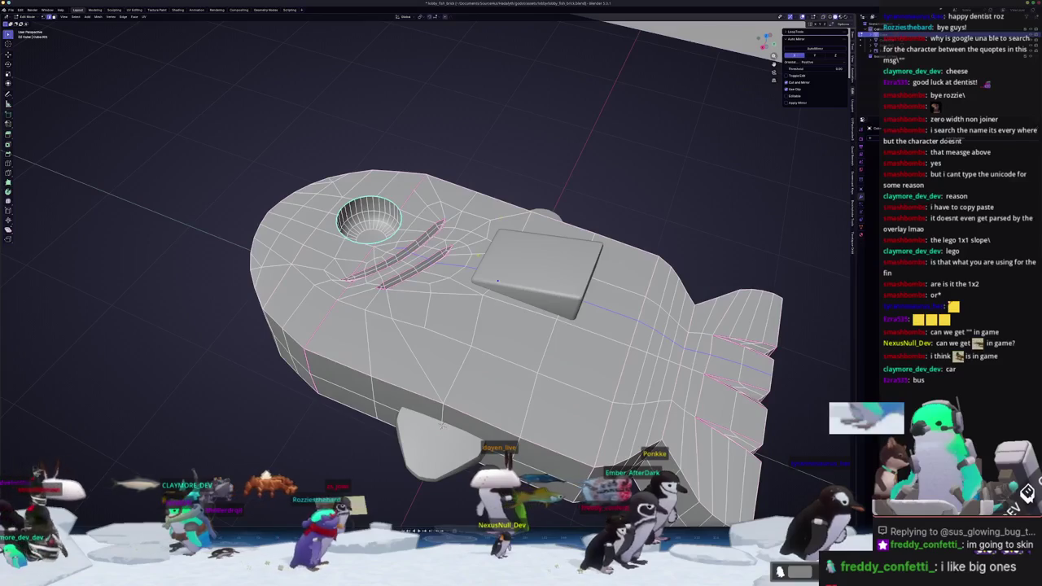
pyautogui.moveTo(497, 281)
pyautogui.mouseDown(button='middle')
pyautogui.moveTo(544, 390)
pyautogui.moveTo(514, 333)
pyautogui.mouseUp(button='middle')
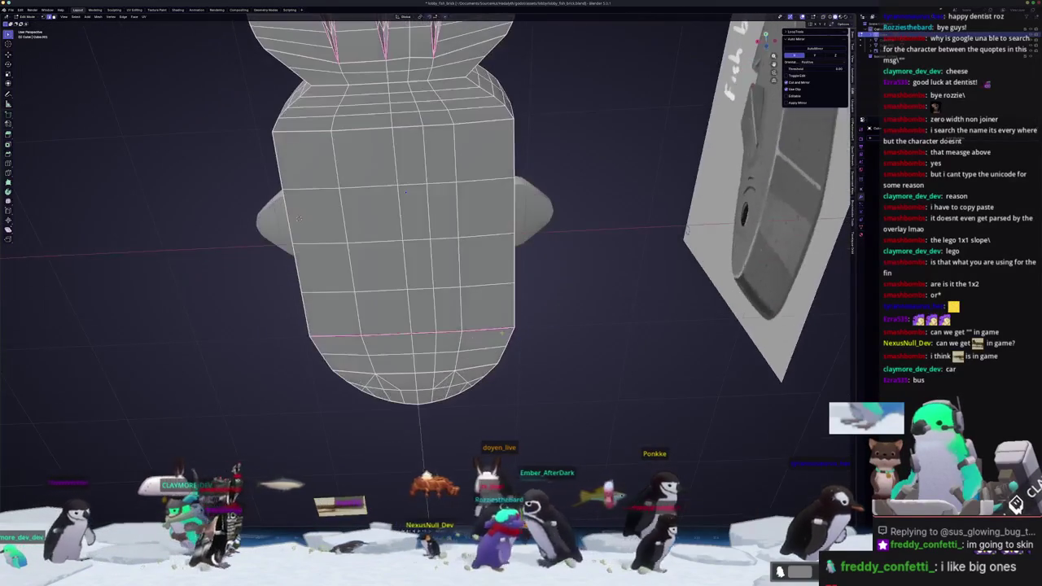
pyautogui.press('x')
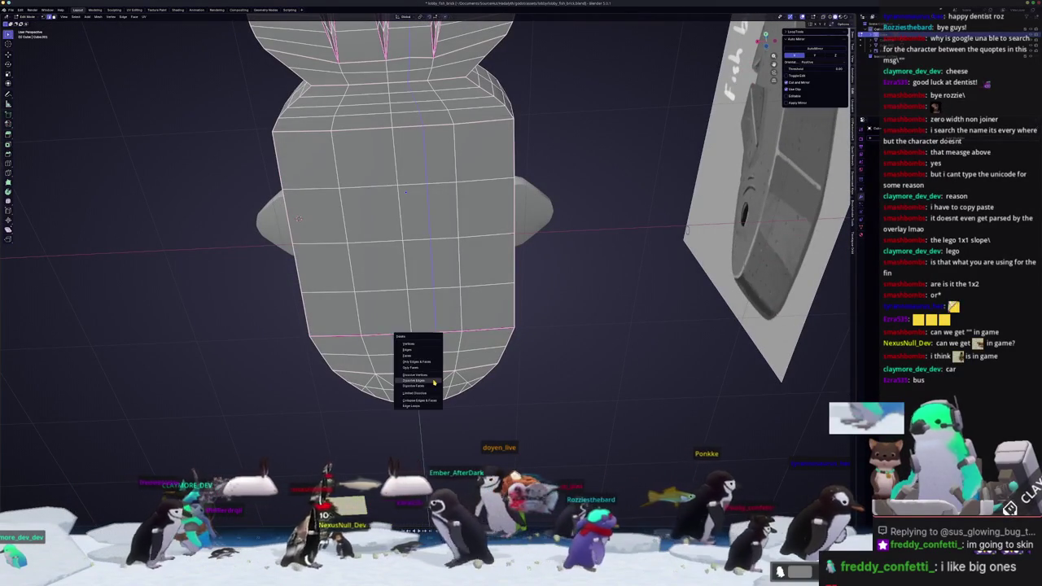
pyautogui.click(434, 382)
# Orbit around the fish brick and toggle Edit Mode to check the cleaned topology
pyautogui.moveTo(433, 382); pyautogui.dragTo(423, 342, button='middle')
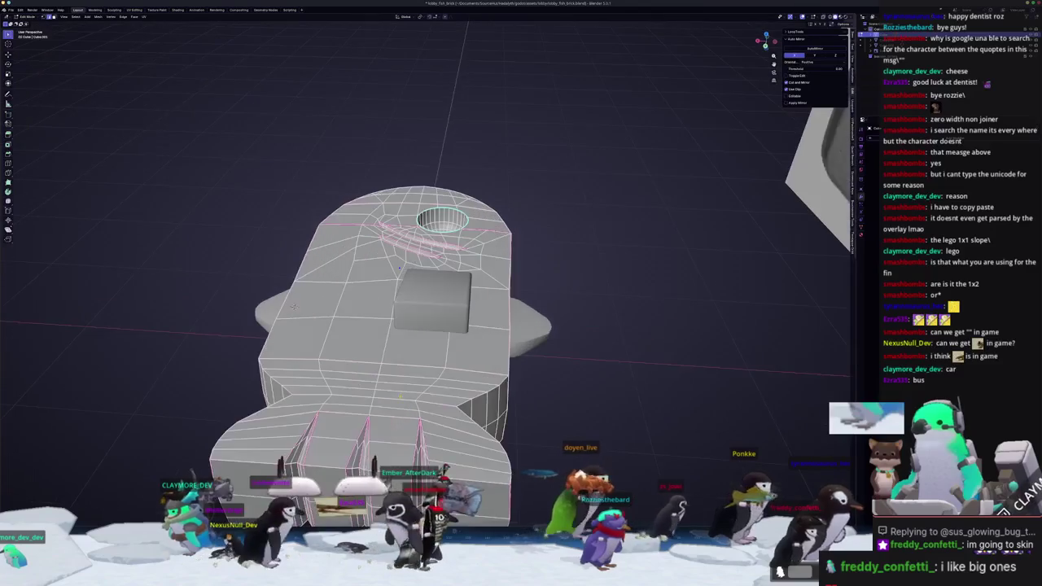
pyautogui.moveTo(399, 267); pyautogui.dragTo(412, 259, button='middle')
pyautogui.moveTo(301, 312)
pyautogui.mouseDown(button='middle')
pyautogui.moveTo(510, 272)
pyautogui.moveTo(378, 188)
pyautogui.mouseUp(button='middle')
pyautogui.scroll(2, 379, 187)
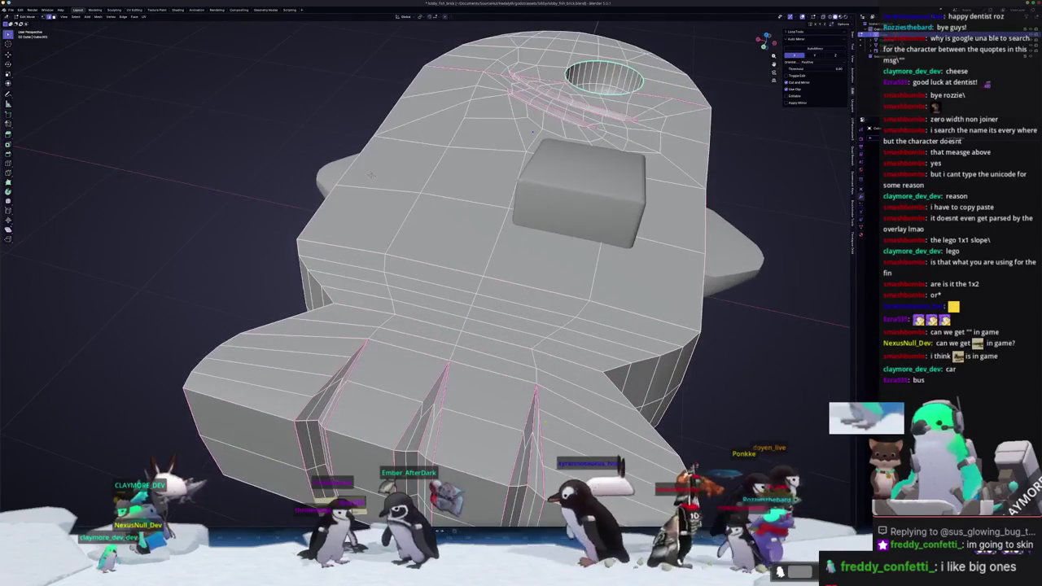
pyautogui.moveTo(488, 326); pyautogui.dragTo(496, 383, button='middle')
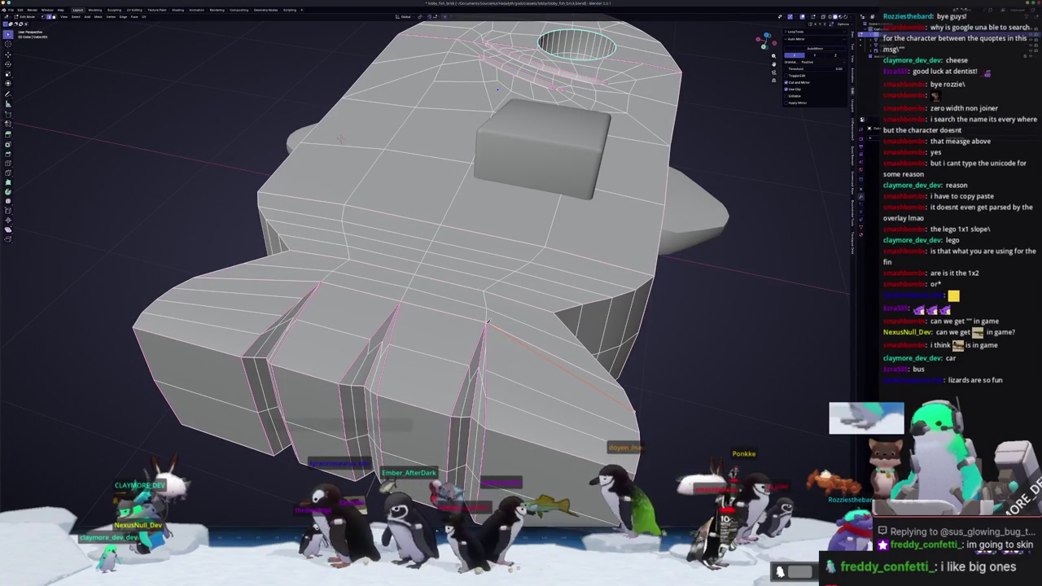
pyautogui.moveTo(497, 88)
pyautogui.mouseDown(button='middle')
pyautogui.moveTo(498, 140)
pyautogui.moveTo(437, 75)
pyautogui.mouseUp(button='middle')
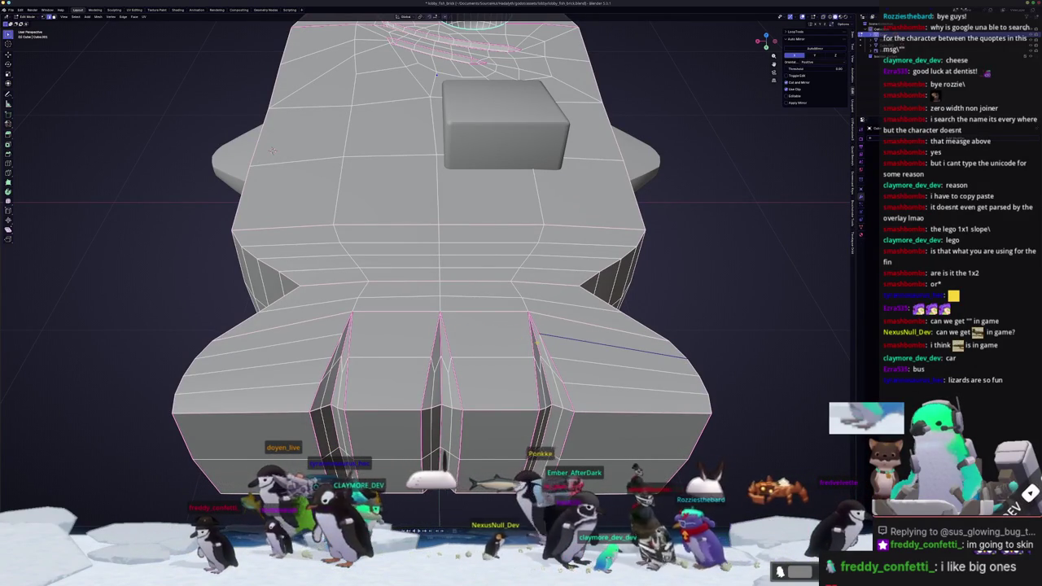
pyautogui.scroll(-3, 544, 351)
pyautogui.moveTo(544, 350)
pyautogui.mouseDown(button='middle')
pyautogui.moveTo(460, 343)
pyautogui.moveTo(491, 270)
pyautogui.moveTo(495, 358)
pyautogui.moveTo(525, 253)
pyautogui.moveTo(601, 243)
pyautogui.moveTo(562, 266)
pyautogui.moveTo(559, 251)
pyautogui.moveTo(709, 239)
pyautogui.mouseUp(button='middle')
pyautogui.press('Tab')
pyautogui.press('Tab')
pyautogui.press('Tab')
pyautogui.press('Tab')
pyautogui.scroll(-2, 499, 293)
pyautogui.press('Tab')
pyautogui.press('Tab')
pyautogui.scroll(2, 546, 251)
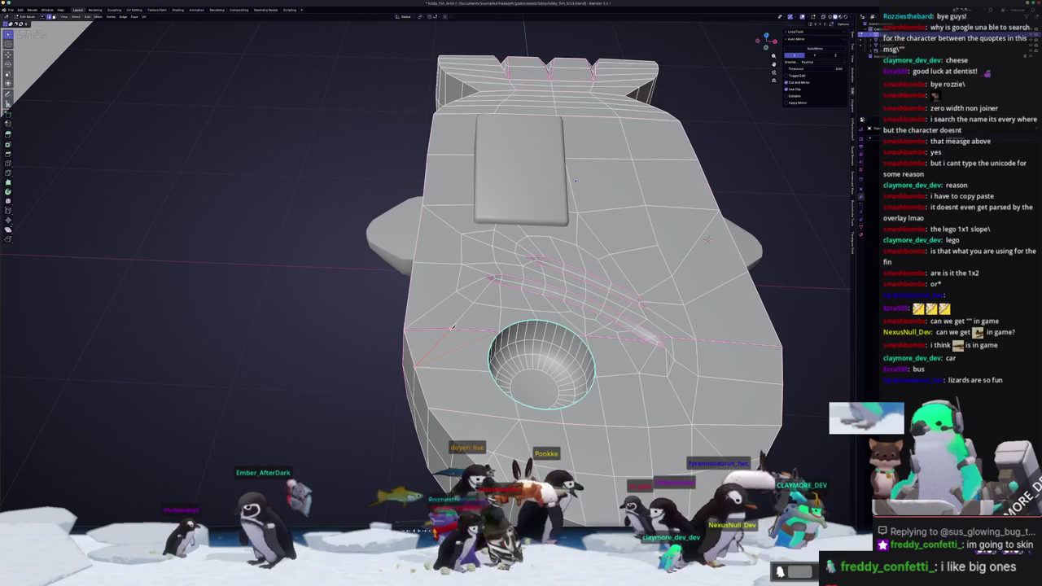
pyautogui.moveTo(707, 239)
pyautogui.mouseDown(button='middle')
pyautogui.moveTo(654, 246)
pyautogui.moveTo(483, 348)
pyautogui.mouseUp(button='middle')
# Return to Object Mode and select the slope piece on the fish
pyautogui.press('Tab')
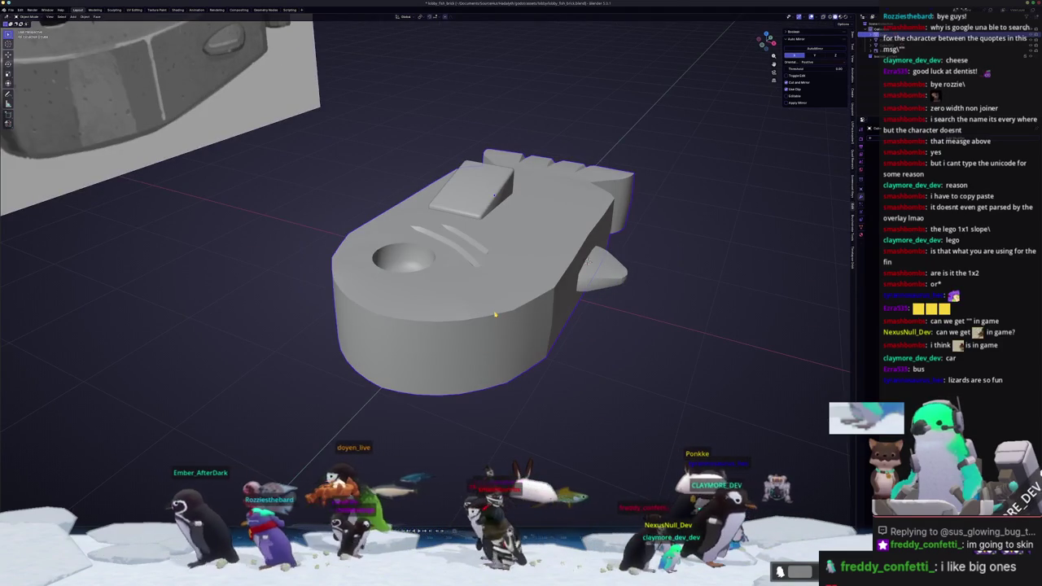
pyautogui.rightClick(495, 314)
pyautogui.press('Escape')
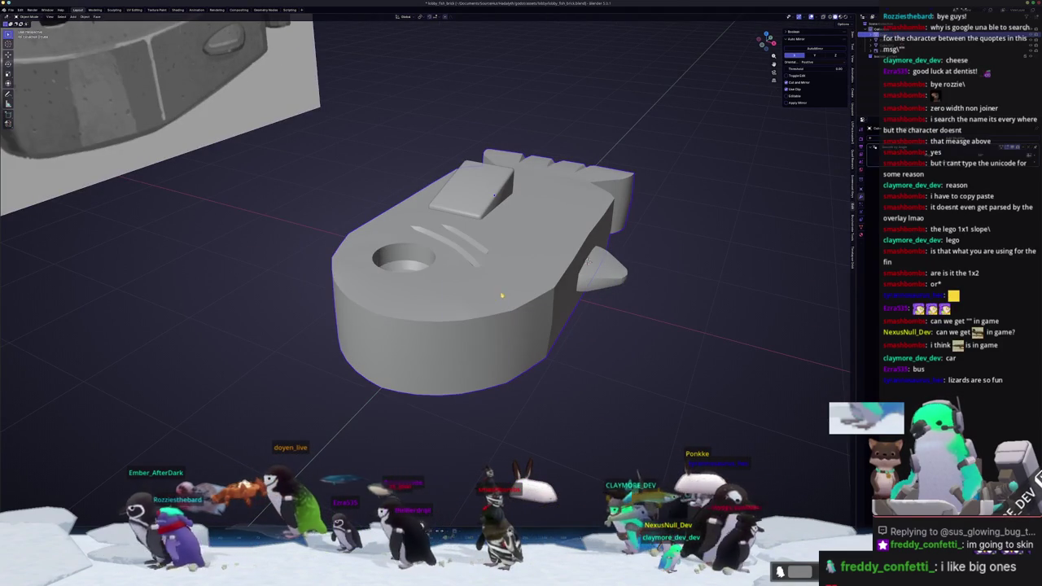
pyautogui.moveTo(508, 294); pyautogui.dragTo(570, 313, button='middle')
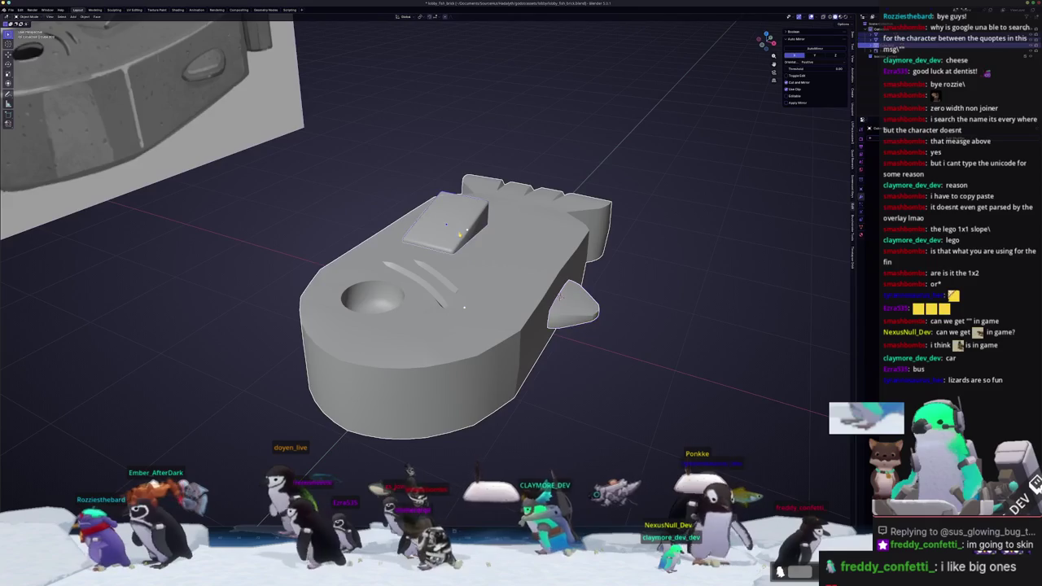
pyautogui.click(460, 234)
pyautogui.moveTo(460, 233); pyautogui.dragTo(547, 244, button='middle')
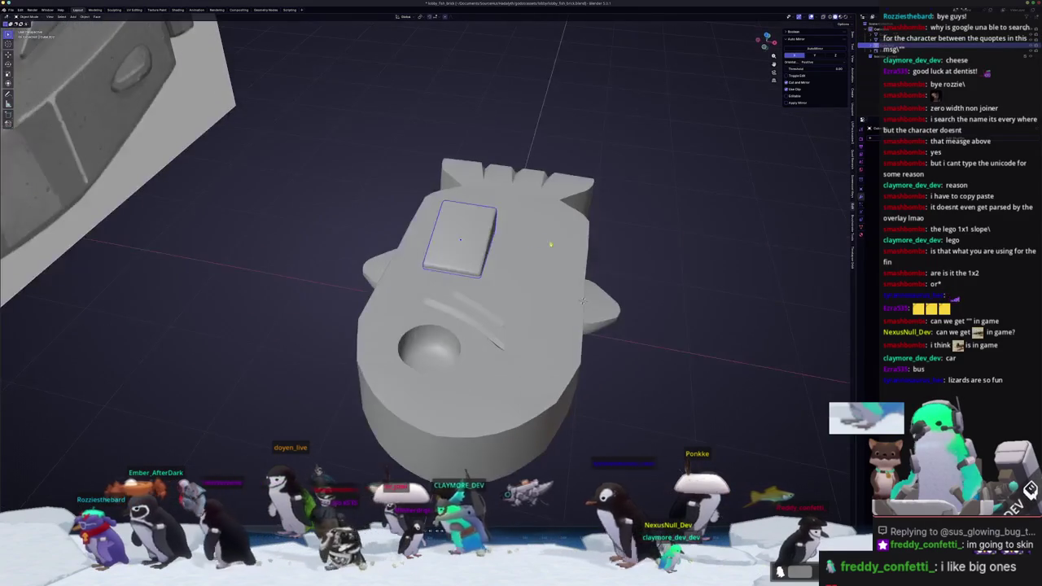
pyautogui.press('KP_1')
pyautogui.moveTo(582, 301)
pyautogui.mouseDown(button='middle')
pyautogui.moveTo(513, 217)
pyautogui.moveTo(539, 292)
pyautogui.moveTo(488, 269)
pyautogui.mouseUp(button='middle')
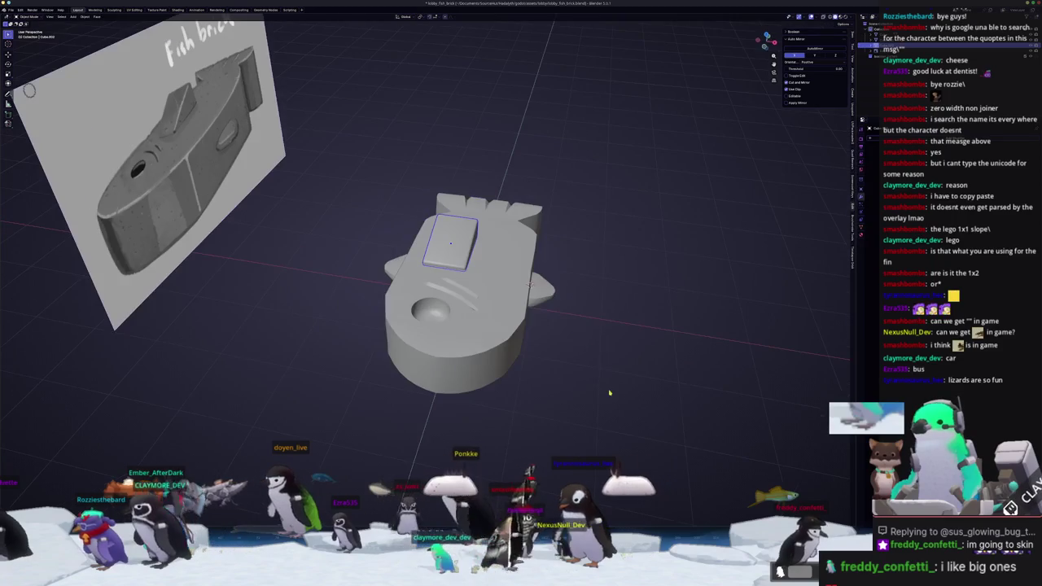
# Change the fish's shading from the Object menu and open the rename prompt
pyautogui.rightClick(468, 284)
pyautogui.click(514, 284)
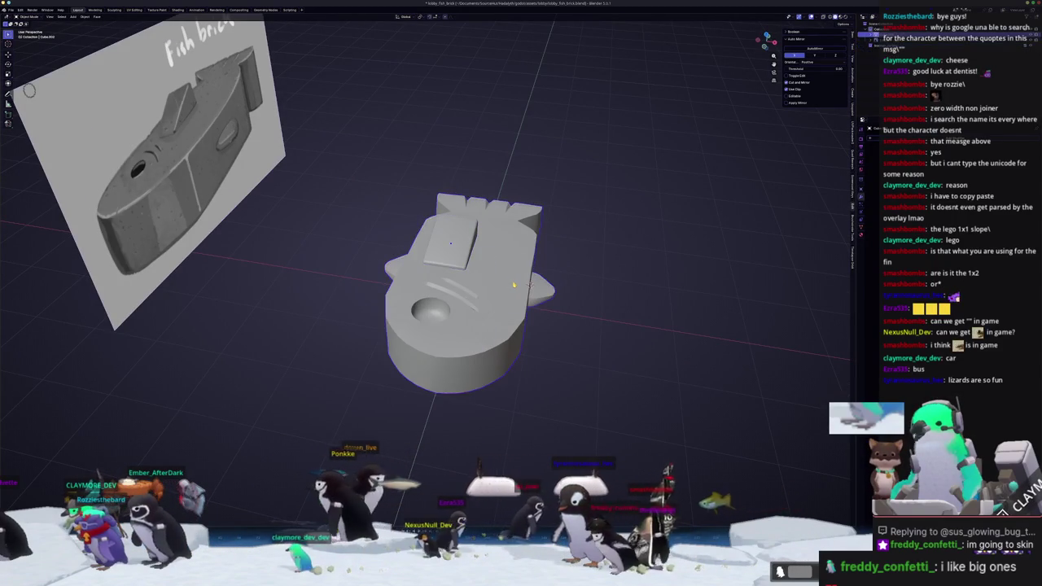
pyautogui.moveTo(516, 288); pyautogui.dragTo(511, 280, button='middle')
pyautogui.press('F2')
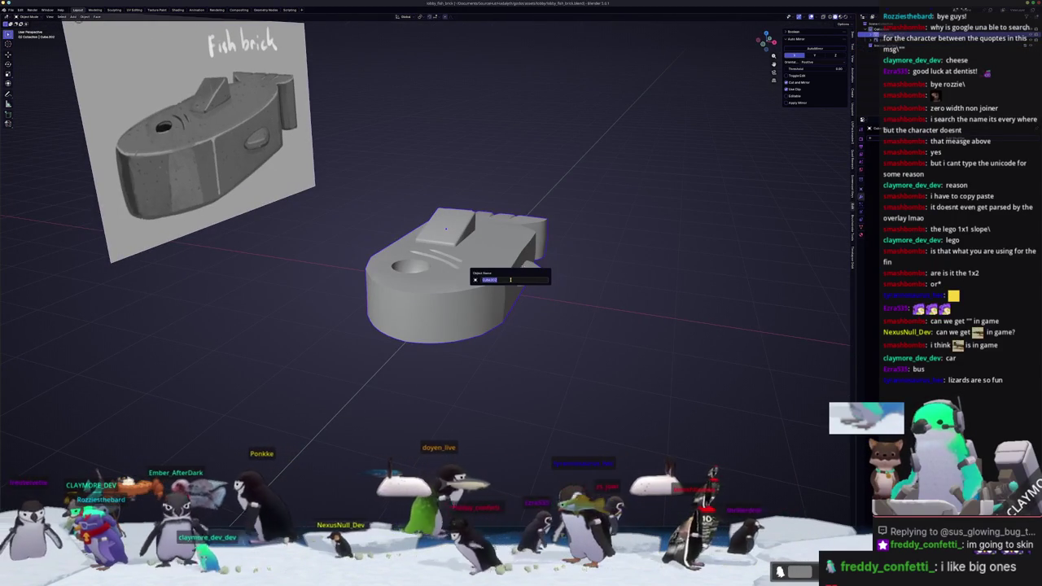
# Rename the object to fish_brick and apply all its transforms
pyautogui.press('BackSpace')
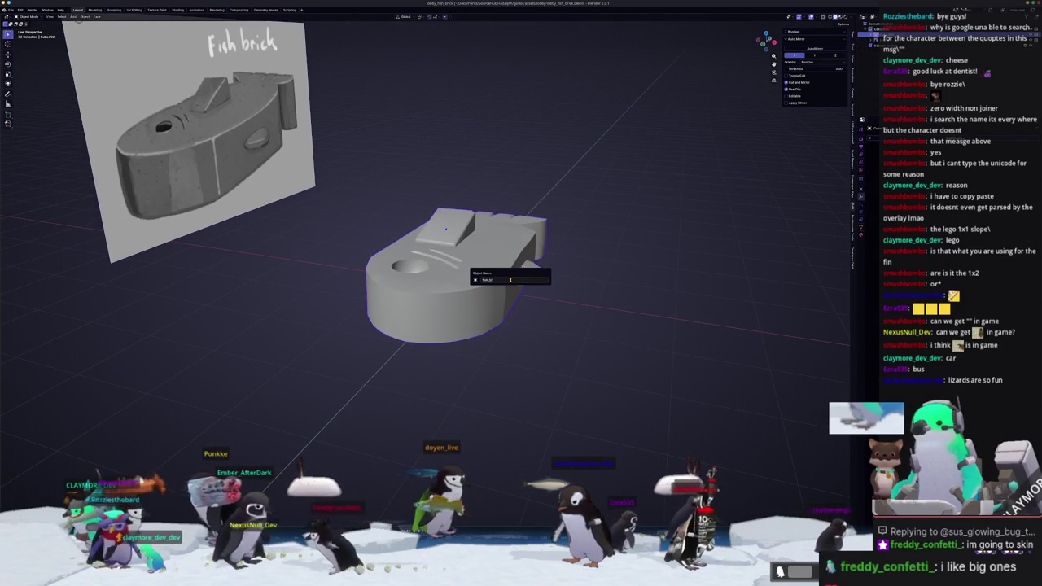
pyautogui.press('Return')
pyautogui.click(862, 144)
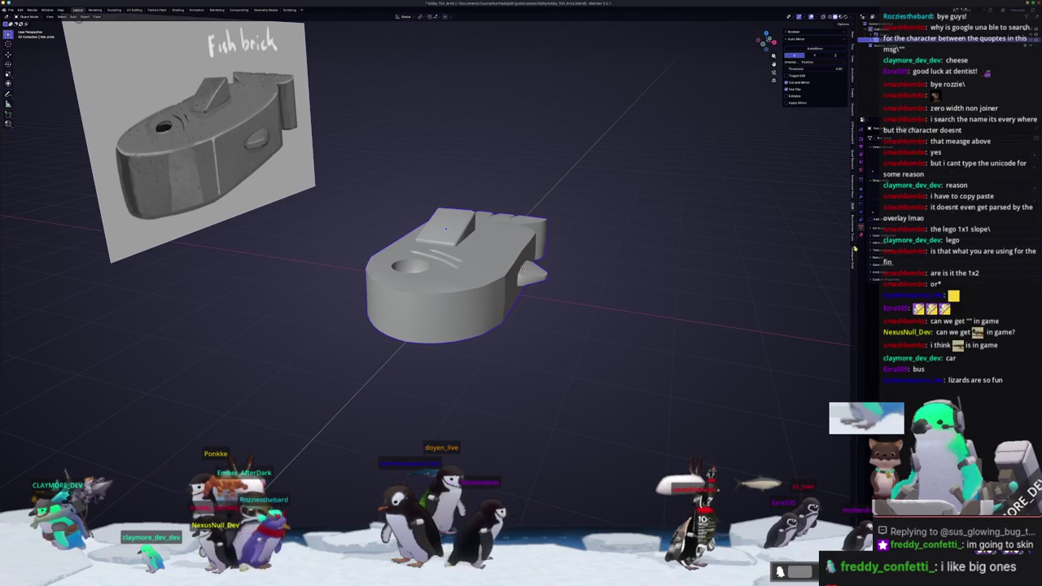
pyautogui.click(869, 139)
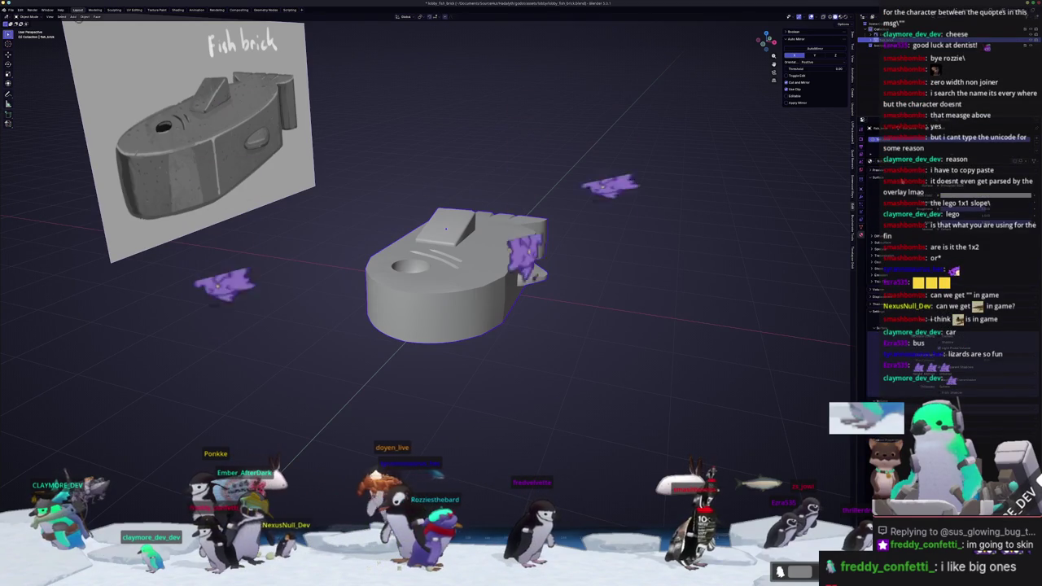
pyautogui.hotkey('ctrl', 'a')
pyautogui.click(522, 259)
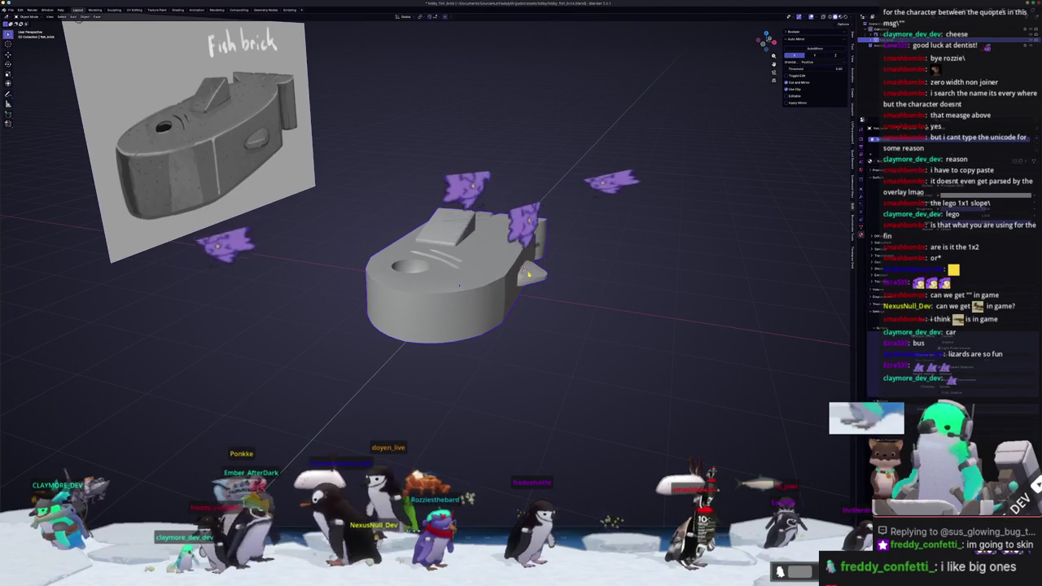
# Export the selected fish brick as FBX into the exports folder, then begin a new Painter project
pyautogui.click(11, 10)
pyautogui.moveTo(19, 97)
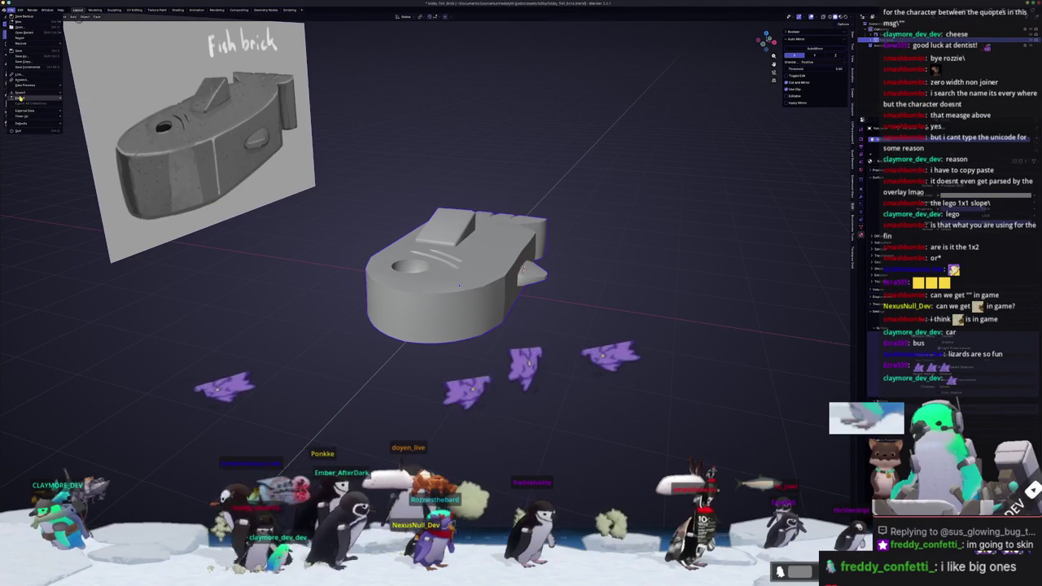
pyautogui.click(89, 131)
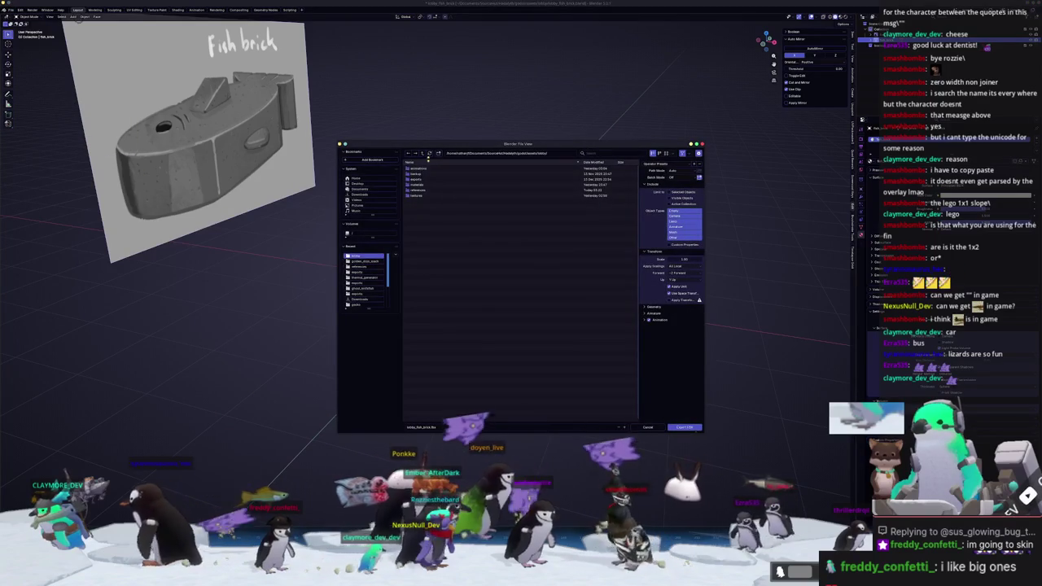
pyautogui.doubleClick(416, 178)
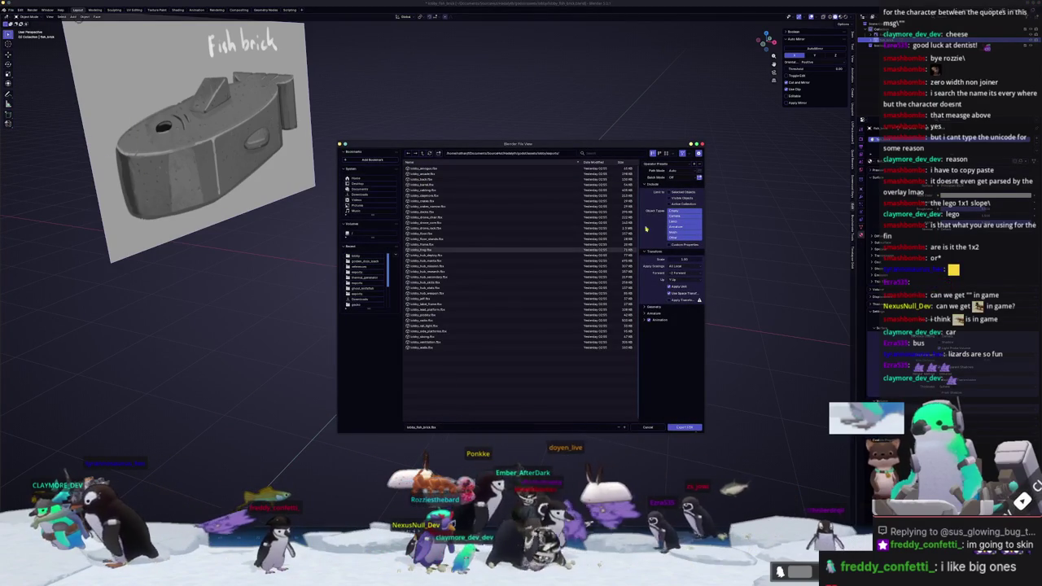
pyautogui.click(669, 191)
pyautogui.click(682, 428)
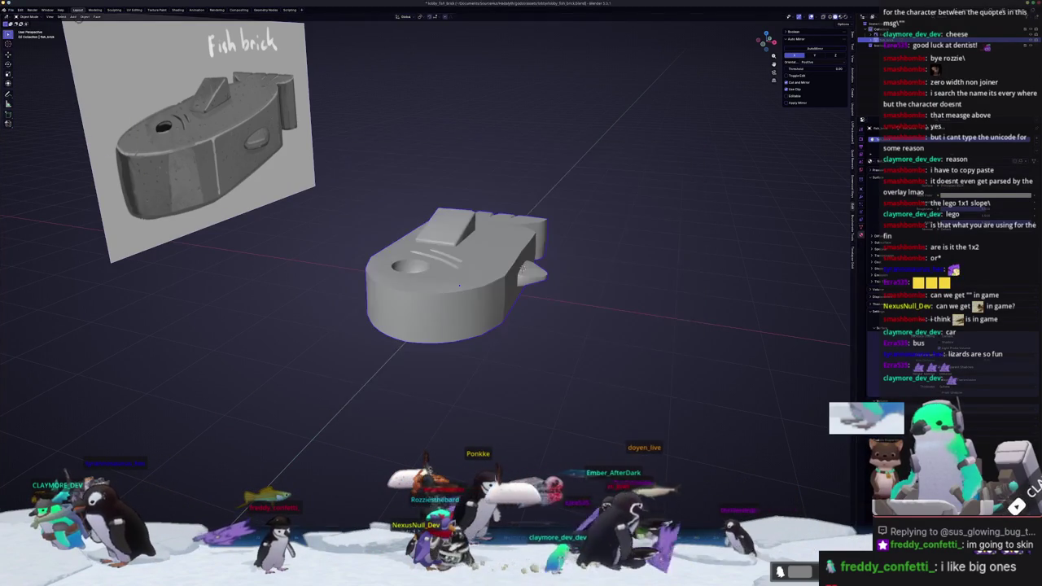
pyautogui.hotkey('alt', 'Tab')
pyautogui.click(8, 10)
pyautogui.click(20, 18)
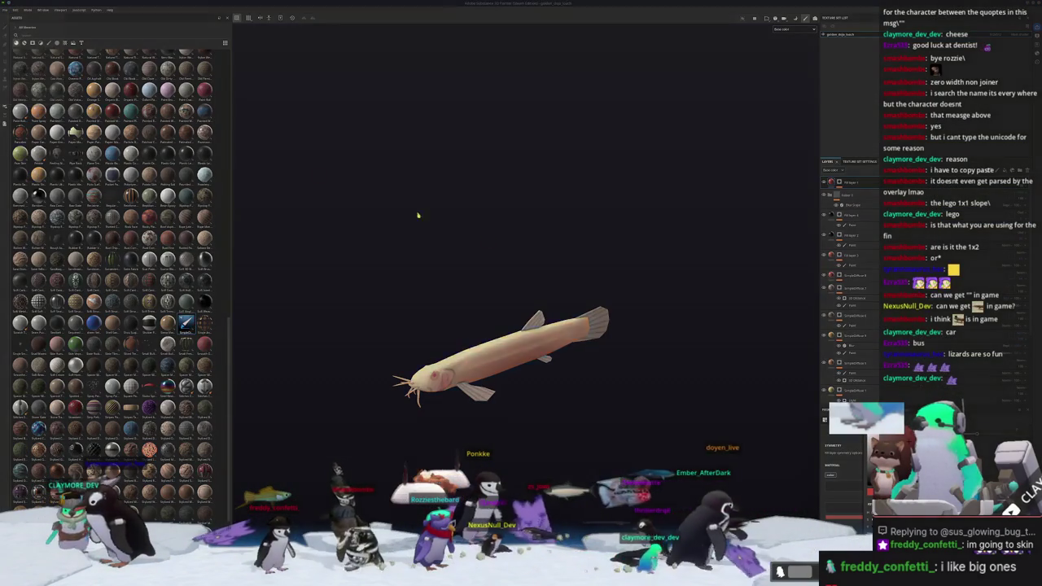
# Create the new project from the exported fish brick FBX and answer the save prompt
pyautogui.click(573, 219)
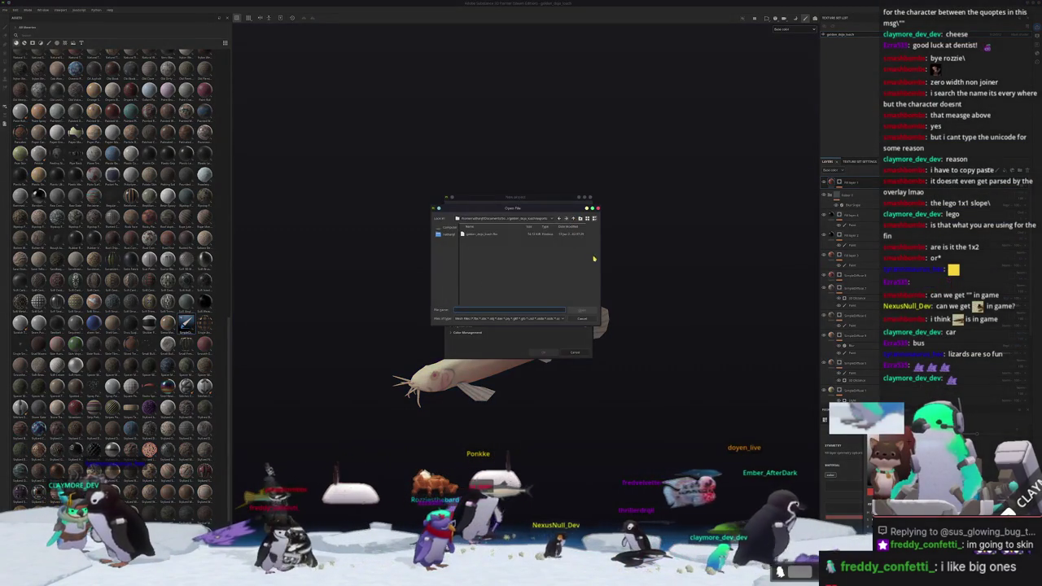
pyautogui.click(573, 219)
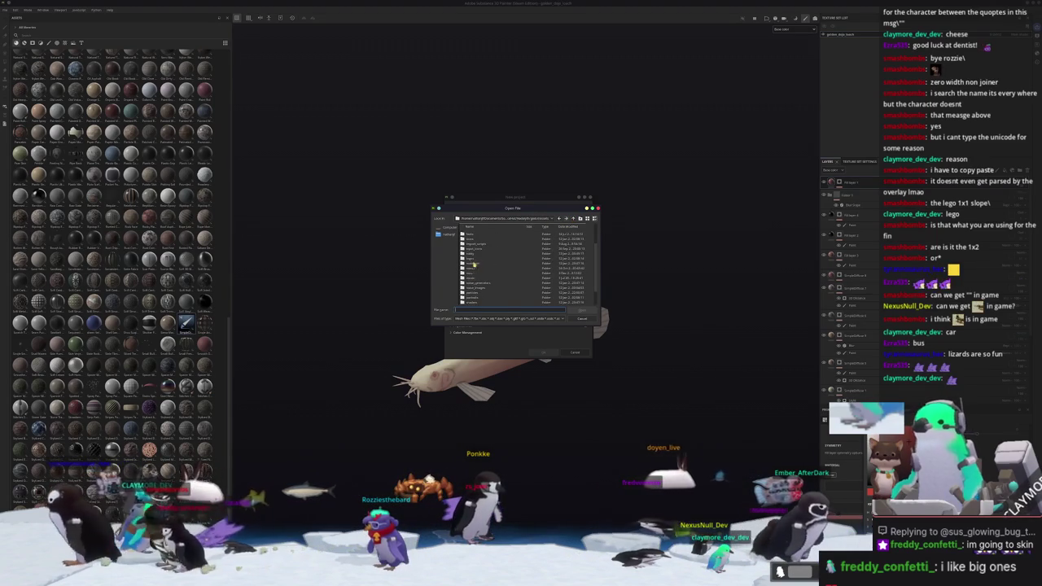
pyautogui.doubleClick(475, 255)
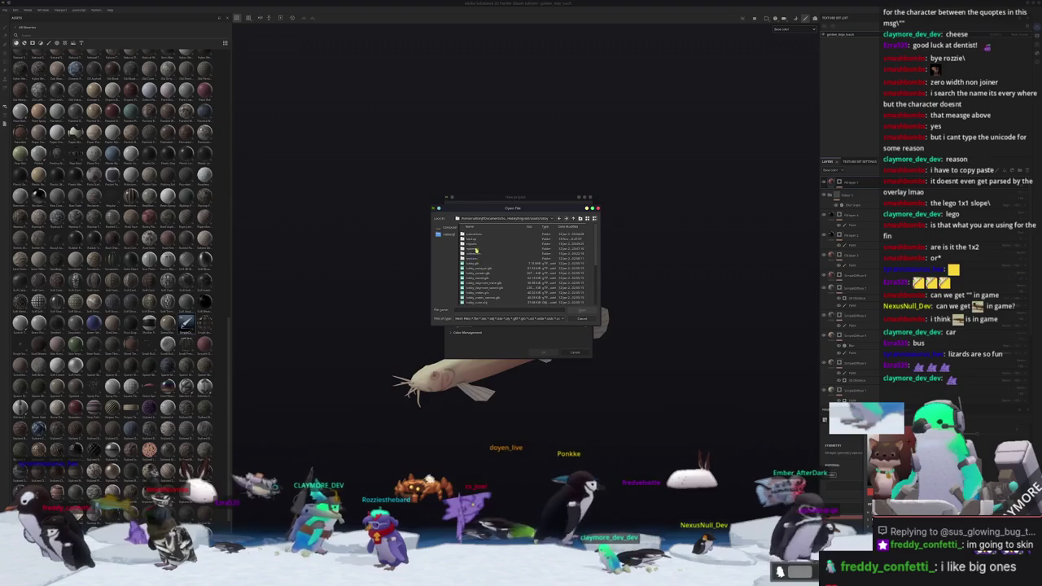
pyautogui.doubleClick(473, 243)
pyautogui.click(567, 220)
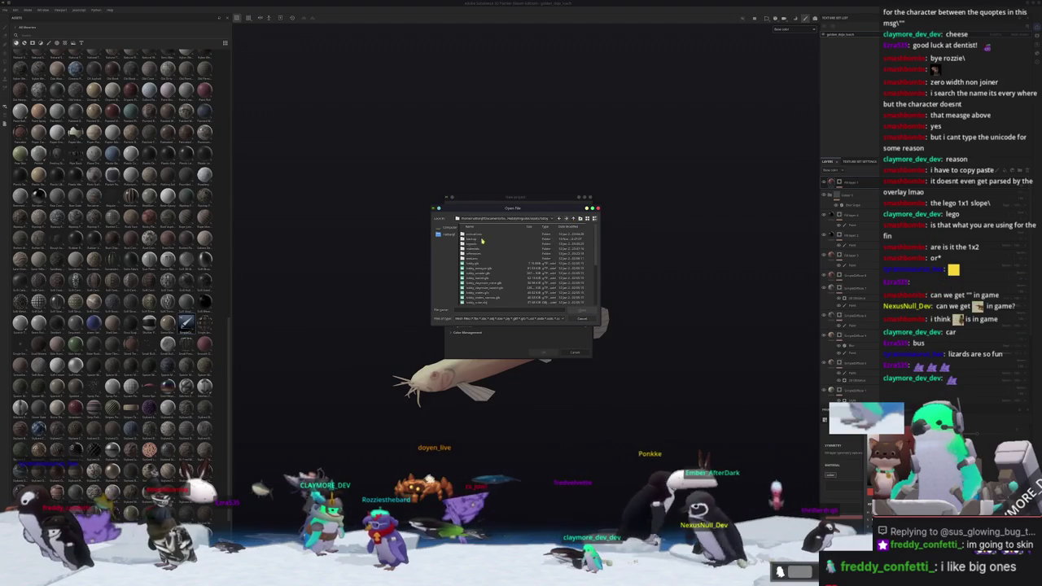
pyautogui.scroll(-2, 487, 259)
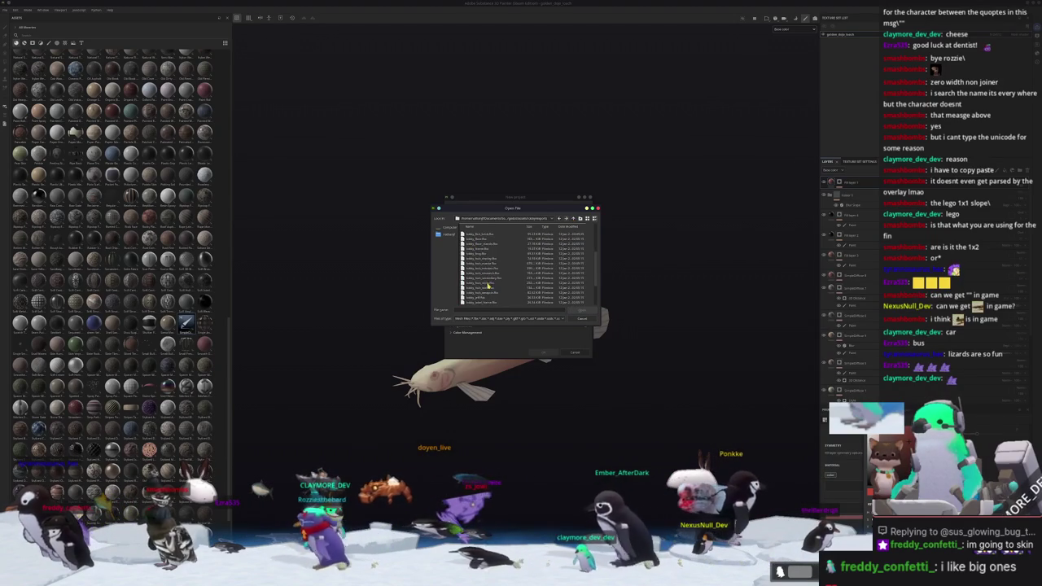
pyautogui.doubleClick(484, 265)
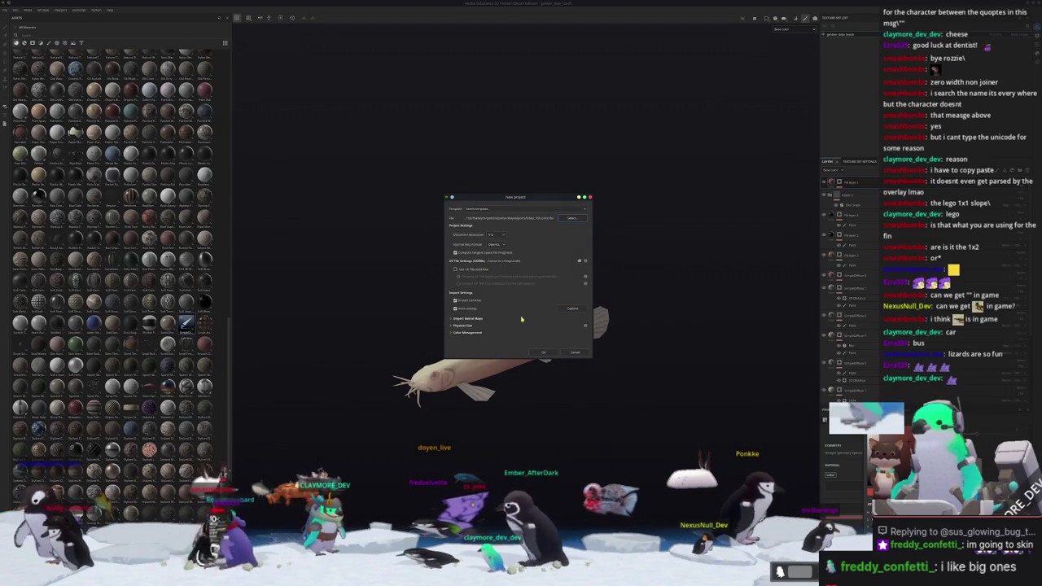
pyautogui.click(541, 353)
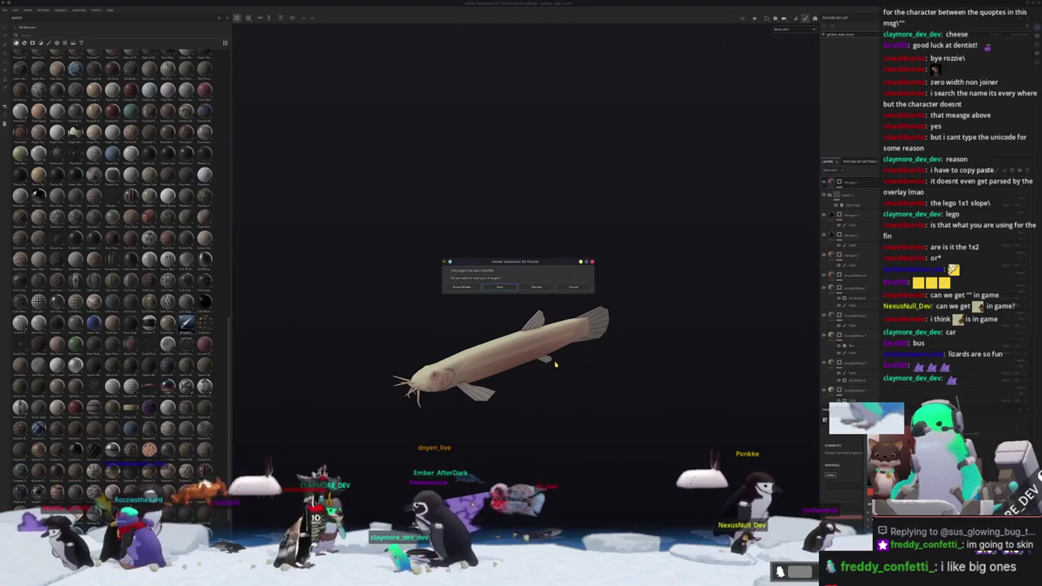
pyautogui.click(501, 287)
# Open the fish brick reference render in Gwenview, zoom in, and place it top-left
pyautogui.moveTo(533, 350)
pyautogui.keyDown('alt'); pyautogui.mouseDown()
pyautogui.moveTo(473, 343)
pyautogui.moveTo(521, 350)
pyautogui.mouseUp(); pyautogui.keyUp('alt')
pyautogui.hotkey('alt', 'Tab')
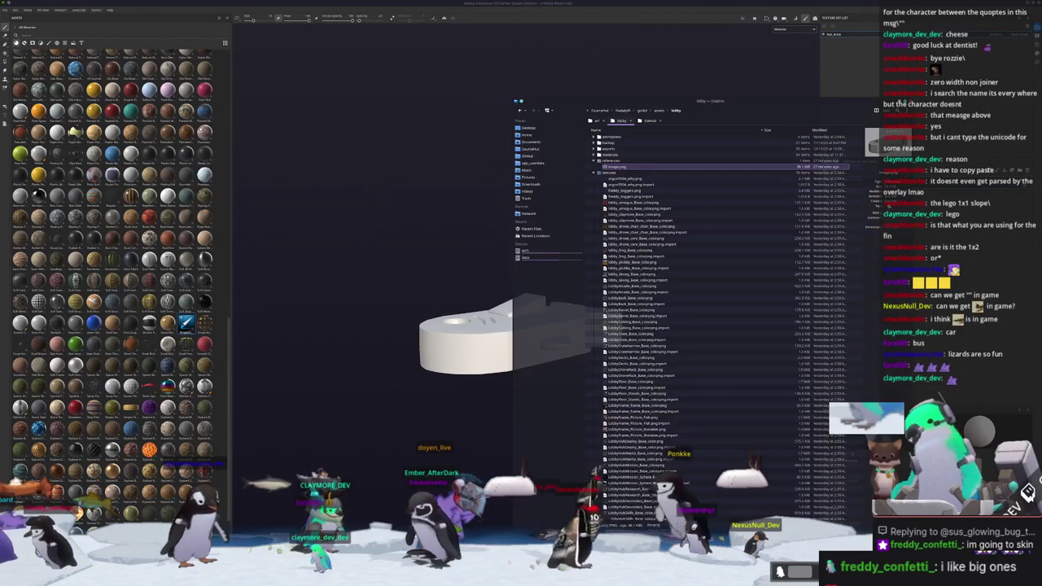
pyautogui.doubleClick(616, 166)
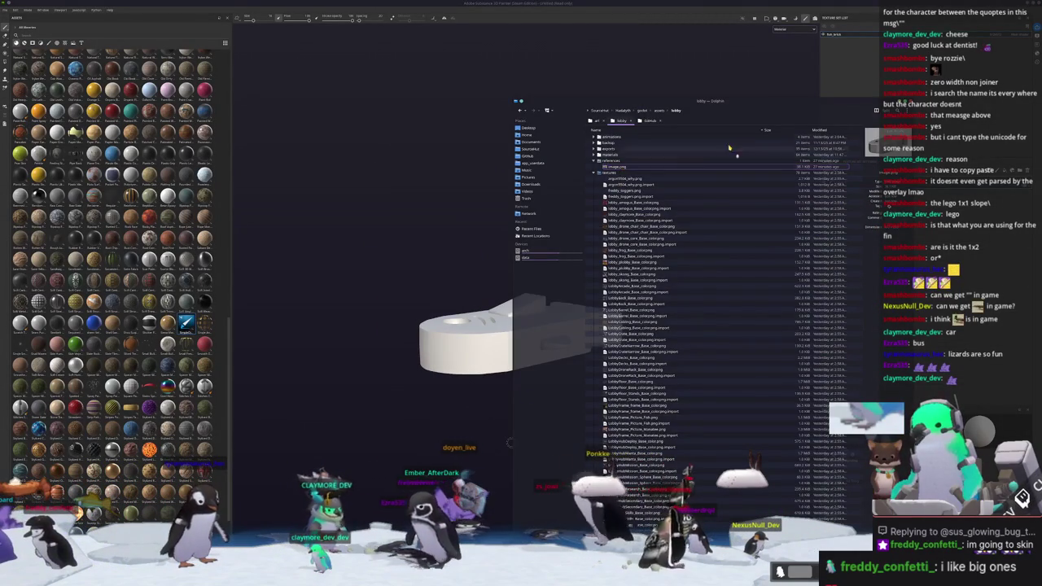
pyautogui.keyDown('ctrl'); pyautogui.scroll(1, 508, 311); pyautogui.keyUp('ctrl')
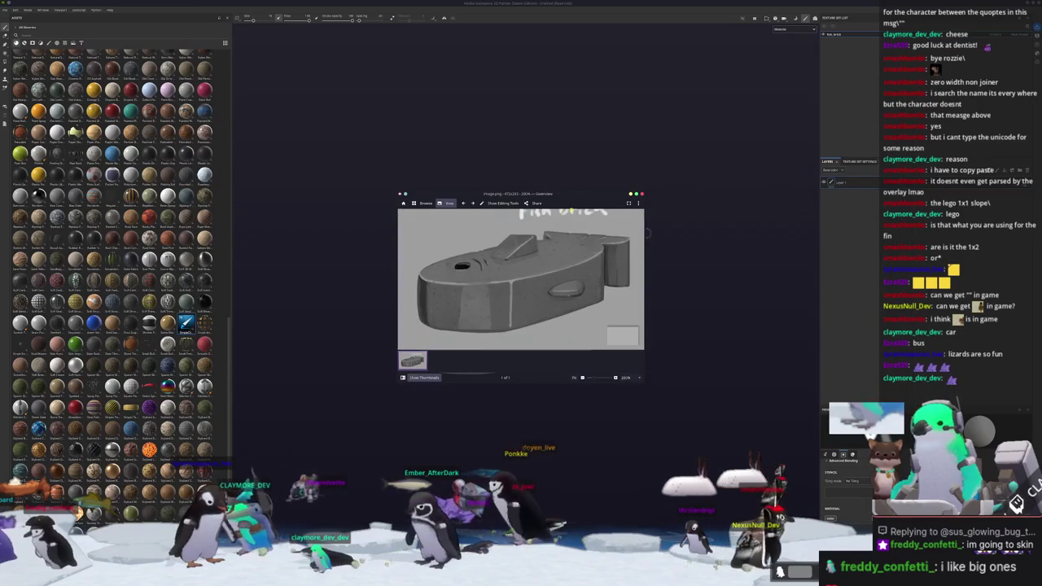
pyautogui.moveTo(509, 312); pyautogui.dragTo(363, 160)
pyautogui.moveTo(440, 43); pyautogui.dragTo(429, 35)
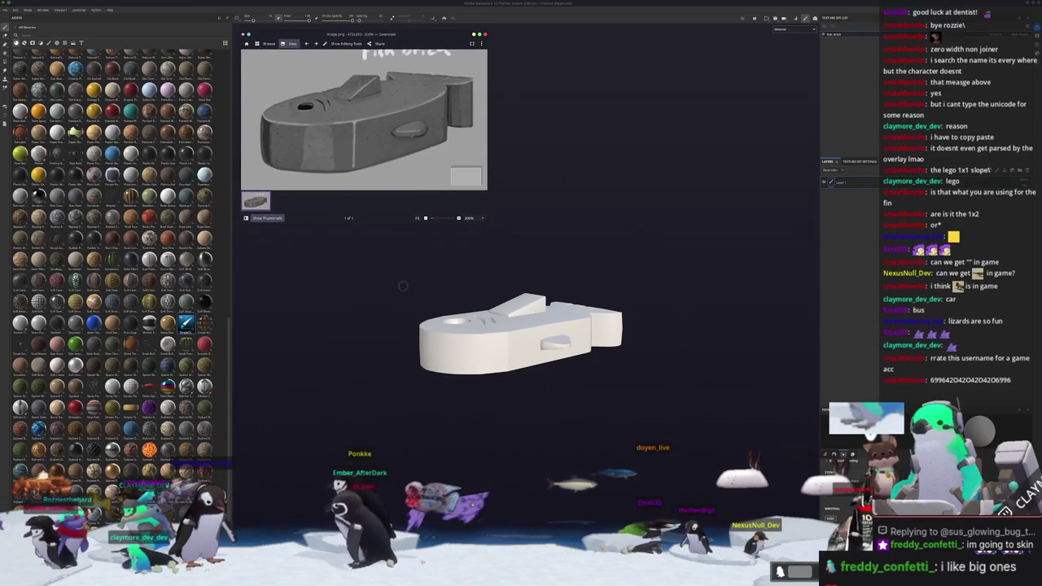
# Launch KColorChooser beside the reference and sample its grey with Pick Screen Color
pyautogui.press('super')
pyautogui.write('kri')
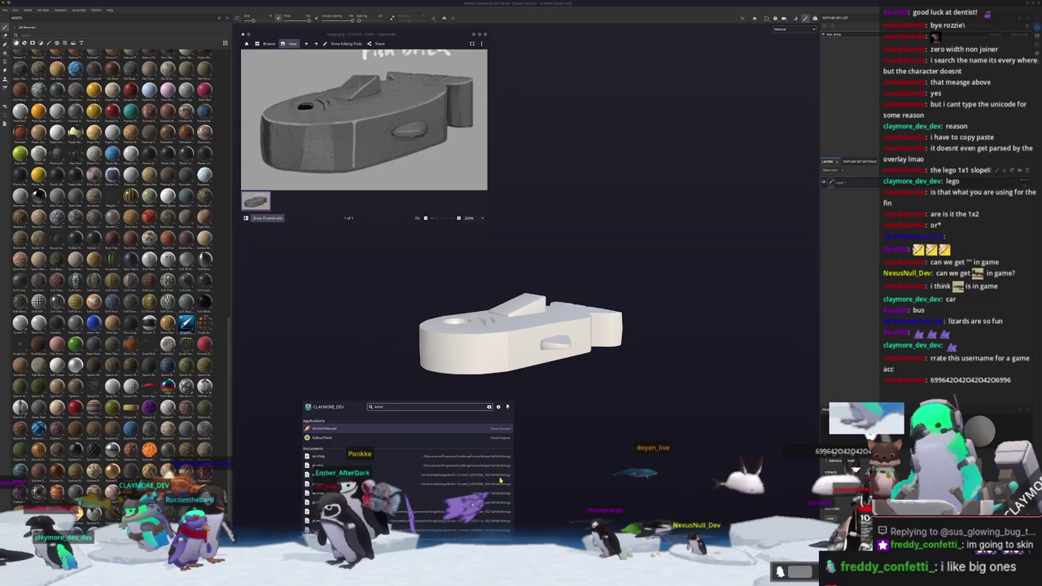
pyautogui.press('Return')
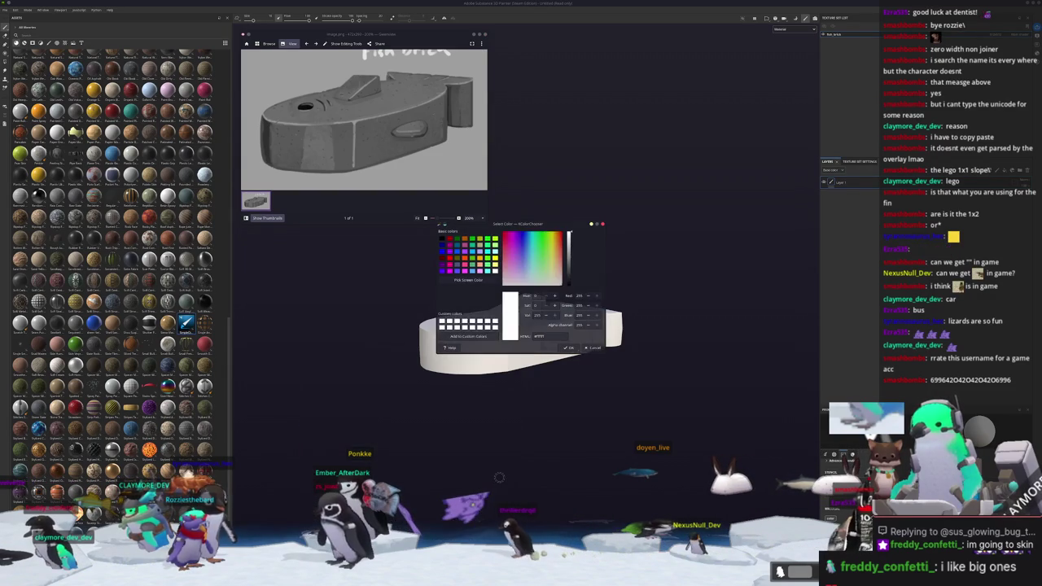
pyautogui.moveTo(530, 224); pyautogui.dragTo(582, 35)
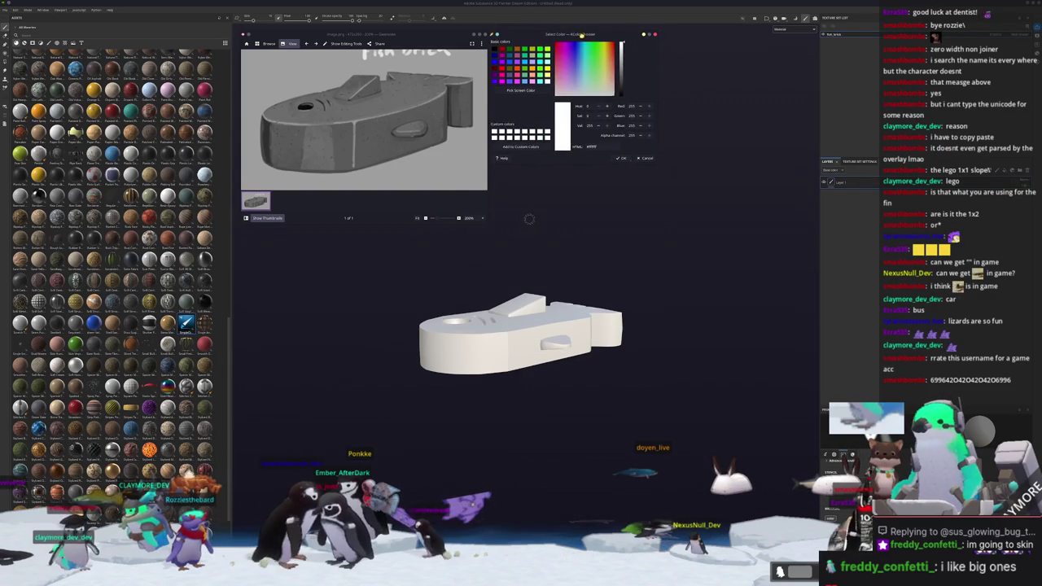
pyautogui.click(519, 91)
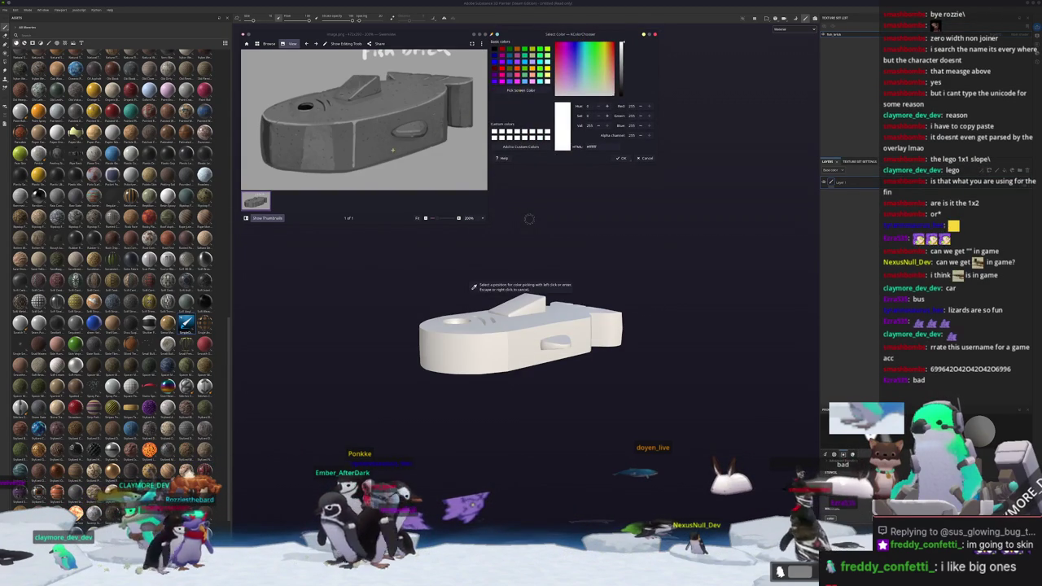
pyautogui.click(474, 286)
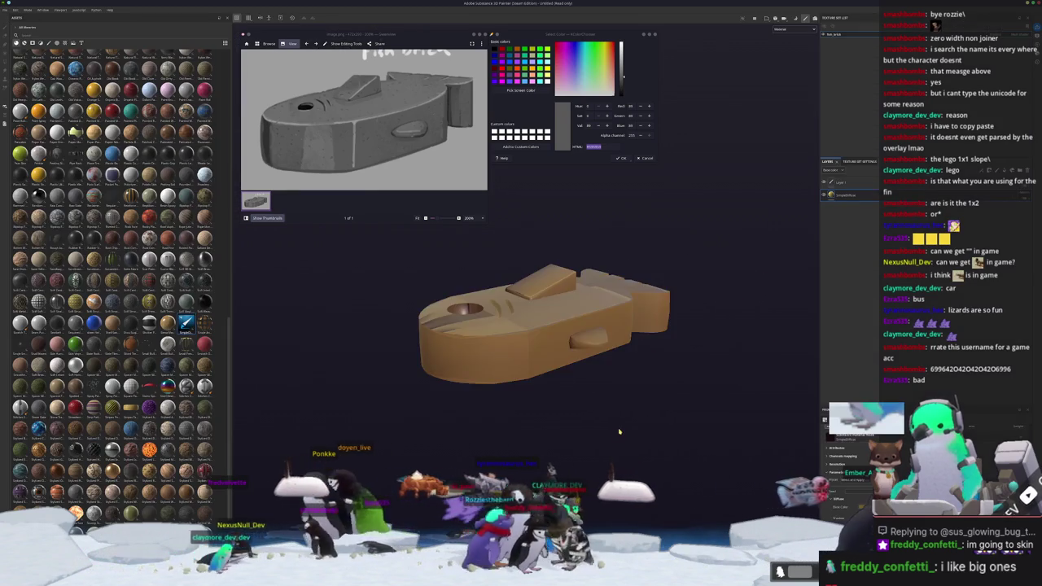
# Switch back to Blender's grey fish brick
pyautogui.keyDown('alt'); pyautogui.moveTo(618, 432); pyautogui.dragTo(603, 383); pyautogui.keyUp('alt')
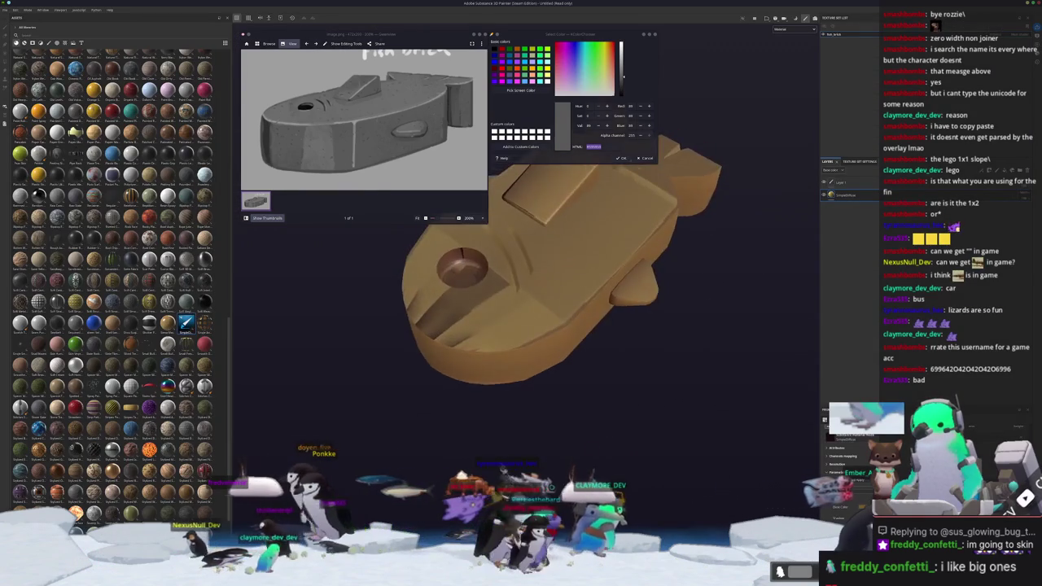
pyautogui.hotkey('alt', 'Tab')
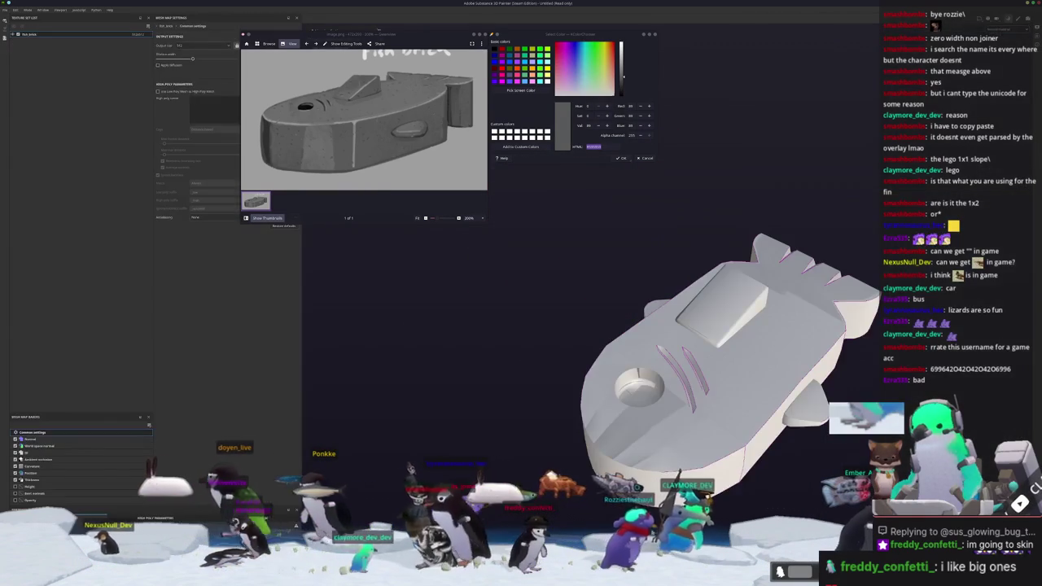
pyautogui.hotkey('alt', 'Tab')
pyautogui.hotkey('alt', 'Tab')
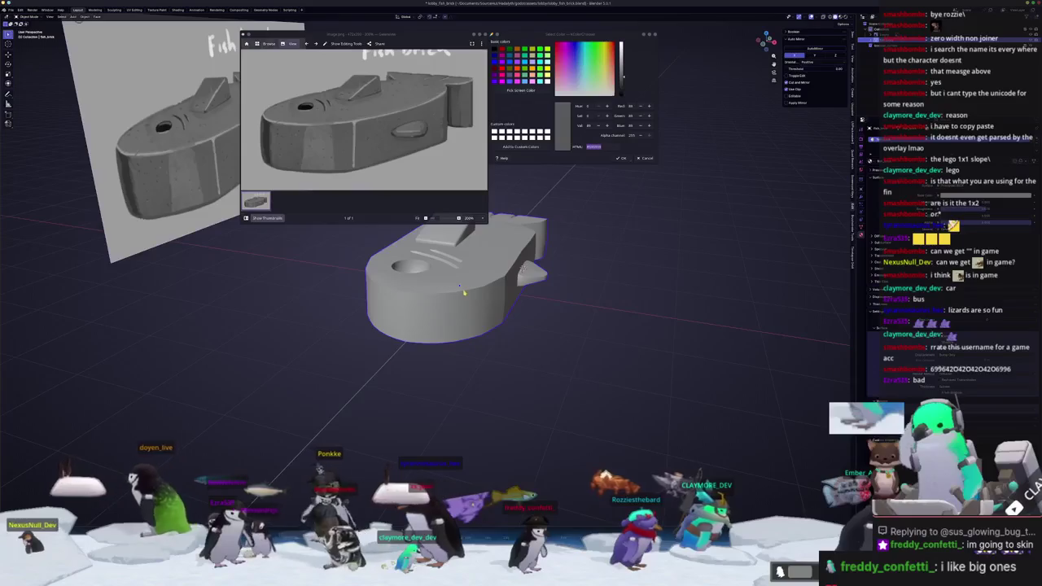
# Put the fish brick in Edit Mode with all faces selected in the UV Editing workspace
pyautogui.press('Tab')
pyautogui.click(132, 9)
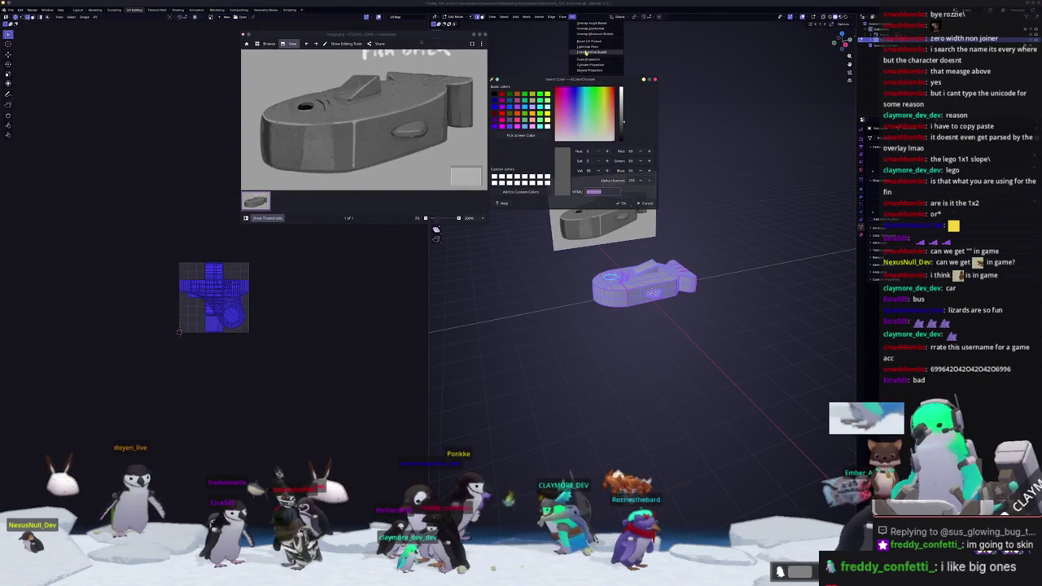
pyautogui.click(571, 63)
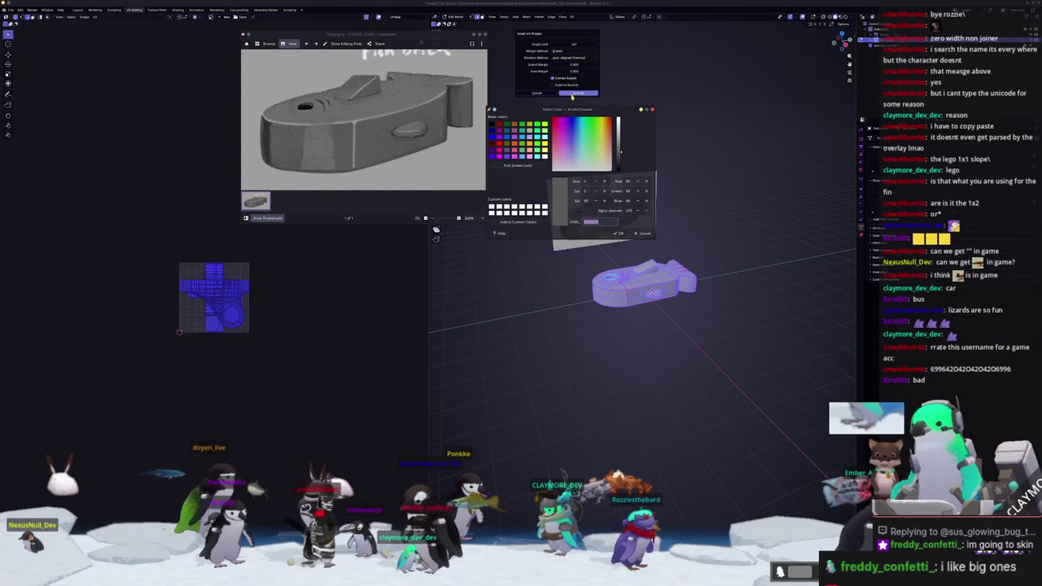
pyautogui.scroll(4, 297, 307)
pyautogui.scroll(2, 299, 306)
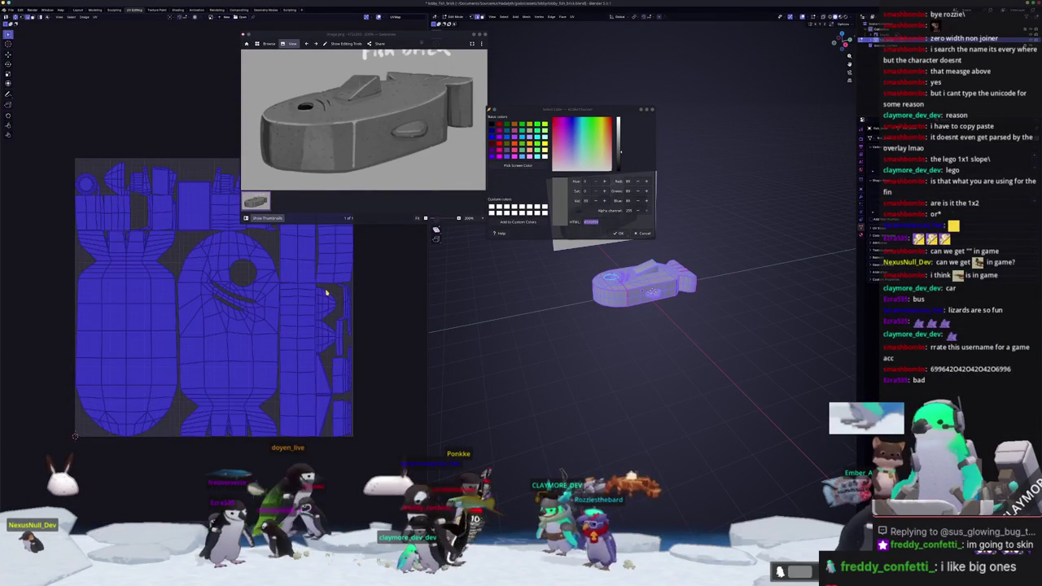
pyautogui.moveTo(378, 43); pyautogui.dragTo(546, 293)
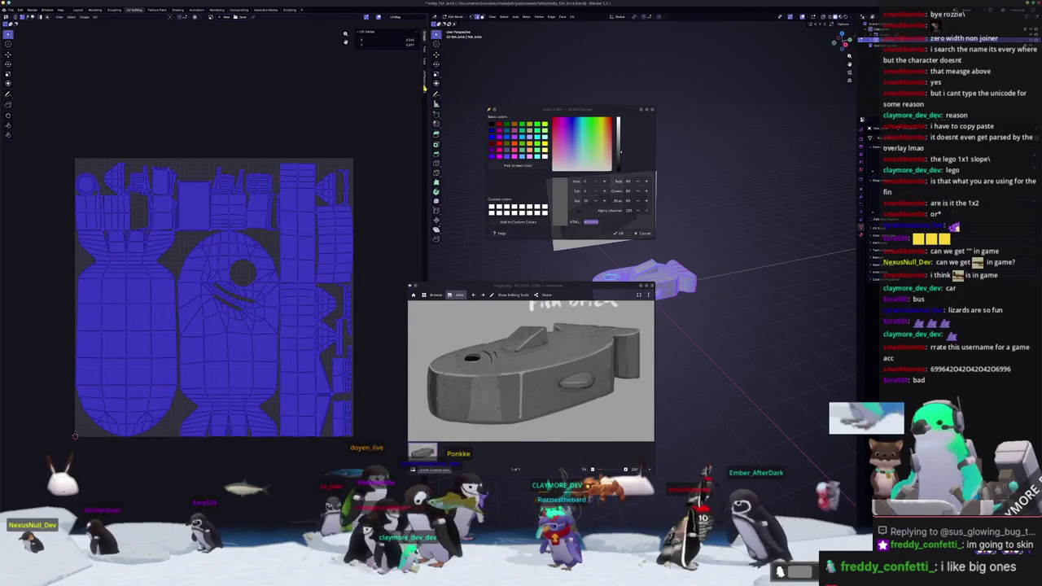
# Repack the fish's UV islands with UVPackmaster3 and return to Object Mode
pyautogui.click(423, 77)
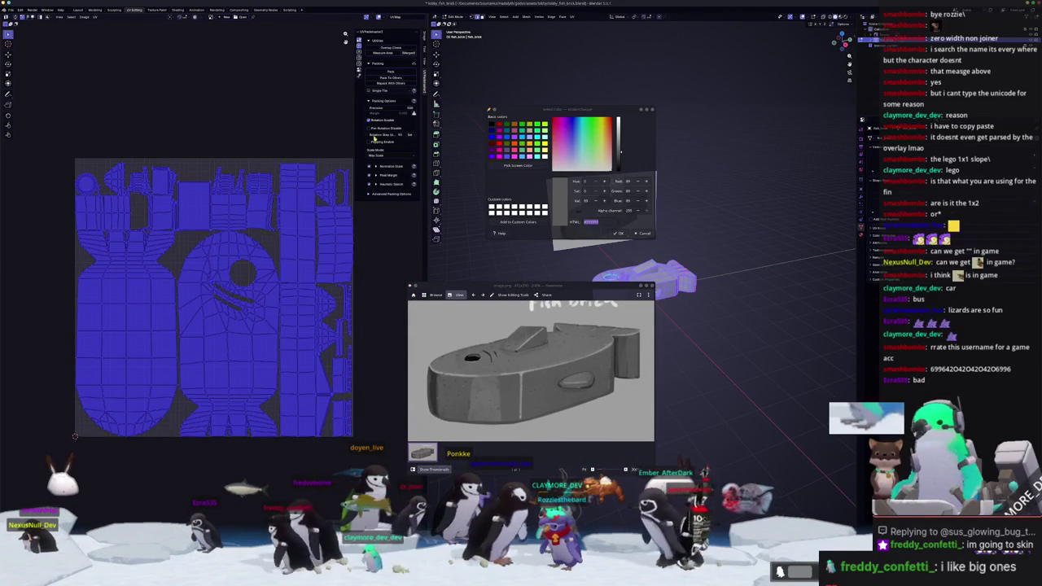
pyautogui.click(391, 73)
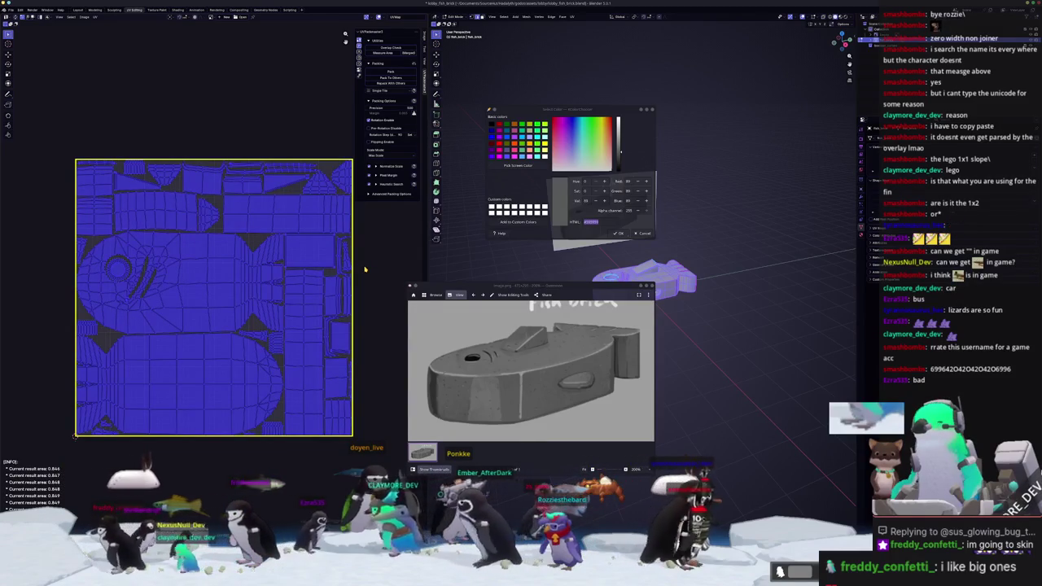
pyautogui.scroll(5, 132, 302)
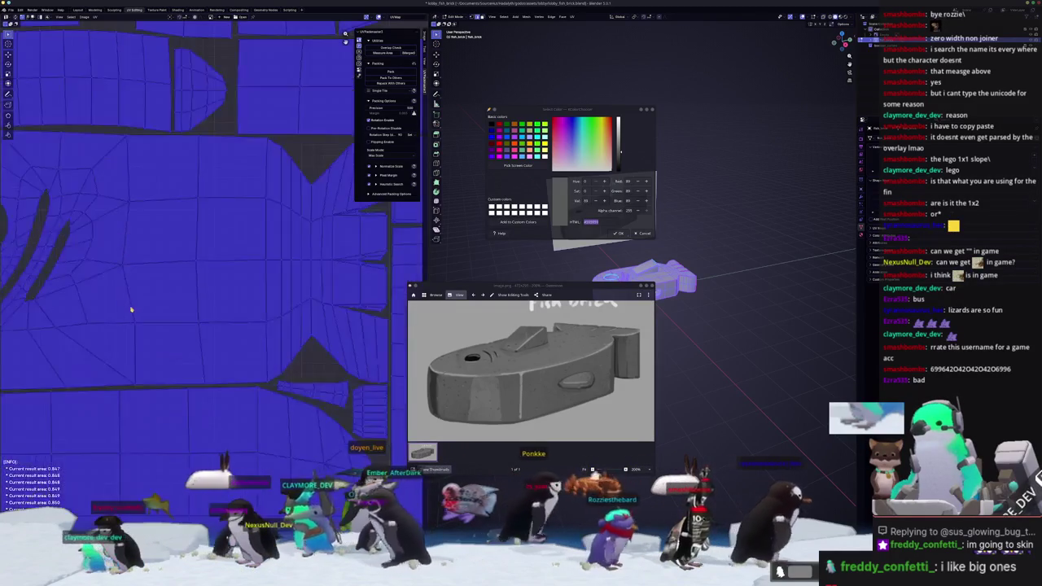
pyautogui.scroll(-3, 224, 321)
pyautogui.scroll(-2, 225, 321)
pyautogui.press('Tab')
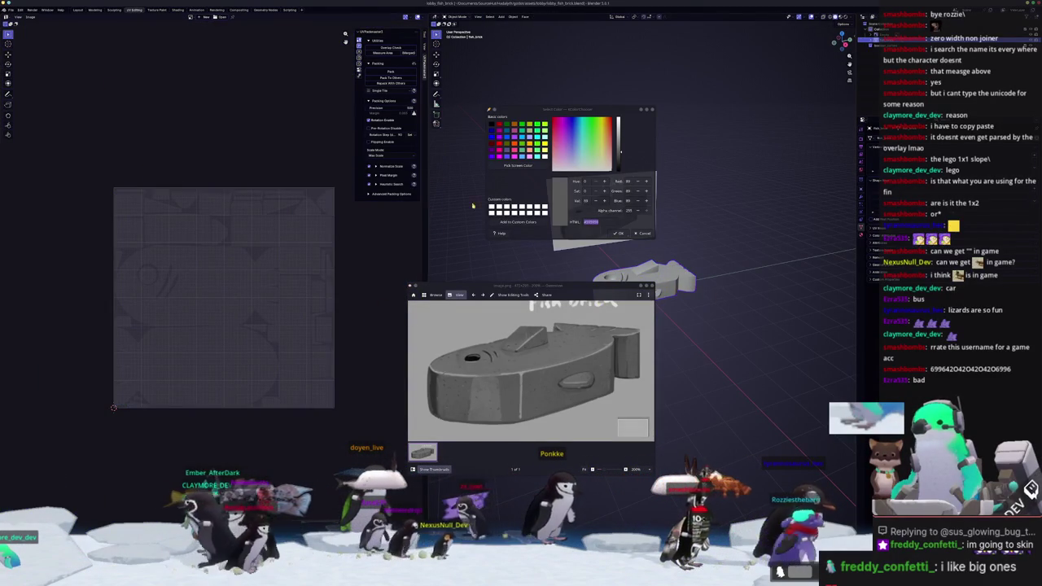
# Export the fish brick from Blender as an FBX file
pyautogui.click(8, 10)
pyautogui.moveTo(20, 98)
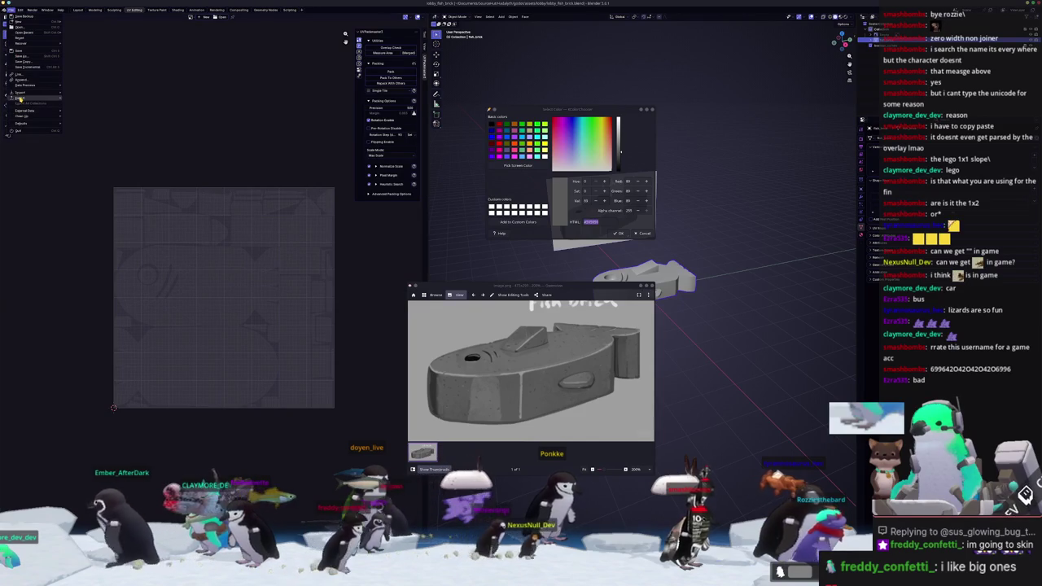
pyautogui.click(80, 141)
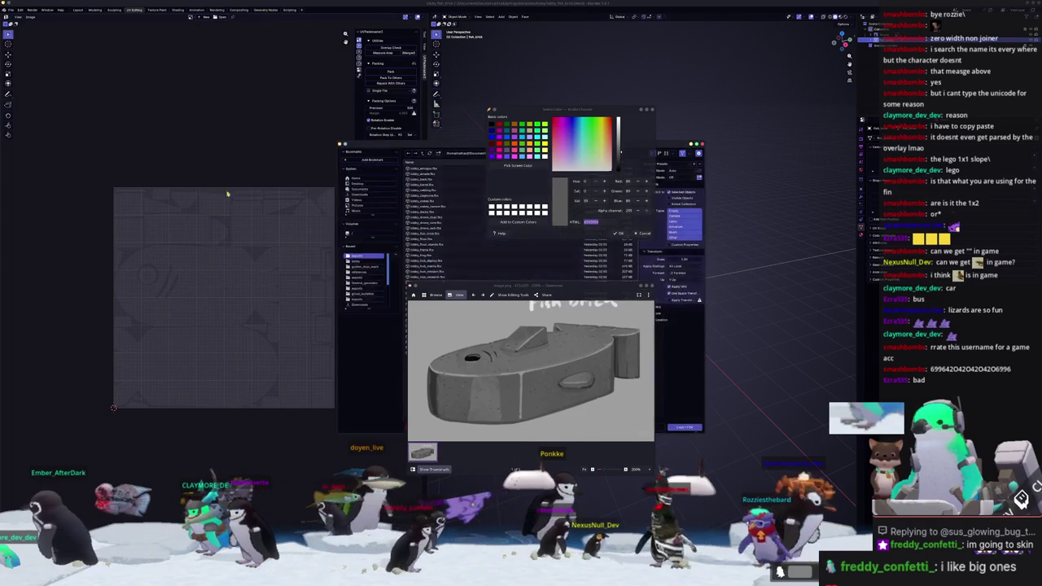
pyautogui.click(686, 429)
# Bring up Substance Painter with the updated fish, moving the reference and colour windows aside
pyautogui.hotkey('alt', 'Tab')
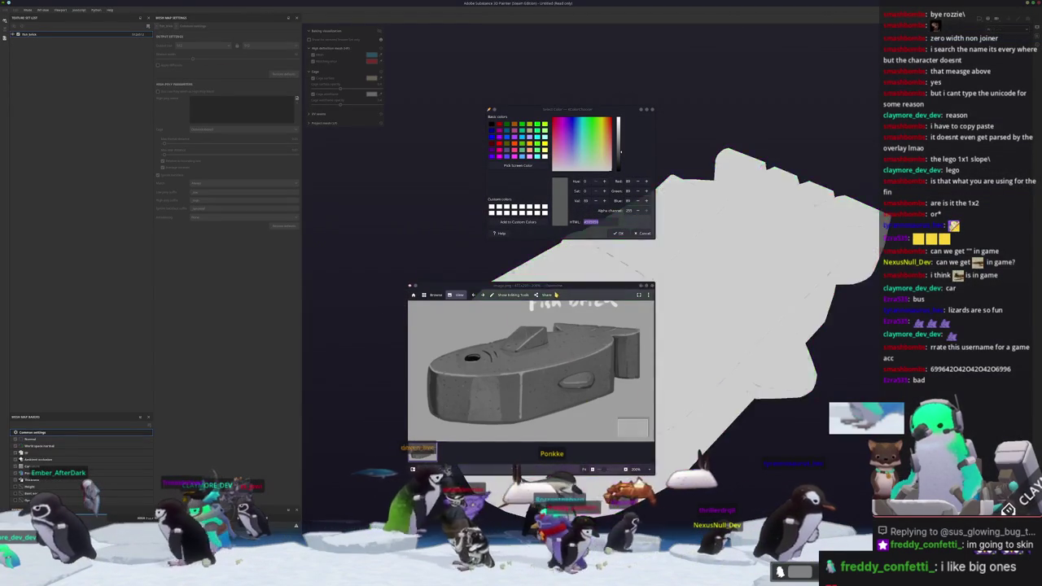
pyautogui.moveTo(559, 285); pyautogui.dragTo(227, 143)
pyautogui.moveTo(570, 108); pyautogui.dragTo(418, 39)
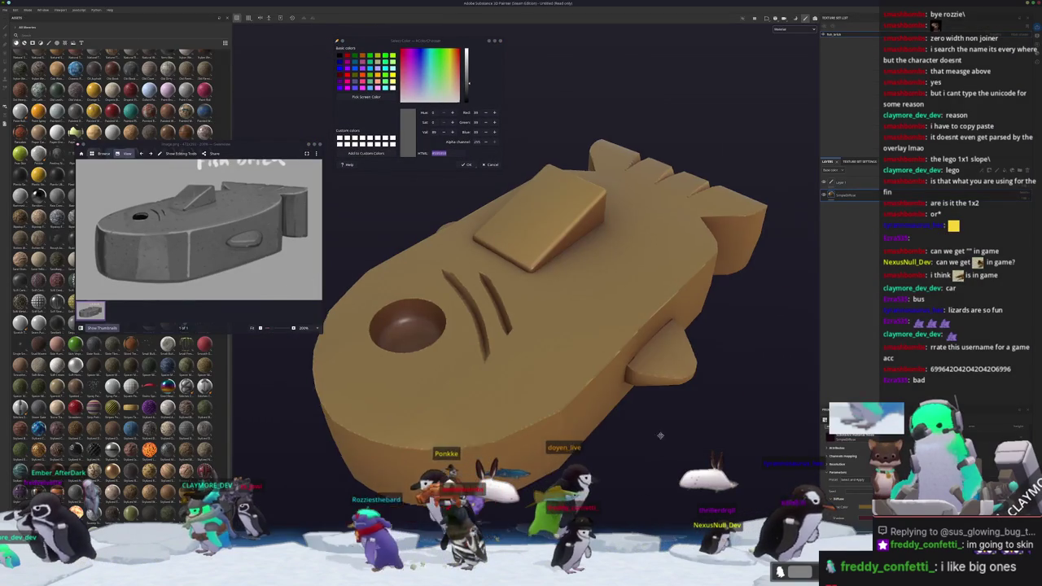
# Set the viewport to show only the Base Color channel and face the fish toward the camera
pyautogui.keyDown('alt'); pyautogui.moveTo(733, 375); pyautogui.dragTo(666, 379); pyautogui.keyUp('alt')
pyautogui.scroll(-3, 667, 379)
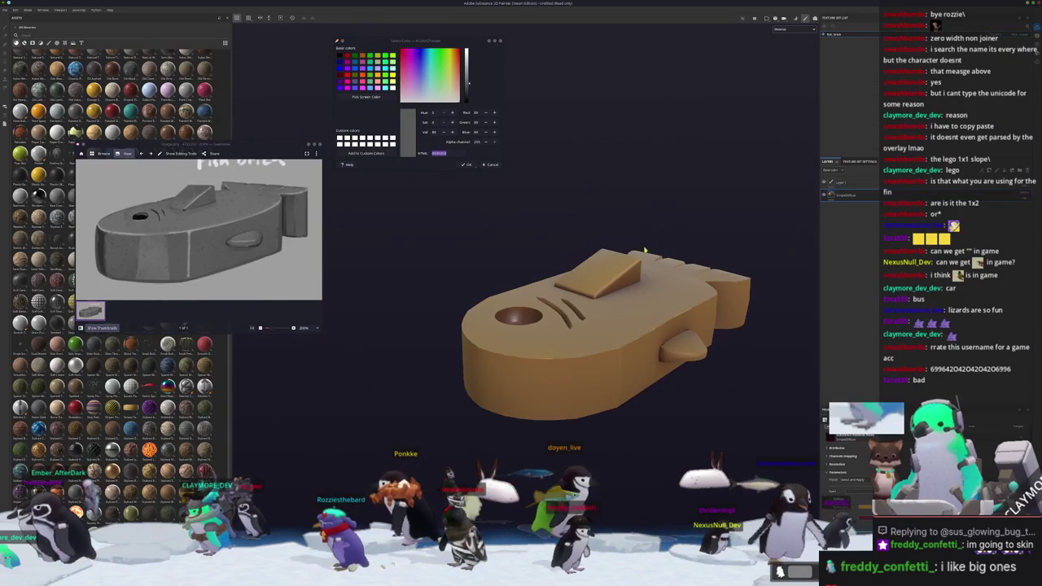
pyautogui.click(783, 51)
pyautogui.keyDown('alt'); pyautogui.moveTo(505, 260); pyautogui.dragTo(402, 253); pyautogui.keyUp('alt')
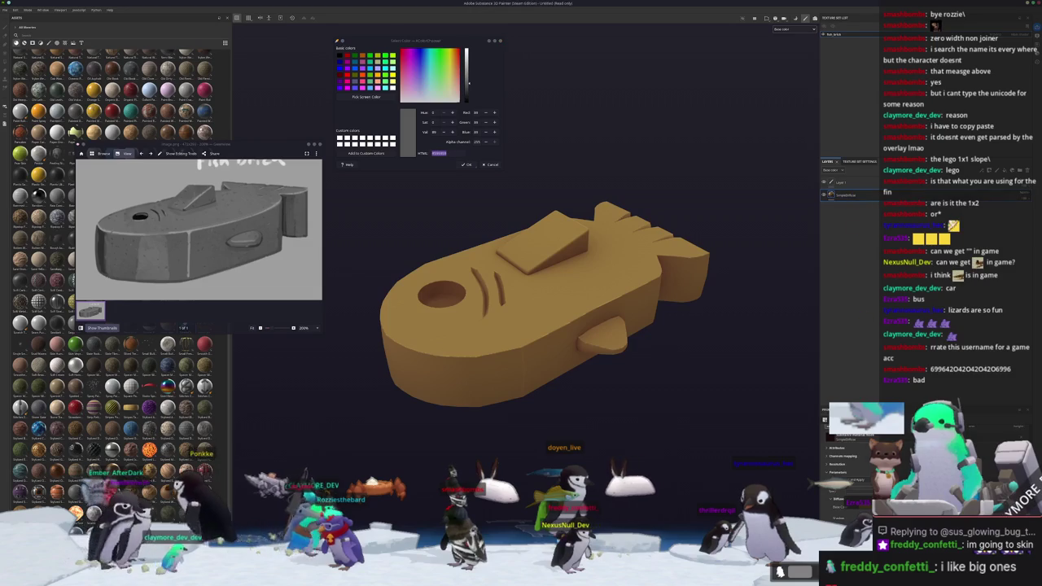
# Expand the Properties - Fill panel and change the fill colour from gold to grey
pyautogui.moveTo(871, 383); pyautogui.dragTo(870, 303)
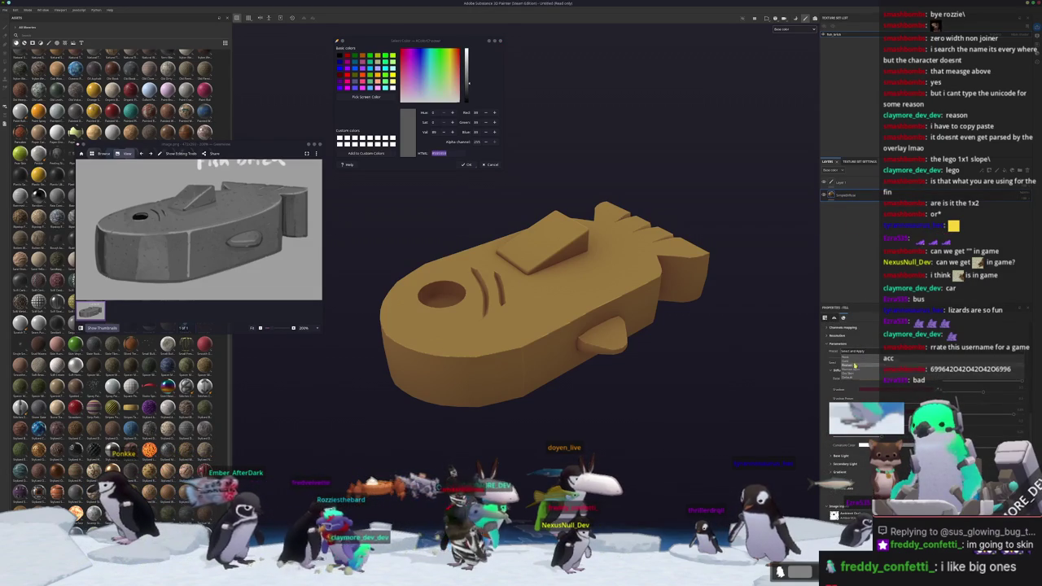
pyautogui.click(852, 358)
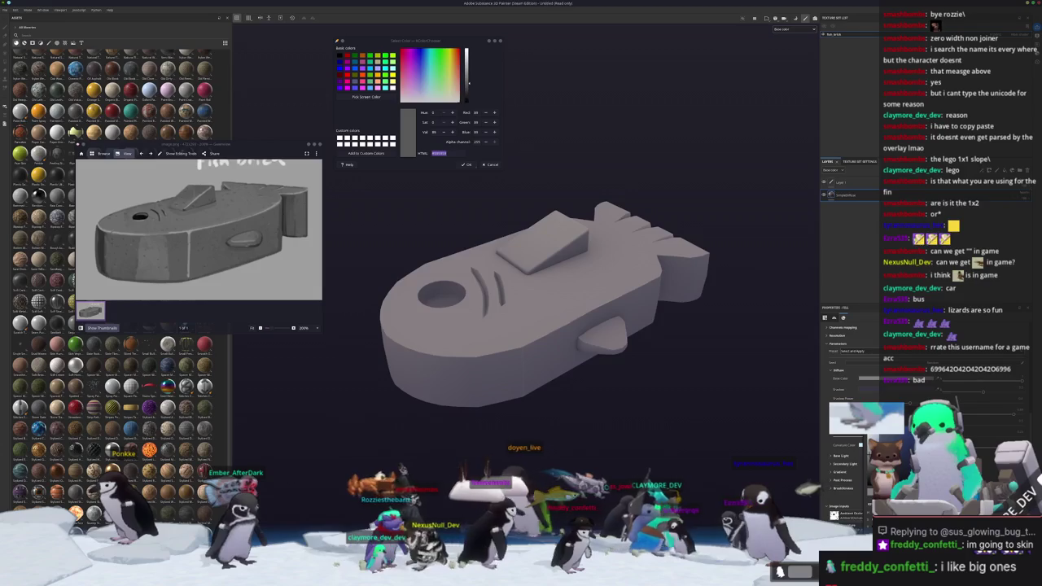
pyautogui.moveTo(684, 390)
pyautogui.keyDown('alt'); pyautogui.mouseDown()
pyautogui.moveTo(709, 400)
pyautogui.moveTo(705, 448)
pyautogui.mouseUp(); pyautogui.keyUp('alt')
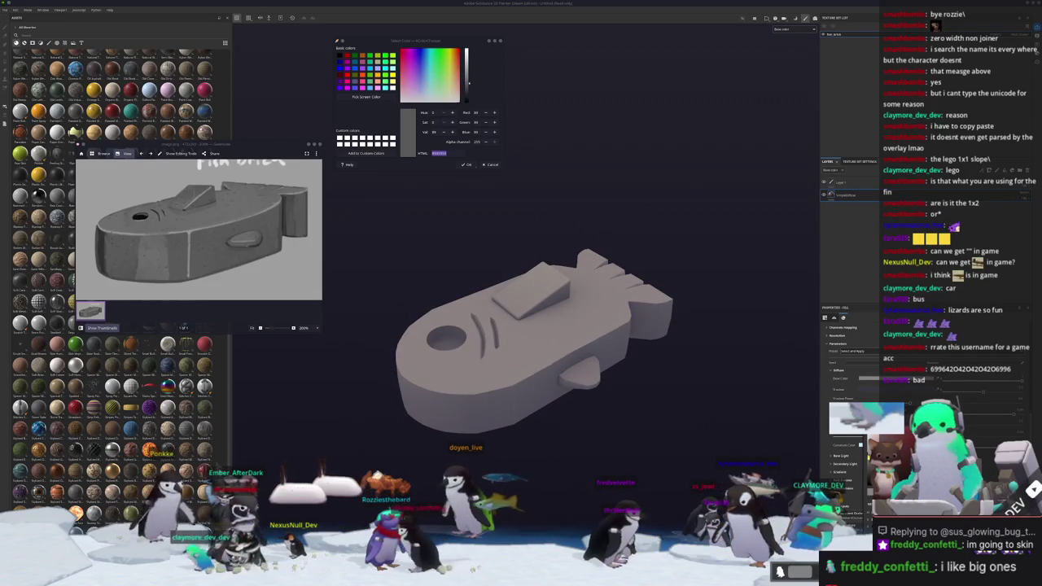
pyautogui.keyDown('alt'); pyautogui.moveTo(489, 187); pyautogui.dragTo(449, 163); pyautogui.keyUp('alt')
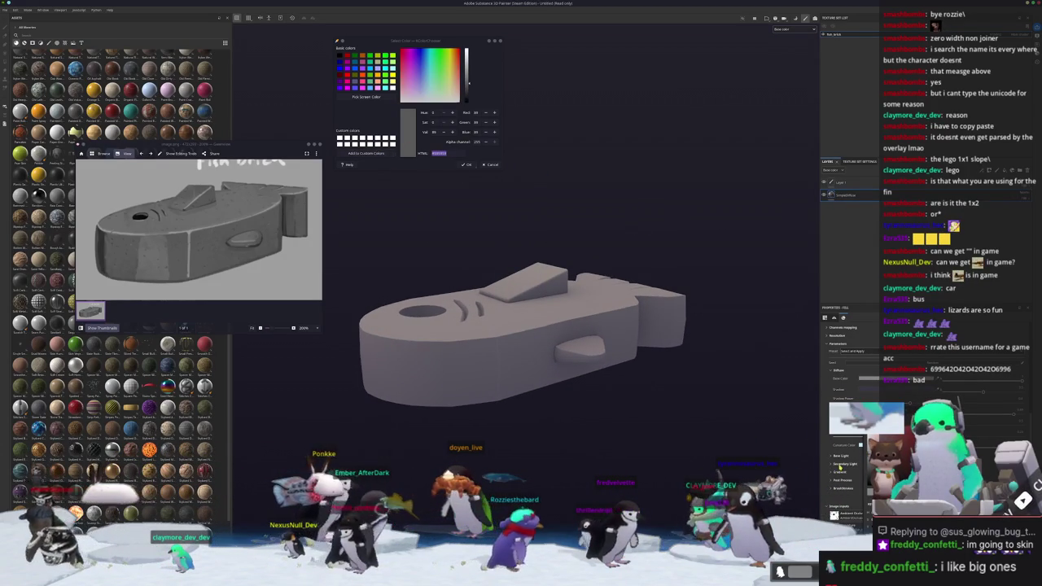
pyautogui.scroll(-2, 842, 472)
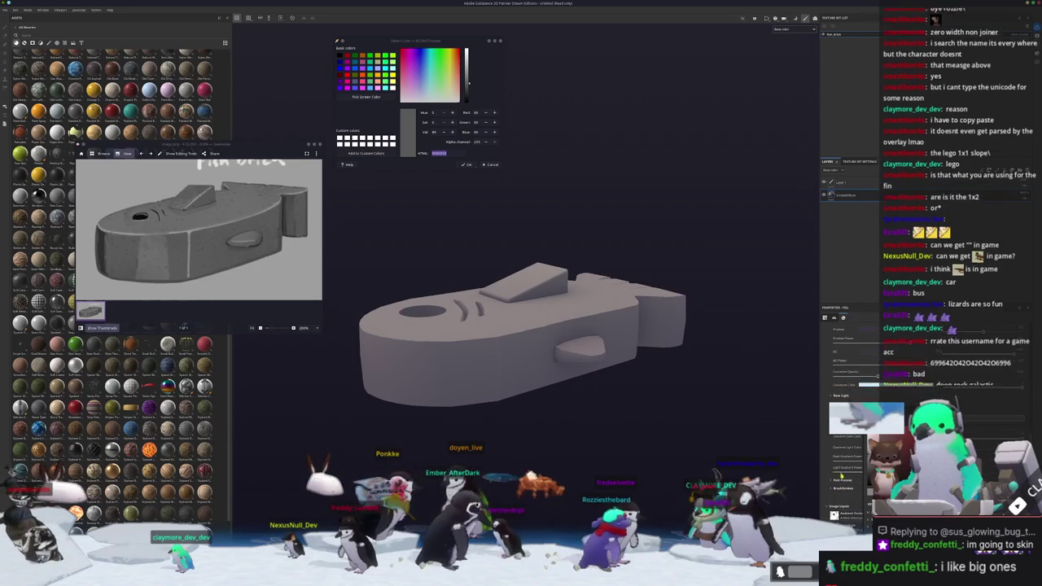
pyautogui.click(869, 351)
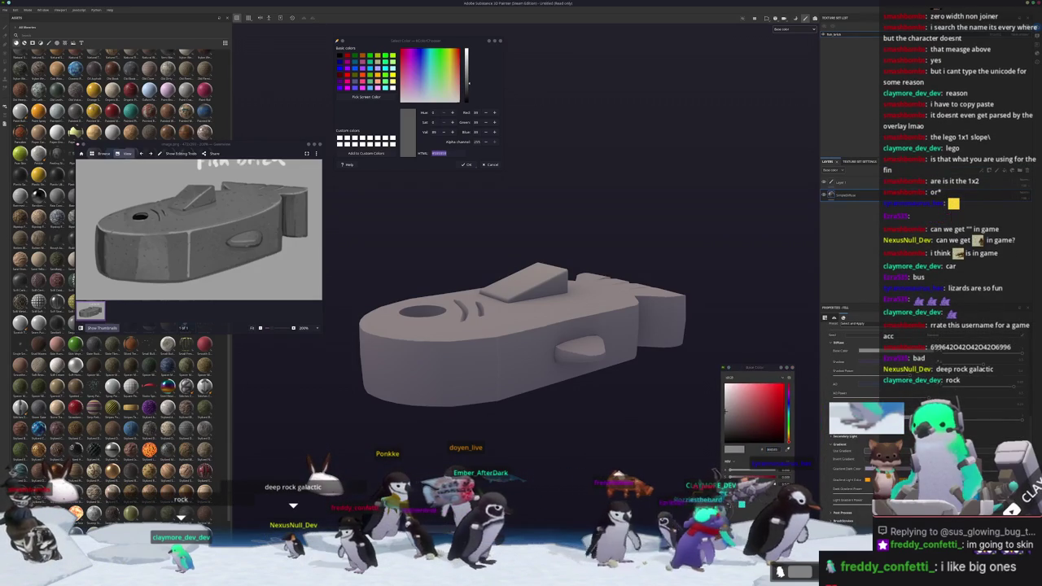
# Adjust the gradient light and cyan specular colours, then add a new fill layer on top
pyautogui.click(868, 480)
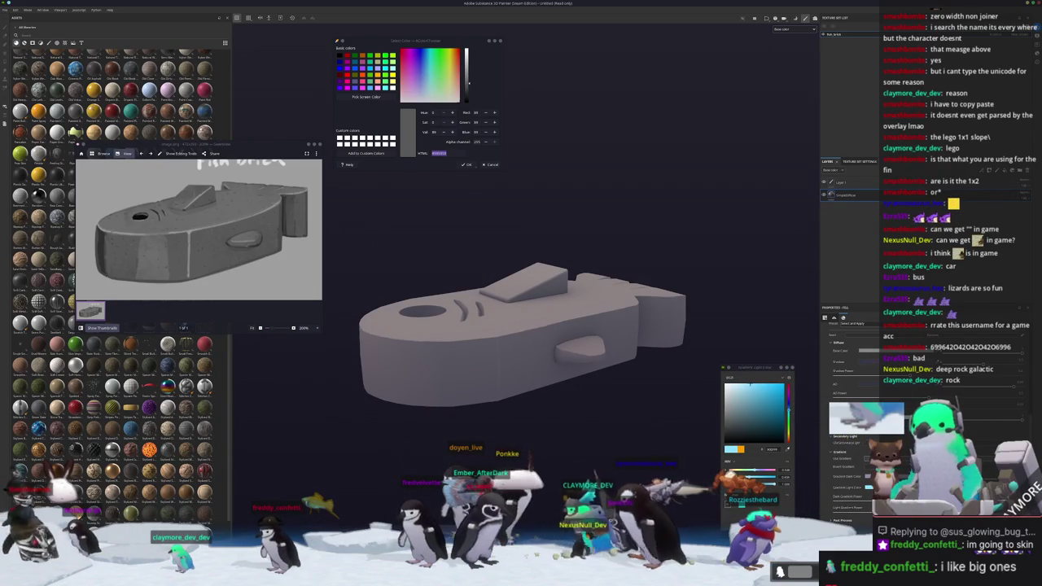
pyautogui.click(788, 411)
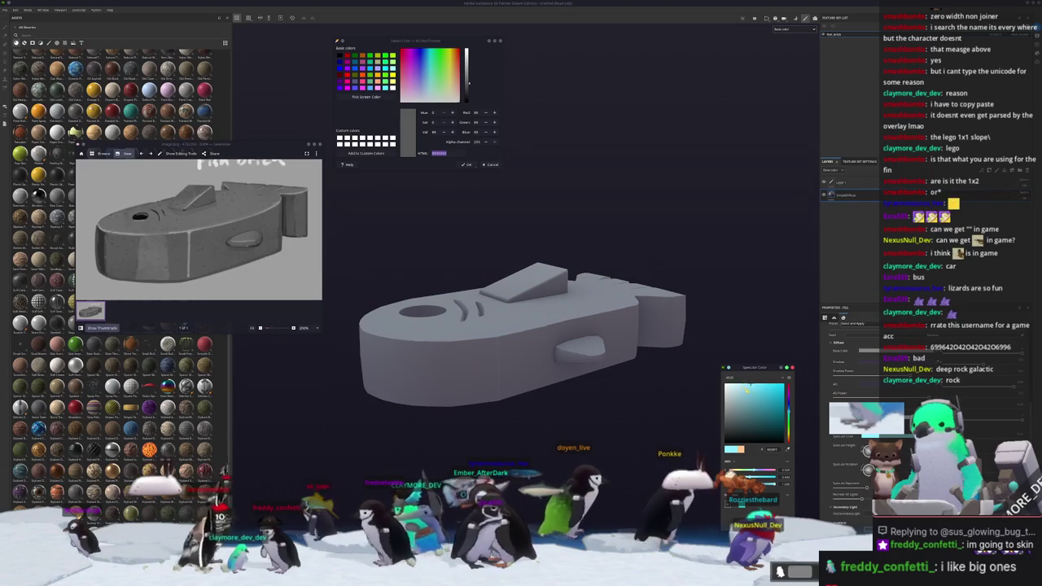
pyautogui.keyDown('alt'); pyautogui.moveTo(739, 385); pyautogui.dragTo(693, 290); pyautogui.keyUp('alt')
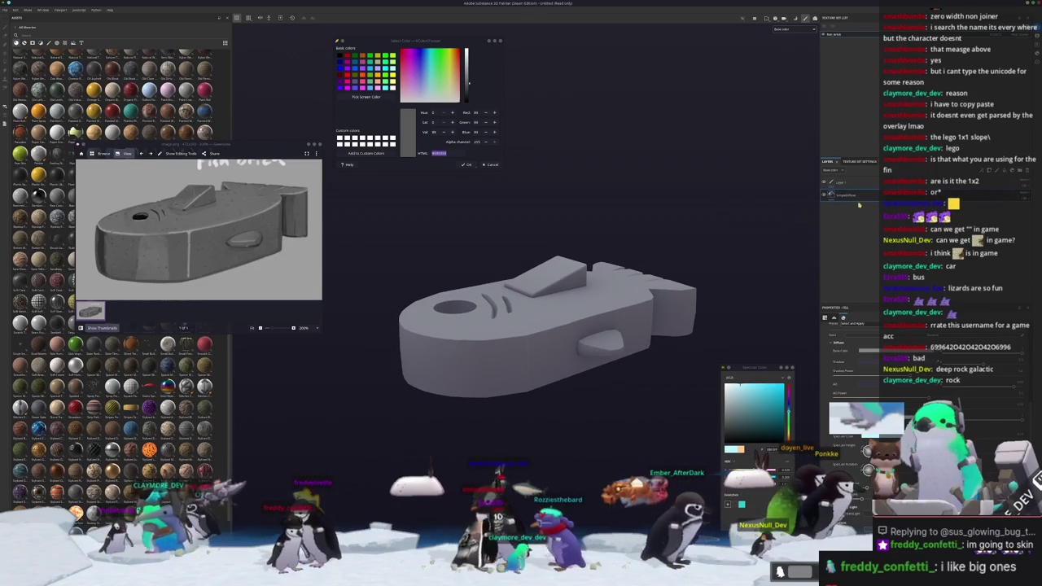
pyautogui.hotkey('ctrl', 'z')
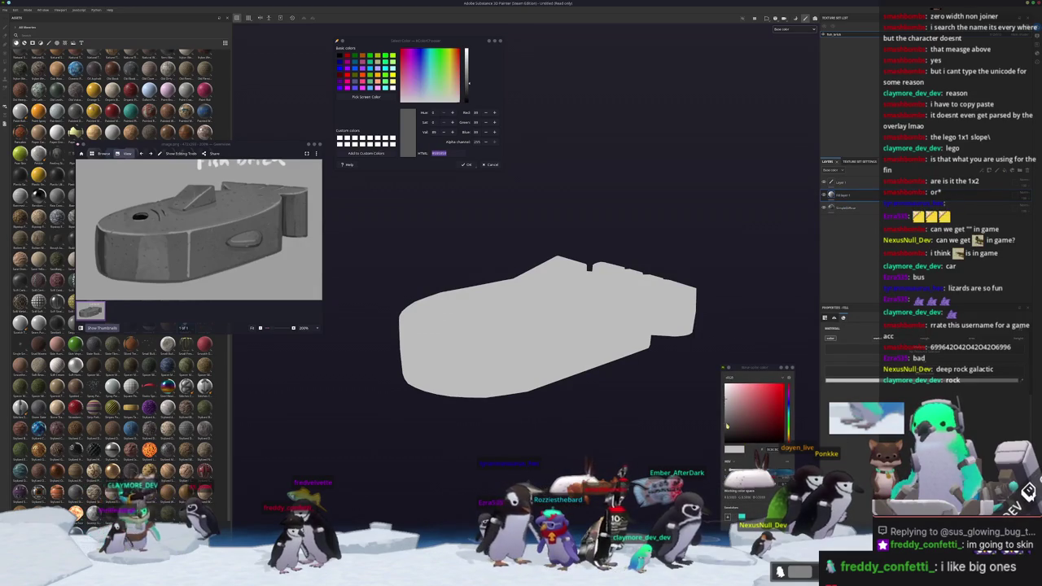
# Make the new fill layer pure white and add a mask to it
pyautogui.moveTo(730, 429); pyautogui.dragTo(726, 384)
pyautogui.rightClick(1025, 194)
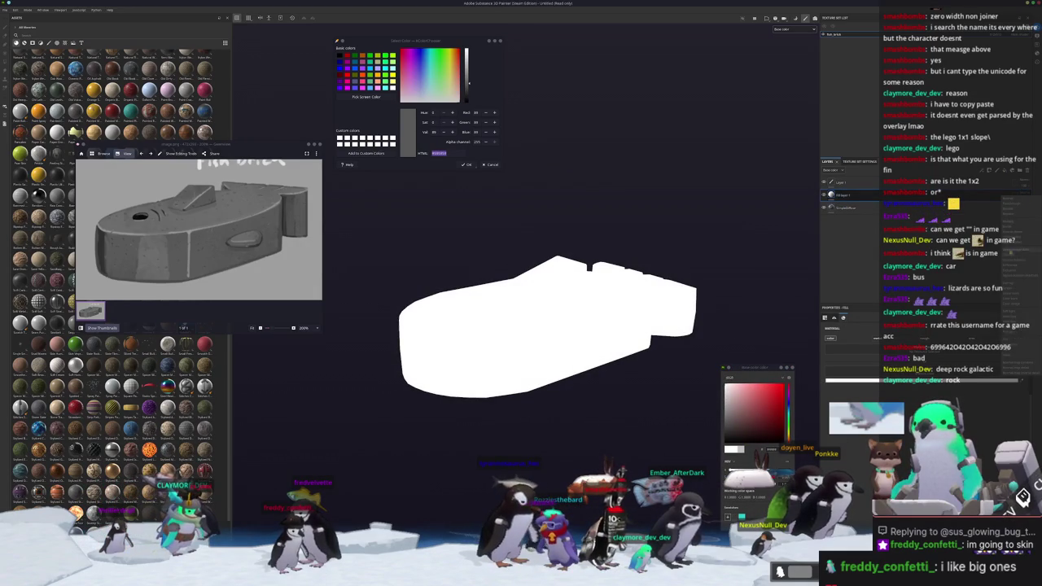
pyautogui.rightClick(849, 195)
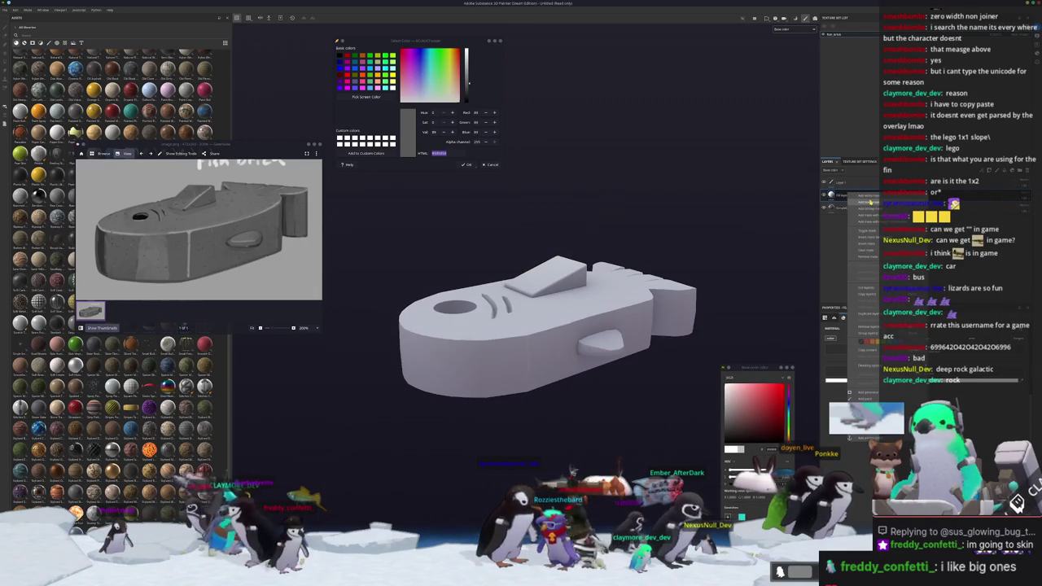
pyautogui.click(870, 202)
# Add a generator to the layer's mask and bring up the mesh map baking settings
pyautogui.rightClick(840, 197)
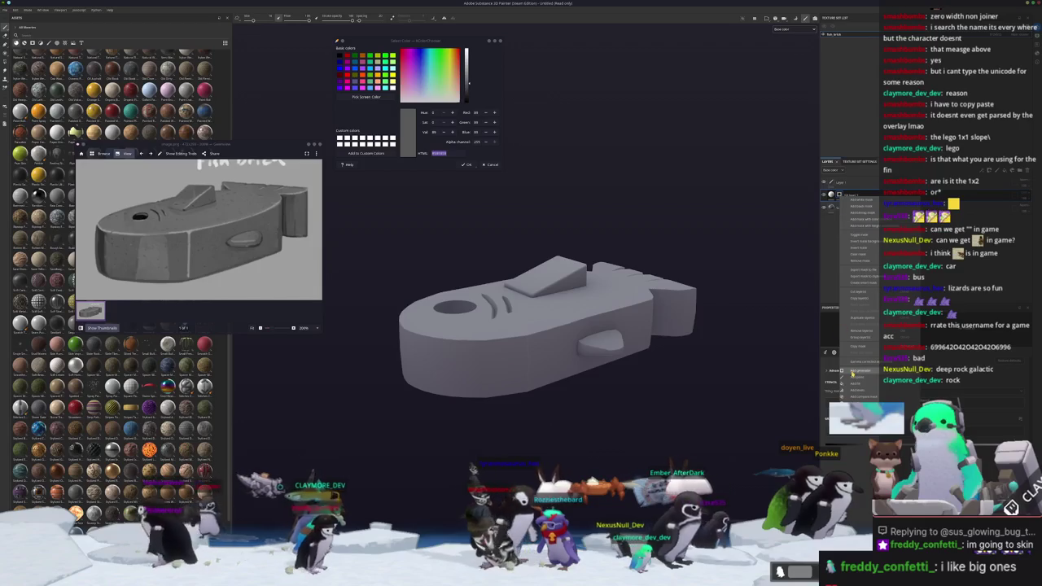
pyautogui.click(852, 370)
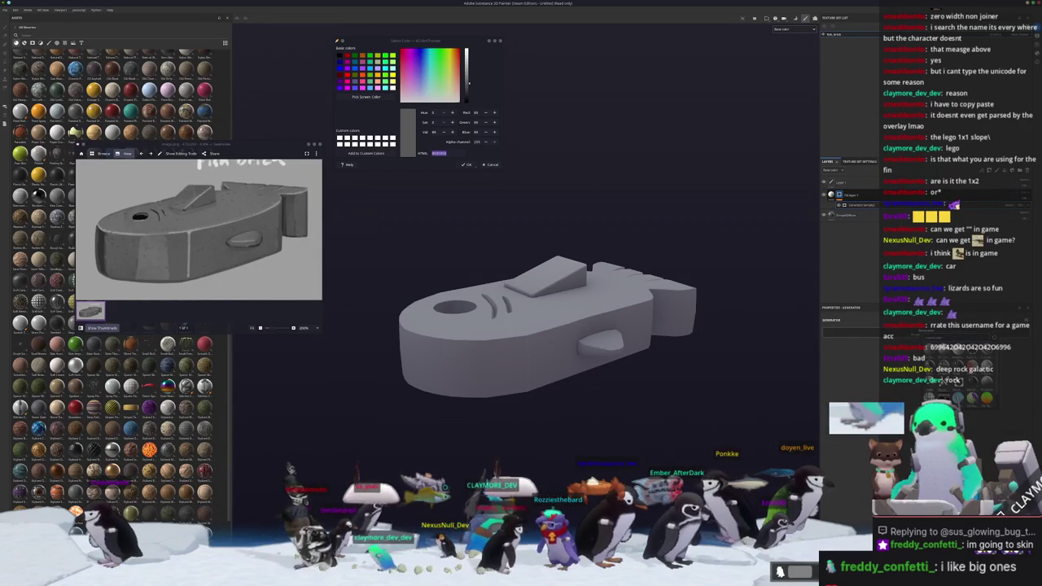
pyautogui.scroll(3, 742, 318)
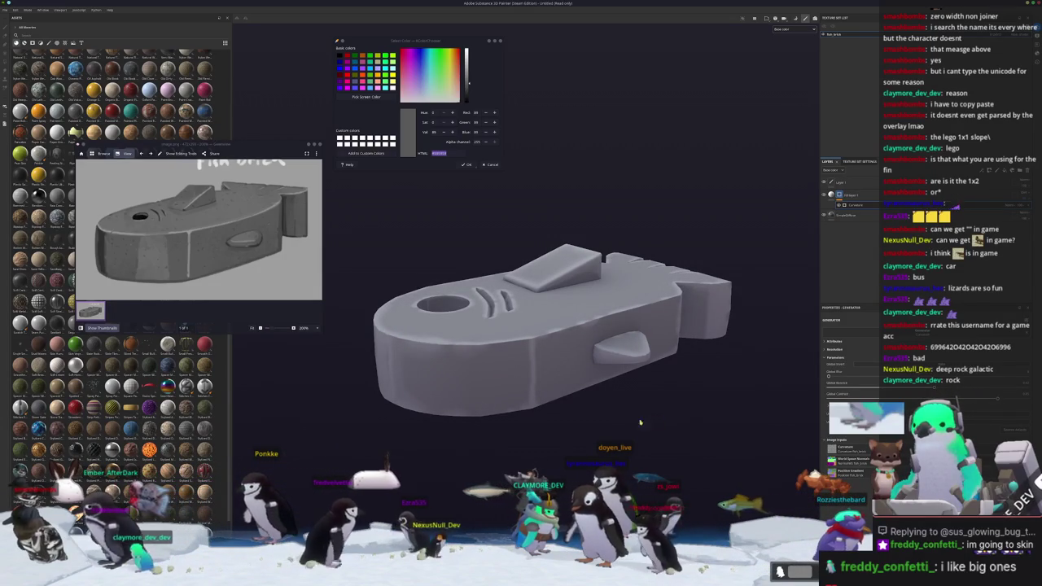
pyautogui.hotkey('ctrl', 'shift', 'b')
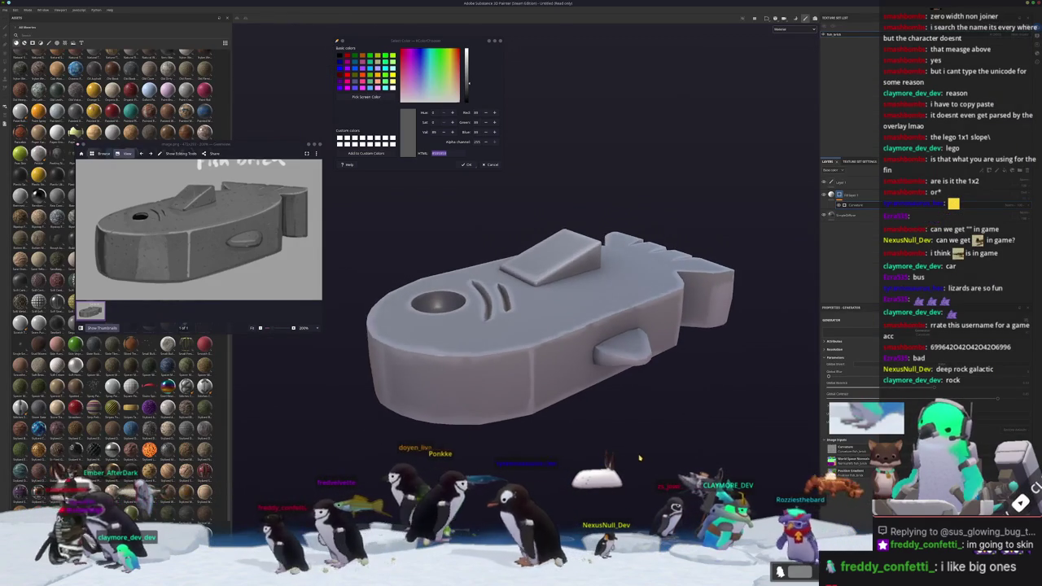
pyautogui.hotkey('ctrl', 'shift', 'b')
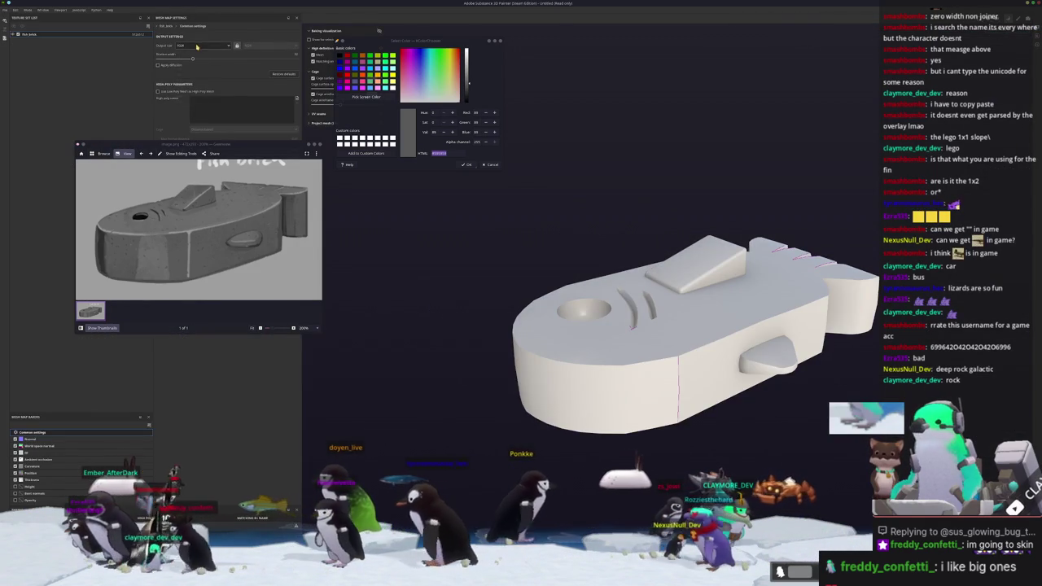
# Raise the generator mask value slightly to brighten its effect
pyautogui.click(196, 47)
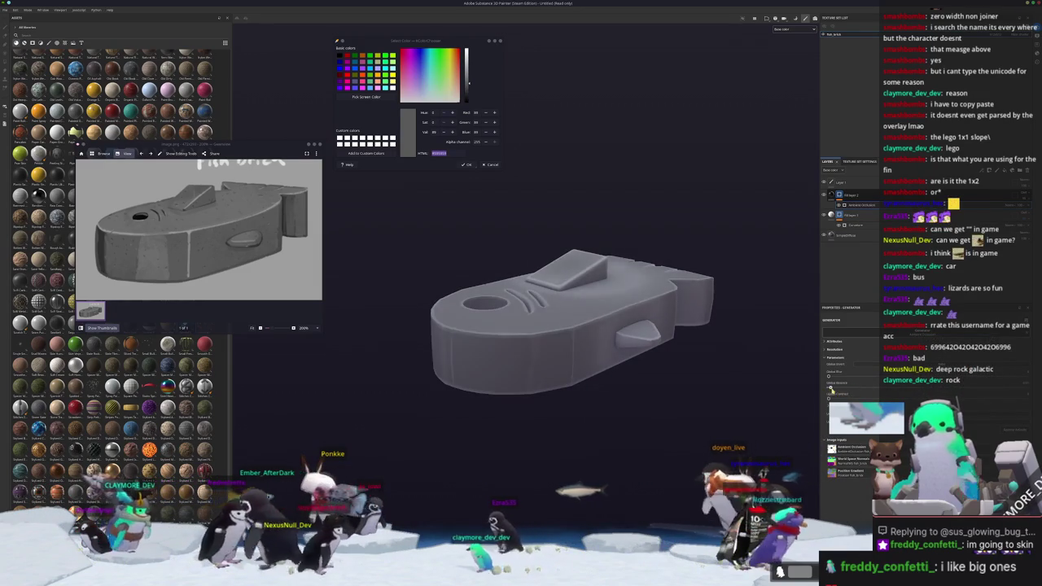
pyautogui.moveTo(838, 390); pyautogui.dragTo(857, 389)
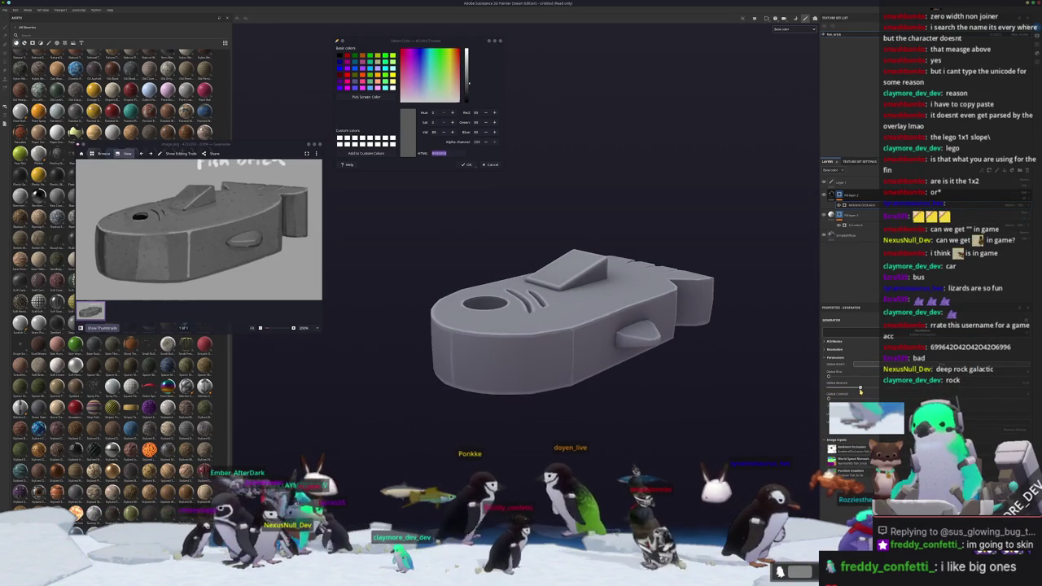
pyautogui.moveTo(840, 395); pyautogui.dragTo(863, 395)
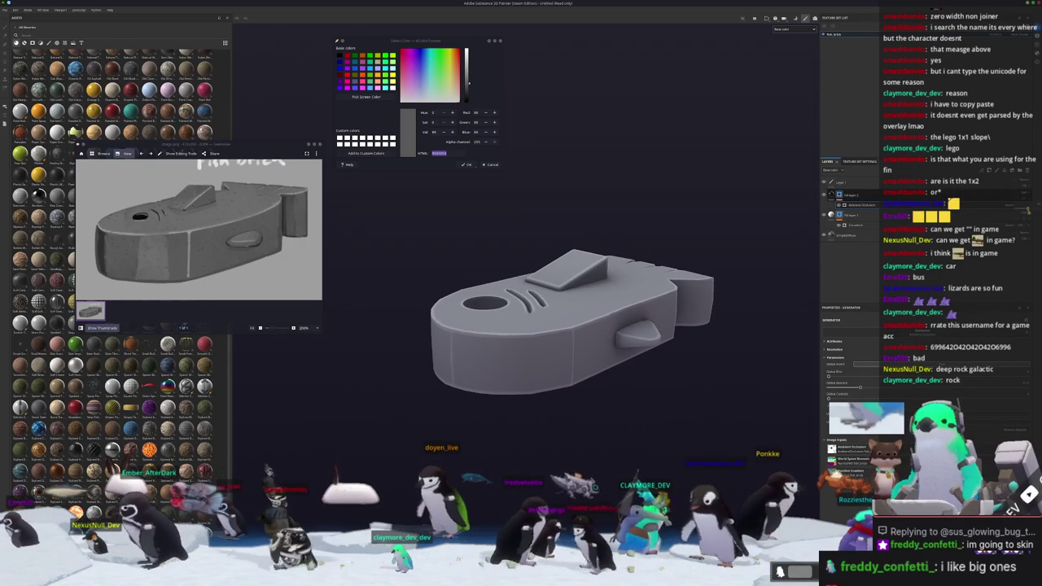
# Add another fill layer with a mask above the generator layer
pyautogui.keyDown('alt'); pyautogui.moveTo(691, 325); pyautogui.dragTo(668, 331); pyautogui.keyUp('alt')
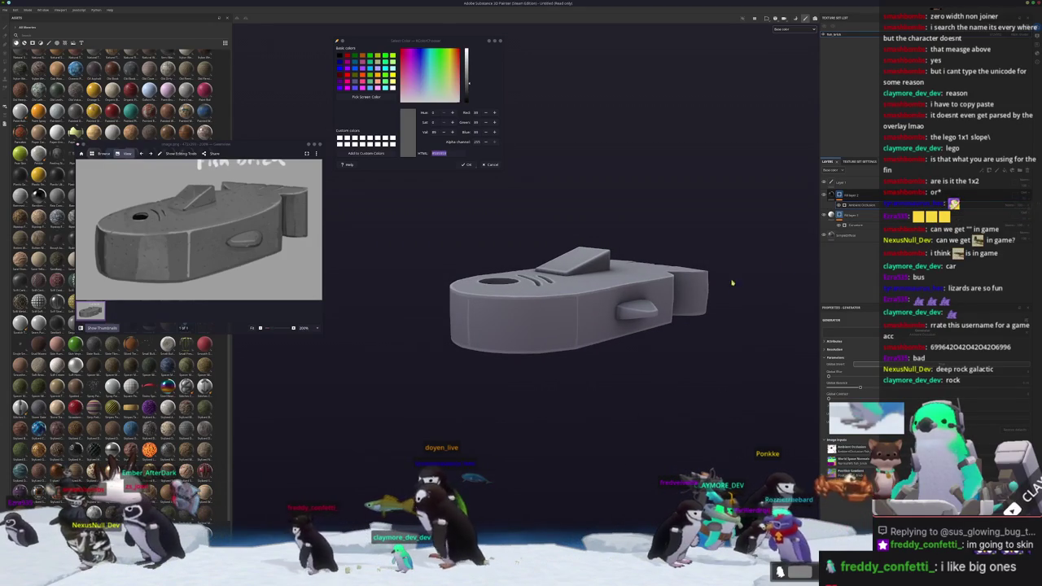
pyautogui.keyDown('alt'); pyautogui.moveTo(752, 274); pyautogui.dragTo(802, 274); pyautogui.keyUp('alt')
pyautogui.press('1')
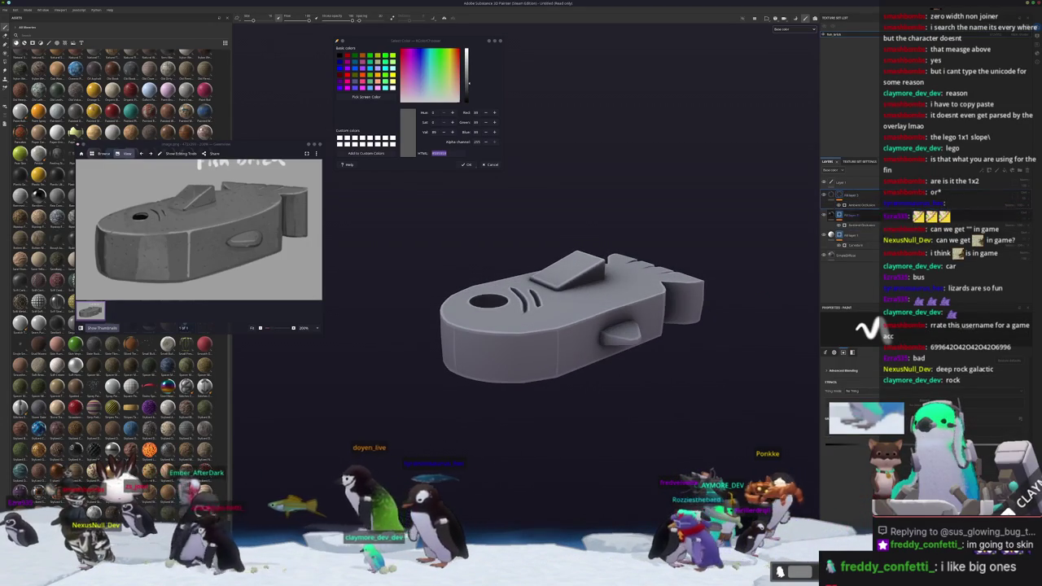
# Fill the new layer's mask with a scratchy grunge grayscale projected Tri-planar around the brick
pyautogui.rightClick(839, 195)
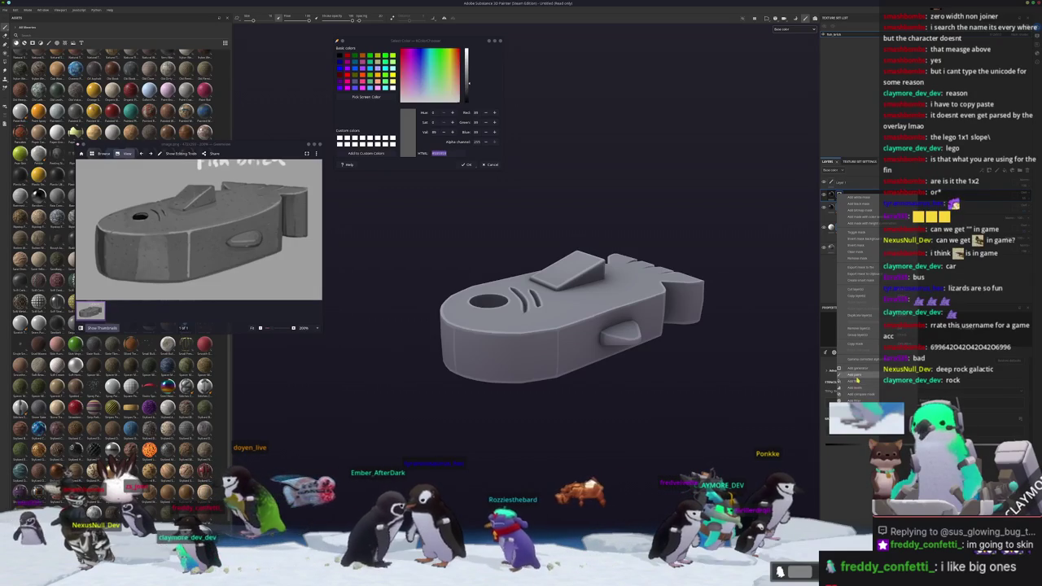
pyautogui.click(859, 385)
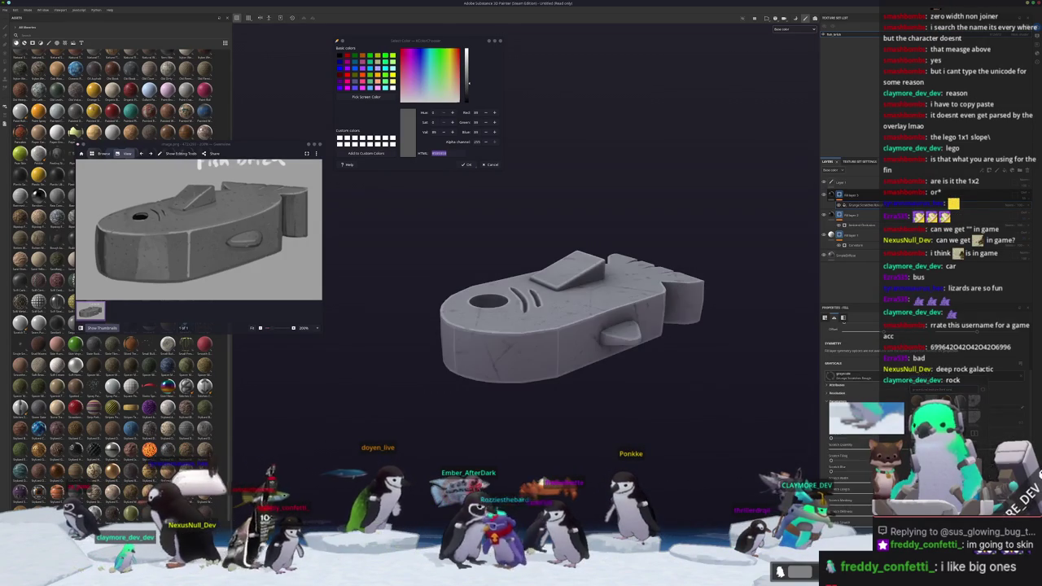
pyautogui.keyDown('alt'); pyautogui.moveTo(717, 425); pyautogui.dragTo(733, 405); pyautogui.keyUp('alt')
pyautogui.scroll(3, 851, 383)
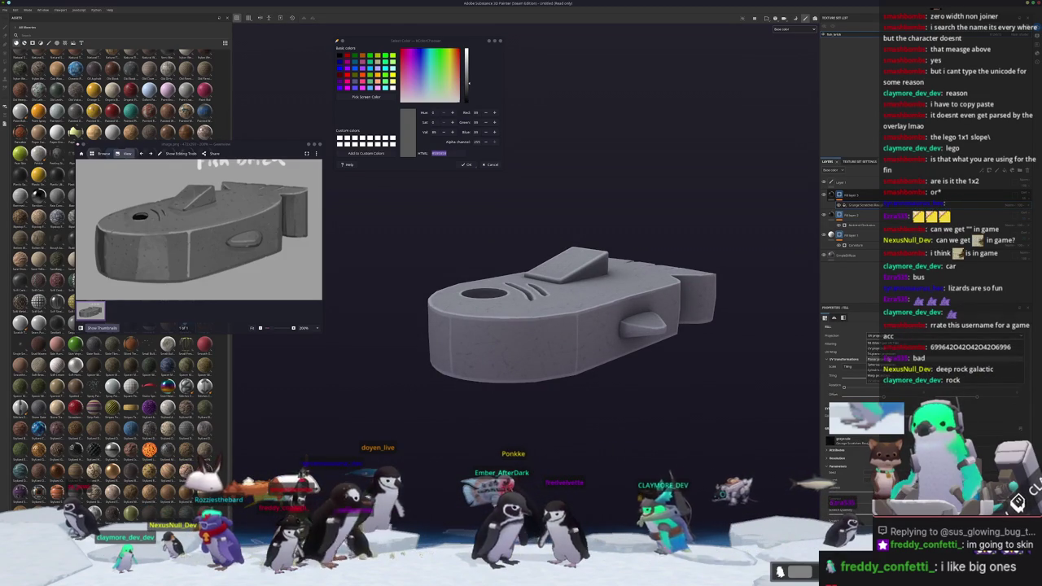
pyautogui.click(876, 348)
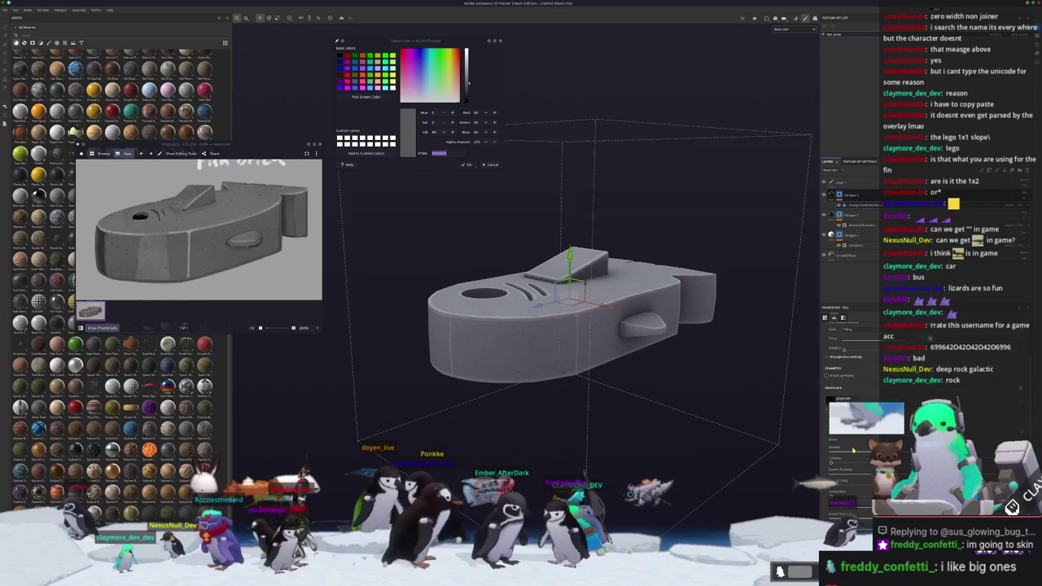
pyautogui.click(834, 399)
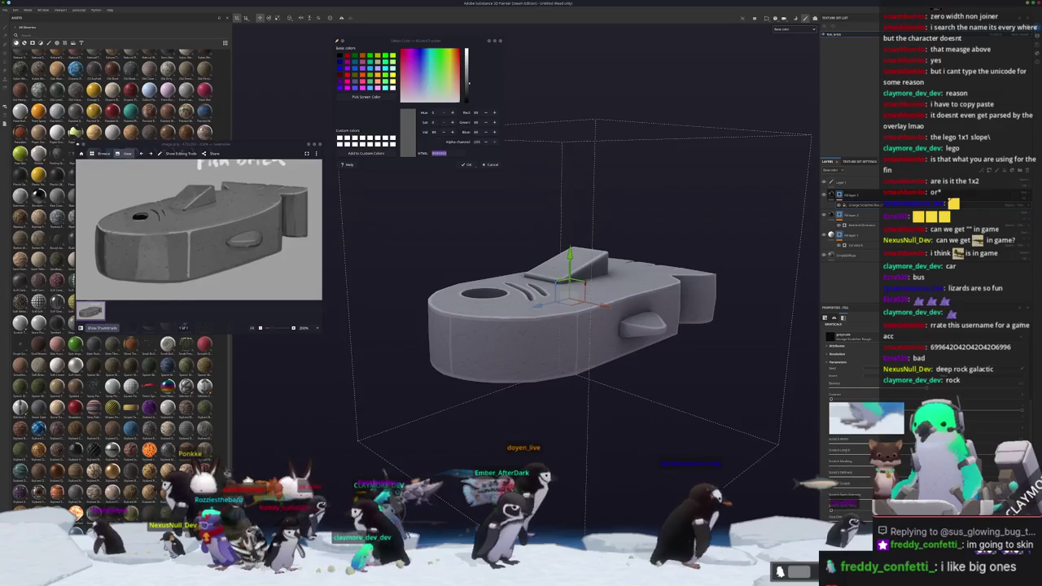
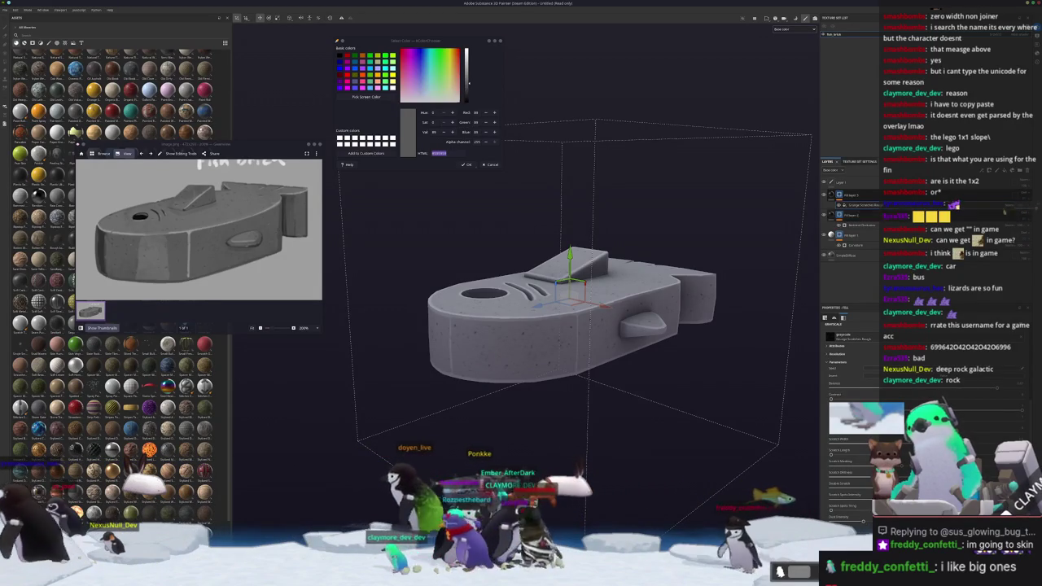
# Sample the grey from the reference image with the eyedropper
pyautogui.scroll(5, 209, 275)
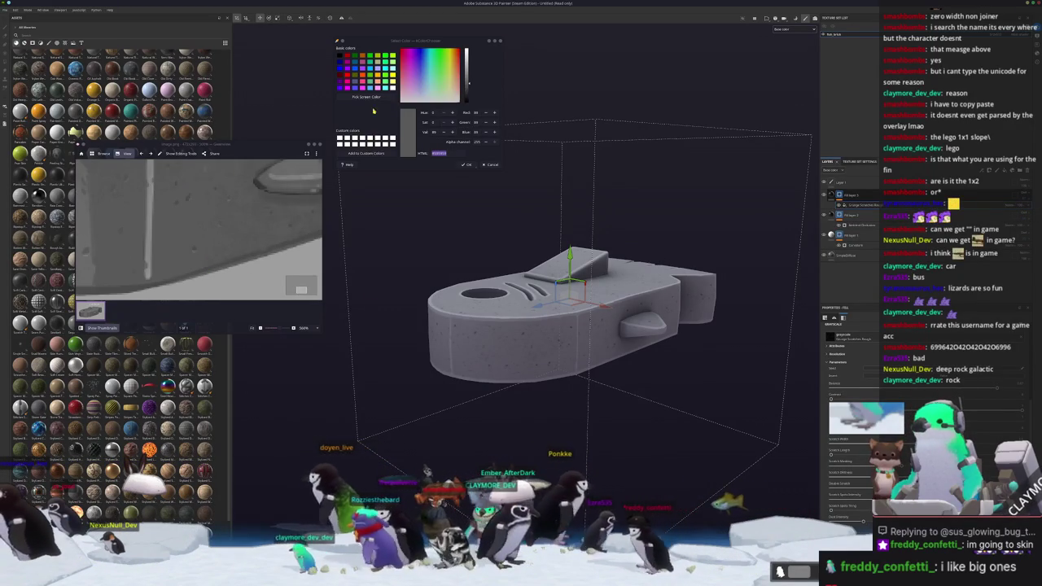
pyautogui.click(366, 96)
pyautogui.click(489, 290)
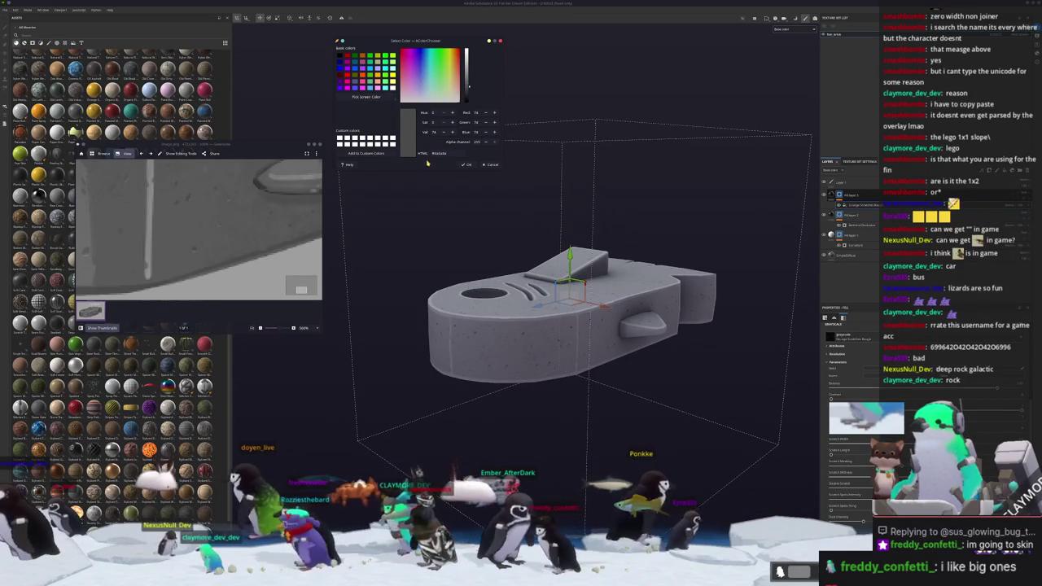
# Add a new paint layer and reorder the stack so the fill layer hides the speckled dirt
pyautogui.click(858, 241)
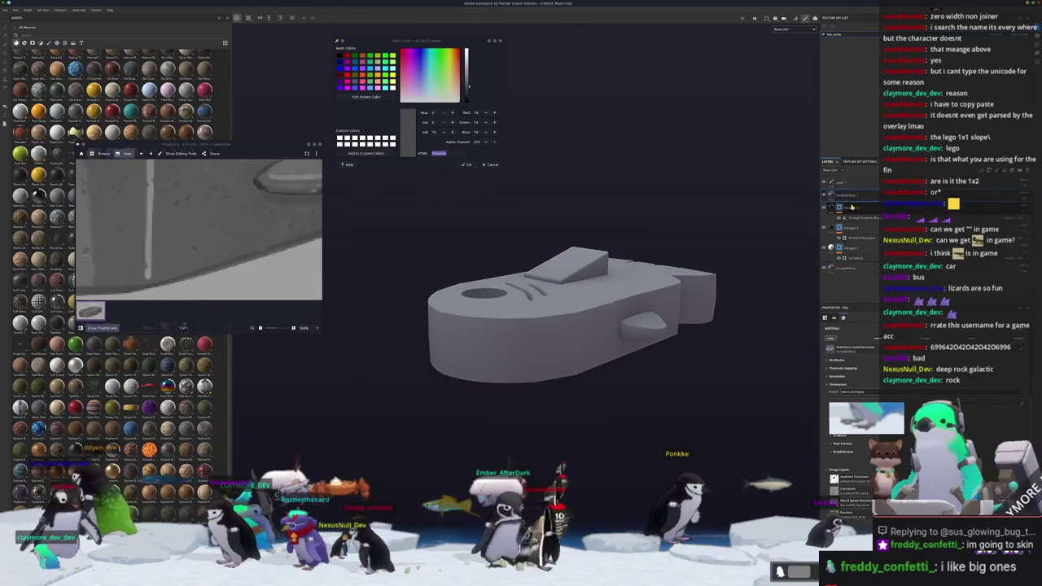
pyautogui.rightClick(851, 197)
pyautogui.click(872, 208)
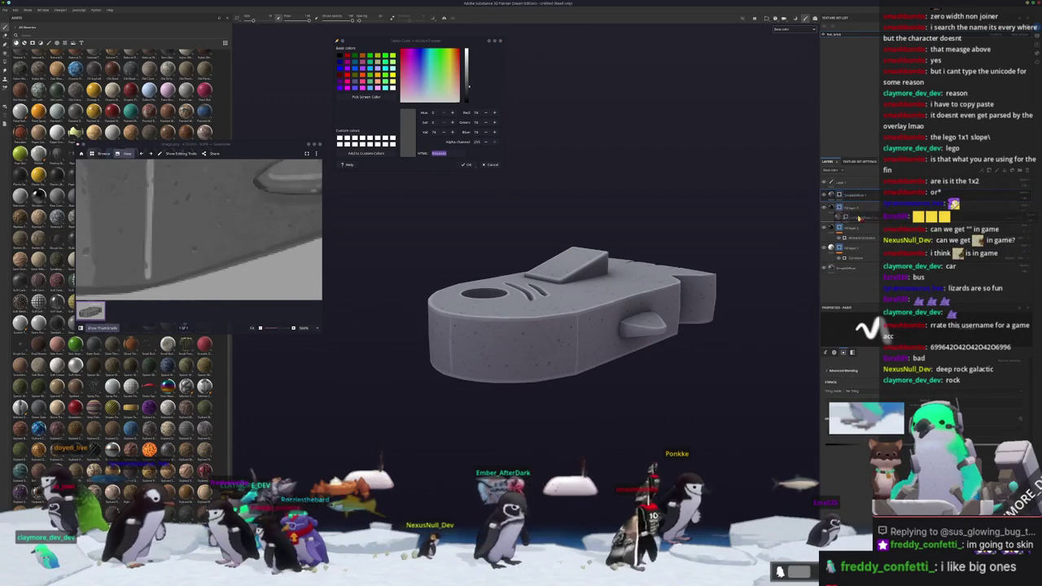
pyautogui.click(856, 197)
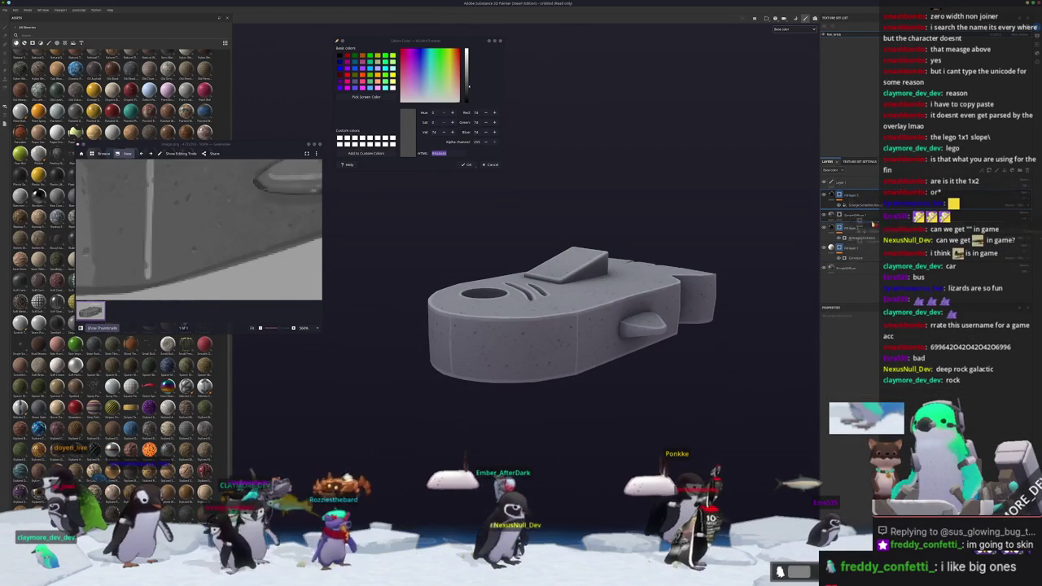
pyautogui.moveTo(871, 217); pyautogui.dragTo(850, 242)
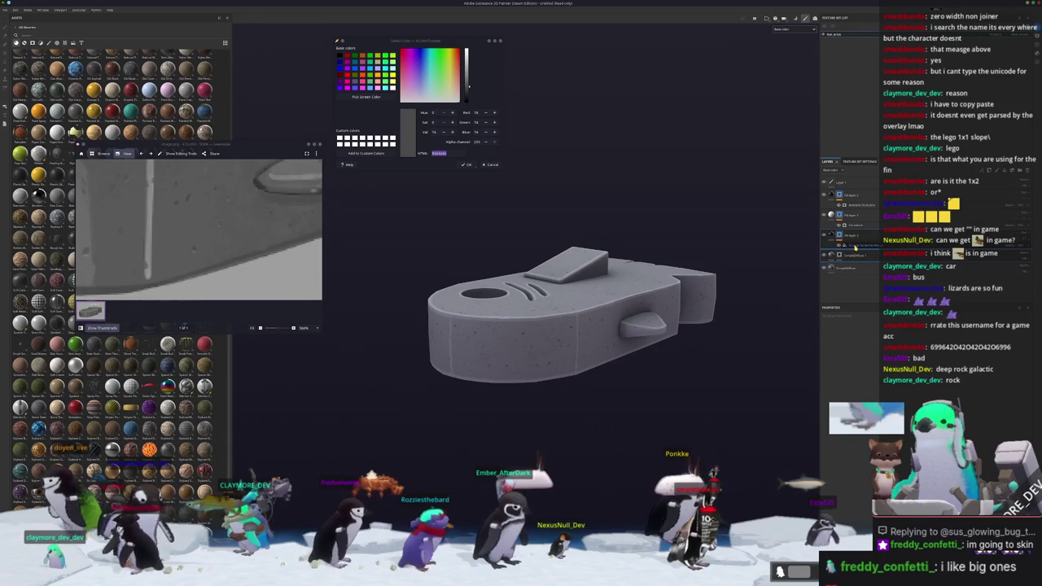
pyautogui.click(855, 247)
pyautogui.moveTo(842, 258)
pyautogui.mouseDown()
pyautogui.moveTo(854, 250)
pyautogui.moveTo(828, 236)
pyautogui.mouseUp()
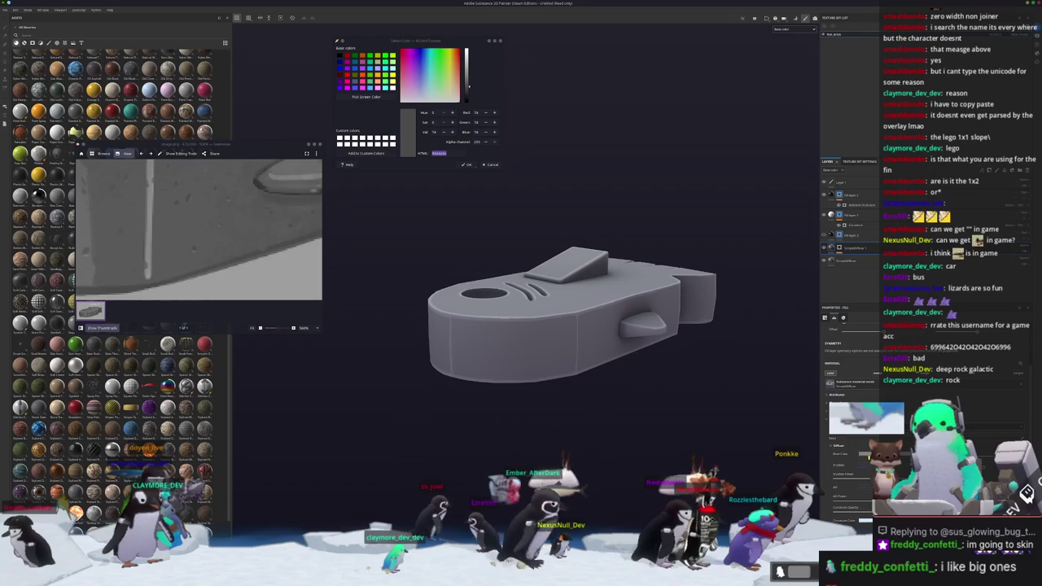
# Open the fill layer's Base Color and turn the fish so its nose points left
pyautogui.click(851, 453)
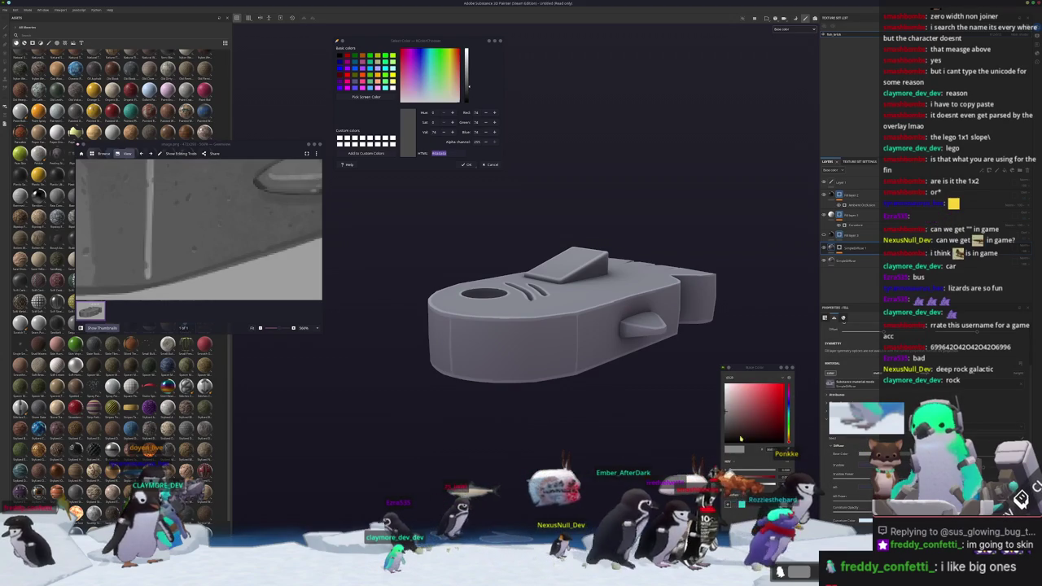
pyautogui.moveTo(623, 383)
pyautogui.keyDown('alt'); pyautogui.mouseDown()
pyautogui.moveTo(635, 394)
pyautogui.moveTo(643, 382)
pyautogui.mouseUp(); pyautogui.keyUp('alt')
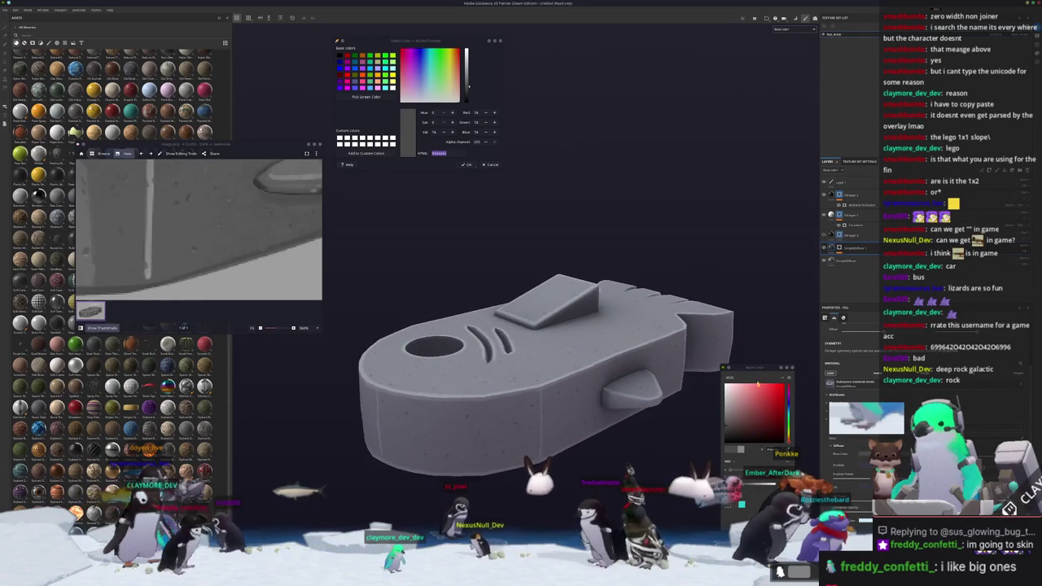
pyautogui.scroll(-5, 728, 372)
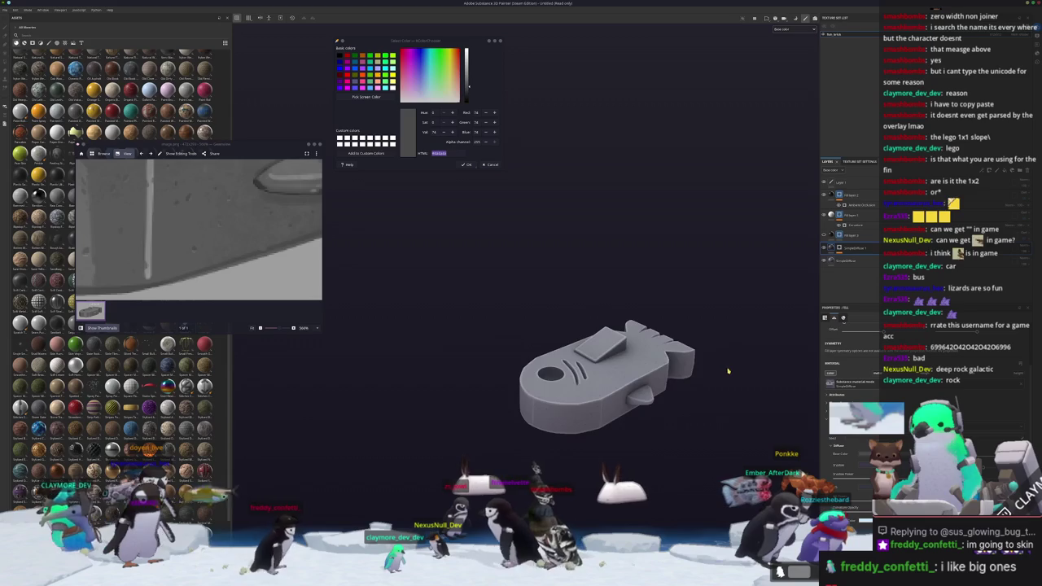
pyautogui.keyDown('alt'); pyautogui.moveTo(728, 371); pyautogui.dragTo(712, 358); pyautogui.keyUp('alt')
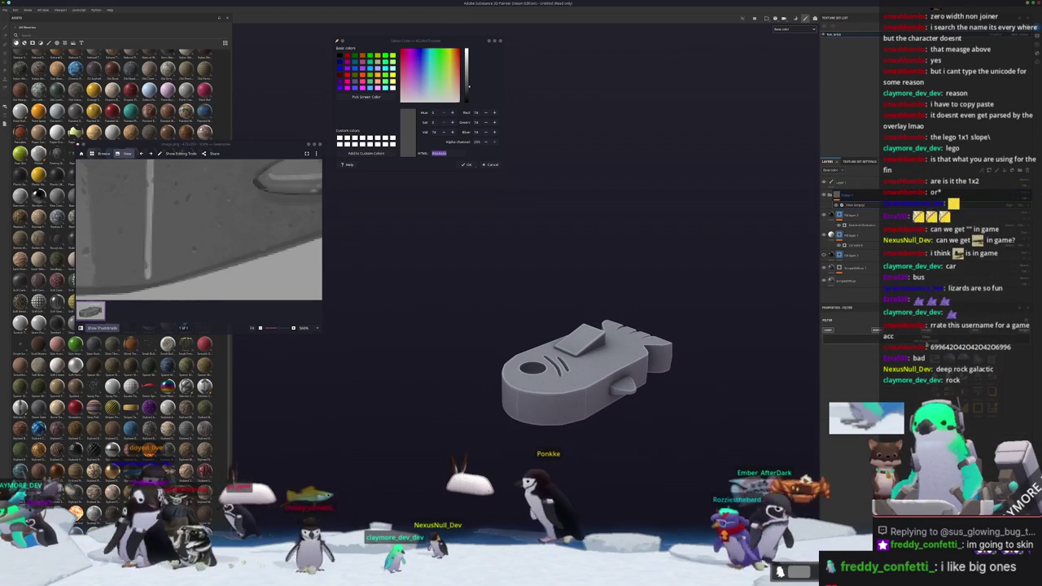
# Add an effect to the top layer to give the fish a stony surface
pyautogui.scroll(2, 709, 416)
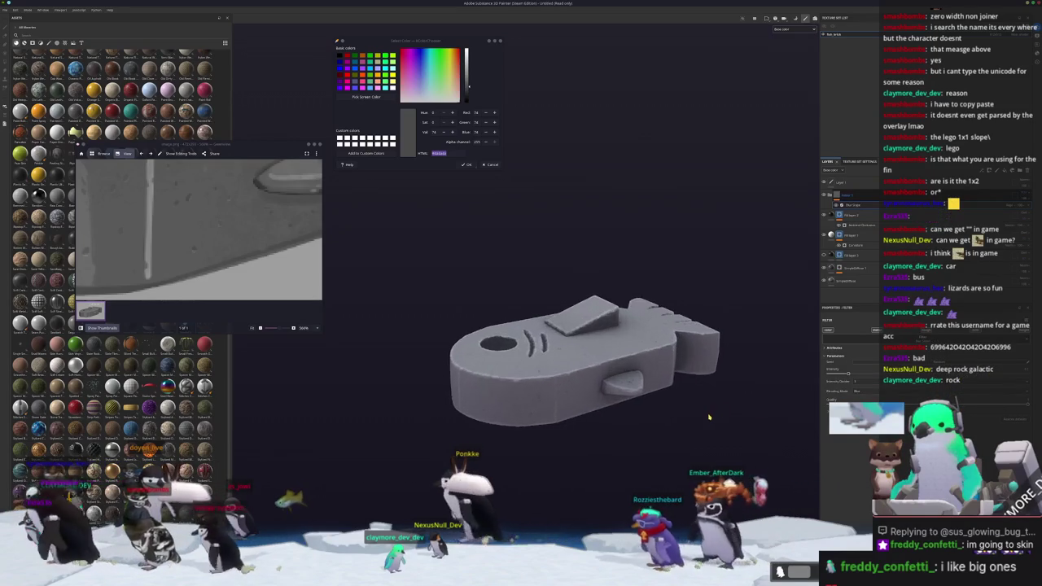
pyautogui.scroll(2, 709, 416)
pyautogui.keyDown('alt'); pyautogui.moveTo(709, 417); pyautogui.dragTo(648, 450); pyautogui.keyUp('alt')
pyautogui.scroll(3, 491, 425)
pyautogui.scroll(-3, 491, 423)
pyautogui.keyDown('alt'); pyautogui.moveTo(490, 420); pyautogui.dragTo(551, 418); pyautogui.keyUp('alt')
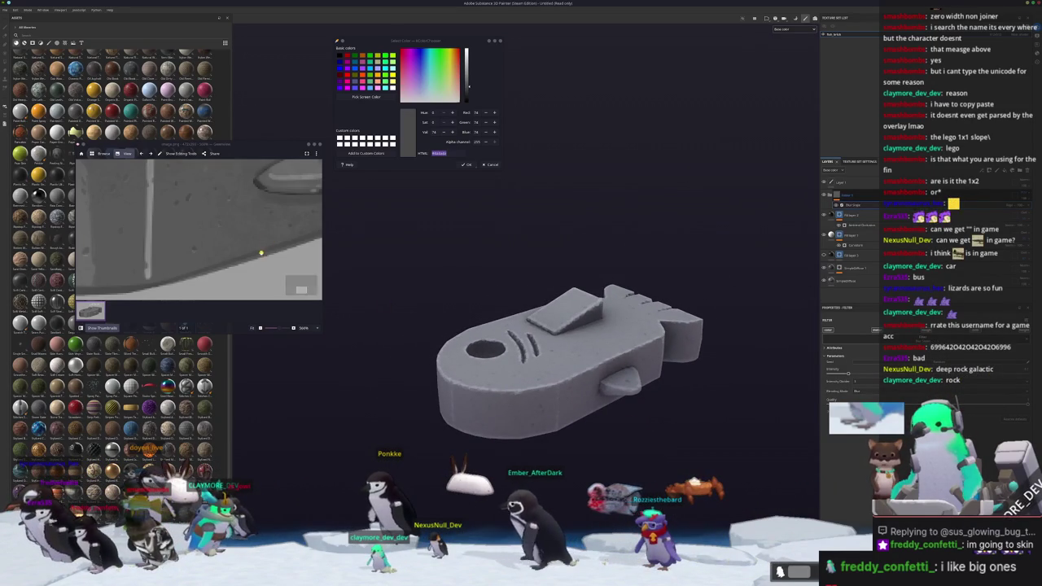
pyautogui.scroll(-3, 262, 253)
pyautogui.scroll(1, 262, 253)
pyautogui.moveTo(505, 298)
pyautogui.keyDown('alt'); pyautogui.mouseDown()
pyautogui.moveTo(529, 294)
pyautogui.moveTo(511, 286)
pyautogui.mouseUp(); pyautogui.keyUp('alt')
pyautogui.rightClick(843, 198)
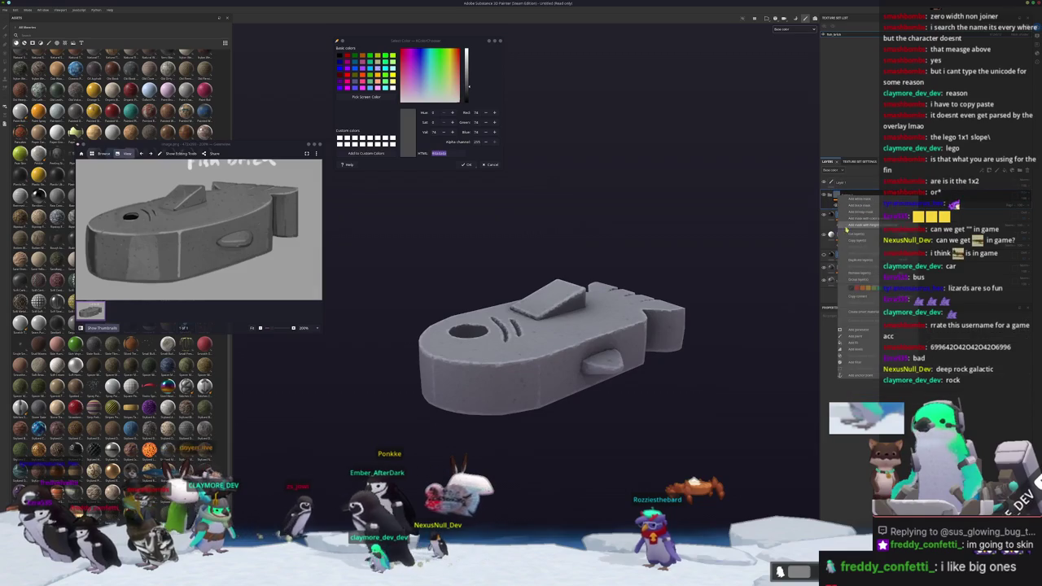
pyautogui.click(854, 364)
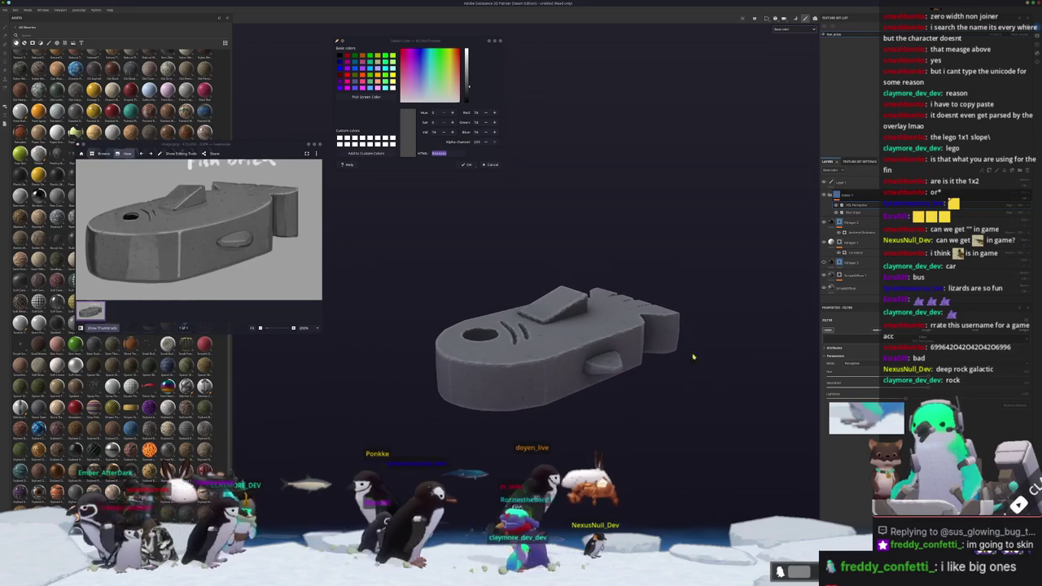
# Capture two region screenshots of the fish from different angles, then switch to Blender
pyautogui.moveTo(707, 367)
pyautogui.keyDown('alt'); pyautogui.mouseDown()
pyautogui.moveTo(543, 328)
pyautogui.moveTo(628, 429)
pyautogui.mouseUp(); pyautogui.keyUp('alt')
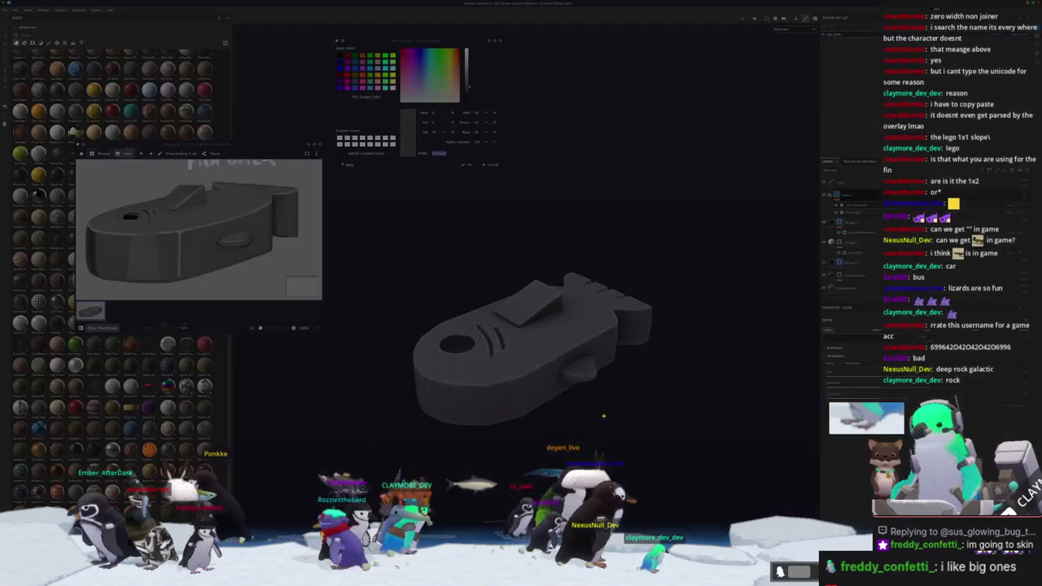
pyautogui.moveTo(378, 231); pyautogui.dragTo(689, 454)
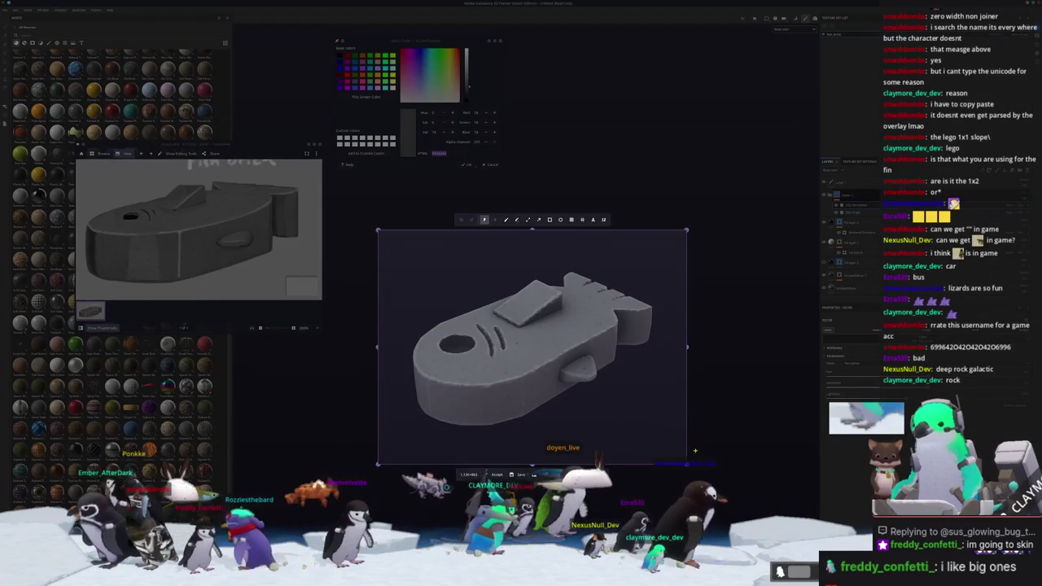
pyautogui.press('Return')
pyautogui.keyDown('alt'); pyautogui.moveTo(702, 447); pyautogui.dragTo(644, 451); pyautogui.keyUp('alt')
pyautogui.press('super+shift+Print')
pyautogui.press('Return')
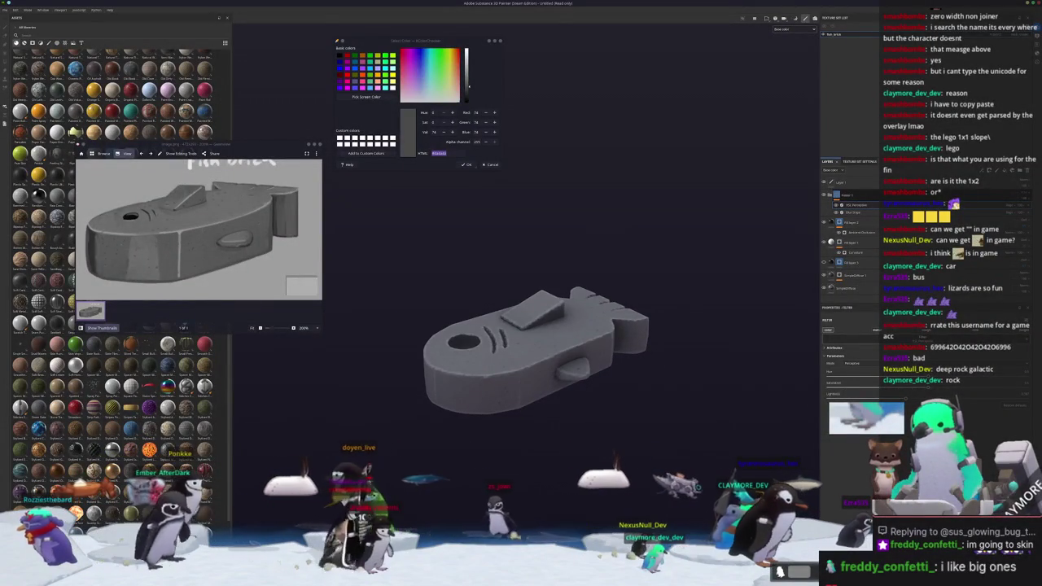
pyautogui.hotkey('alt', 'Tab')
# Rotate the fish and its reference plane about the vertical Z axis
pyautogui.press('r')
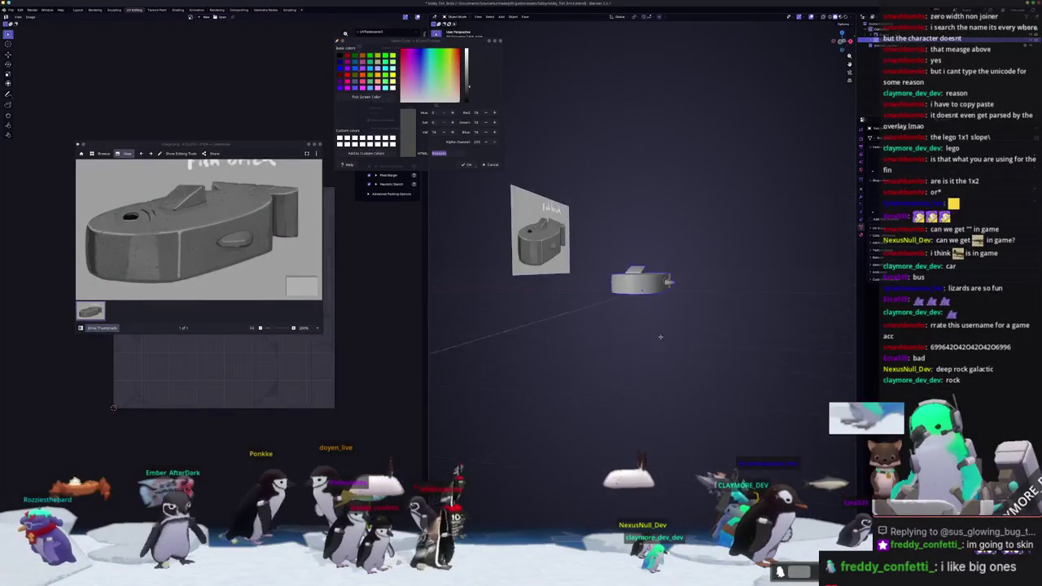
pyautogui.press('z')
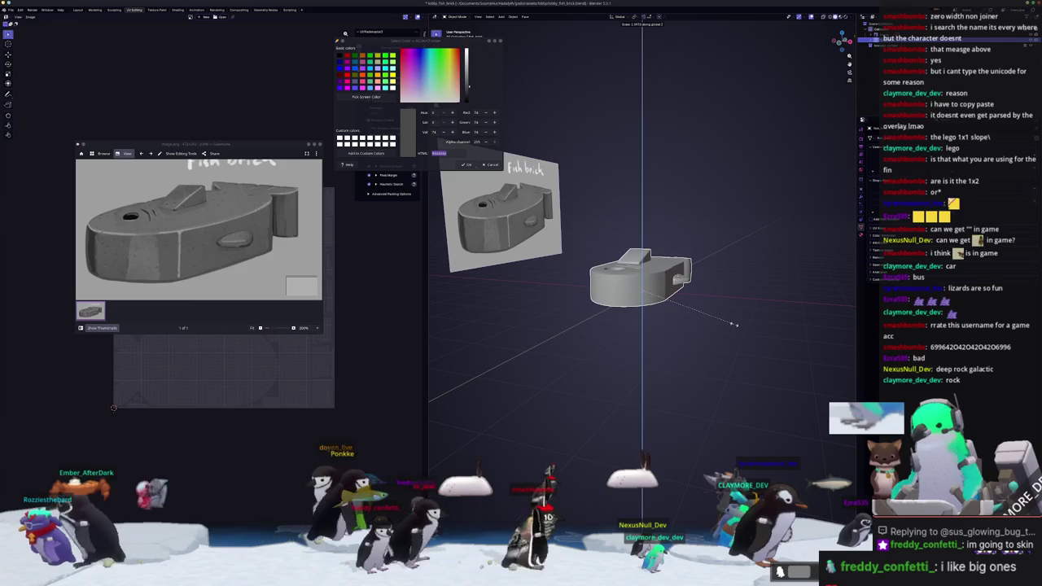
pyautogui.click(736, 324)
pyautogui.rightClick(688, 298)
pyautogui.press('Escape')
# Export the scene as an FBX file and return to Substance Painter
pyautogui.click(11, 9)
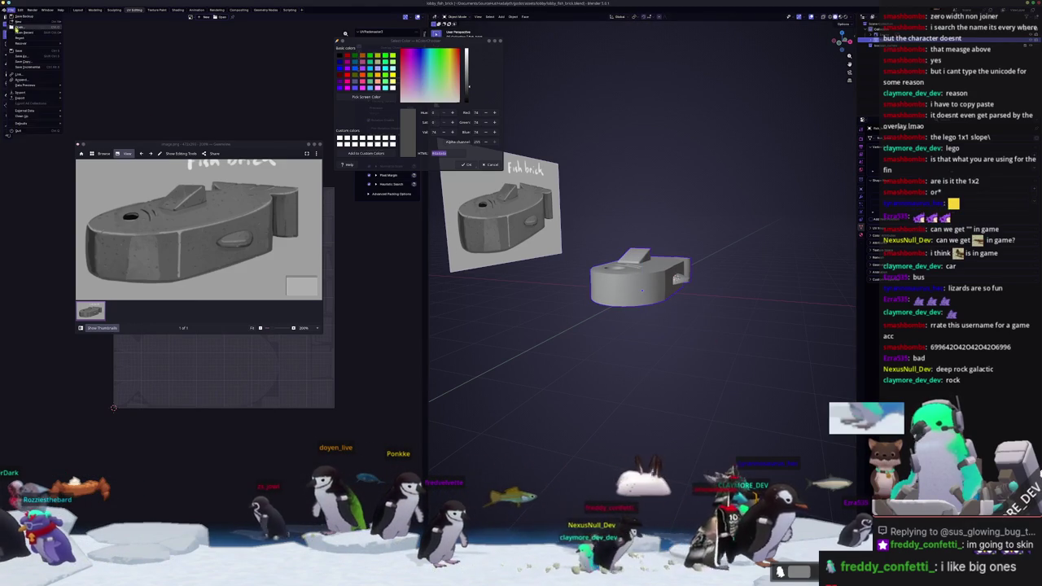
pyautogui.moveTo(20, 98)
pyautogui.click(78, 135)
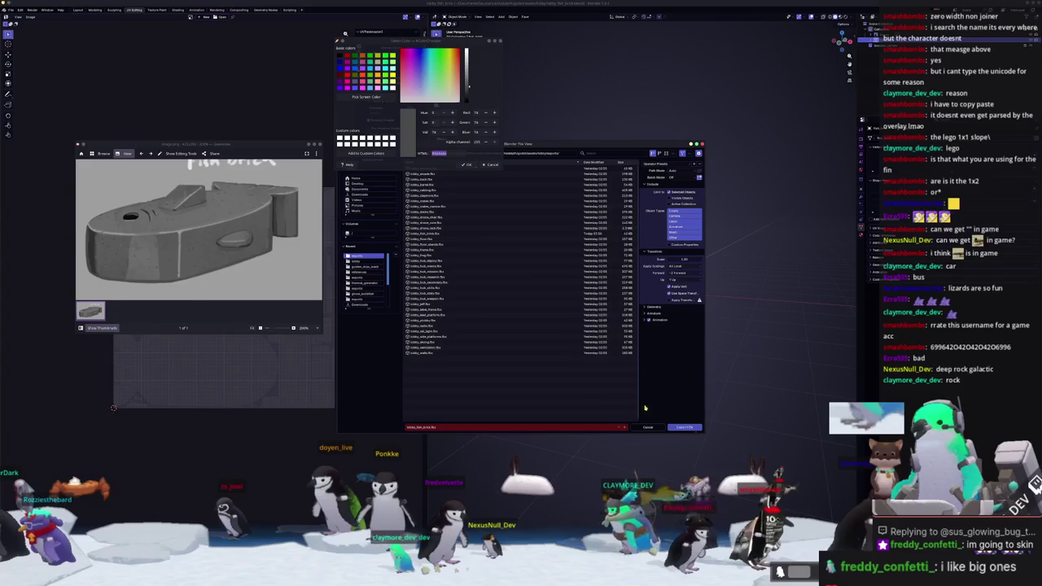
pyautogui.click(682, 427)
pyautogui.hotkey('alt', 'Tab')
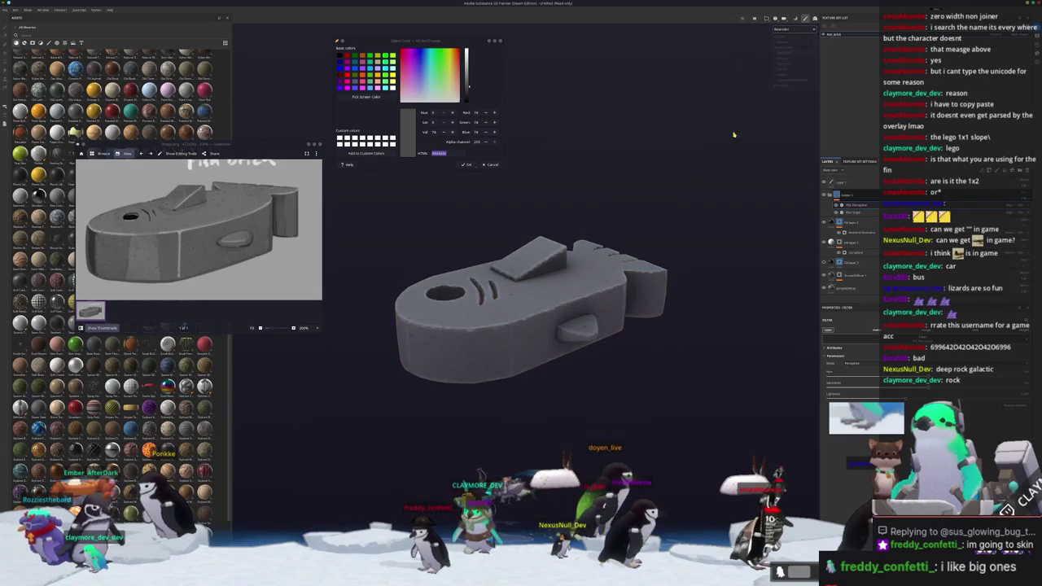
# Copy a region screenshot of the fish to the clipboard and open the Export textures window
pyautogui.press('super+shift+Print')
pyautogui.press('Return')
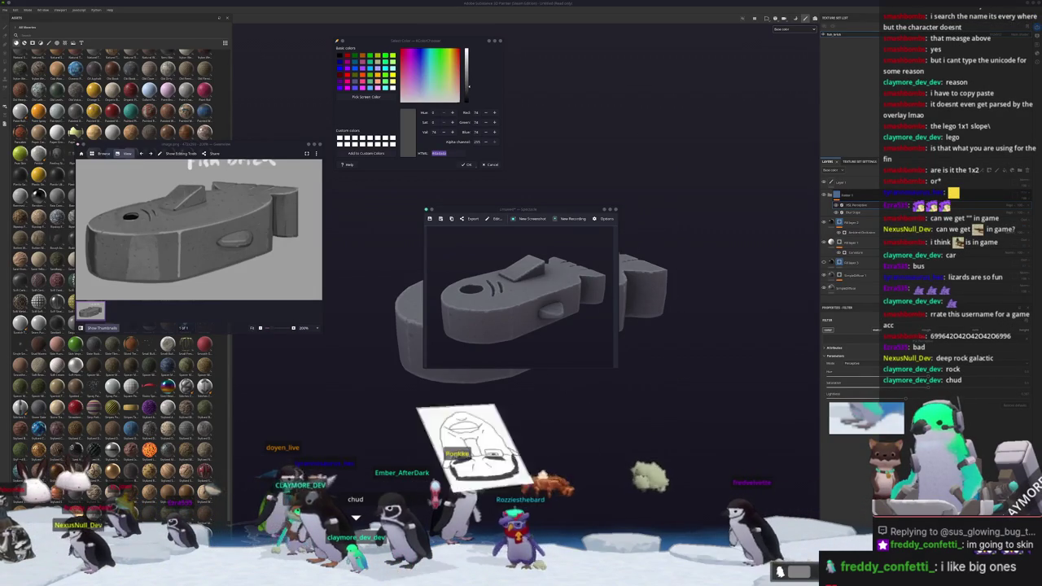
pyautogui.keyDown('alt'); pyautogui.moveTo(756, 387); pyautogui.dragTo(665, 390); pyautogui.keyUp('alt')
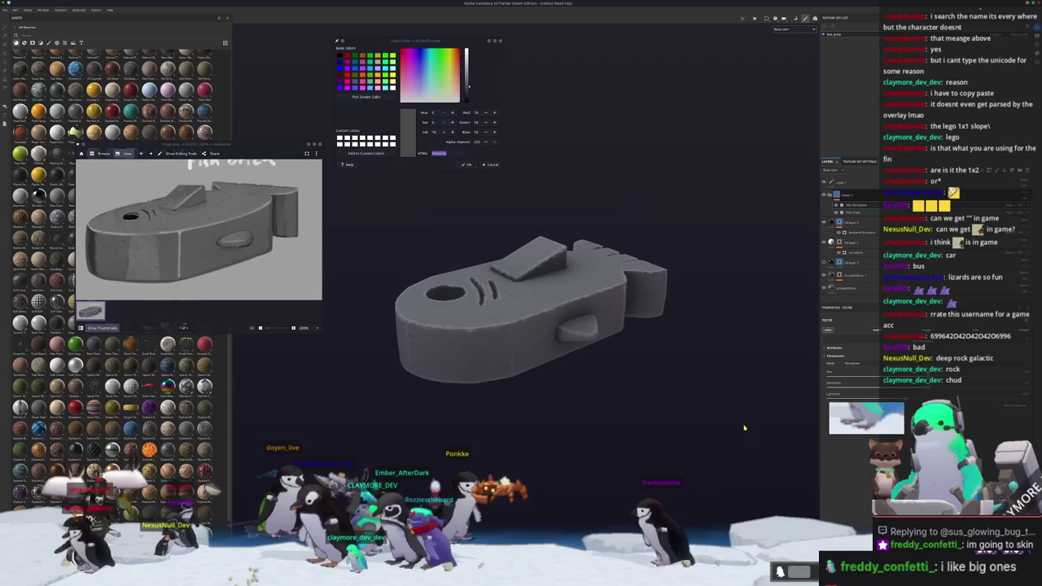
pyautogui.hotkey('ctrl', 'shift', 'e')
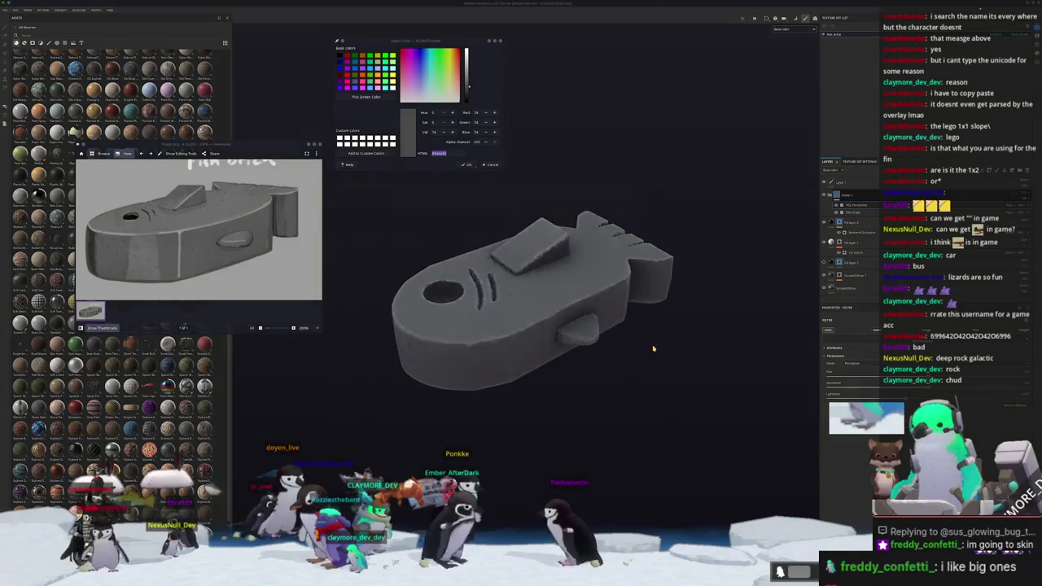
pyautogui.moveTo(597, 182); pyautogui.dragTo(632, 273)
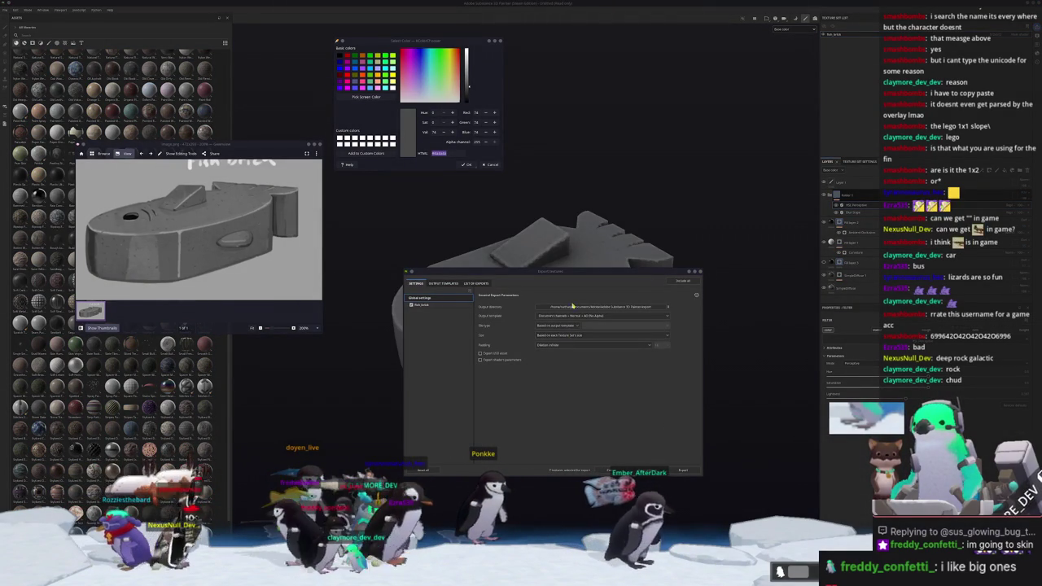
# Choose the output folder from the recent folders list and export the fish brick textures
pyautogui.click(572, 306)
pyautogui.click(509, 236)
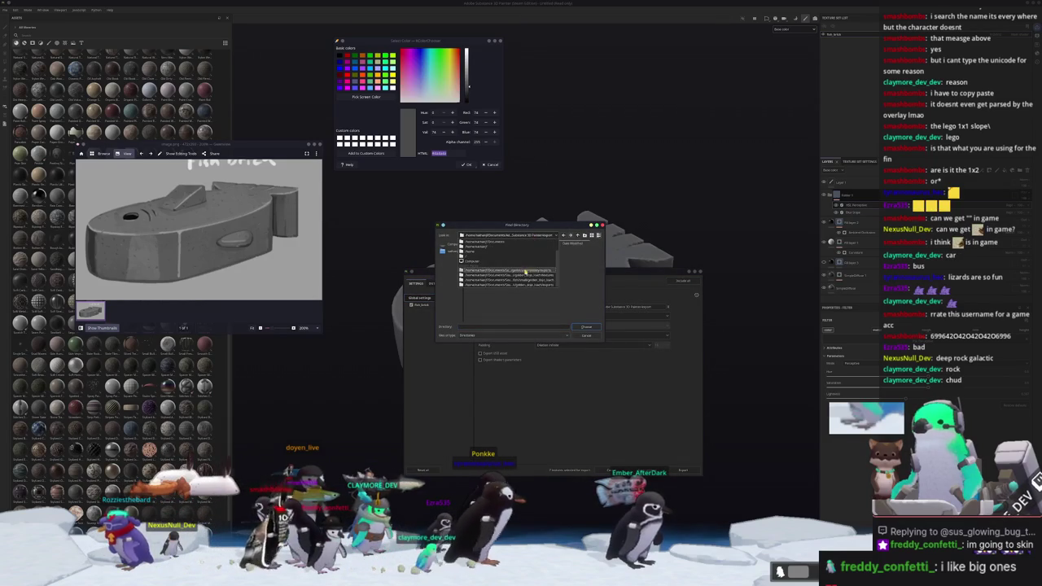
pyautogui.click(532, 270)
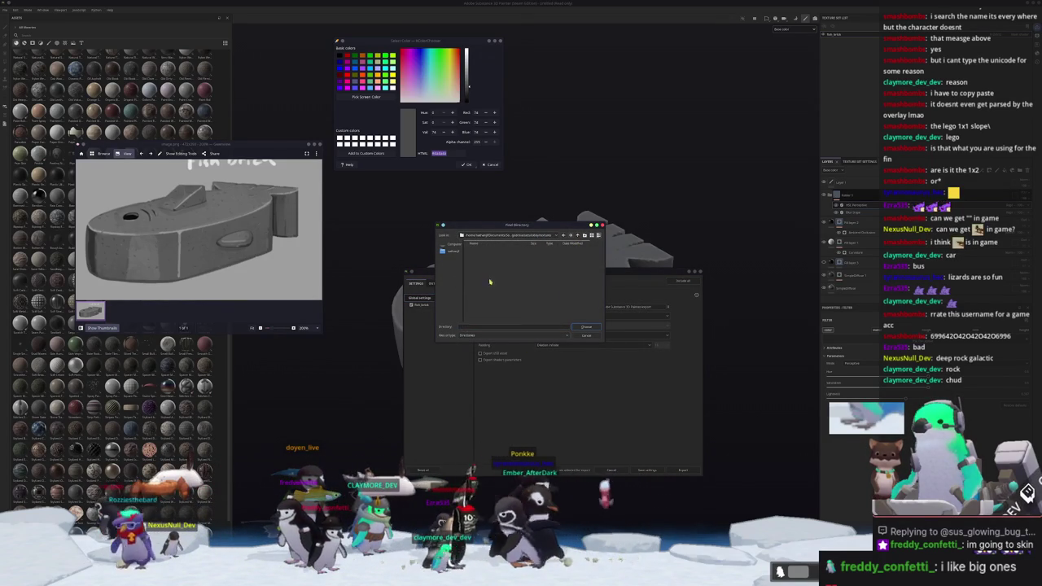
pyautogui.click(584, 326)
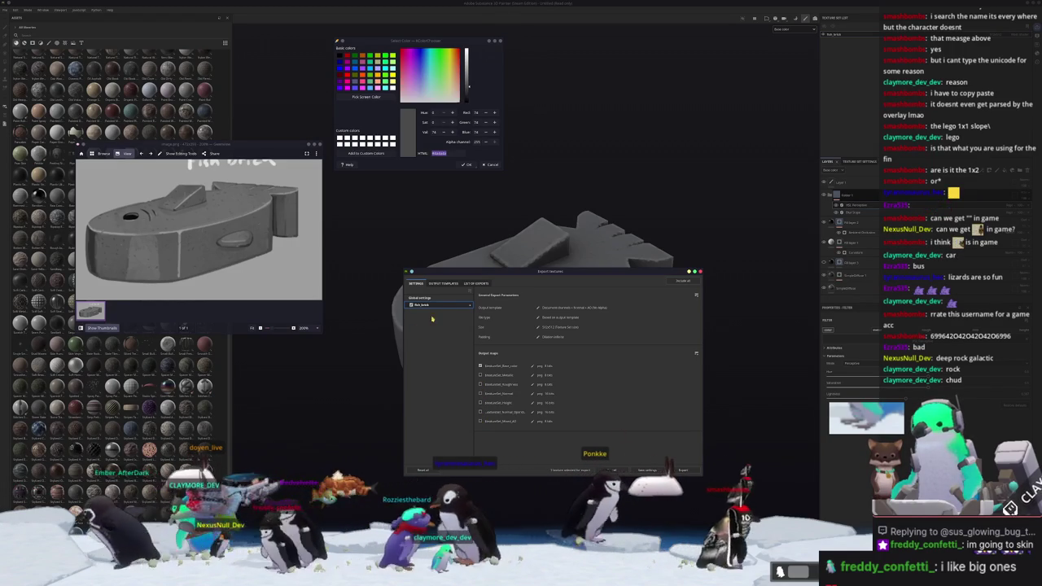
pyautogui.click(683, 471)
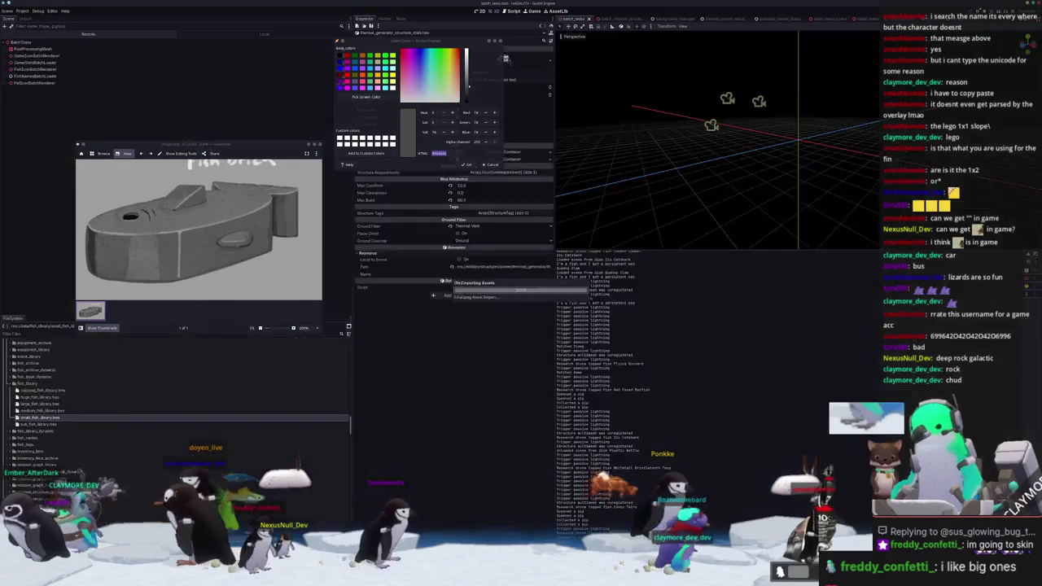
# Close the leftover image viewer and colour picker, browse the fish_library folder, then switch to Blender
pyautogui.click(319, 145)
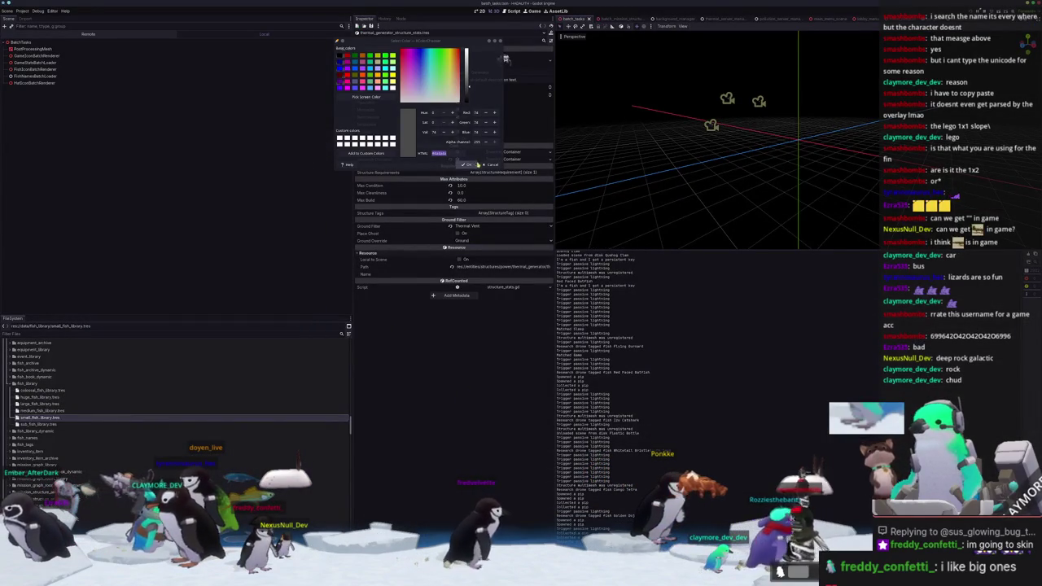
pyautogui.click(35, 382)
pyautogui.scroll(-3, 45, 407)
pyautogui.scroll(-3, 57, 432)
pyautogui.scroll(-3, 68, 461)
pyautogui.scroll(3, 67, 461)
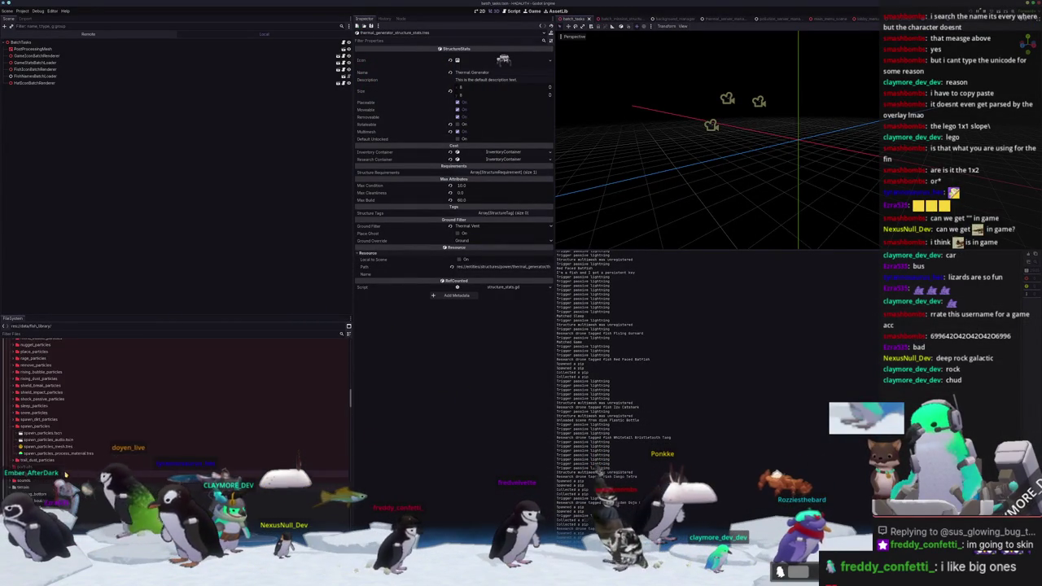
pyautogui.scroll(3, 68, 461)
pyautogui.hotkey('alt', 'Tab')
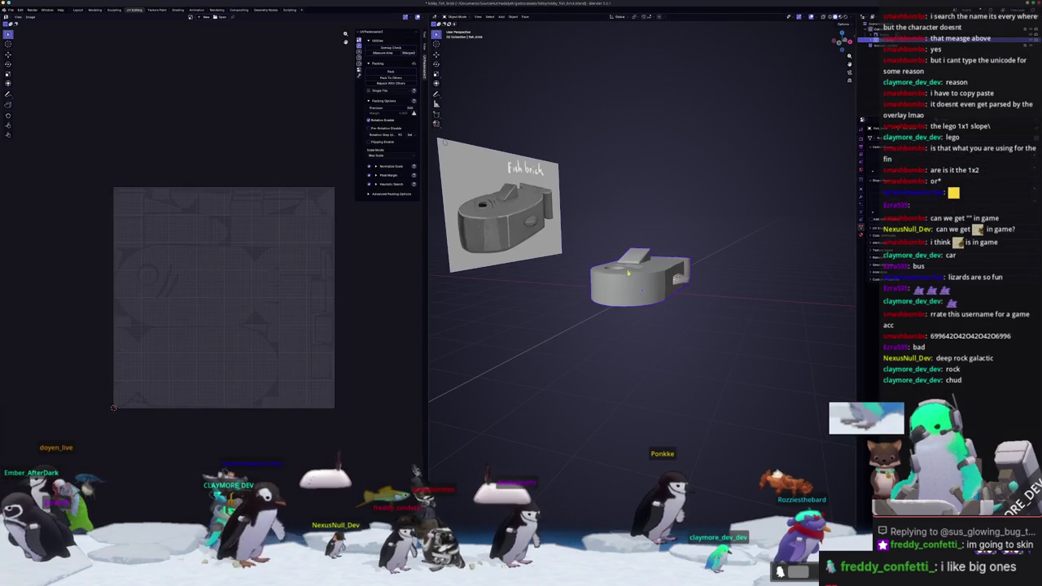
# Export the fish brick as lobby_fish_brick.glb (glTF 2.0) with material Images set to None
pyautogui.click(10, 10)
pyautogui.moveTo(20, 99)
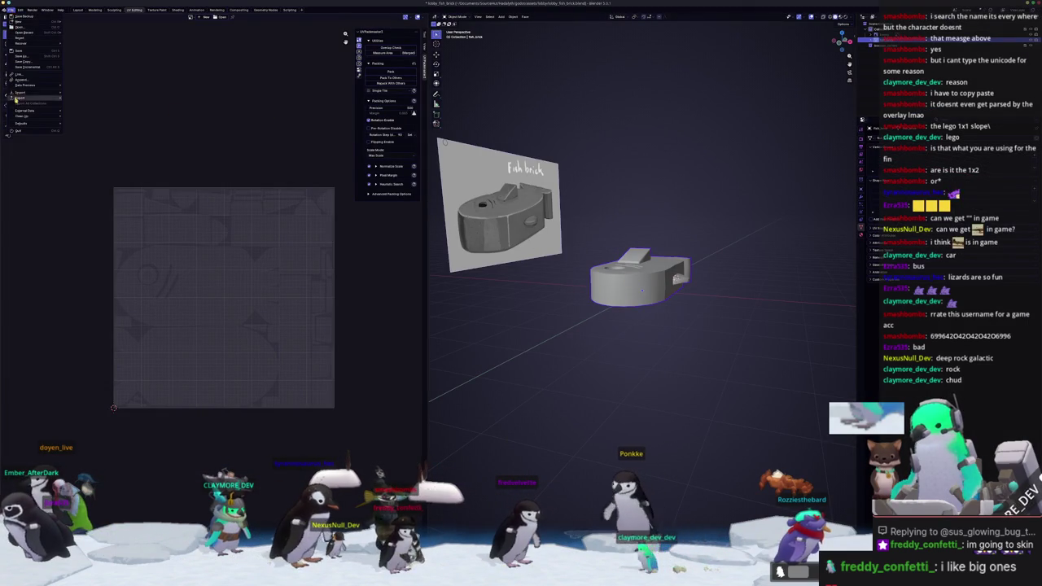
pyautogui.click(82, 146)
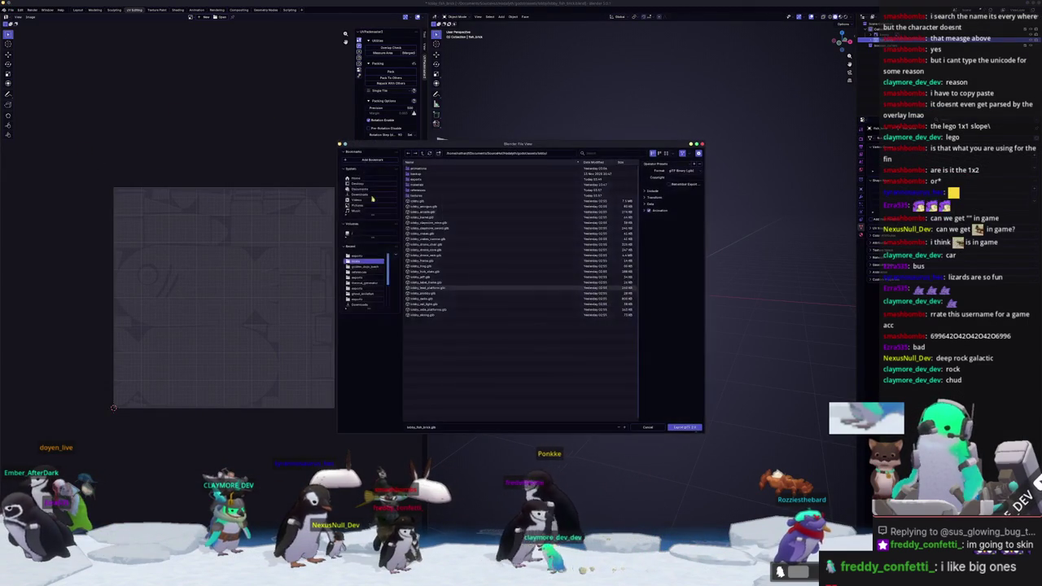
pyautogui.click(654, 191)
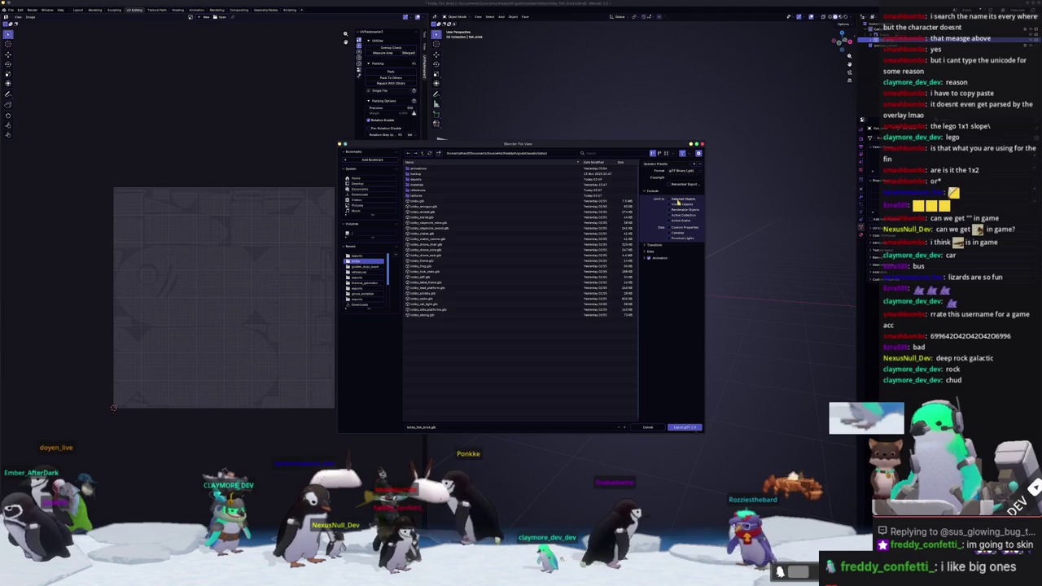
pyautogui.click(650, 251)
pyautogui.click(653, 272)
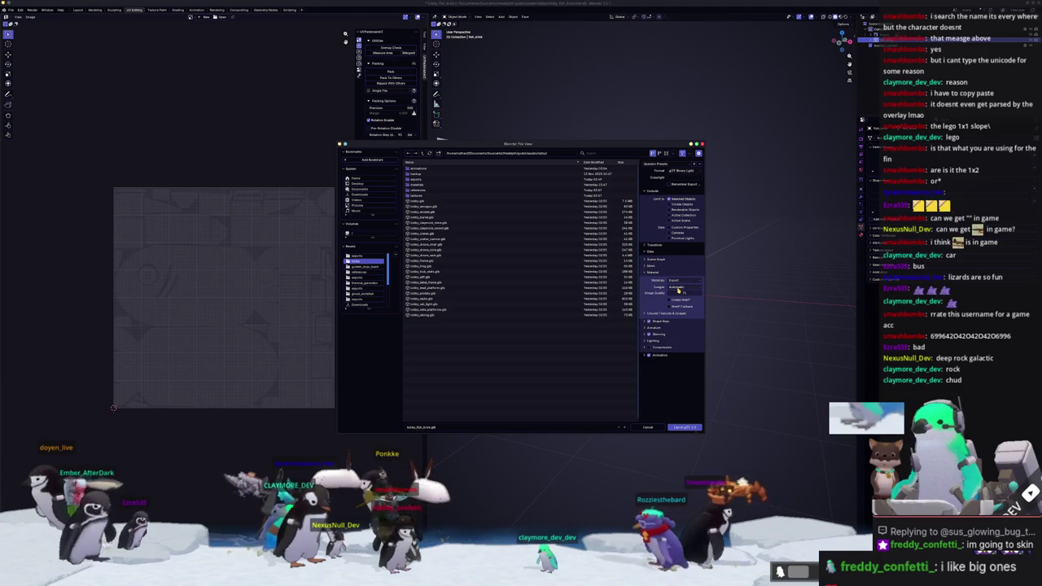
pyautogui.click(680, 286)
pyautogui.click(680, 307)
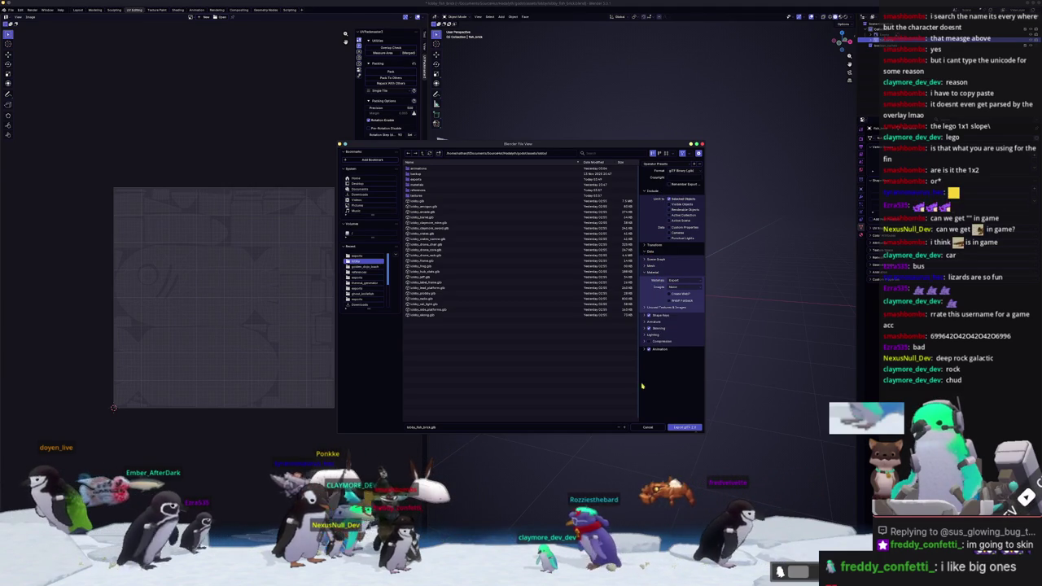
pyautogui.click(682, 428)
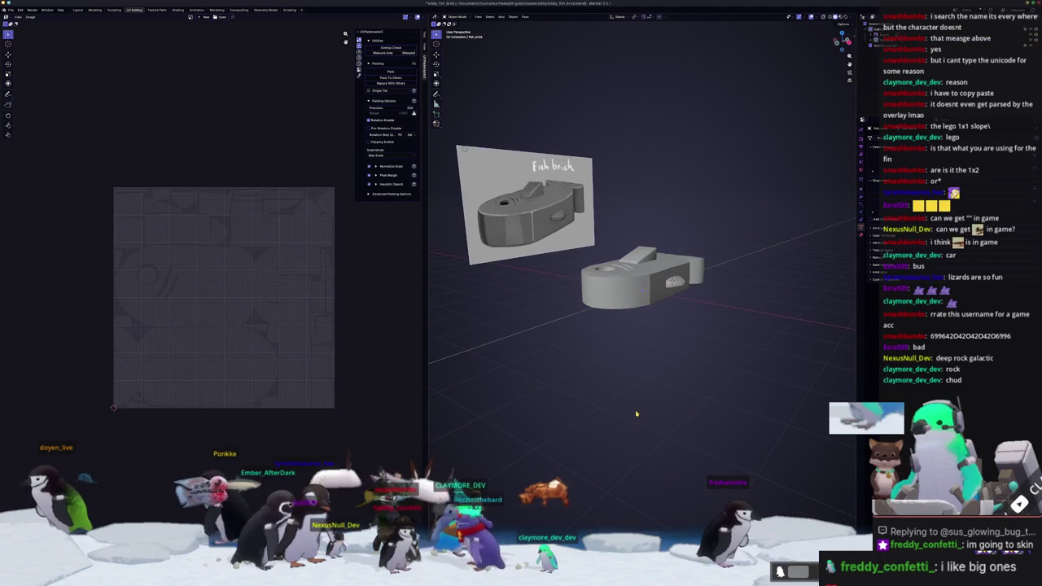
pyautogui.moveTo(637, 414); pyautogui.dragTo(614, 397, button='middle')
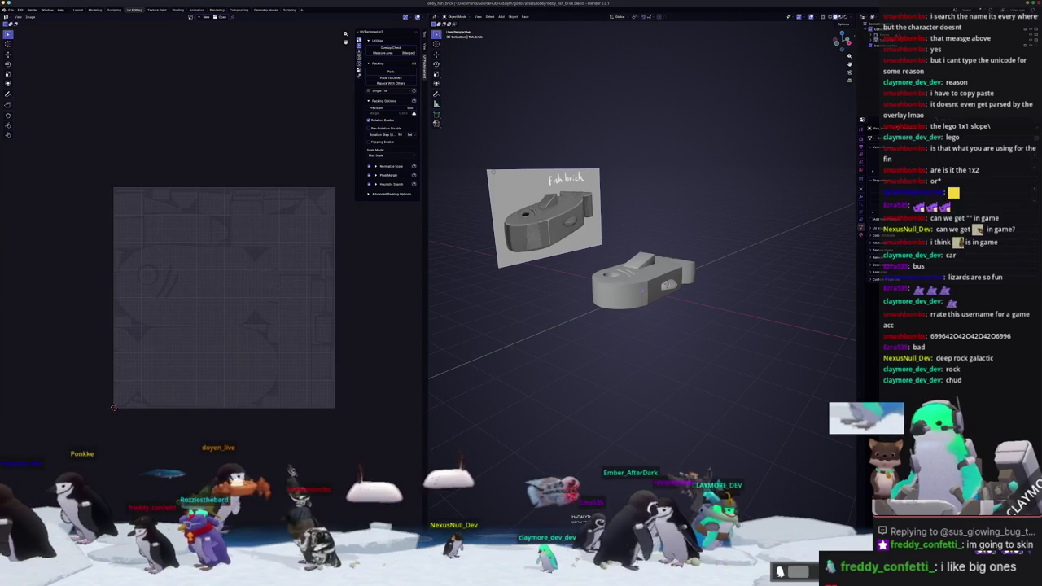
pyautogui.hotkey('alt', 'Tab')
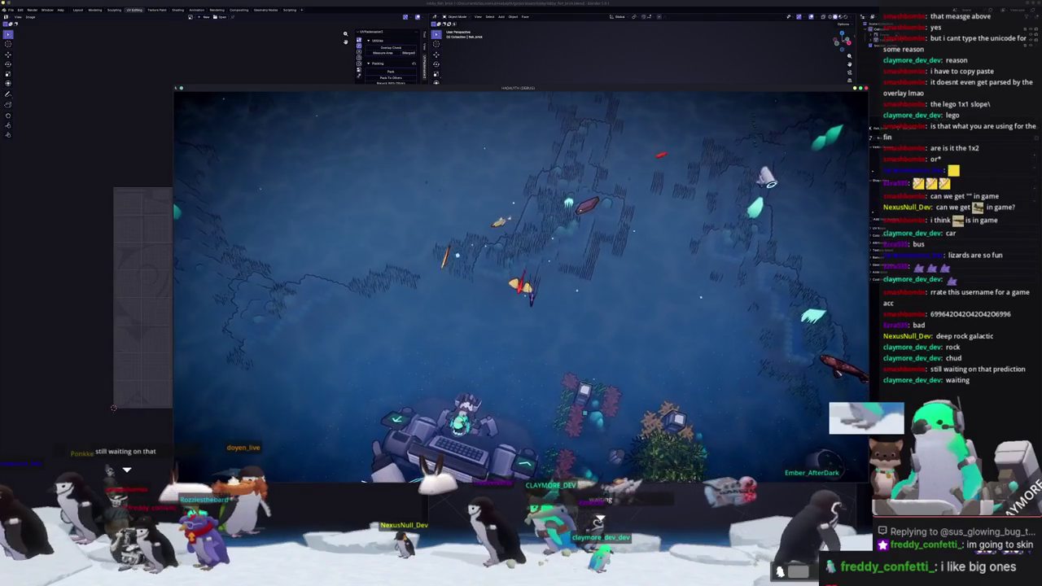
# Check the running game, return to Blender, and bring up the dice roller page
pyautogui.hotkey('alt', 'Tab')
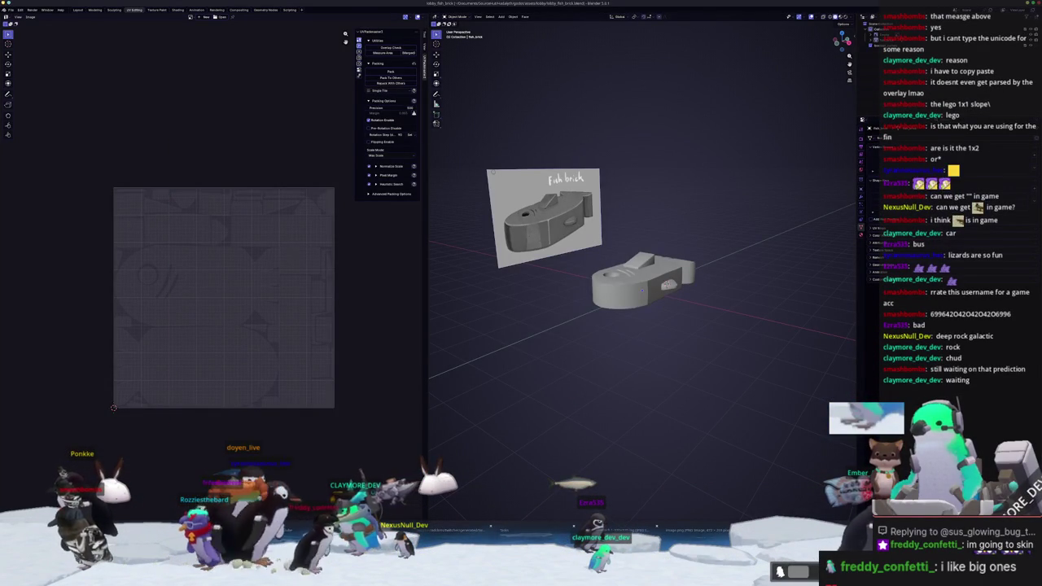
pyautogui.hotkey('alt', 'Tab')
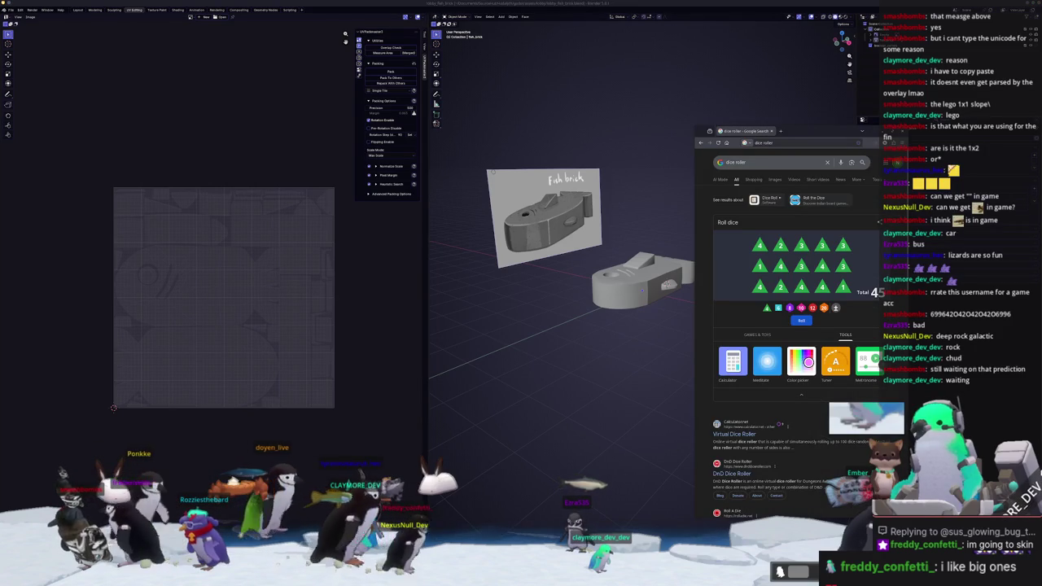
# Re-roll the dice to 40, close the browser, and delete the Fish brick reference image
pyautogui.click(802, 320)
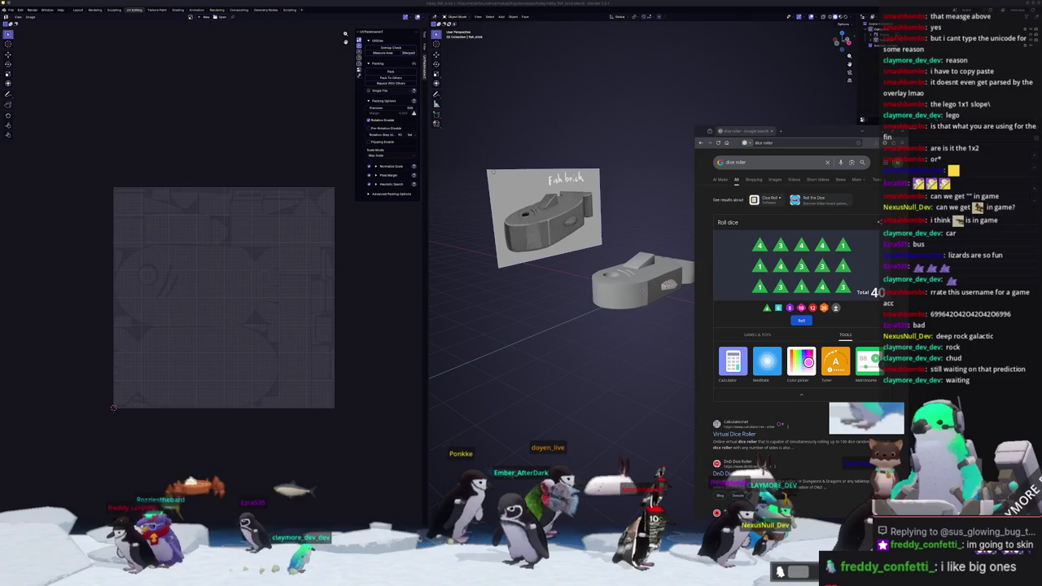
pyautogui.click(626, 371)
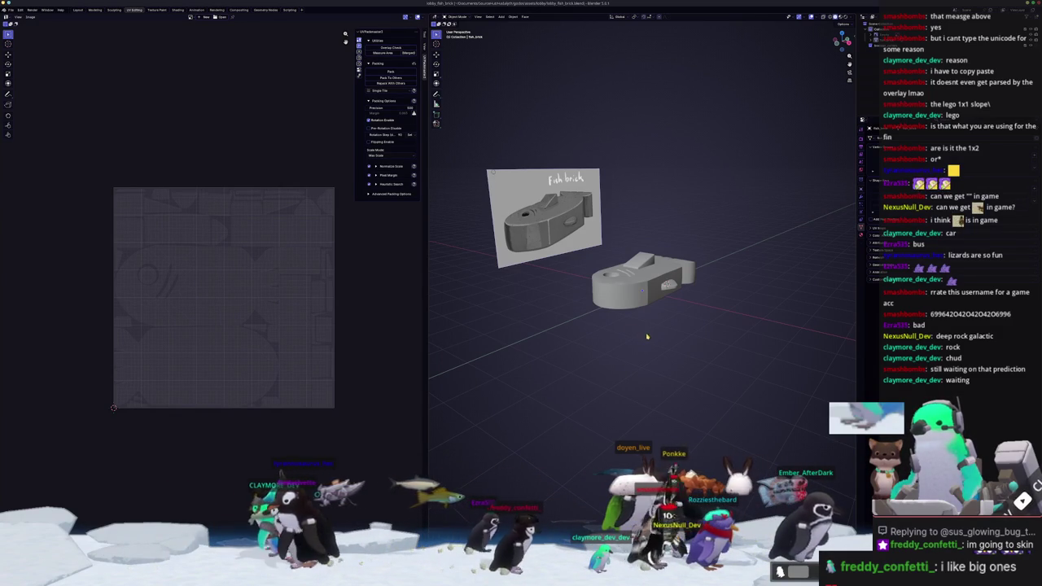
pyautogui.press('x')
pyautogui.click(505, 211)
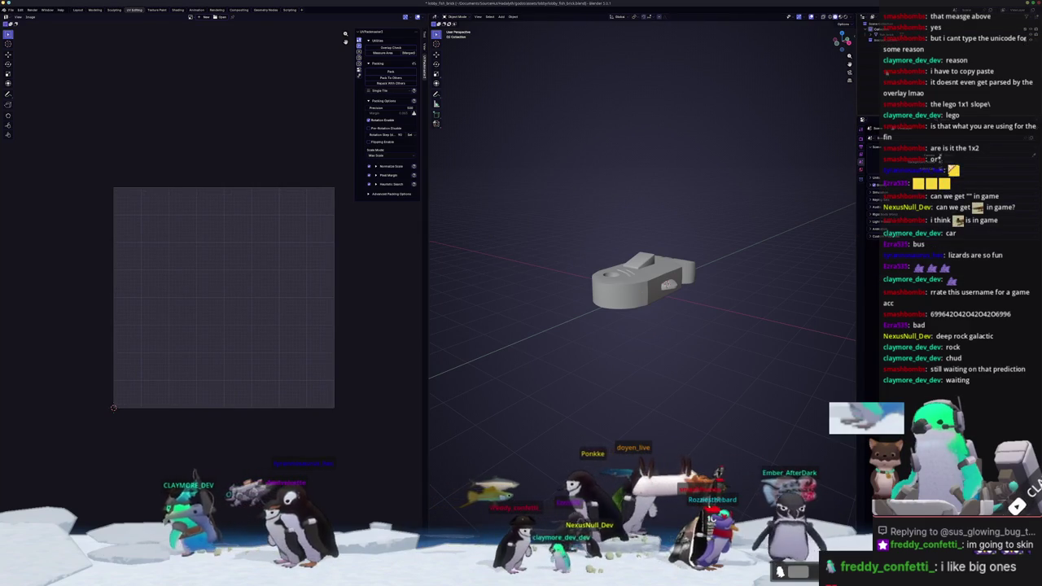
# Select the fish brick mesh and texture it with fish_brick_Base_color.png through Ctrl+T mapping nodes
pyautogui.click(867, 40)
pyautogui.press('x')
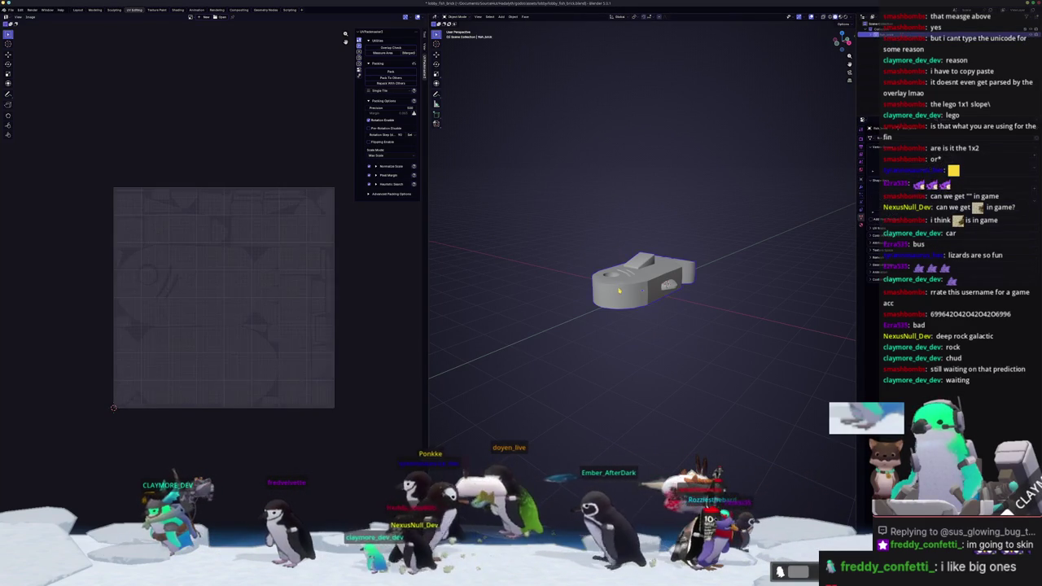
pyautogui.rightClick(529, 245)
pyautogui.click(603, 244)
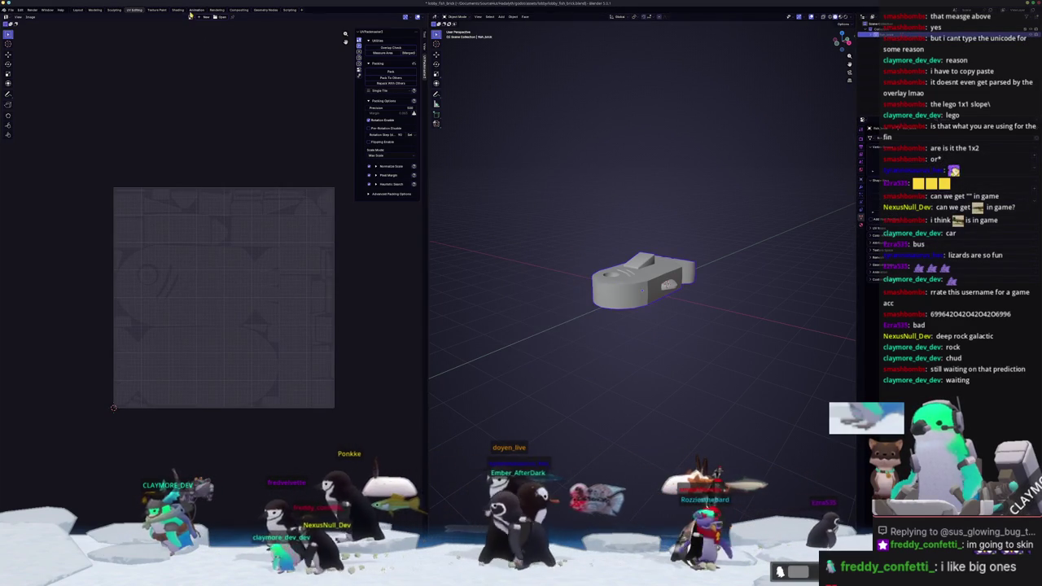
pyautogui.click(178, 10)
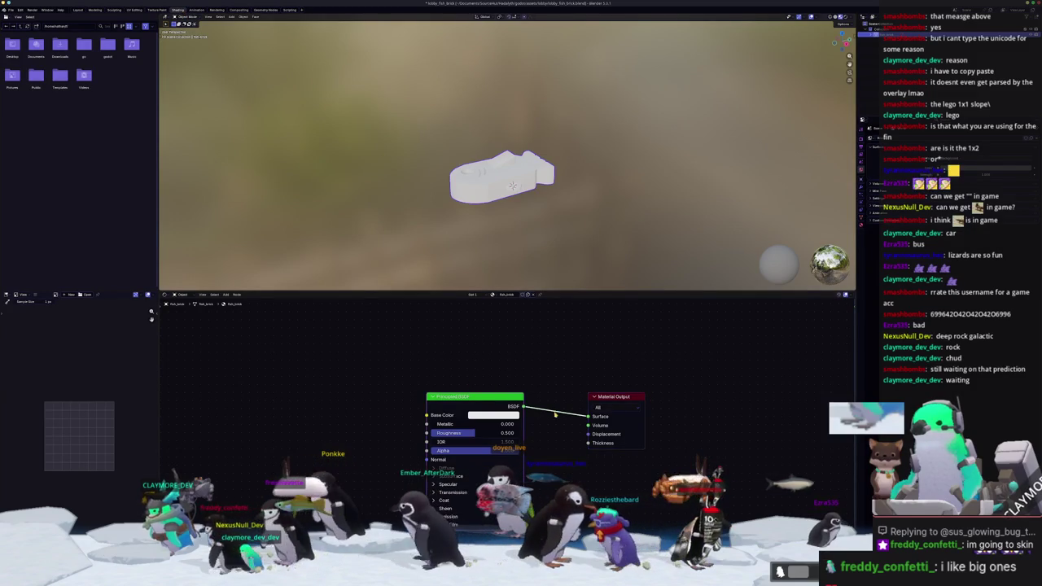
pyautogui.hotkey('ctrl', 't')
pyautogui.click(552, 442)
pyautogui.doubleClick(418, 198)
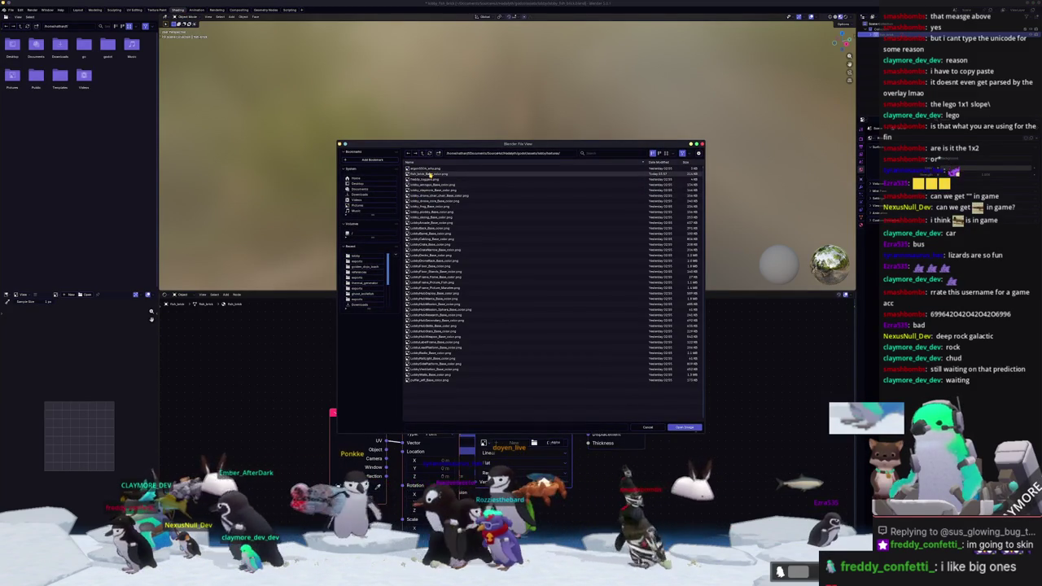
pyautogui.doubleClick(429, 175)
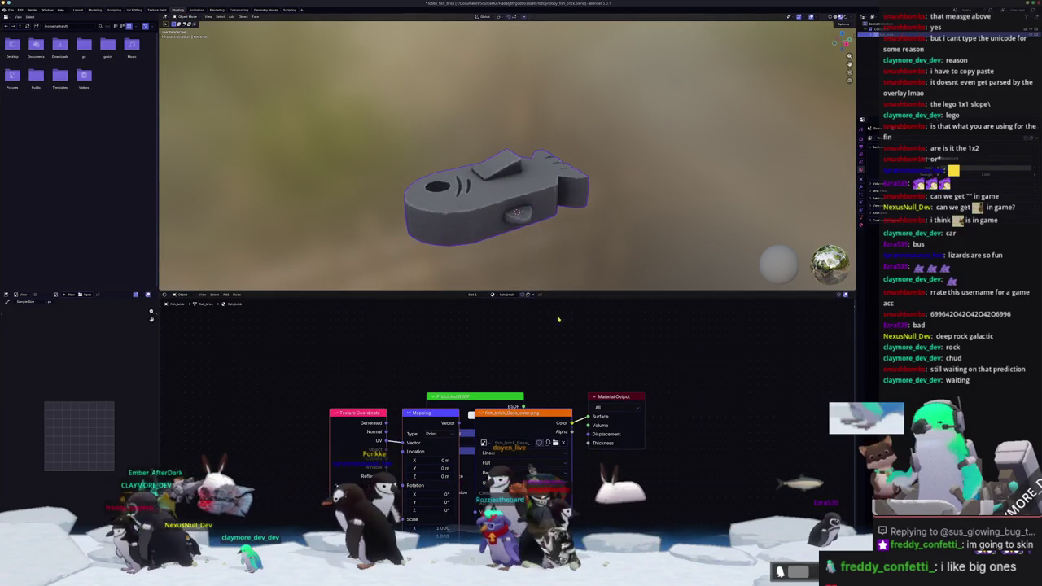
pyautogui.moveTo(570, 221); pyautogui.dragTo(634, 205, button='middle')
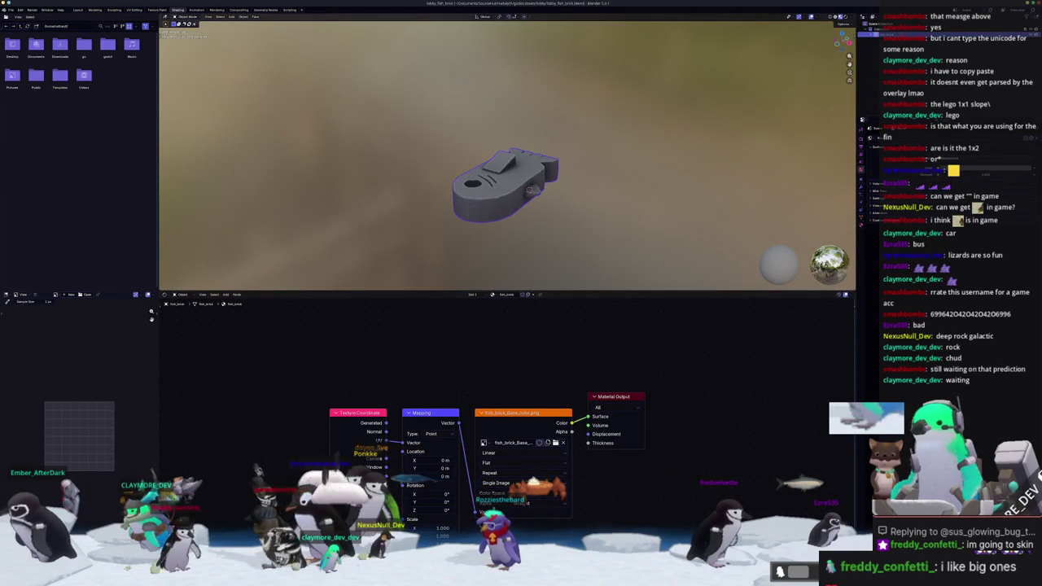
pyautogui.press('super')
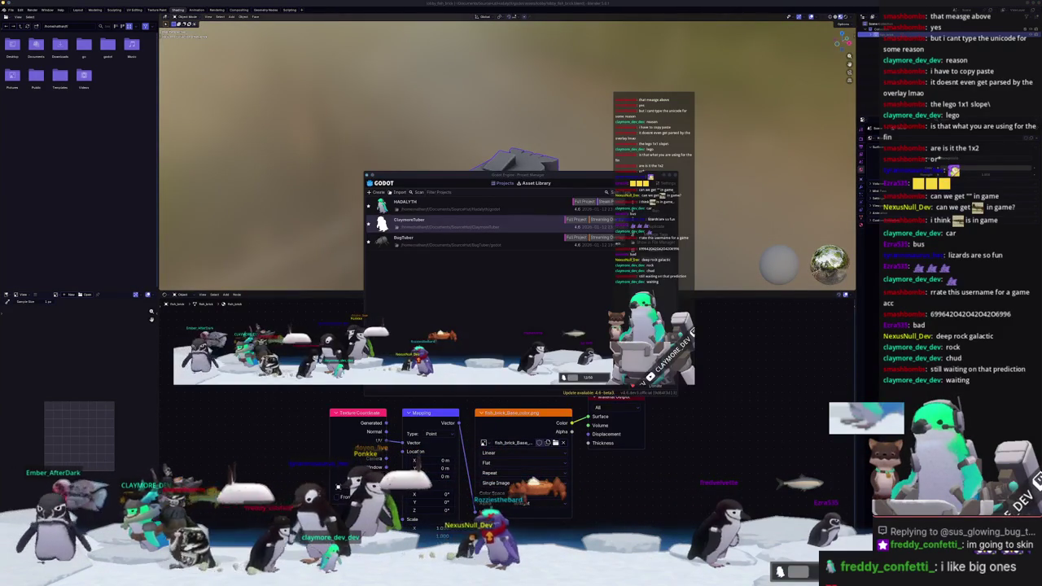
# Return to the Godot editor and open the lobby materials folder in the FileSystem
pyautogui.hotkey('alt', 'Tab')
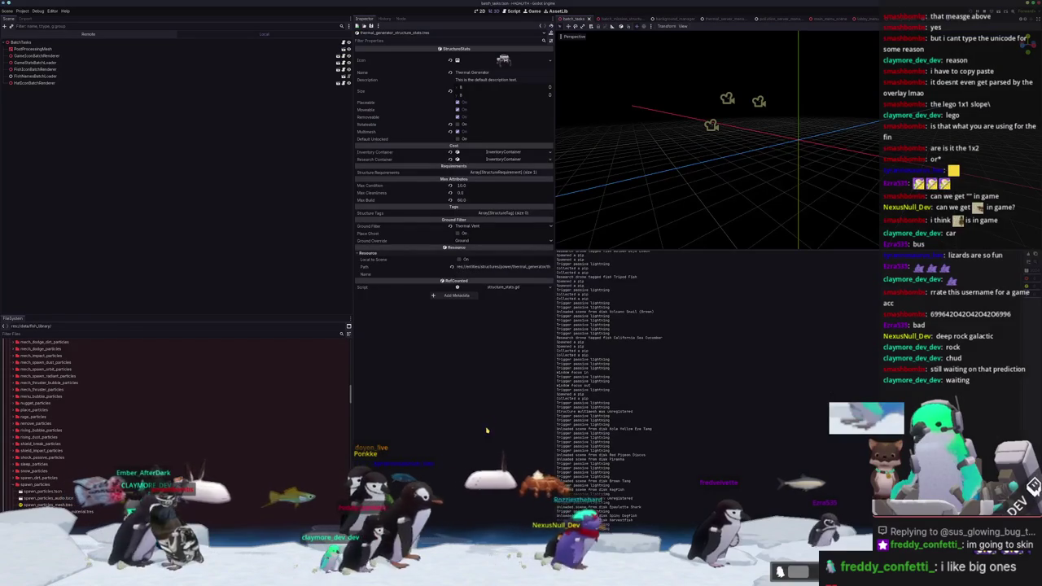
pyautogui.scroll(10, 33, 480)
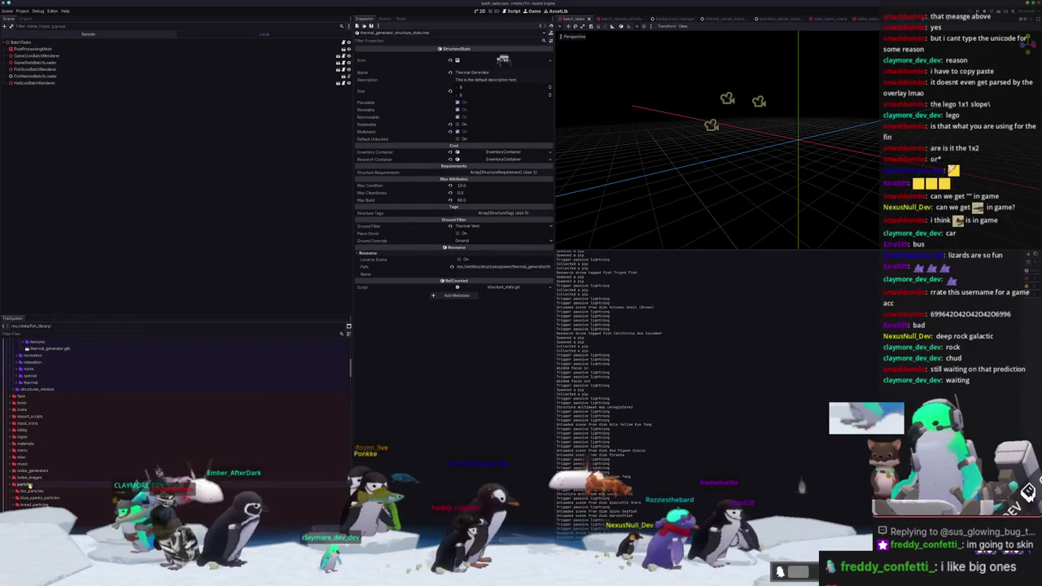
pyautogui.doubleClick(23, 430)
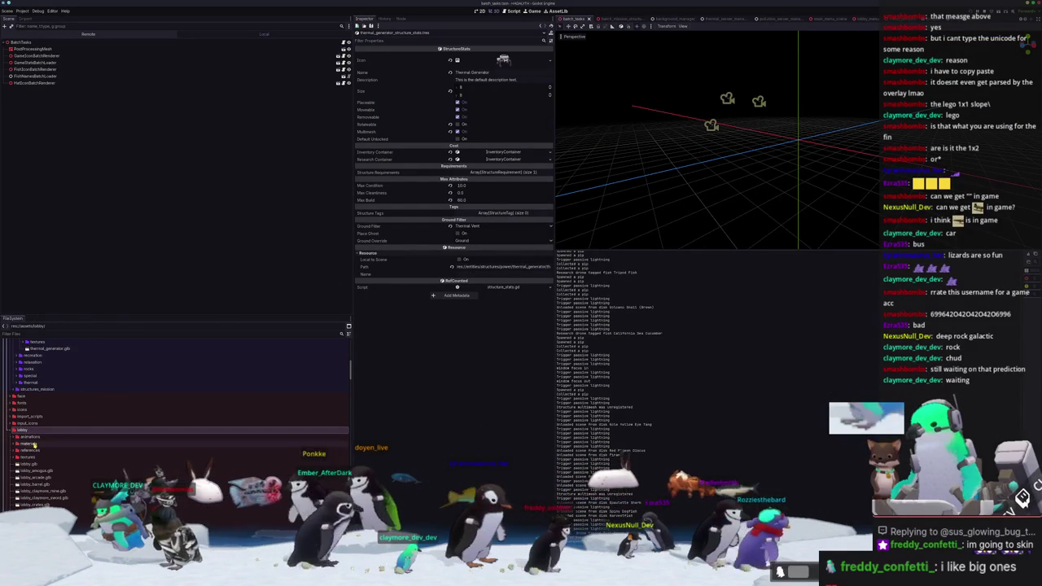
pyautogui.doubleClick(31, 443)
pyautogui.click(55, 450)
pyautogui.hotkey('ctrl', 'd')
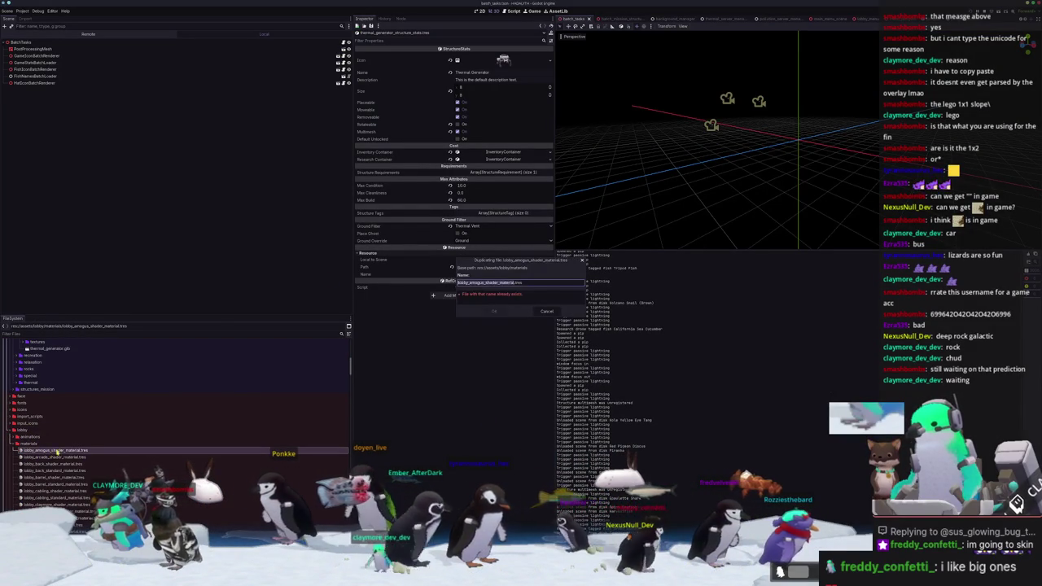
pyautogui.press('Escape')
# Duplicate lobby_frog_shader_material.tres as lobby_fish_brick_shader_material.tres
pyautogui.click(56, 456)
pyautogui.scroll(-3, 63, 479)
pyautogui.scroll(-2, 66, 473)
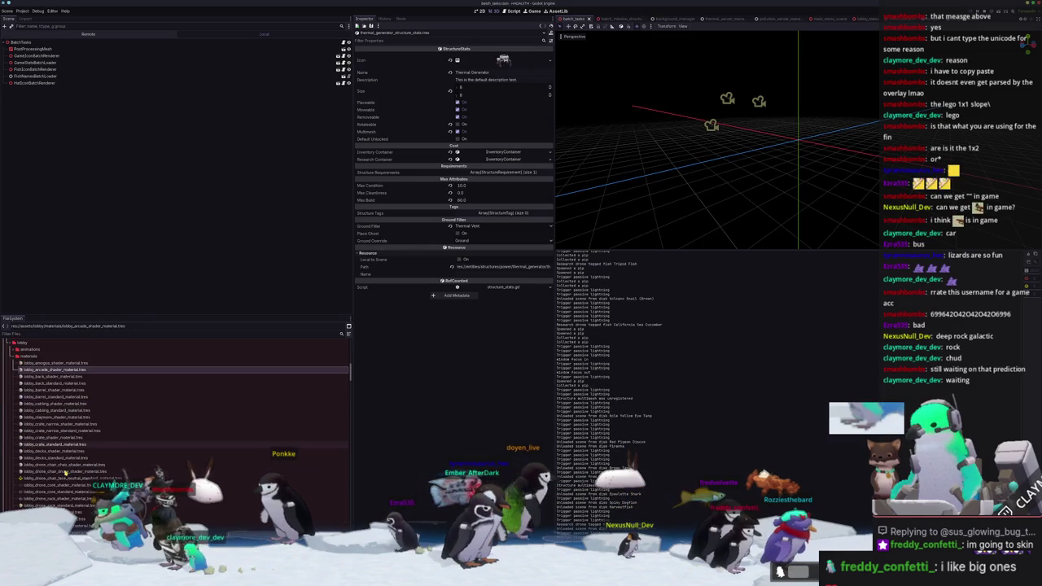
pyautogui.click(67, 505)
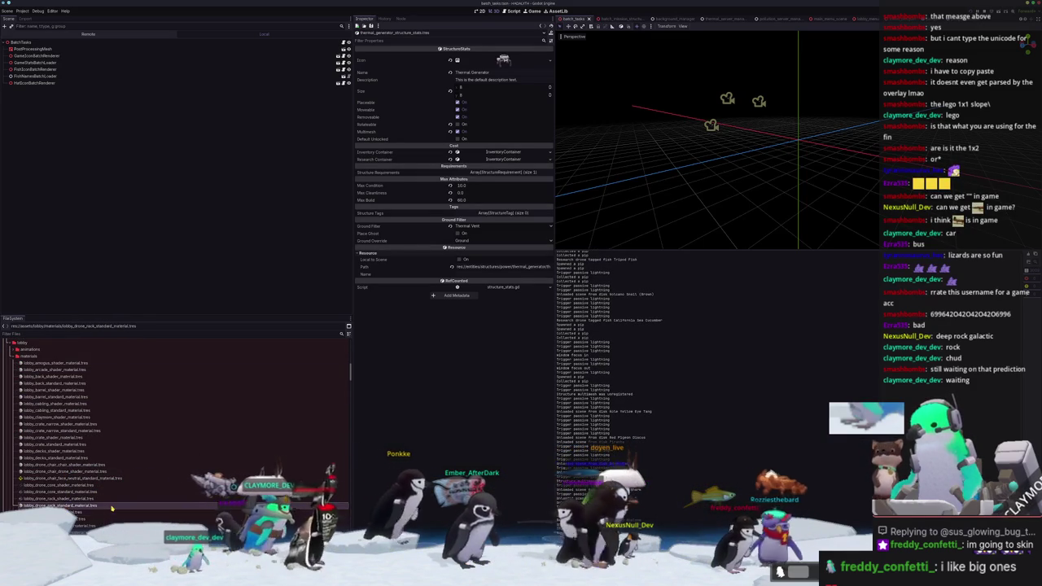
pyautogui.scroll(-3, 98, 484)
pyautogui.scroll(-2, 82, 472)
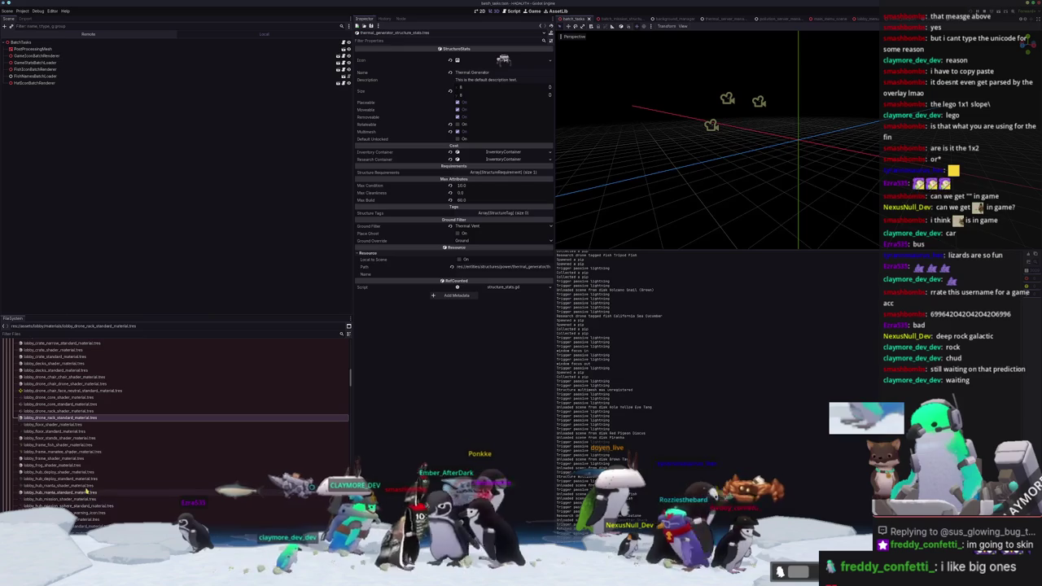
pyautogui.click(53, 466)
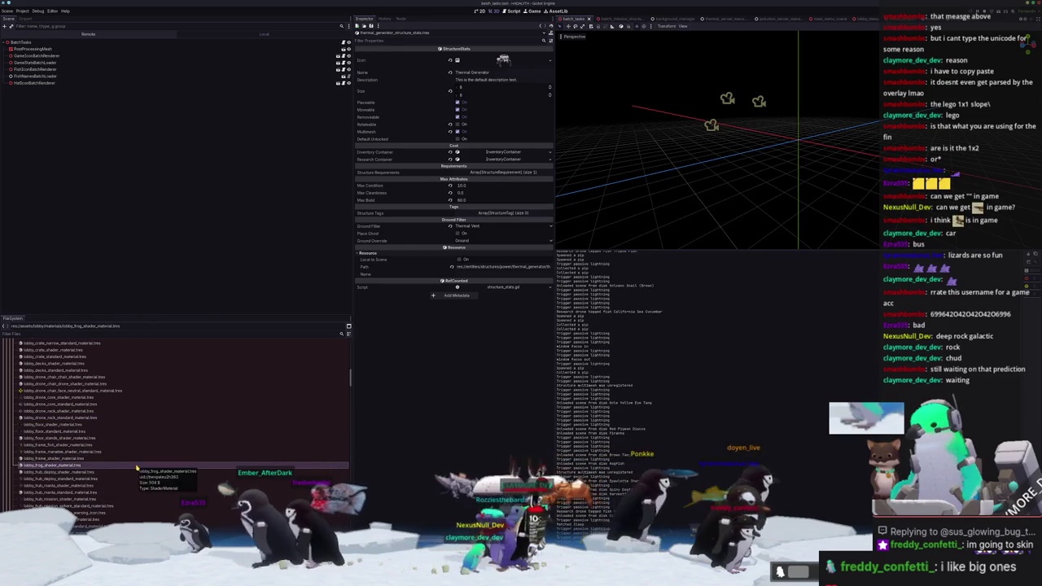
pyautogui.scroll(-3, 137, 467)
pyautogui.hotkey('ctrl', 'd')
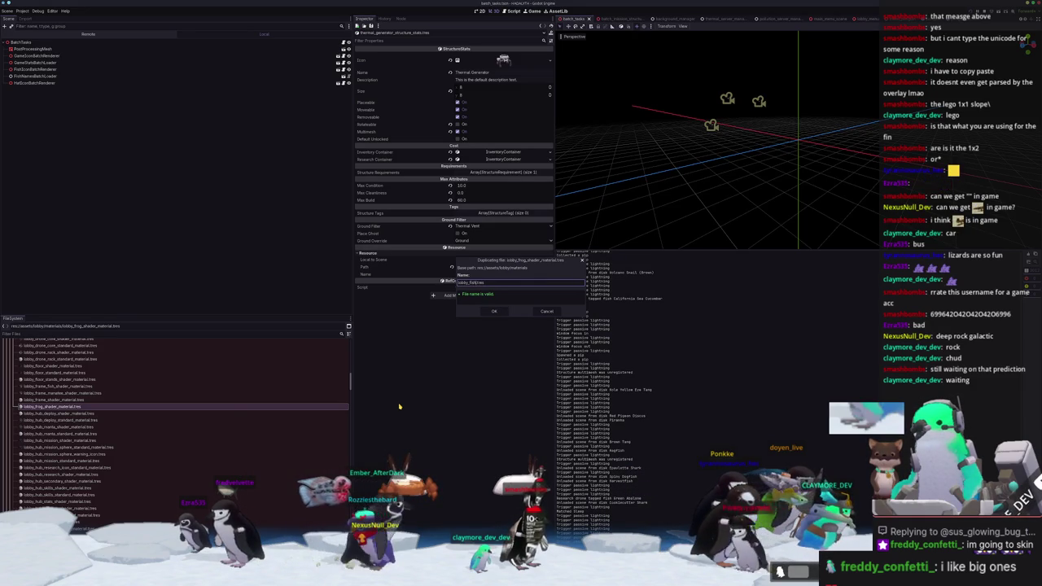
pyautogui.write('rick')
pyautogui.write('_shader')
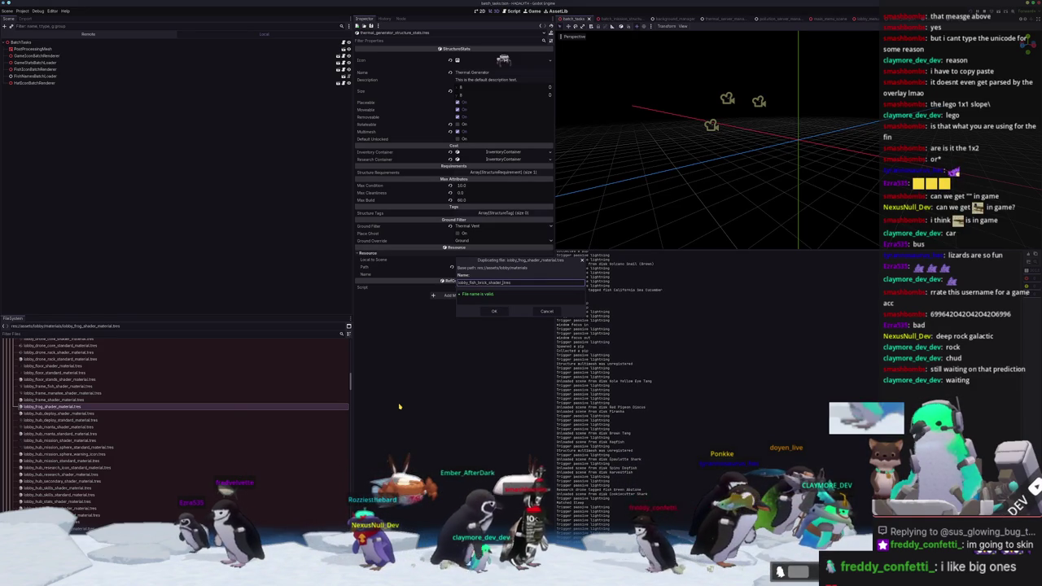
pyautogui.write('l')
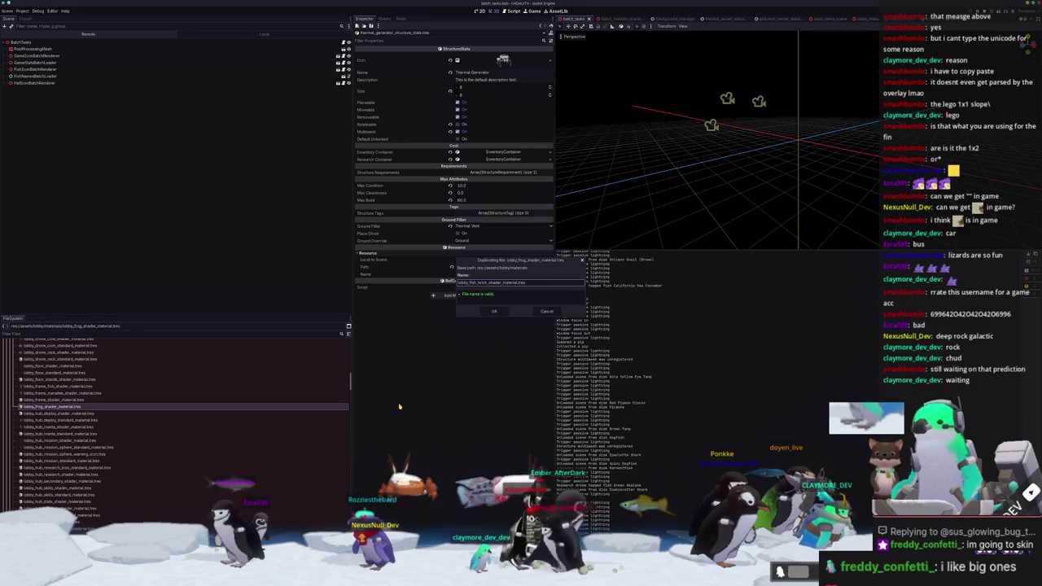
pyautogui.press('Return')
# Quick-load a new texture into the fish brick material's Shader Parameters Albedo Texture
pyautogui.click(122, 366)
pyautogui.click(535, 103)
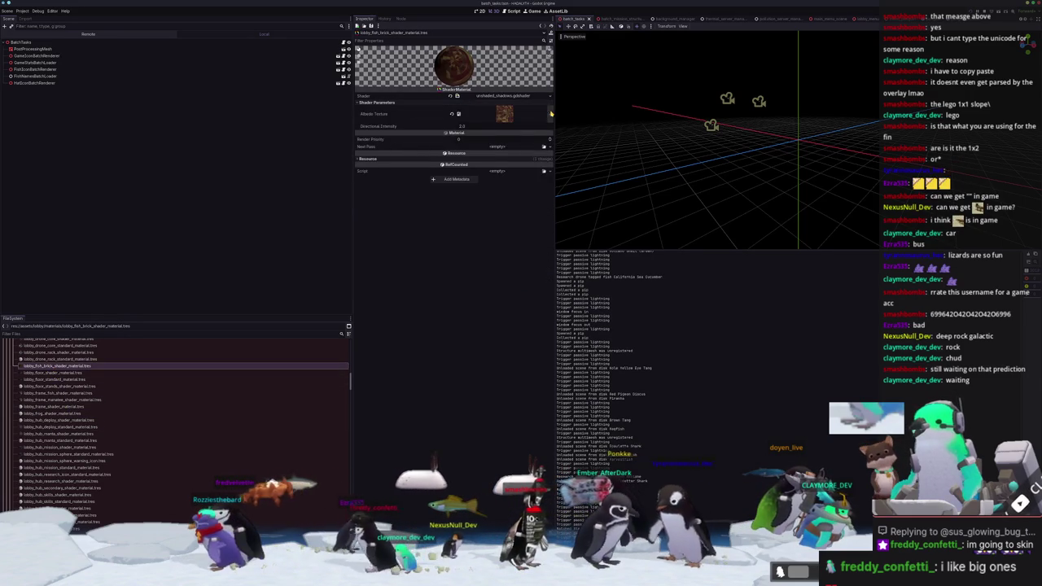
pyautogui.click(505, 116)
pyautogui.click(504, 254)
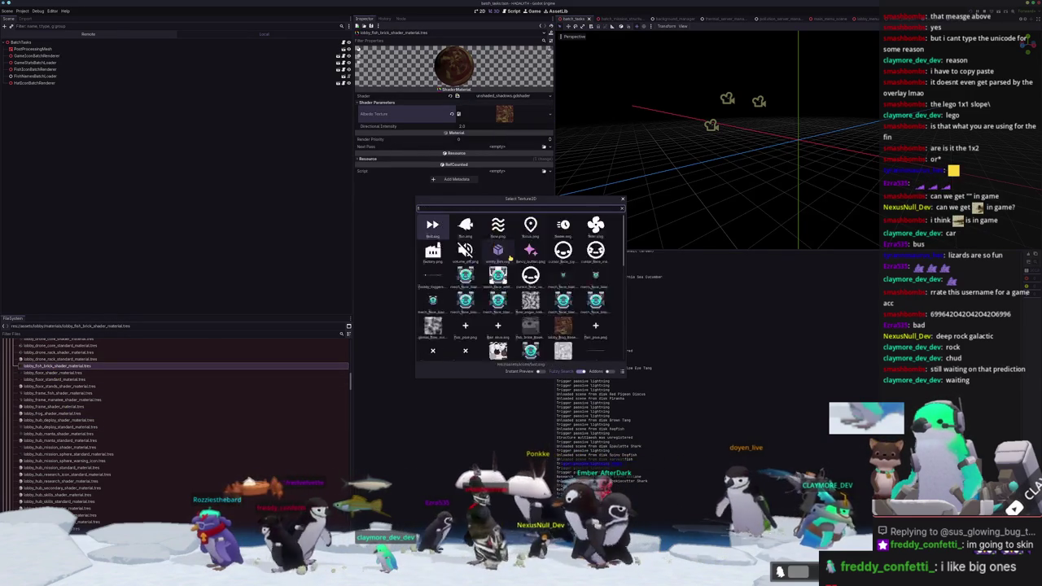
pyautogui.write('fish_brick_b')
pyautogui.press('Return')
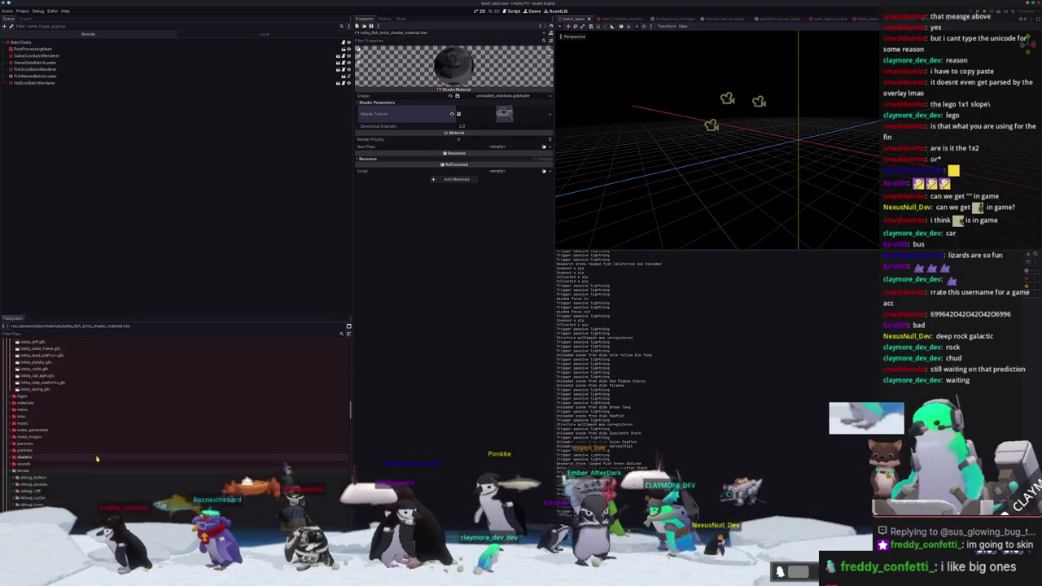
pyautogui.scroll(3, 103, 458)
pyautogui.scroll(3, 86, 464)
pyautogui.scroll(3, 69, 469)
pyautogui.scroll(3, 50, 474)
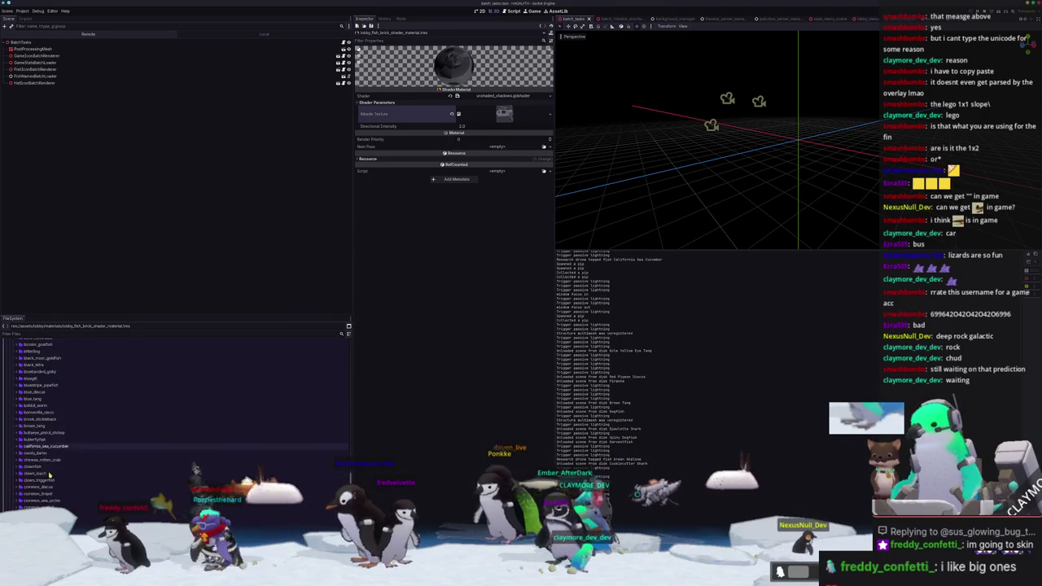
pyautogui.scroll(-3, 41, 471)
pyautogui.scroll(-3, 28, 467)
pyautogui.scroll(-2, 18, 461)
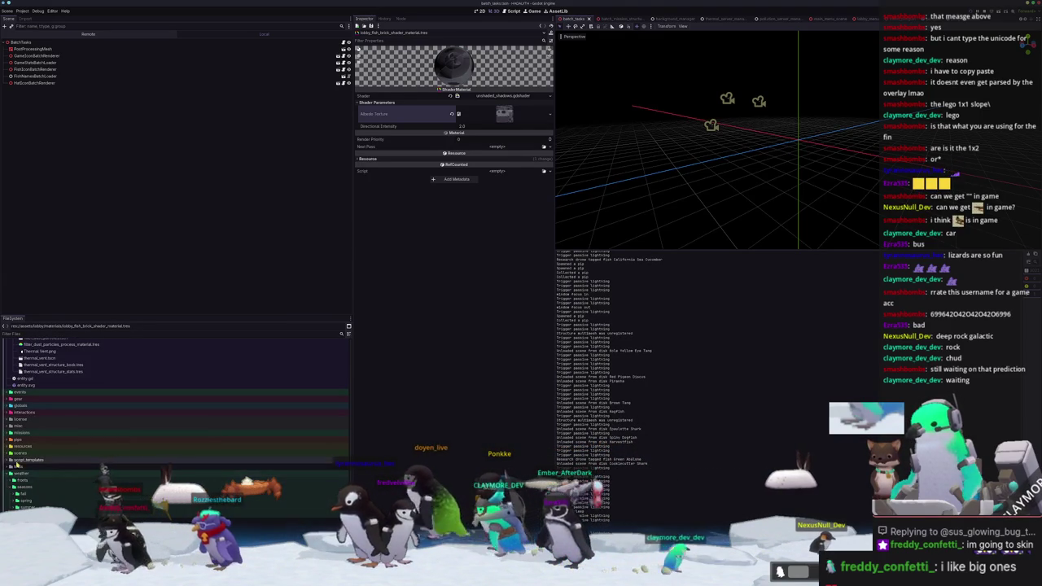
# Create a lobby_fish_brick folder inside misc
pyautogui.rightClick(33, 427)
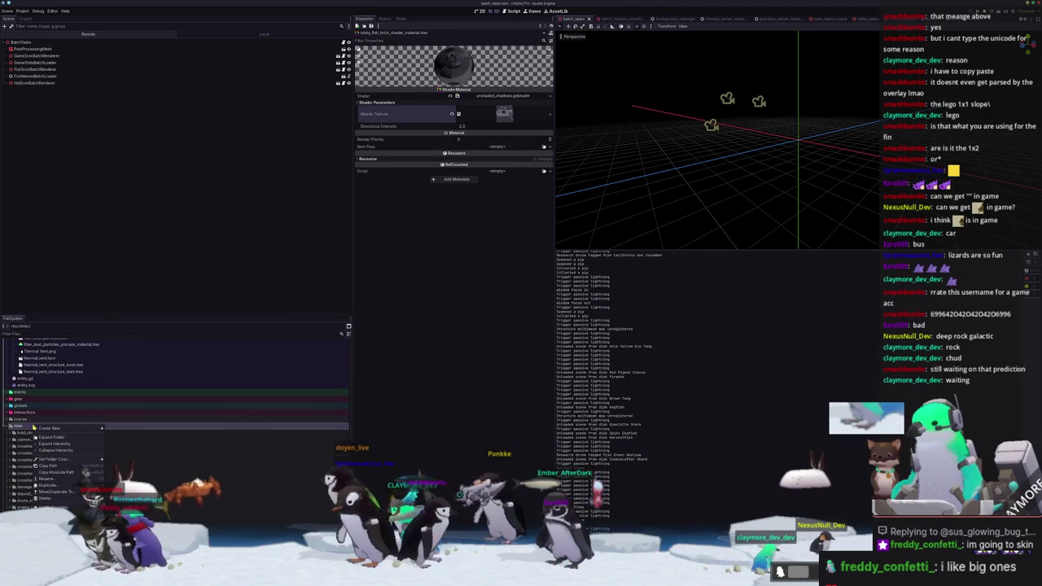
pyautogui.click(116, 430)
pyautogui.write('lobby_fish_b')
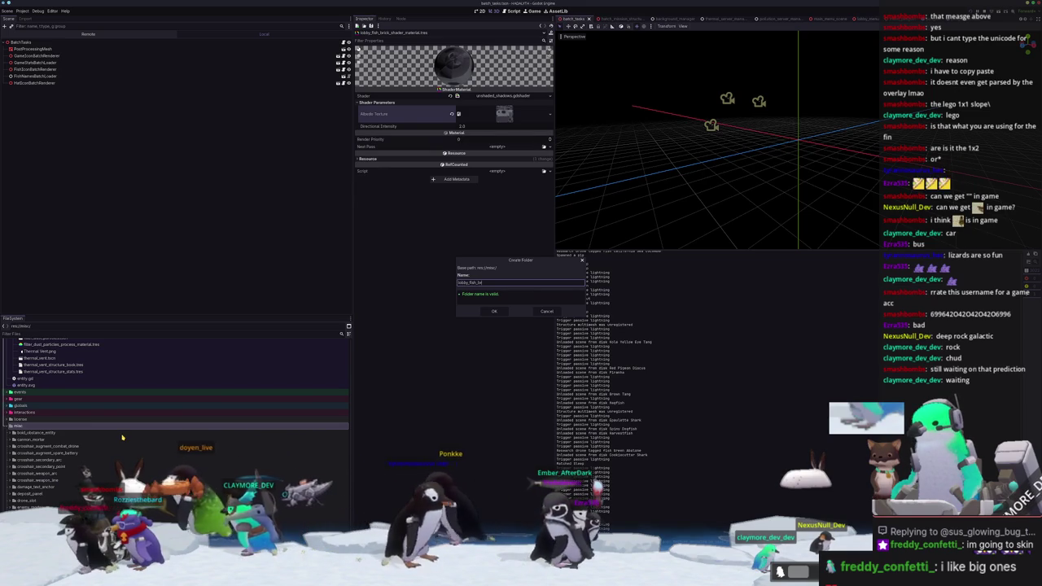
pyautogui.write('rick')
pyautogui.press('Return')
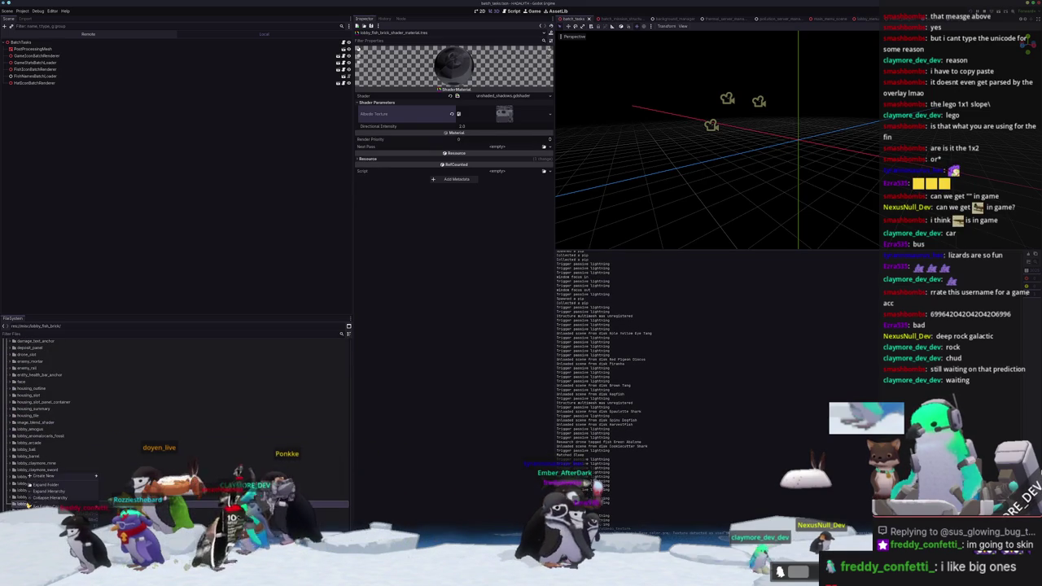
# Create a new 3D scene named lobby_fish_brick in that folder
pyautogui.click(109, 482)
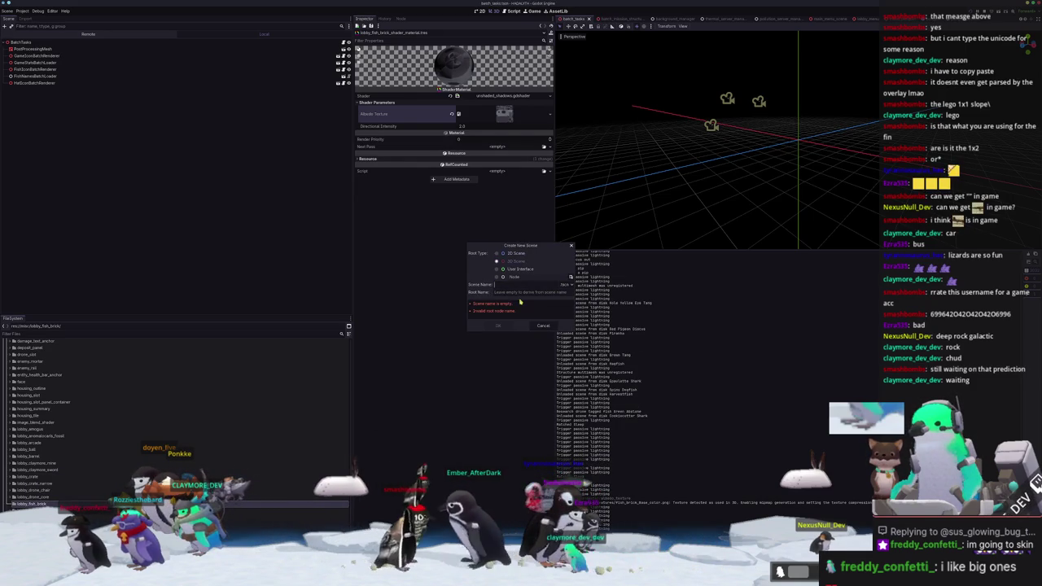
pyautogui.write('lob')
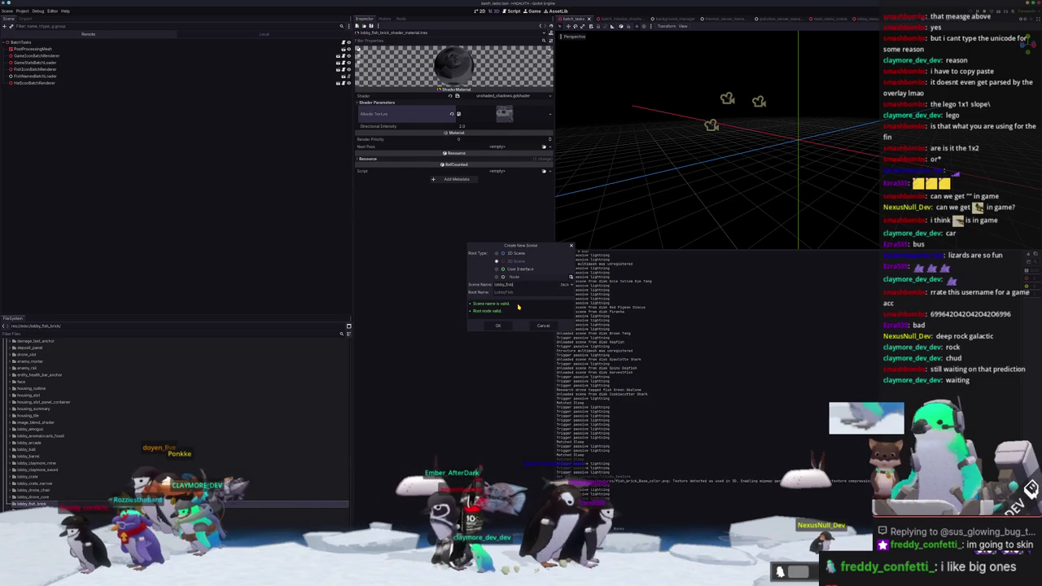
pyautogui.write('by_fish_brick')
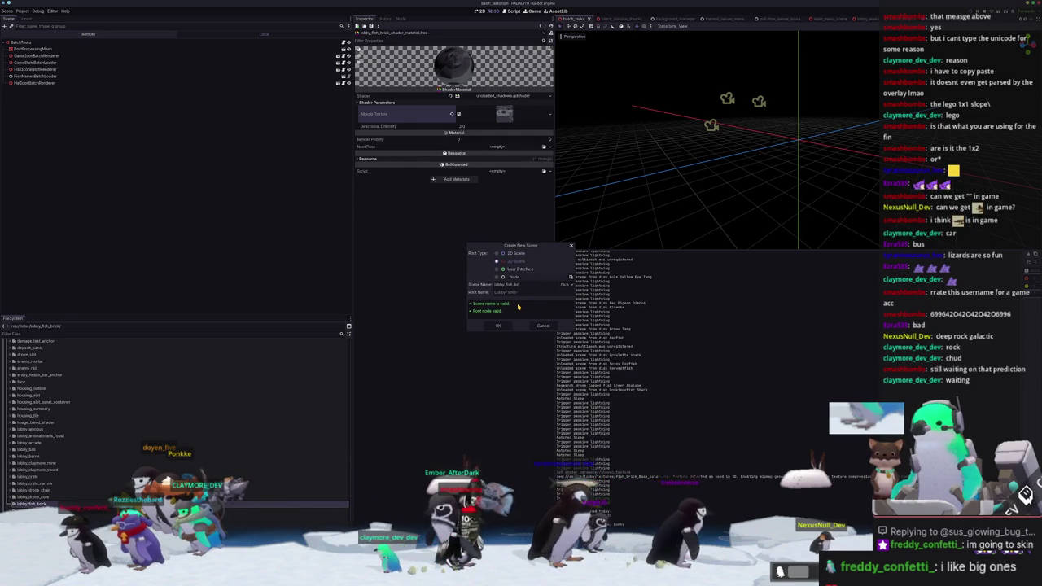
pyautogui.click(498, 326)
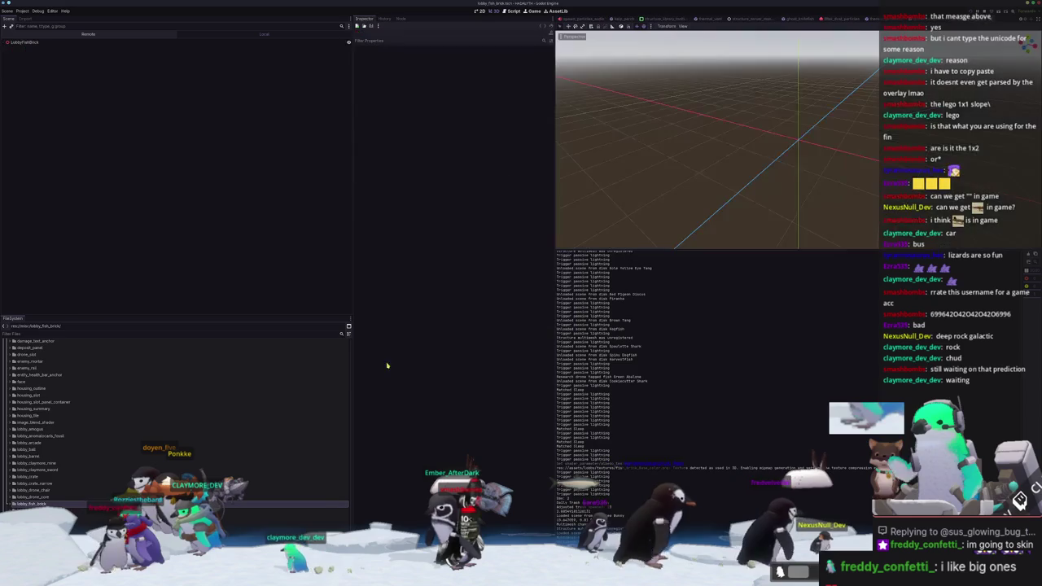
# Add lobby_fish_brick.glb under the LobbyFishBrick root and enable Editable Children
pyautogui.click(41, 42)
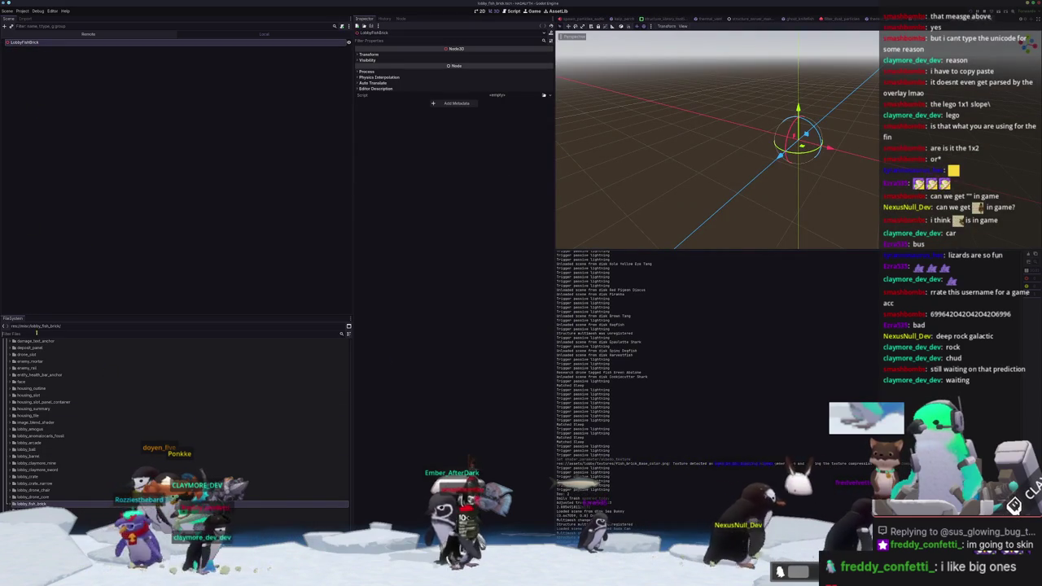
pyautogui.click(34, 332)
pyautogui.write('fish_brick')
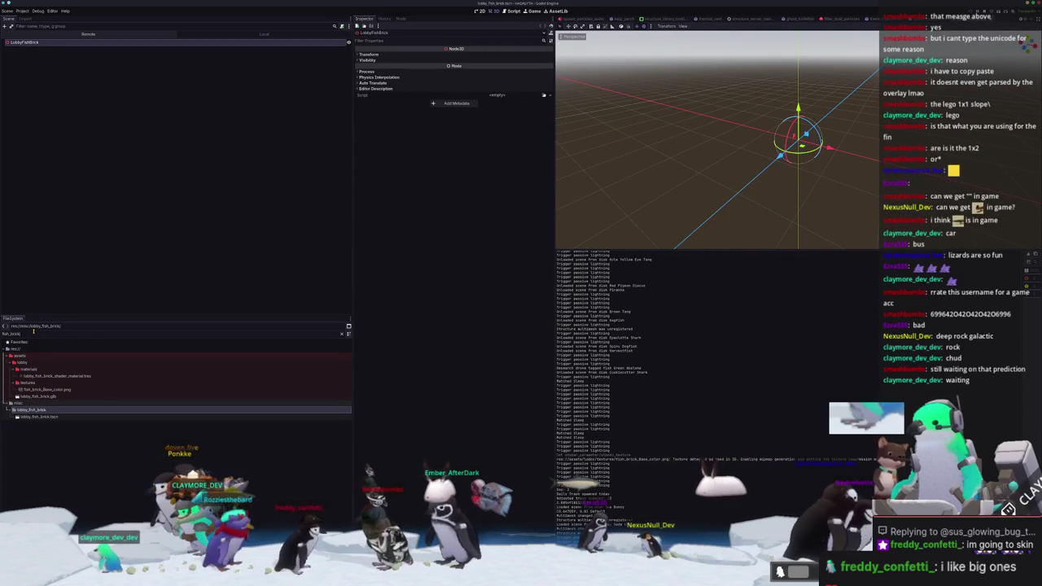
pyautogui.click(45, 396)
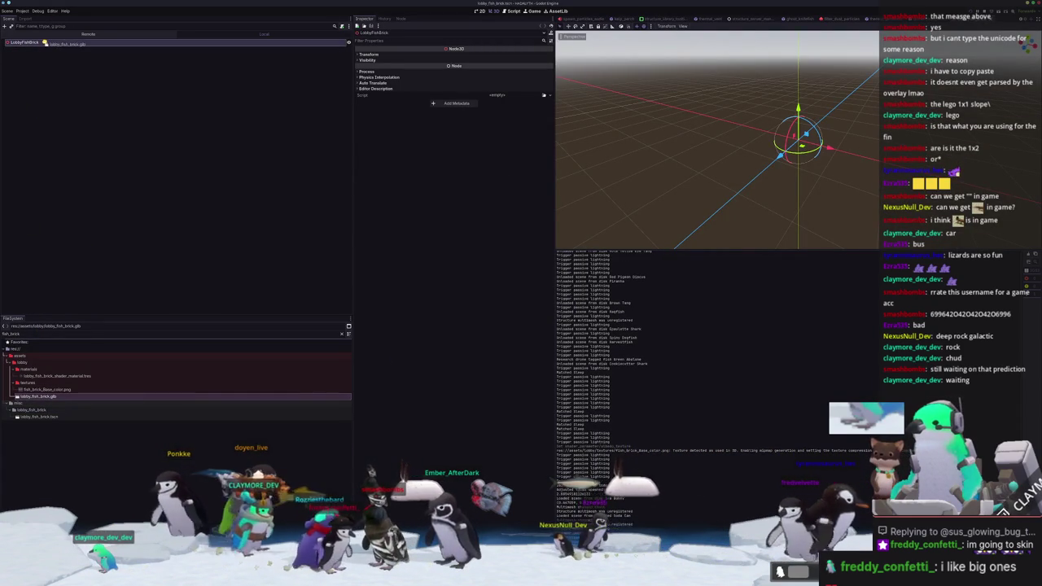
pyautogui.moveTo(44, 396); pyautogui.dragTo(37, 42)
pyautogui.rightClick(45, 49)
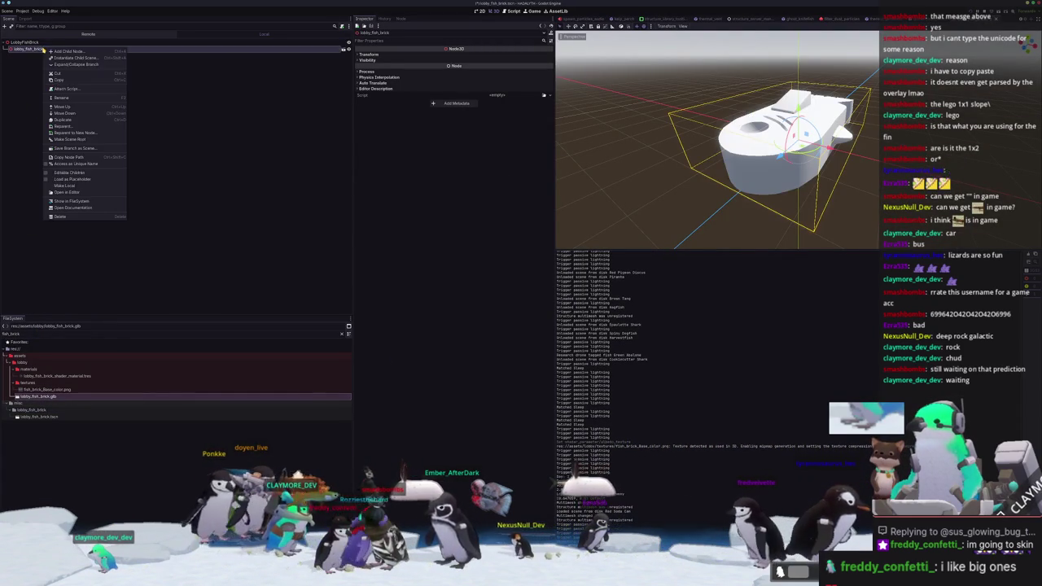
pyautogui.click(70, 172)
# Set the fish_brick mesh's Geometry Material Override to the lobby_fish brick material
pyautogui.click(26, 56)
pyautogui.click(368, 88)
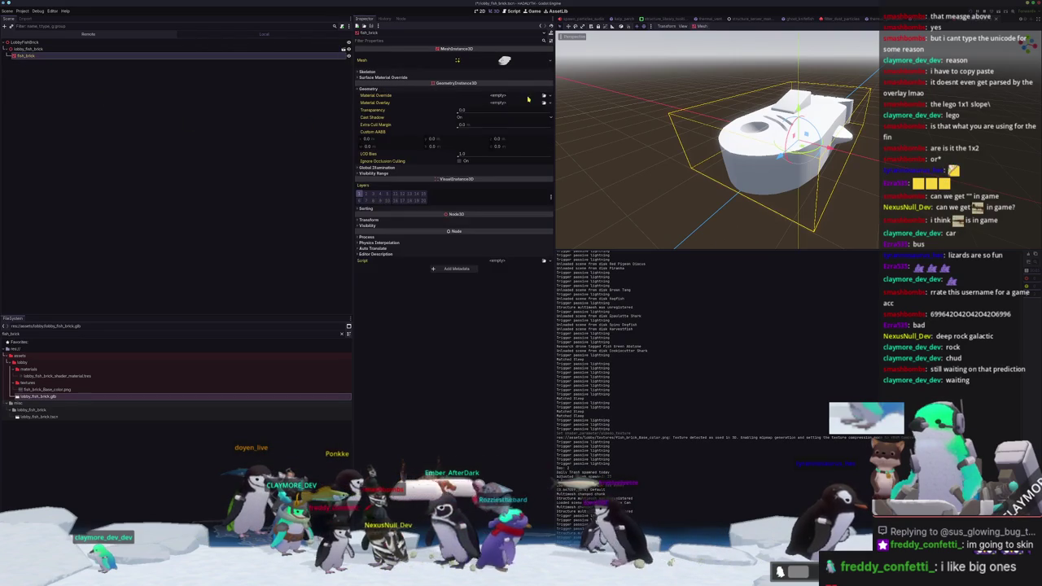
pyautogui.click(543, 96)
pyautogui.write('lobby_fish_')
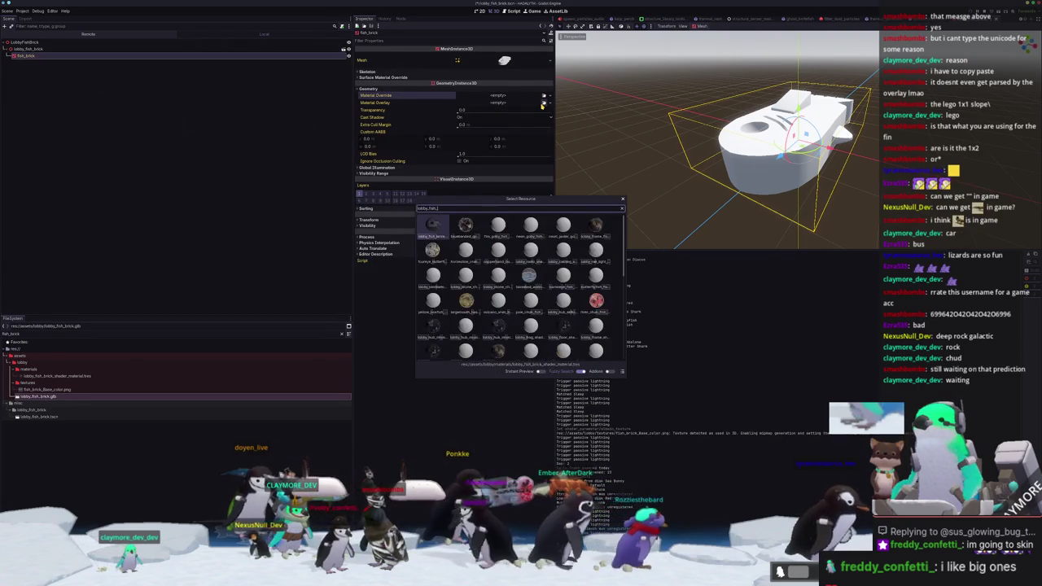
pyautogui.press('Return')
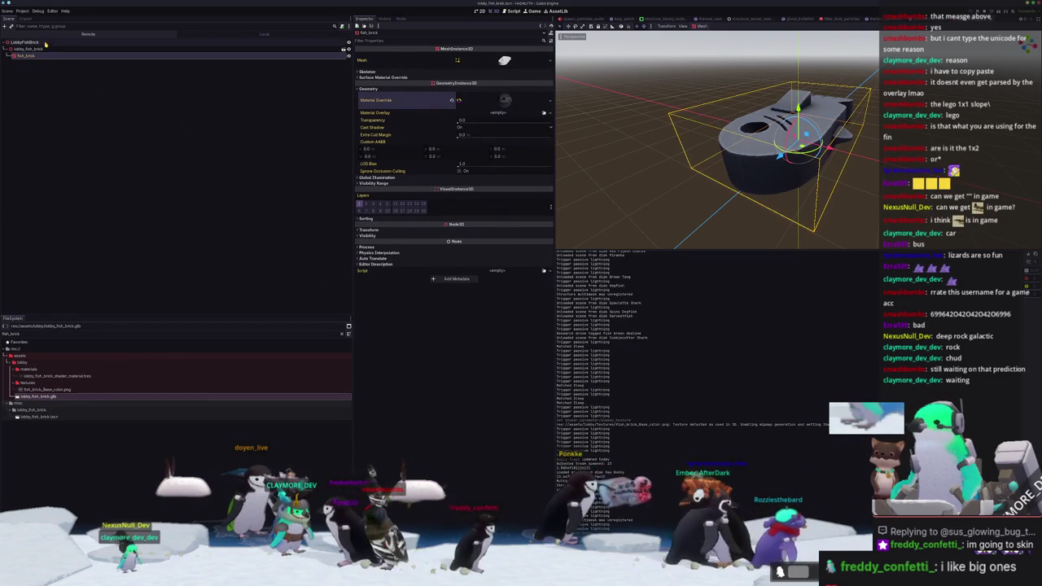
pyautogui.scroll(-3, 628, 144)
pyautogui.scroll(-2, 635, 163)
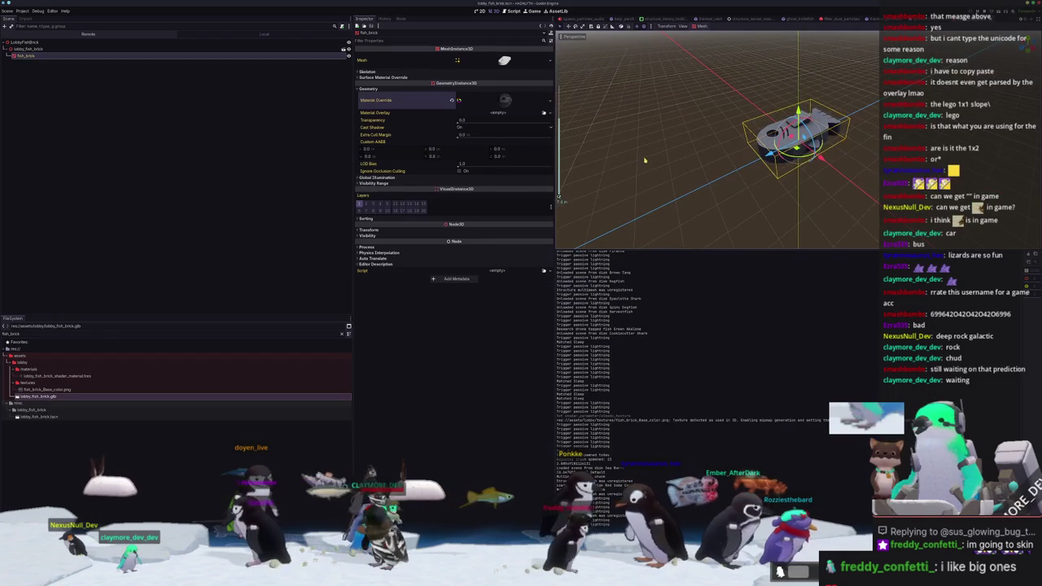
# Orbit and zoom the viewport to inspect the fish brick with its new material
pyautogui.click(647, 160)
pyautogui.moveTo(656, 161)
pyautogui.mouseDown(button='middle')
pyautogui.moveTo(663, 187)
pyautogui.moveTo(673, 174)
pyautogui.moveTo(670, 214)
pyautogui.moveTo(686, 180)
pyautogui.mouseUp(button='middle')
pyautogui.scroll(2, 674, 184)
pyautogui.scroll(3, 670, 214)
pyautogui.scroll(2, 675, 207)
pyautogui.scroll(-5, 671, 212)
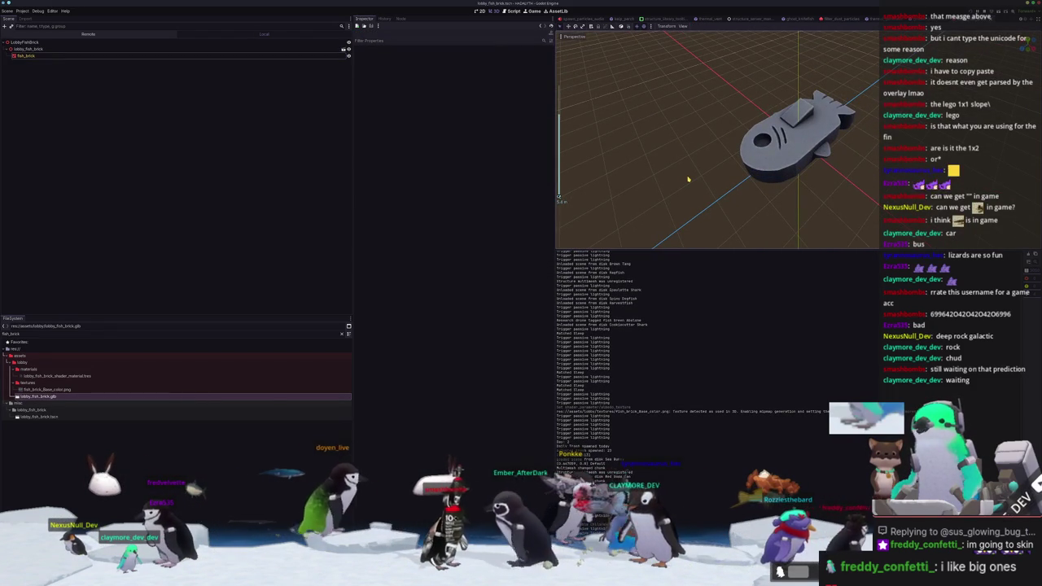
pyautogui.hotkey('alt', 'shift', 'o')
# Open lobby_menu.tscn and view the lobby from the top
pyautogui.write('lobby_menu_scn')
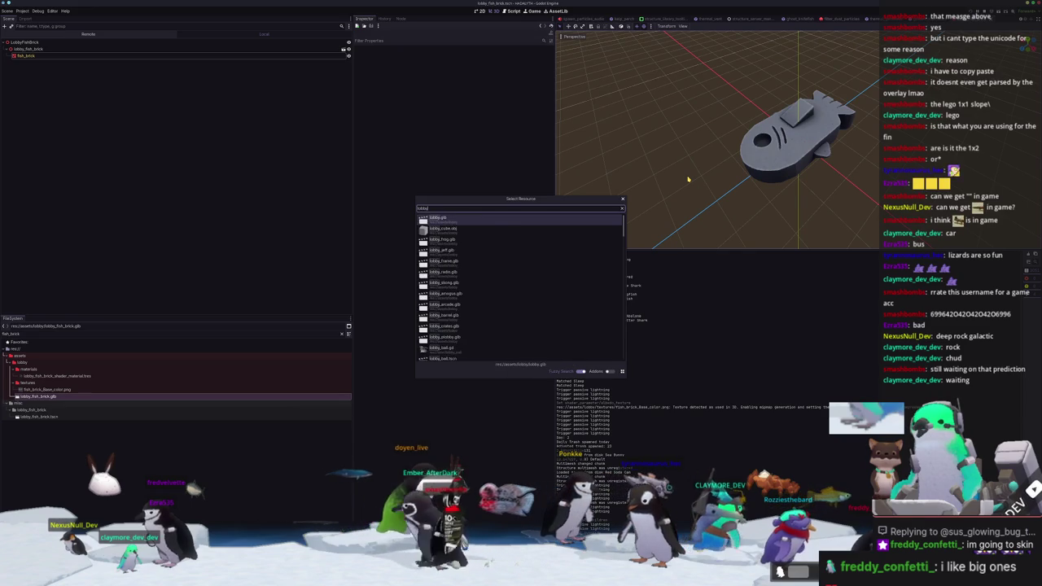
pyautogui.press('BackSpace')
pyautogui.press('BackSpace')
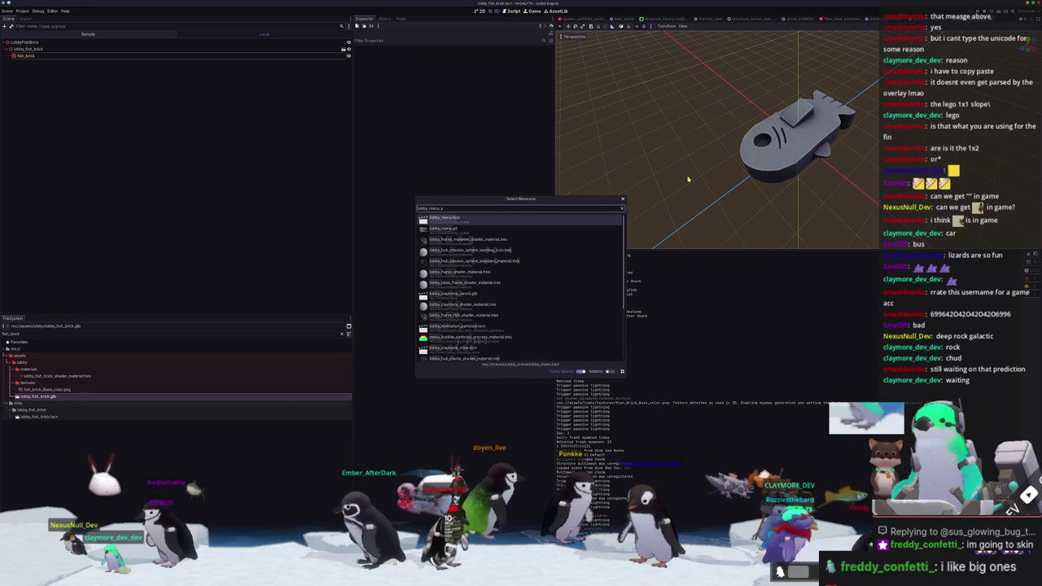
pyautogui.press('Return')
pyautogui.moveTo(688, 179); pyautogui.dragTo(559, 197, button='middle')
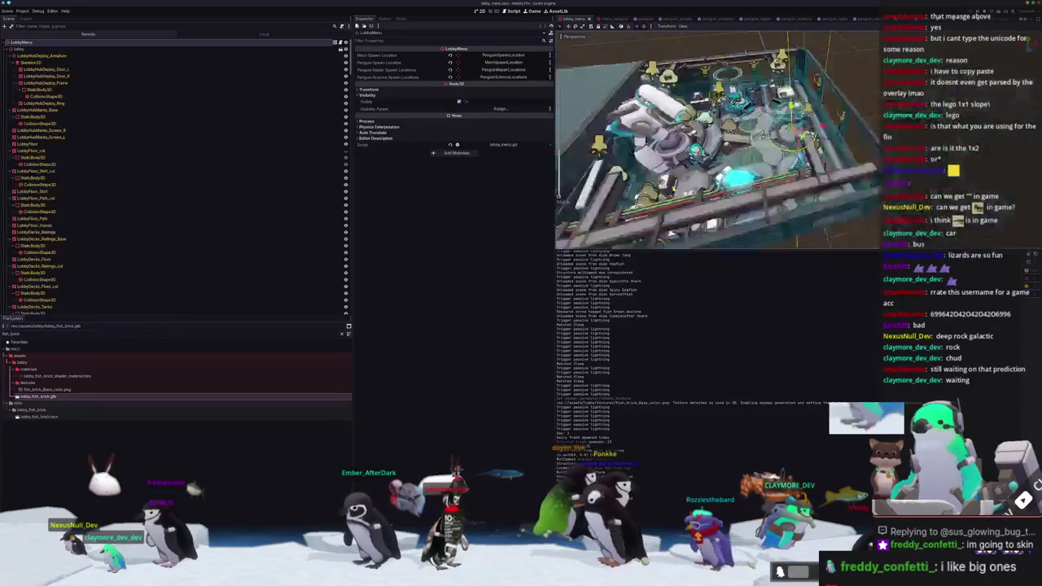
pyautogui.press('KP_7')
pyautogui.scroll(3, 558, 197)
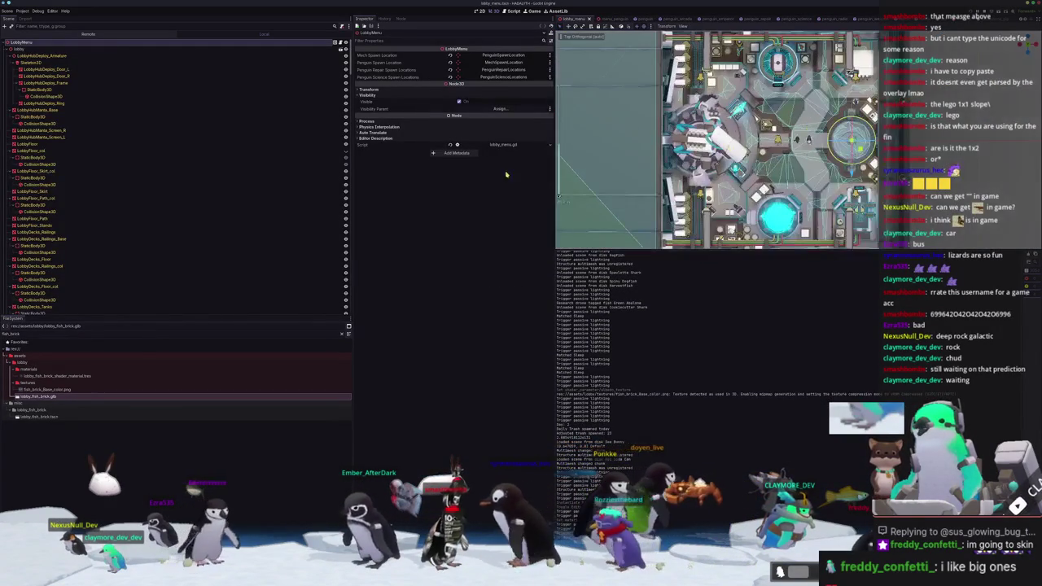
pyautogui.scroll(-10, 33, 167)
pyautogui.scroll(-5, 31, 167)
pyautogui.scroll(-5, 29, 147)
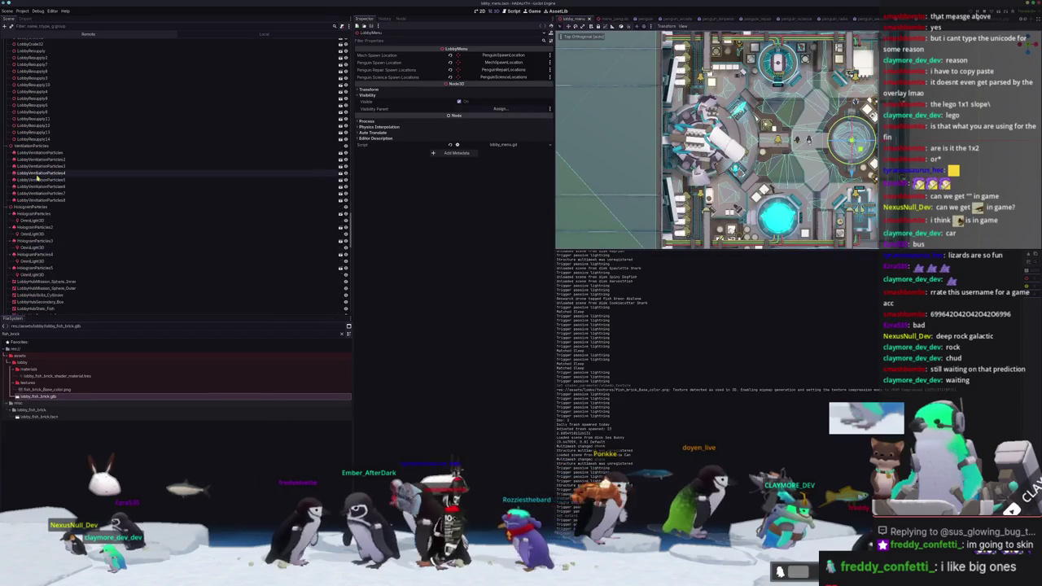
pyautogui.scroll(-5, 29, 130)
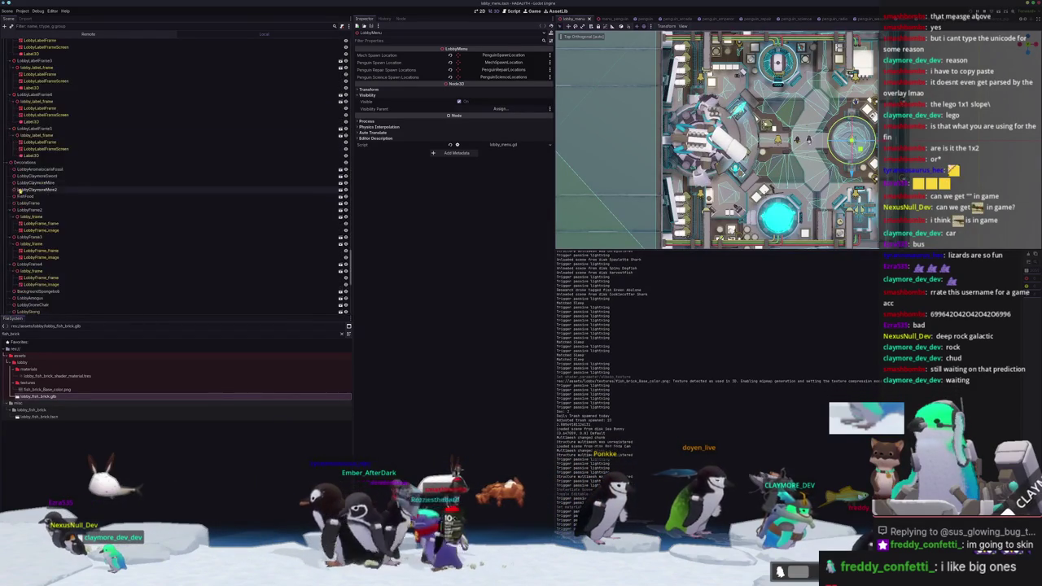
pyautogui.scroll(-5, 28, 192)
pyautogui.scroll(-5, 28, 251)
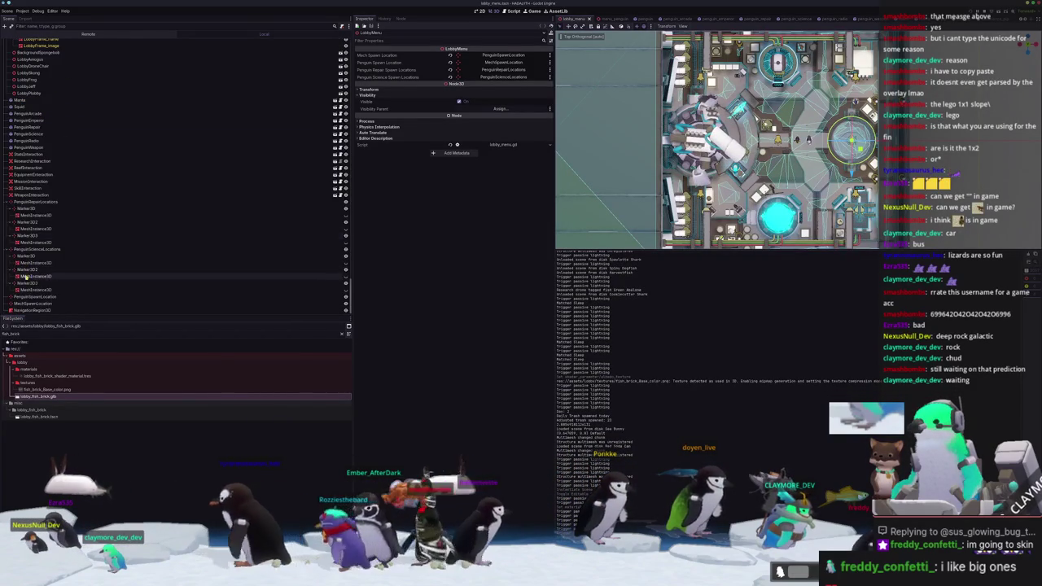
pyautogui.scroll(3, 40, 222)
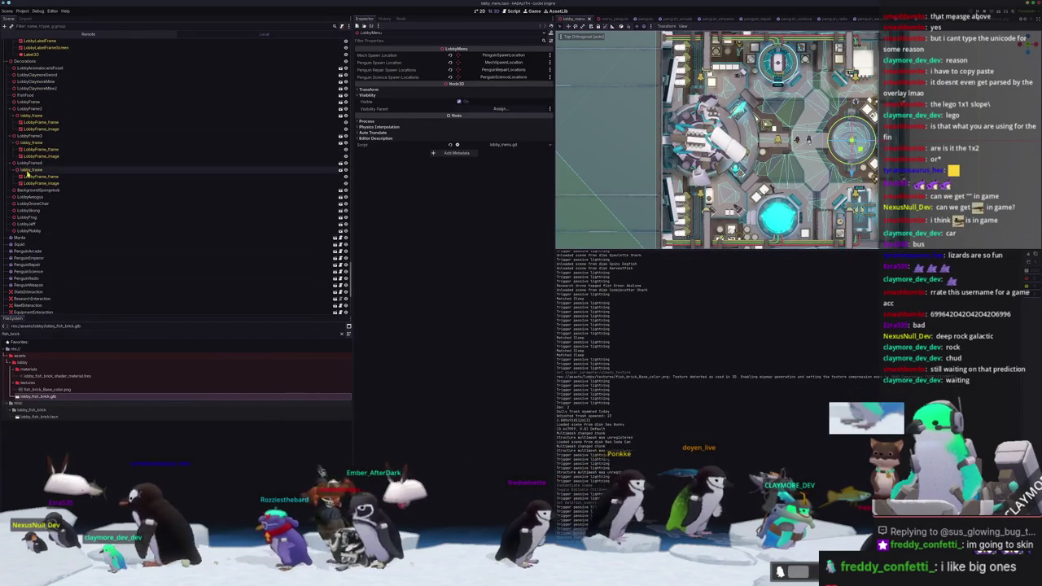
pyautogui.scroll(2, 28, 173)
# Instance lobby_fish_brick.tscn under the Decorations node and frame it in view
pyautogui.click(26, 95)
pyautogui.moveTo(35, 417); pyautogui.dragTo(36, 96)
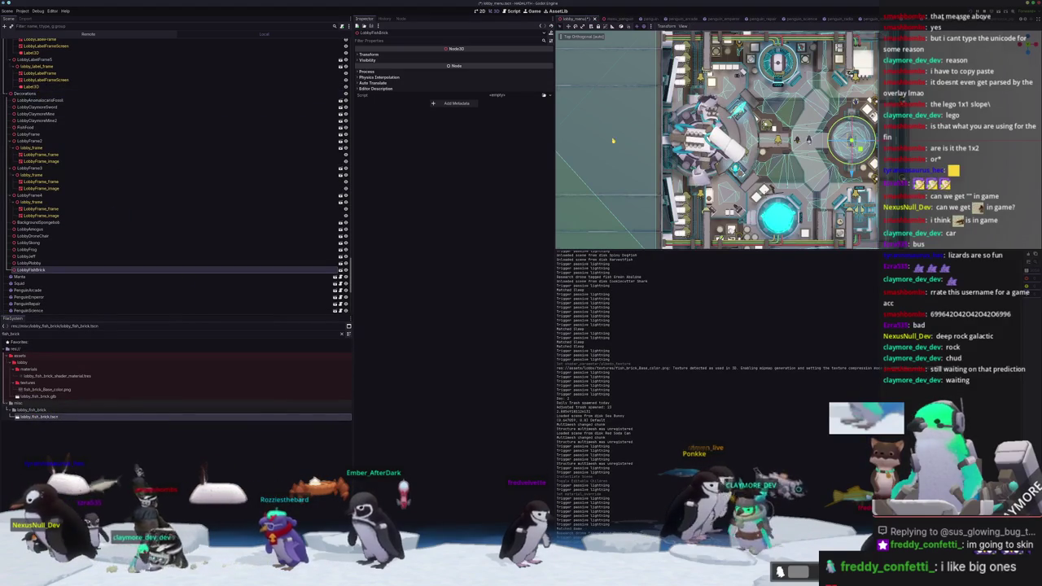
pyautogui.press('f')
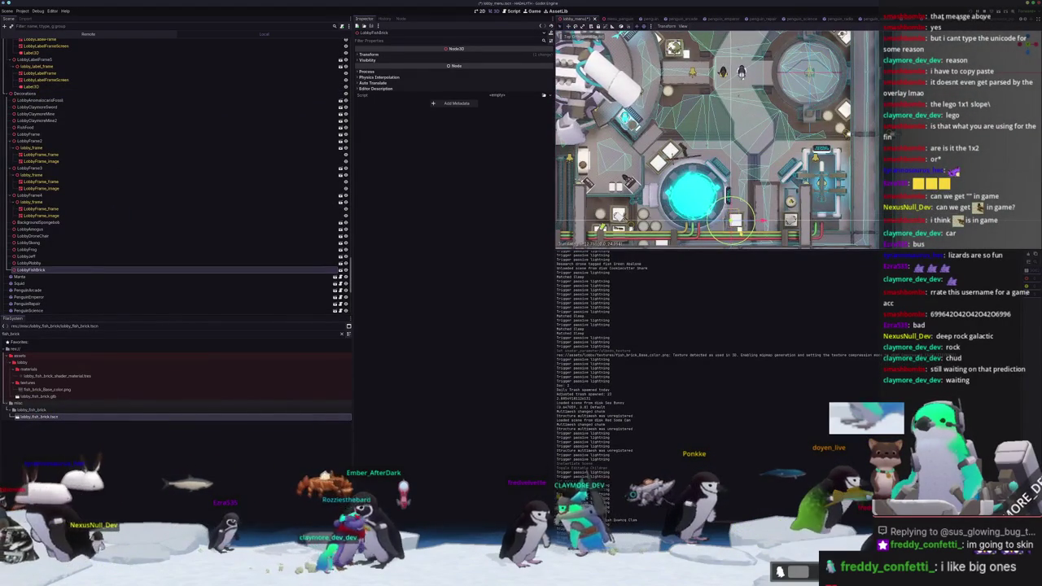
pyautogui.moveTo(716, 139); pyautogui.dragTo(717, 97, button='middle')
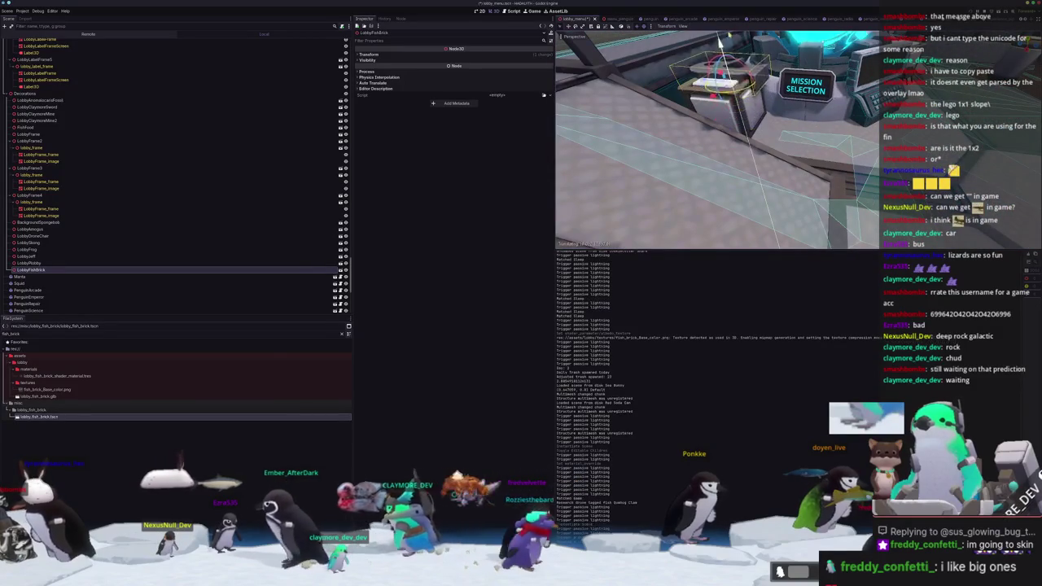
pyautogui.moveTo(716, 122)
pyautogui.mouseDown(button='middle')
pyautogui.moveTo(716, 154)
pyautogui.moveTo(716, 122)
pyautogui.mouseUp(button='middle')
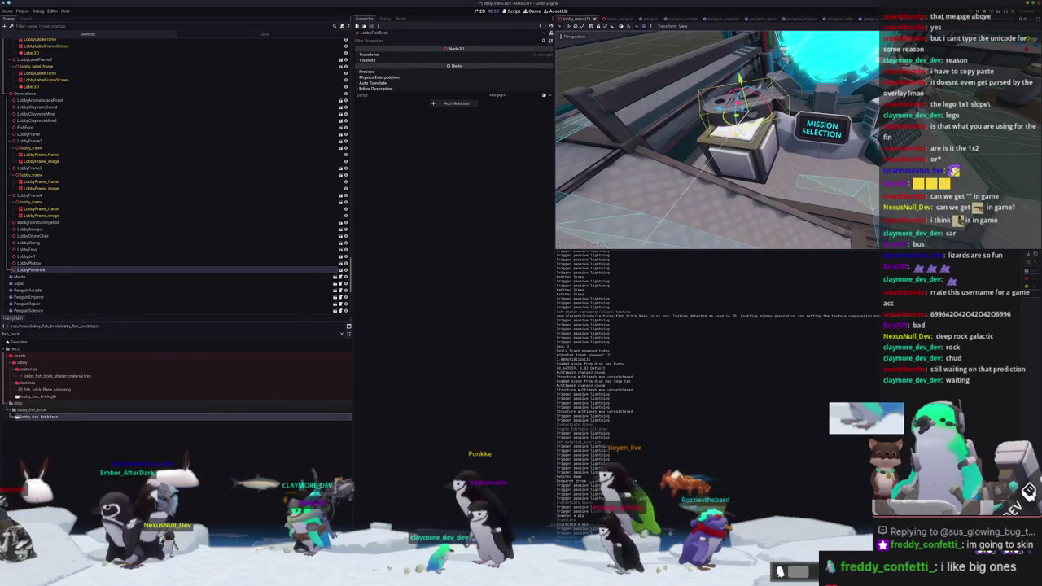
pyautogui.moveTo(716, 139); pyautogui.dragTo(684, 130, button='middle')
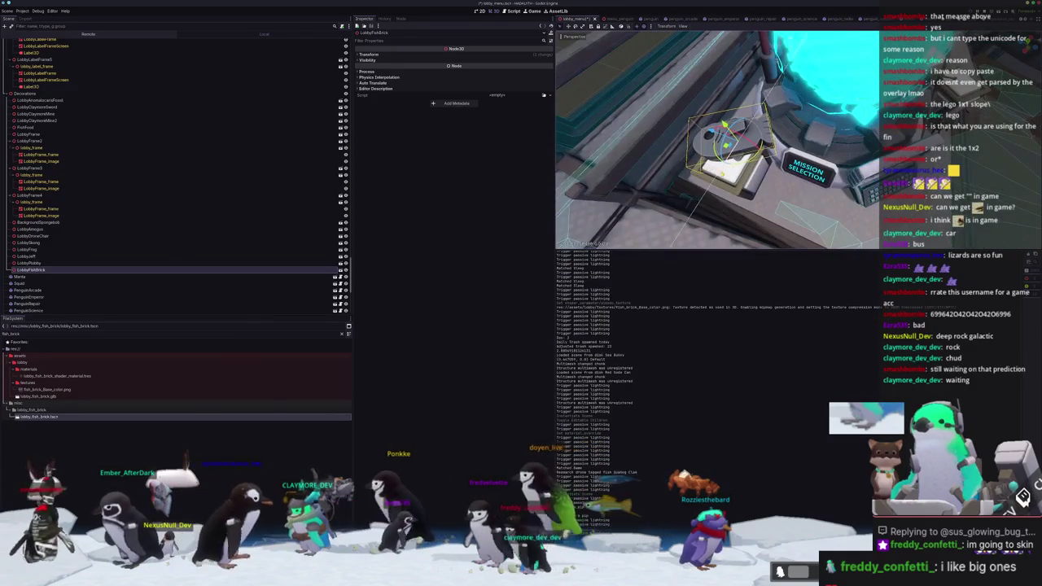
pyautogui.scroll(3, 717, 147)
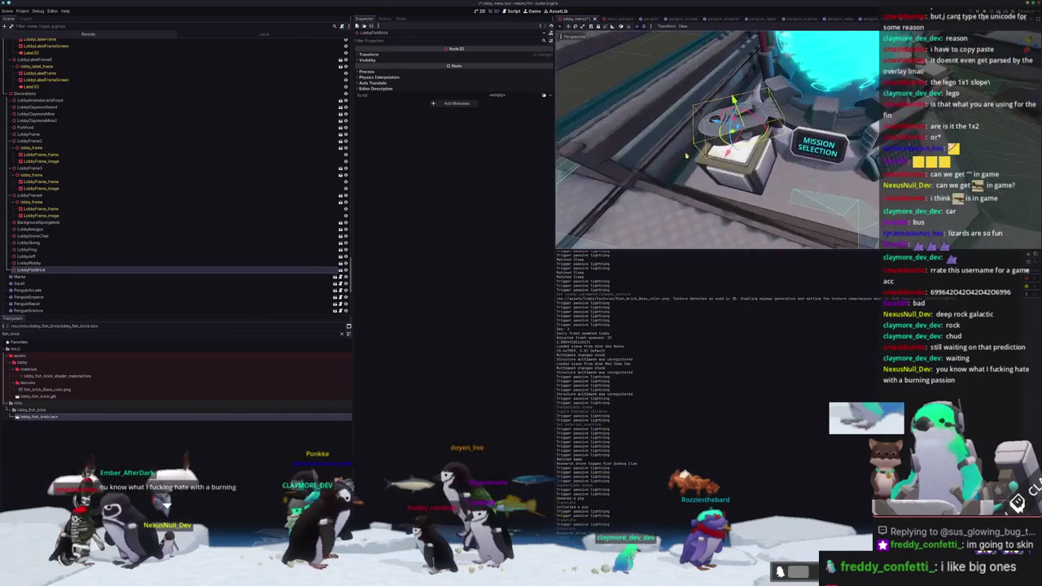
pyautogui.moveTo(733, 155); pyautogui.dragTo(697, 166, button='middle')
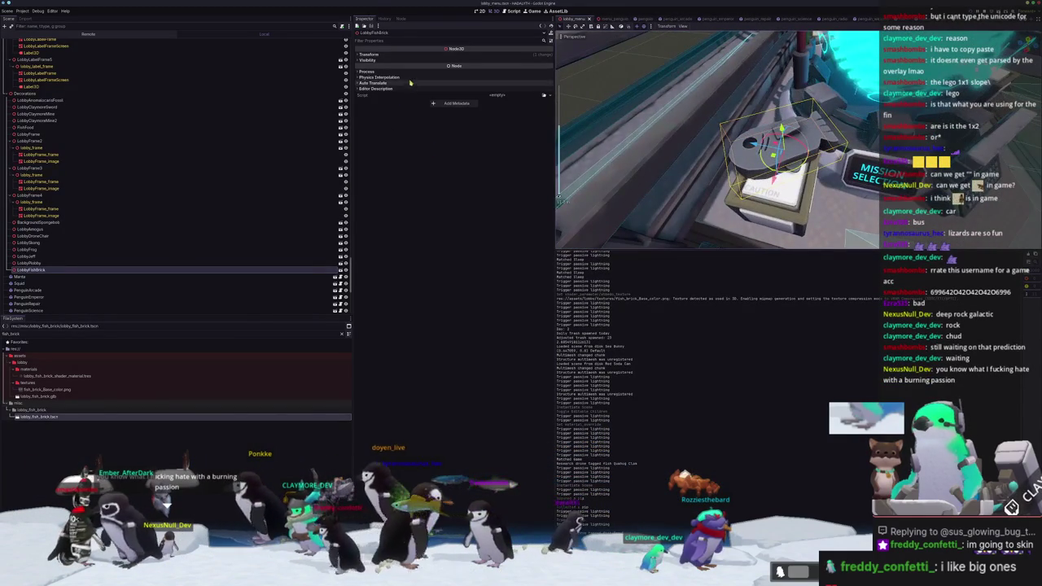
# Try scale 0.75 on the instance, undo it, and open the fish brick scene
pyautogui.click(382, 54)
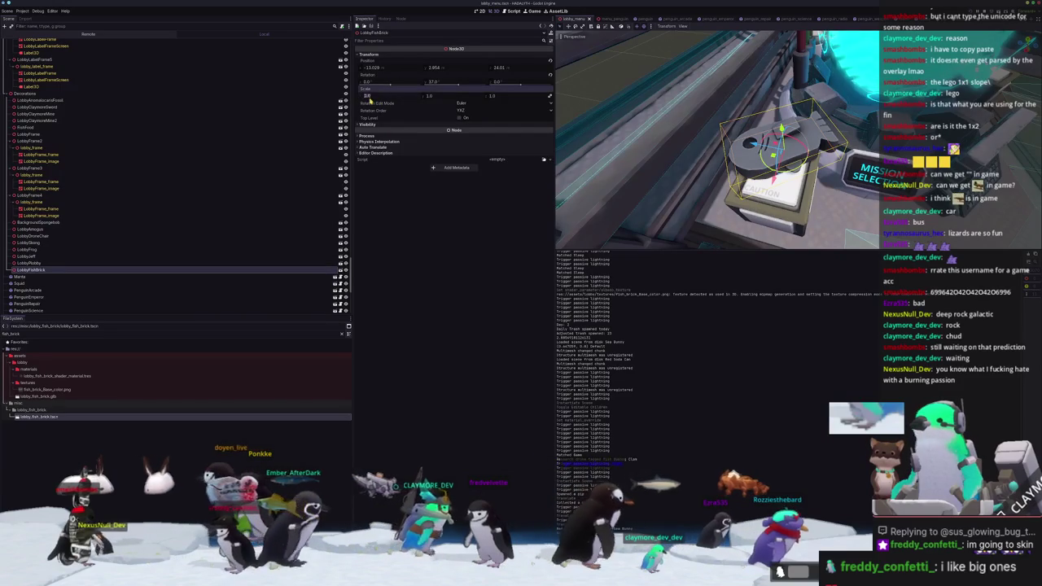
pyautogui.press('Return')
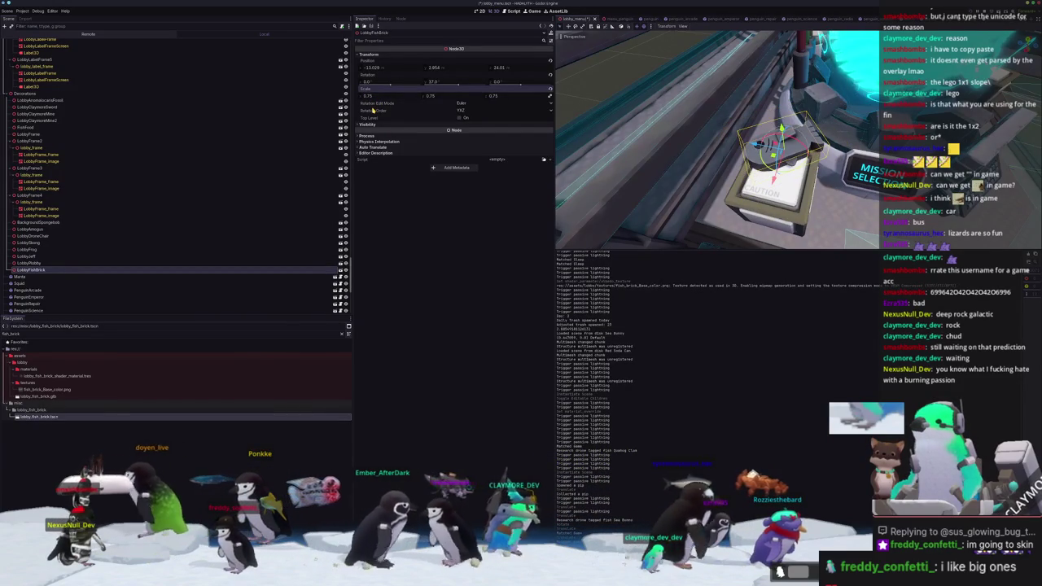
pyautogui.hotkey('ctrl', 'z')
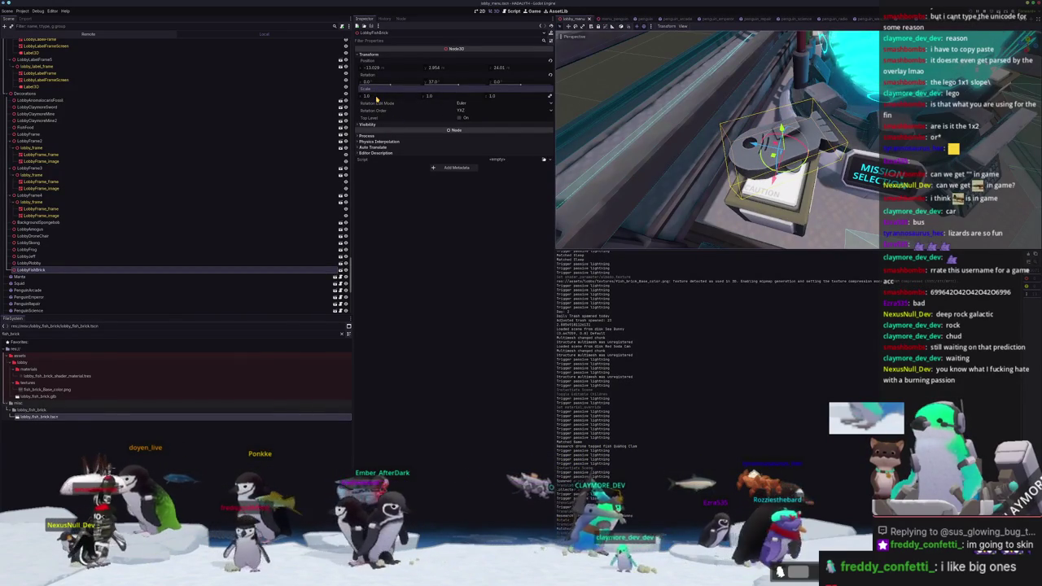
pyautogui.click(340, 270)
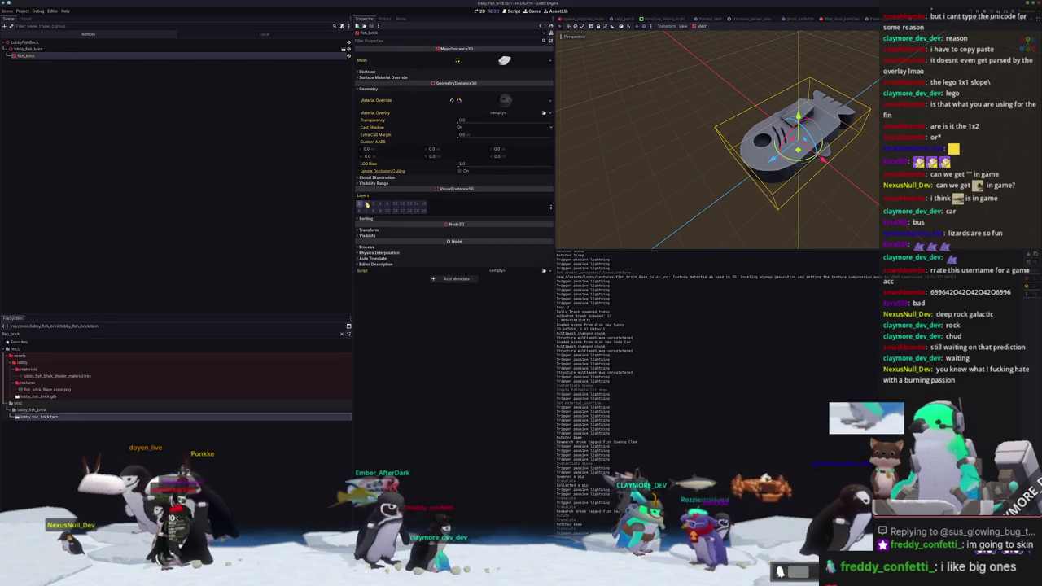
# Set the lobby_fish_brick node's Transform Scale to 0.75 on X, Y and Z
pyautogui.click(549, 209)
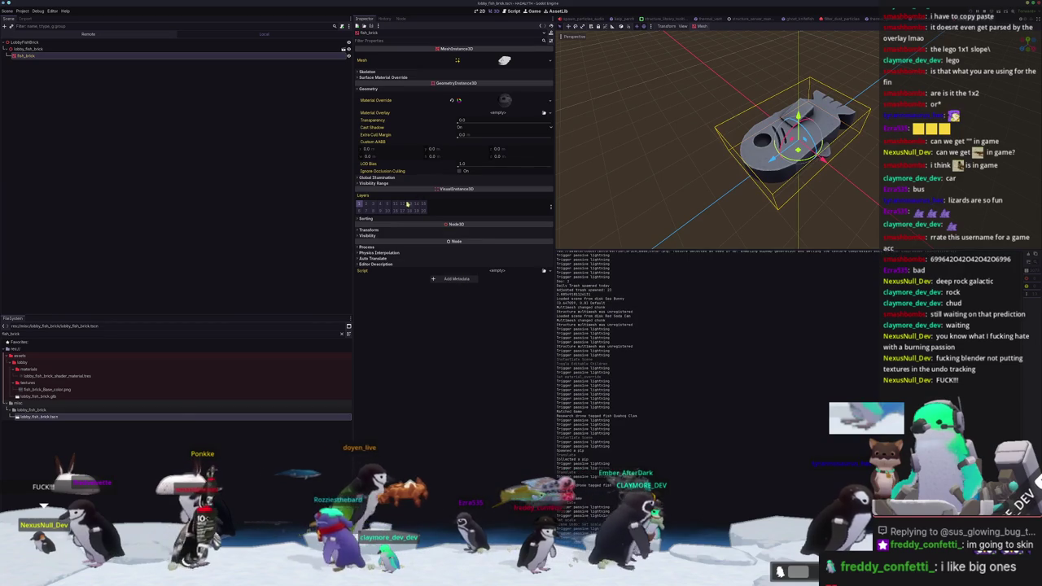
pyautogui.click(549, 204)
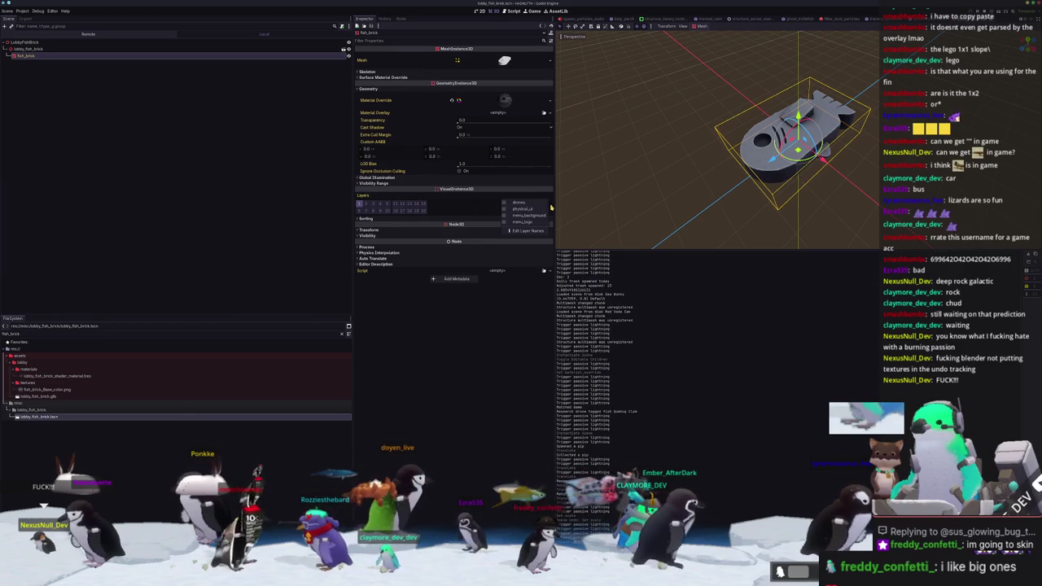
pyautogui.click(526, 221)
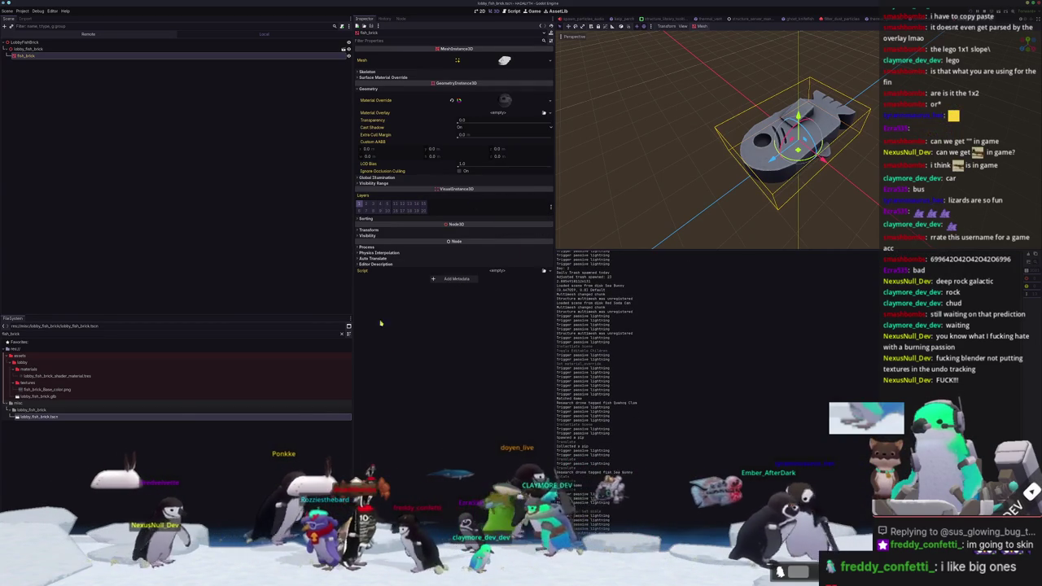
pyautogui.click(367, 231)
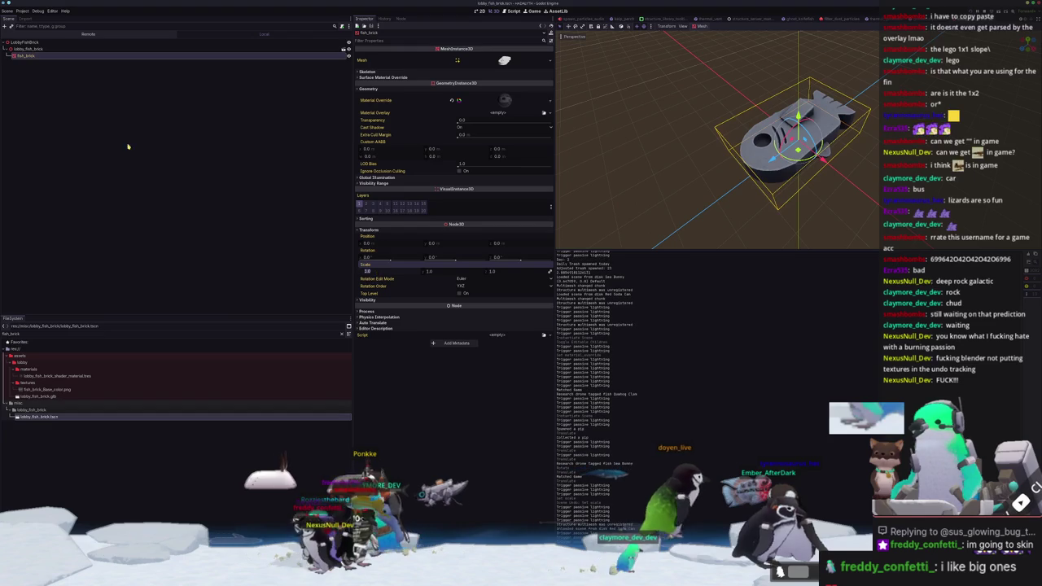
pyautogui.click(245, 49)
pyautogui.click(369, 55)
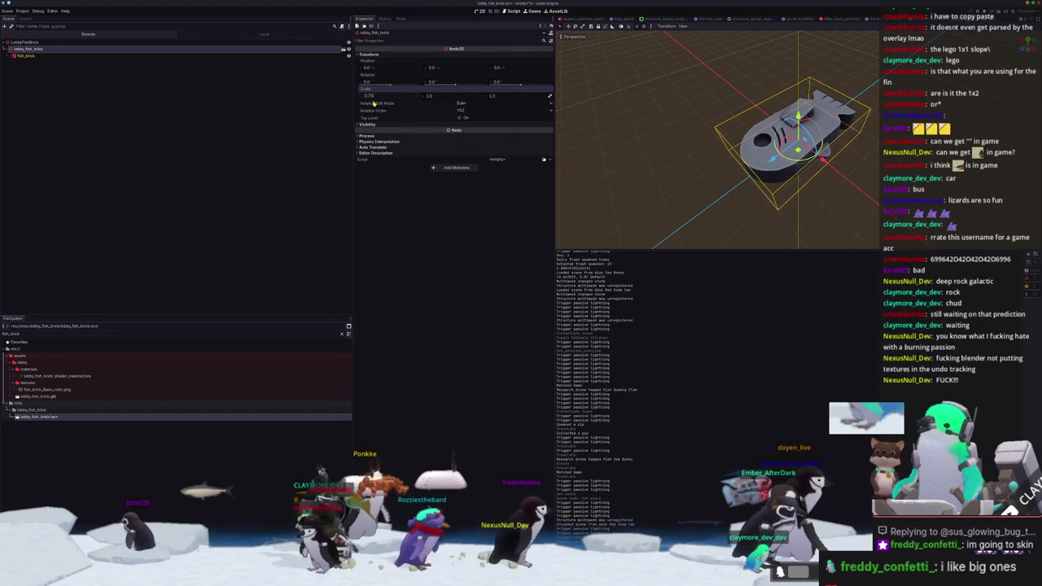
pyautogui.press('Return')
pyautogui.scroll(2, 624, 153)
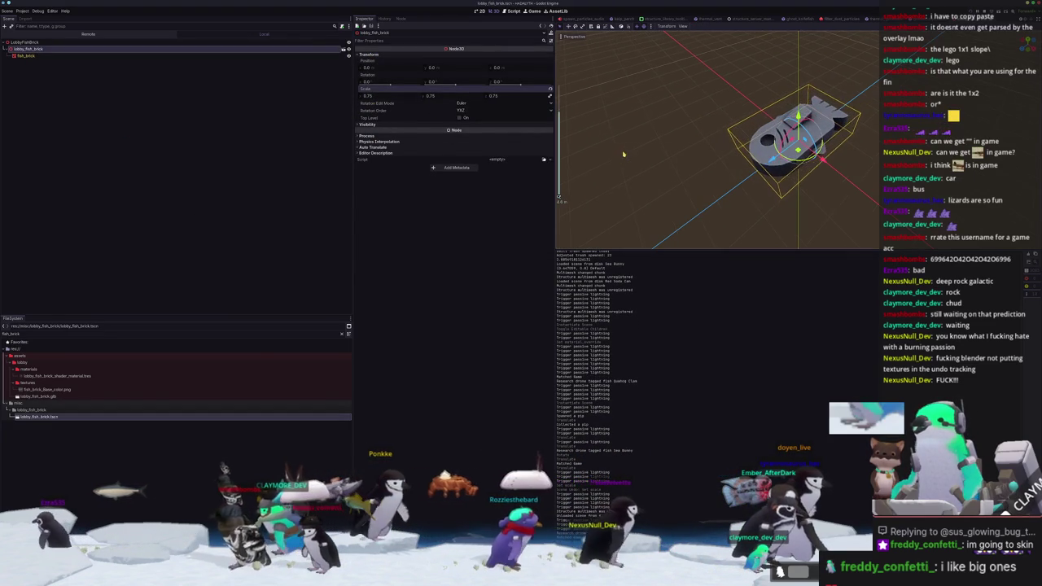
pyautogui.rightClick(33, 41)
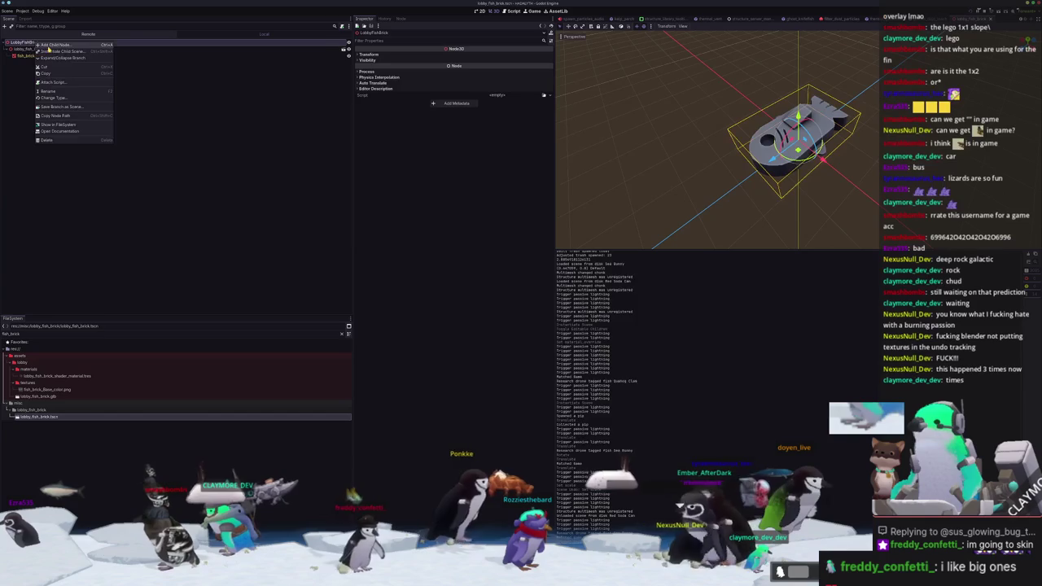
# Add a StaticBody3D child to the LobbyFishBrick root
pyautogui.click(57, 47)
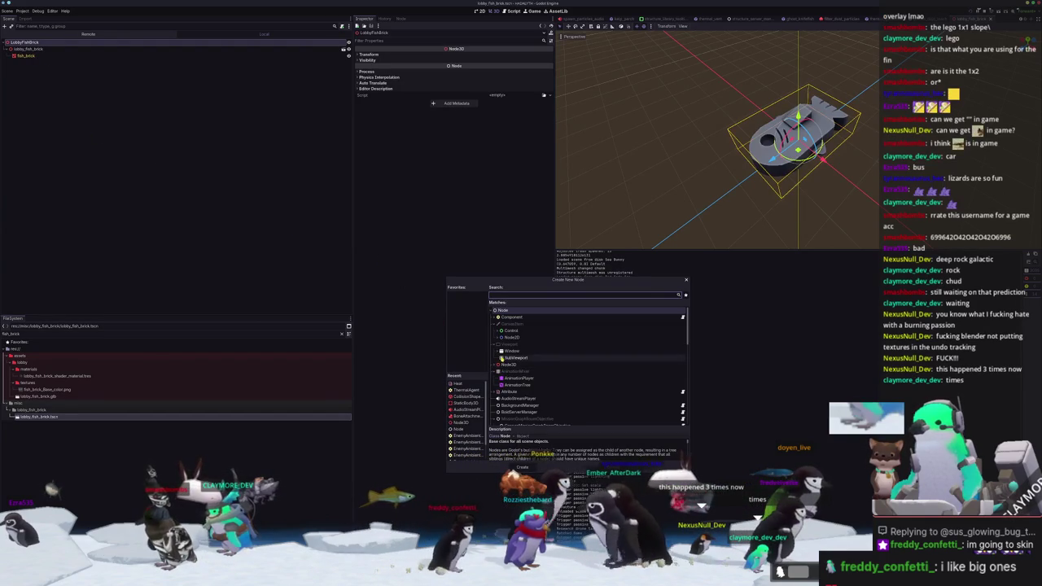
pyautogui.scroll(-1, 531, 364)
pyautogui.click(472, 403)
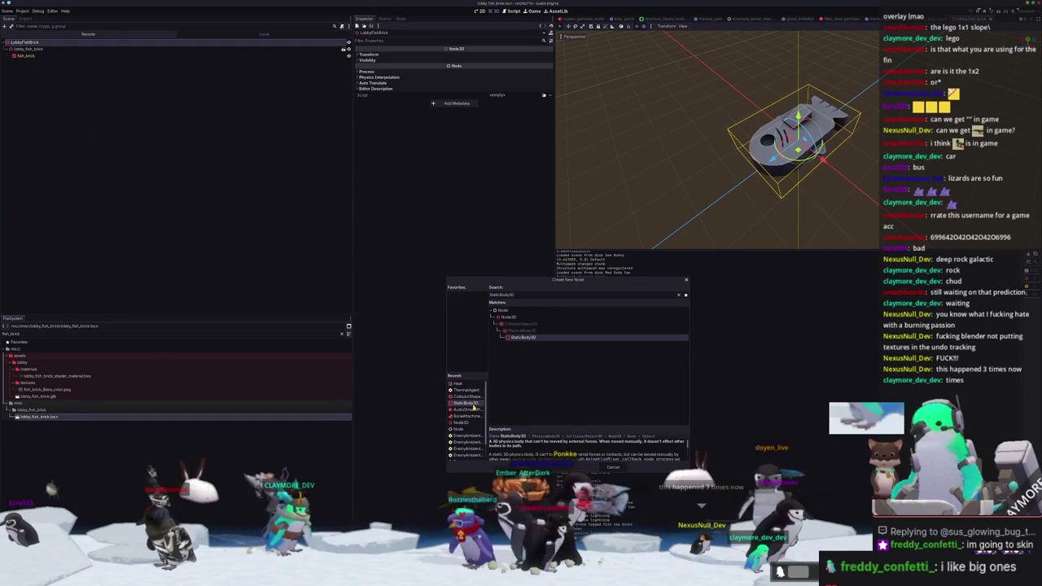
pyautogui.press('Return')
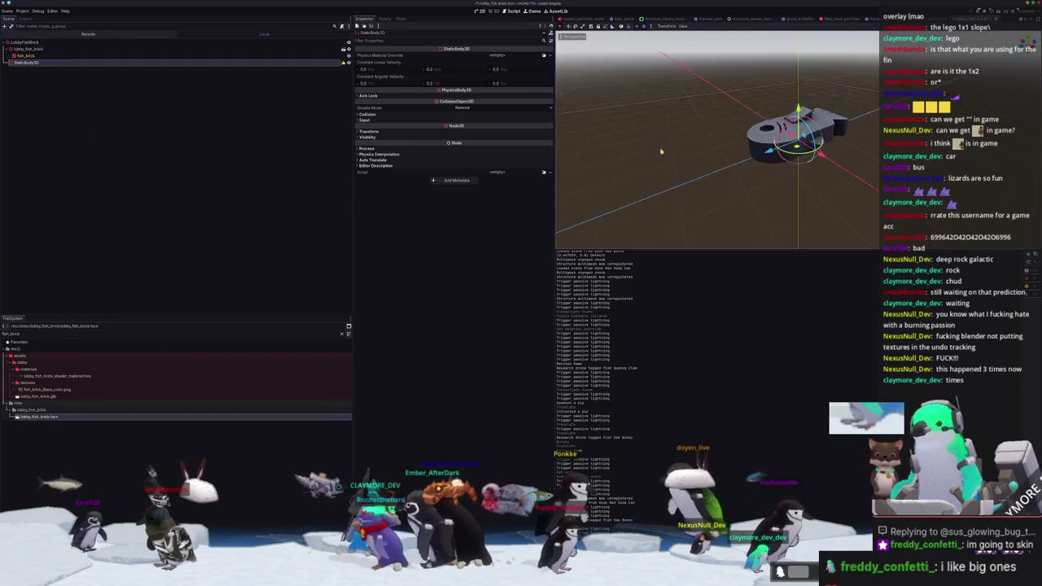
pyautogui.scroll(3, 703, 160)
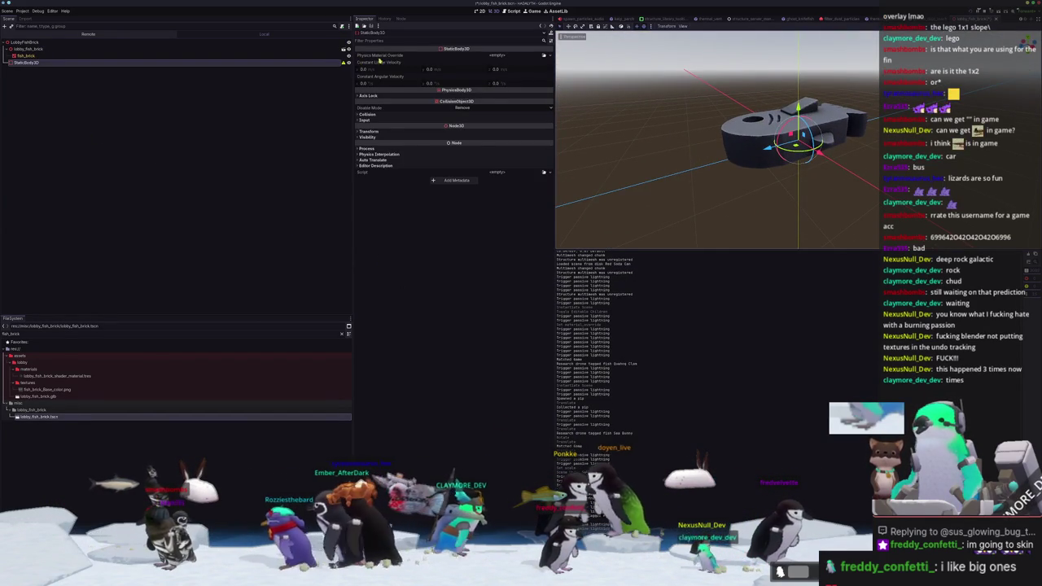
# Give the StaticBody3D a CollisionShape3D child with a BoxShape3D shape
pyautogui.rightClick(326, 63)
pyautogui.click(354, 64)
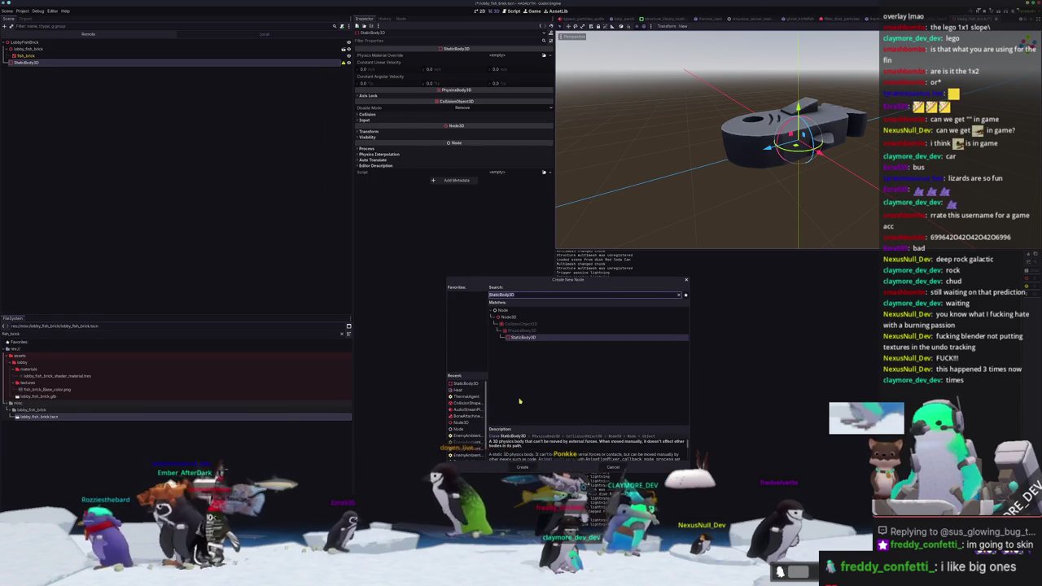
pyautogui.click(466, 403)
pyautogui.click(522, 467)
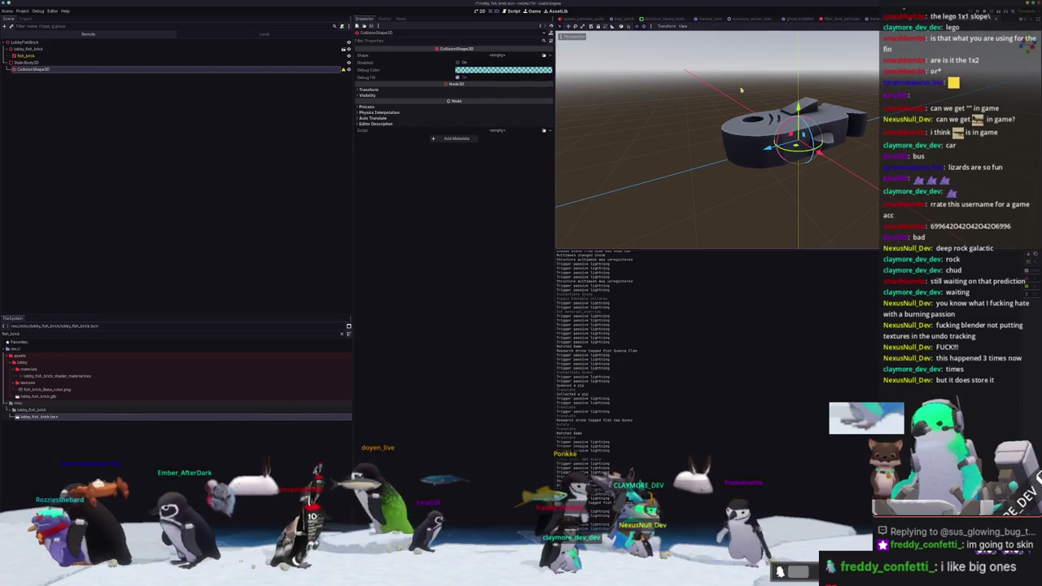
pyautogui.moveTo(736, 87); pyautogui.dragTo(648, 127, button='middle')
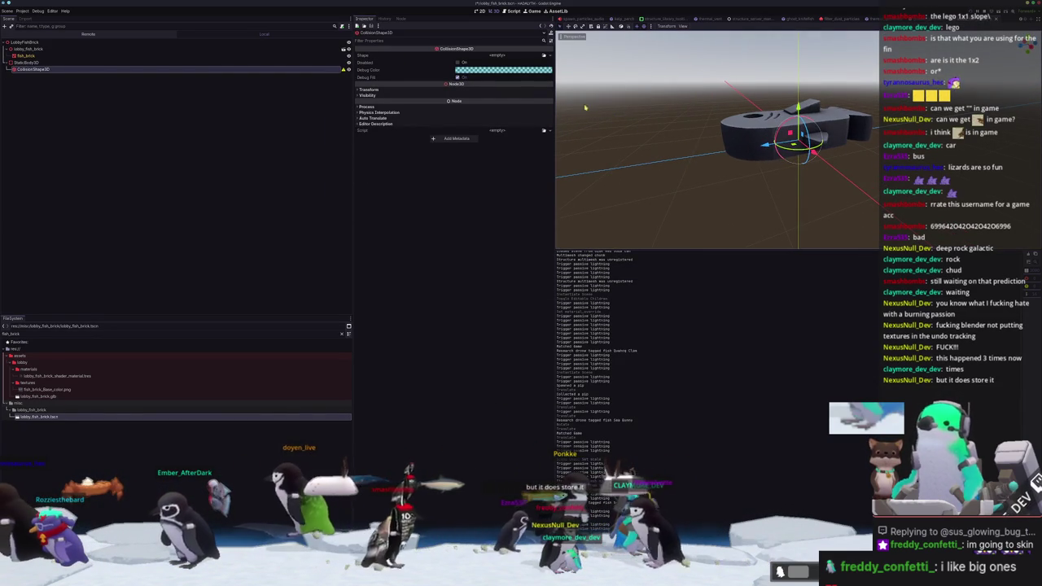
pyautogui.click(545, 54)
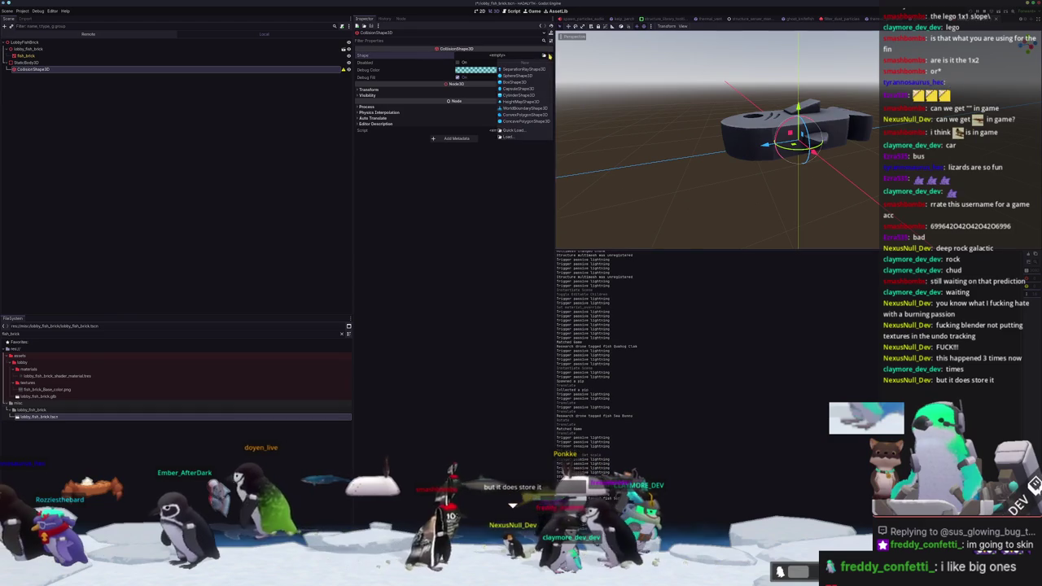
pyautogui.click(513, 82)
# Resize the collision box's height and width to enclose the fish brick and fins
pyautogui.press('KP_3')
pyautogui.scroll(2, 798, 139)
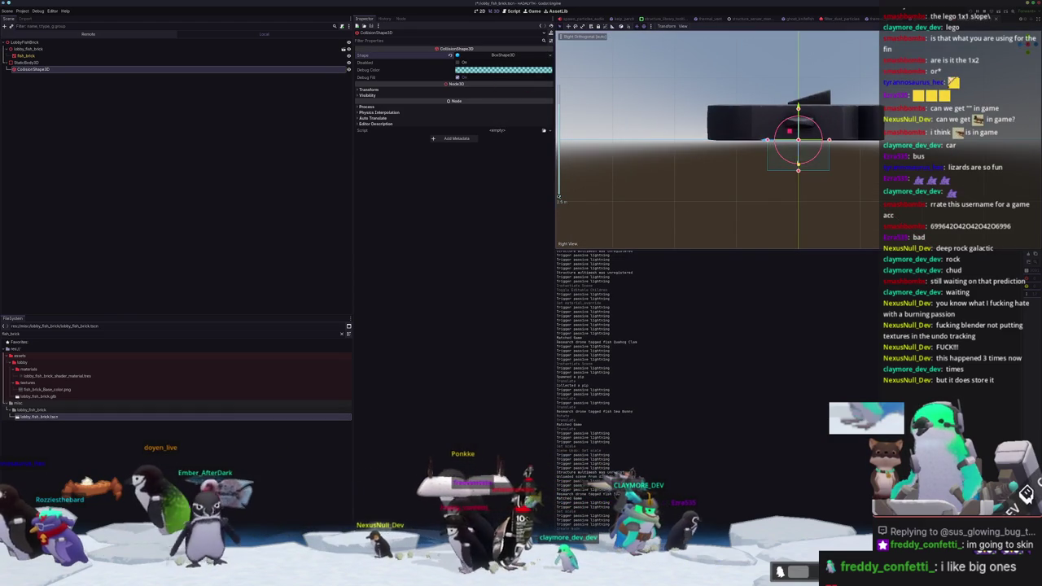
pyautogui.hotkey('ctrl', 'z')
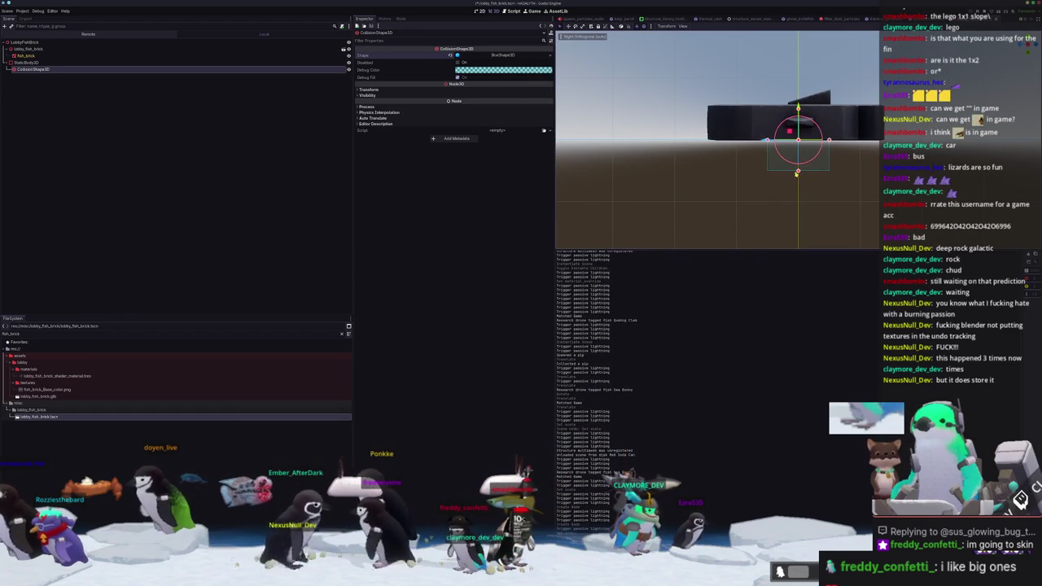
pyautogui.moveTo(799, 167)
pyautogui.mouseDown()
pyautogui.moveTo(798, 138)
pyautogui.moveTo(880, 124)
pyautogui.mouseUp()
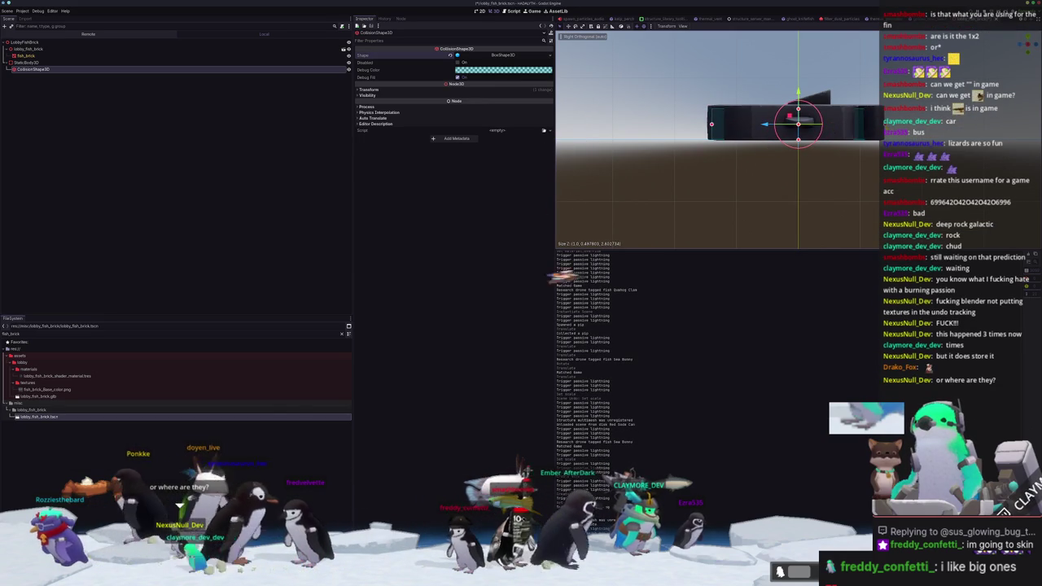
pyautogui.keyDown('shift'); pyautogui.moveTo(798, 122); pyautogui.dragTo(778, 143, button='middle'); pyautogui.keyUp('shift')
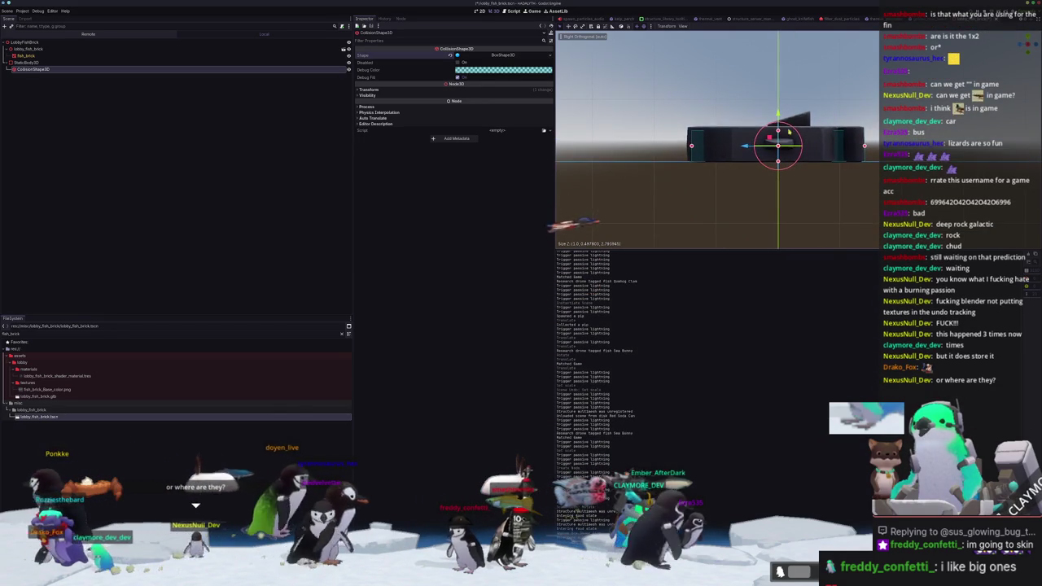
pyautogui.moveTo(779, 146); pyautogui.dragTo(778, 138)
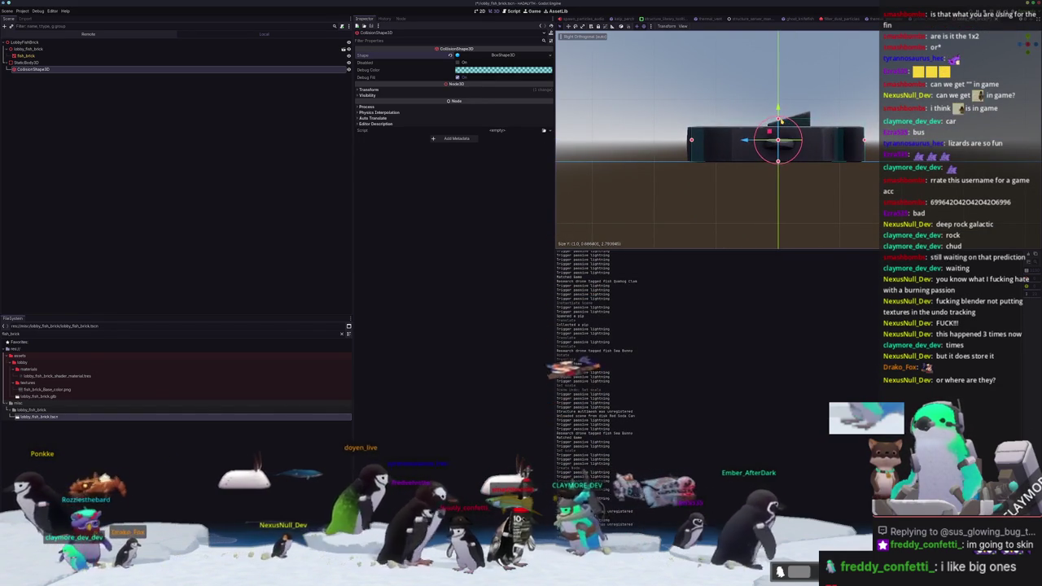
pyautogui.moveTo(733, 146); pyautogui.dragTo(558, 196, button='middle')
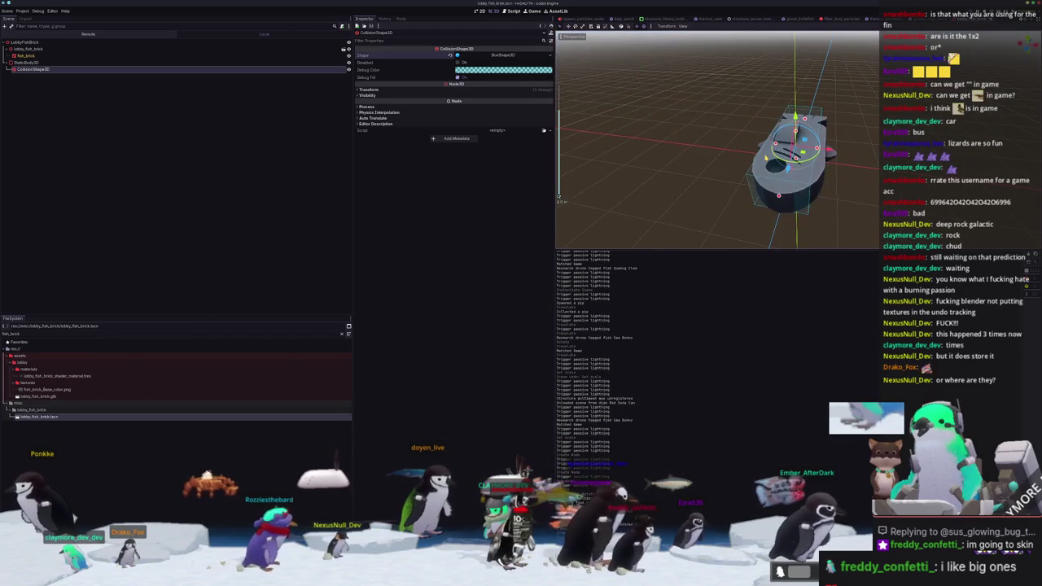
pyautogui.press('KP_7')
pyautogui.scroll(3, 558, 196)
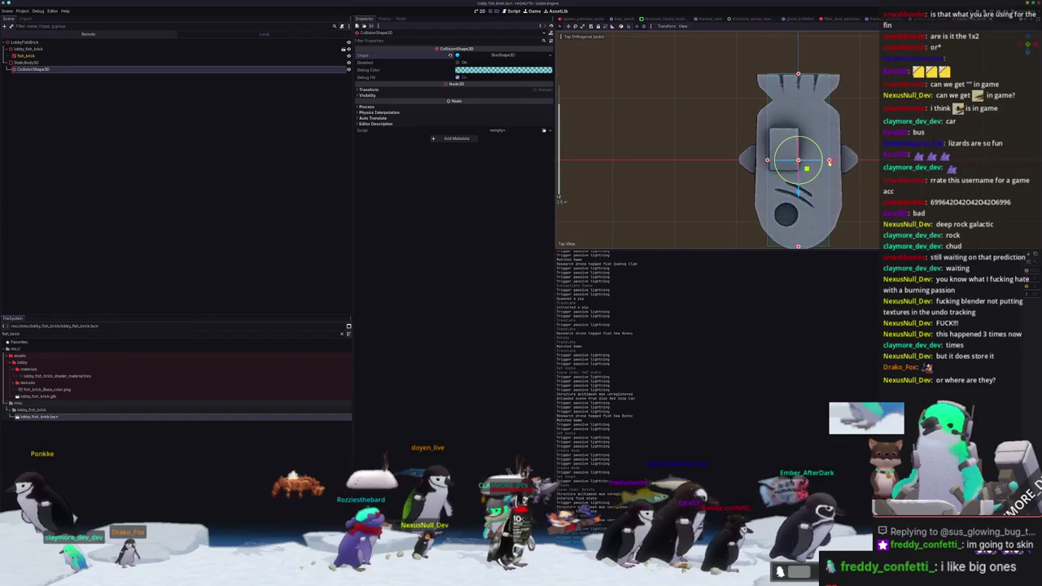
pyautogui.moveTo(833, 161); pyautogui.dragTo(841, 160)
pyautogui.moveTo(841, 160); pyautogui.dragTo(853, 171, button='middle')
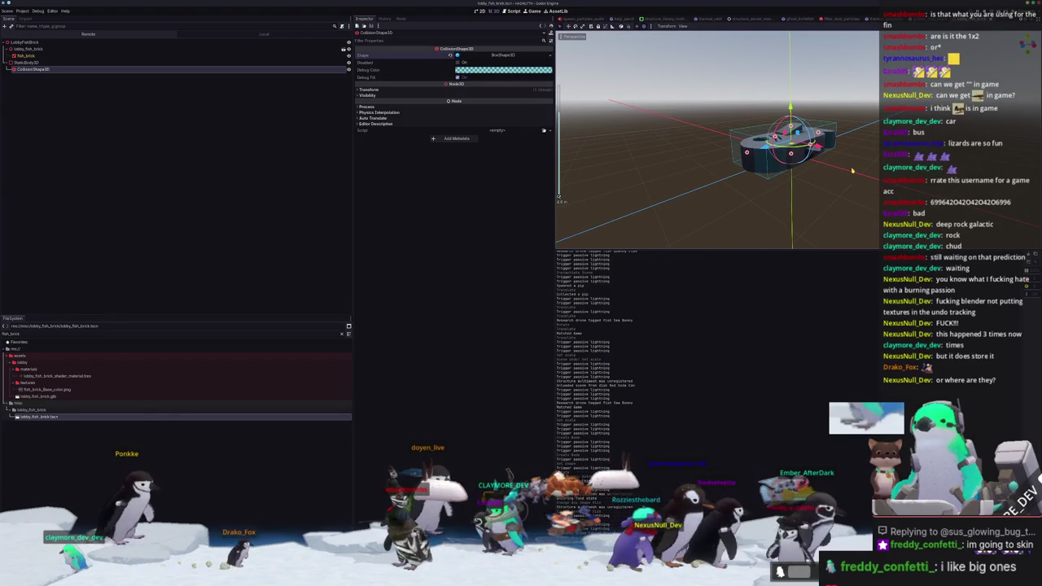
pyautogui.press('F8')
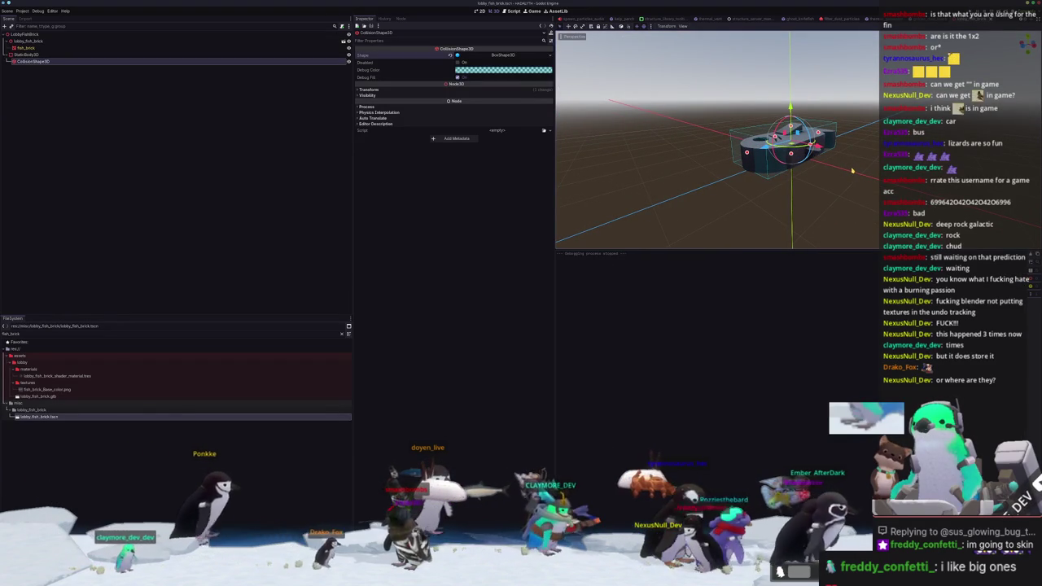
# Run the project with F5 and load the Voyager save
pyautogui.press('F5')
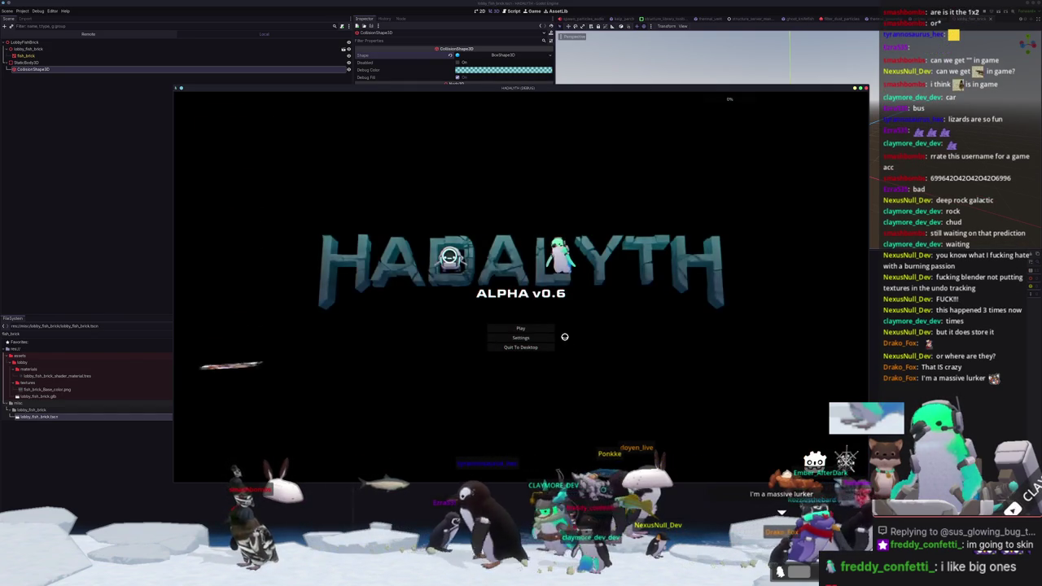
pyautogui.click(535, 331)
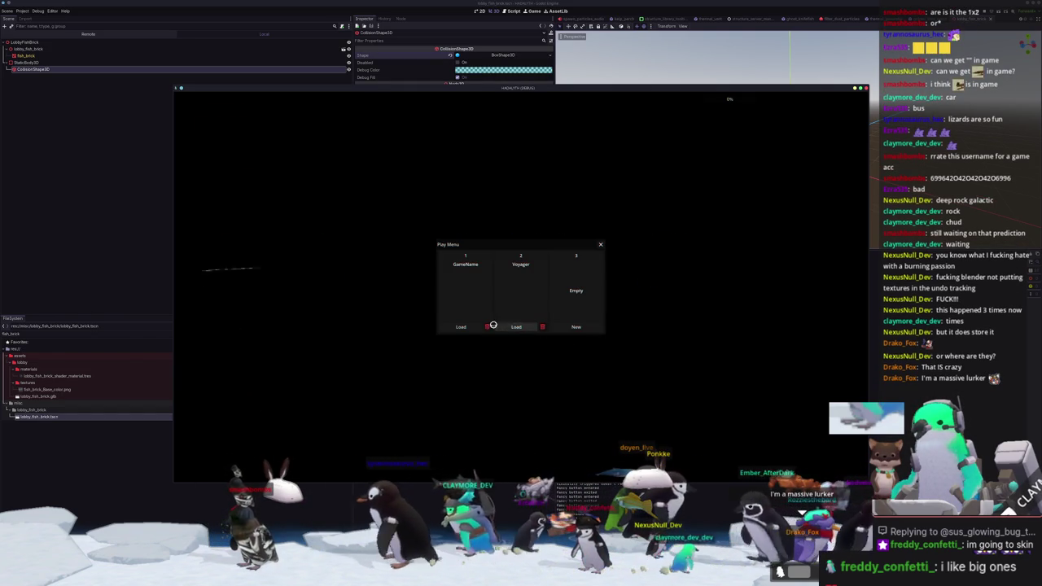
pyautogui.click(517, 324)
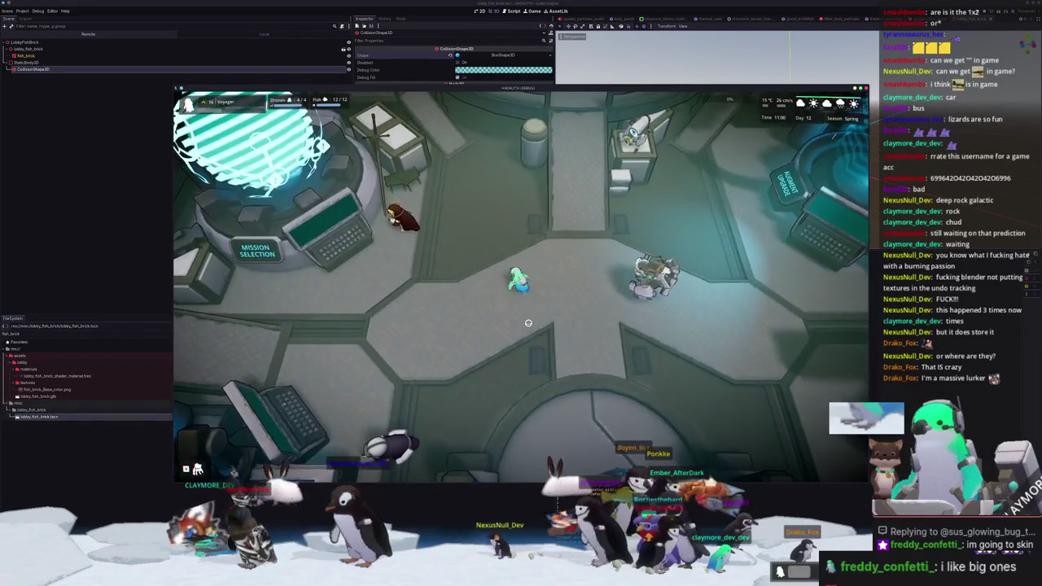
# Walk the character left, down, then toward the Mission Selection sphere
pyautogui.press('a')
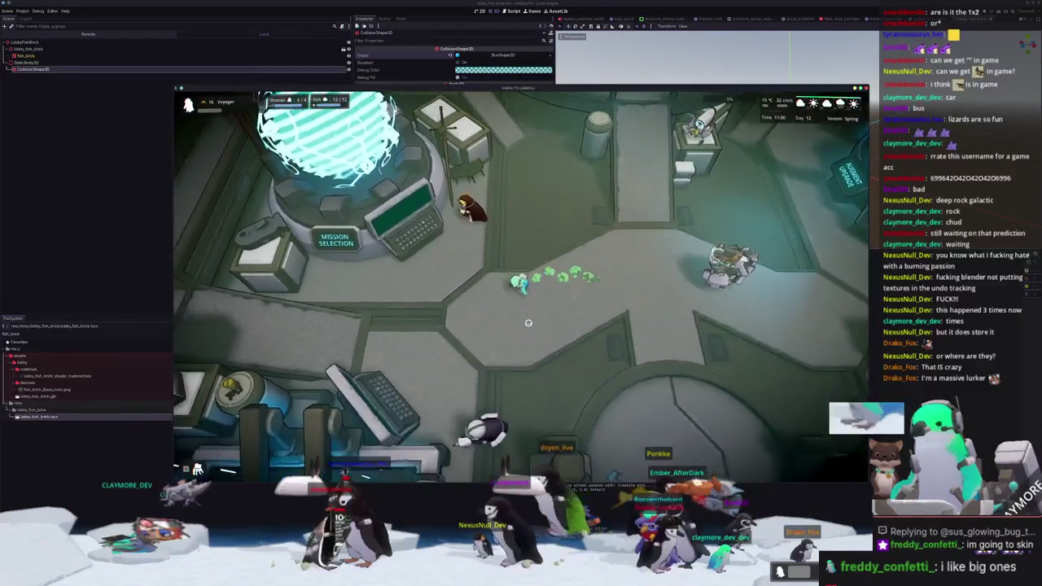
pyautogui.press('a')
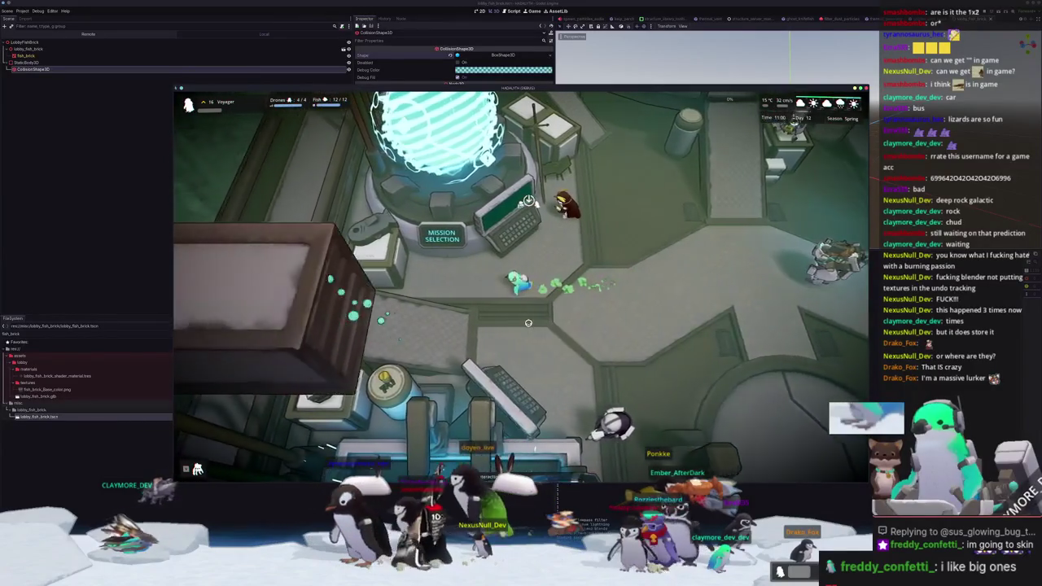
pyautogui.press('a')
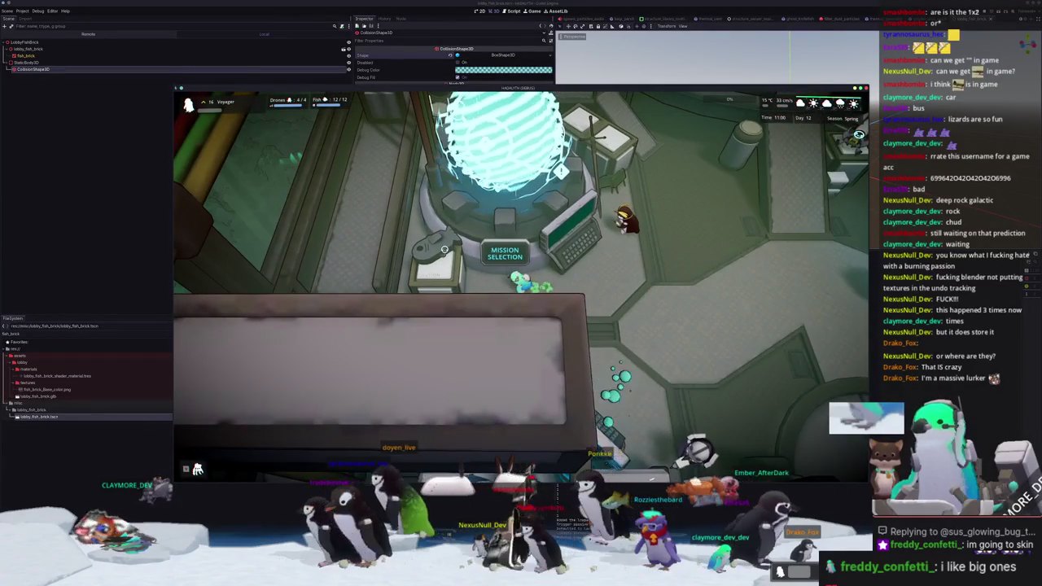
pyautogui.press('s')
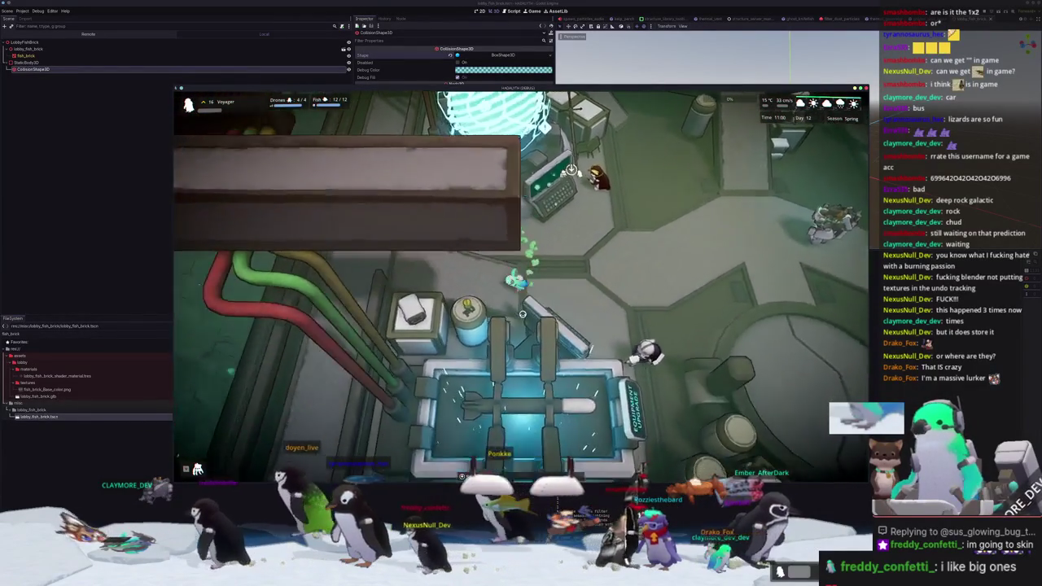
pyautogui.press('w')
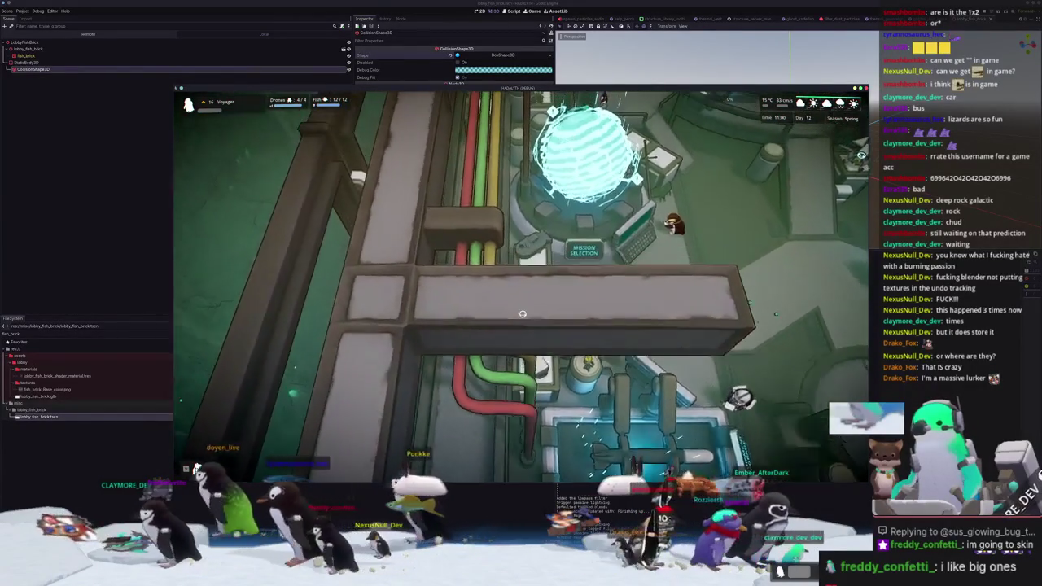
pyautogui.press('w')
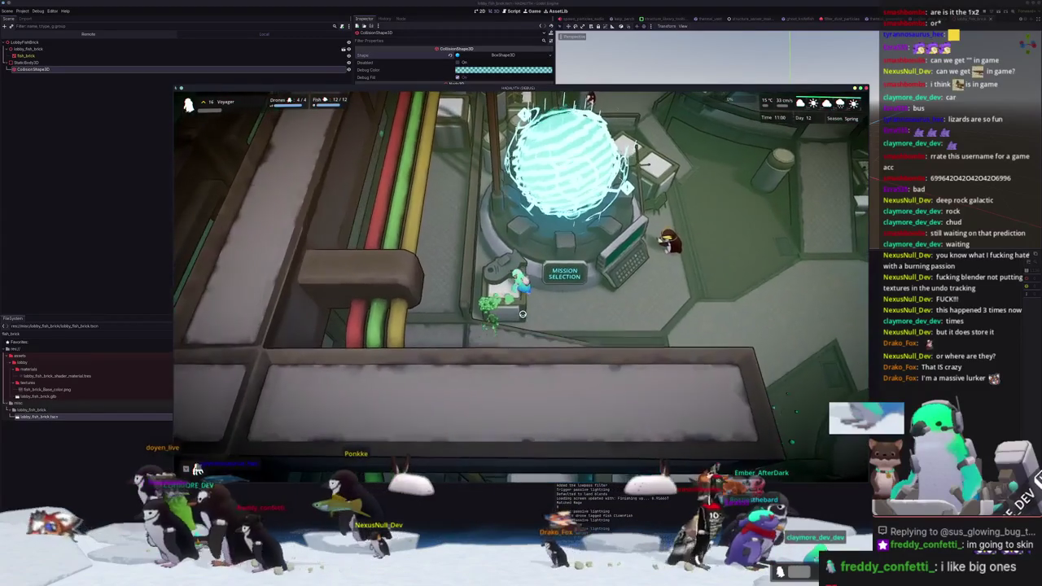
pyautogui.press('Print')
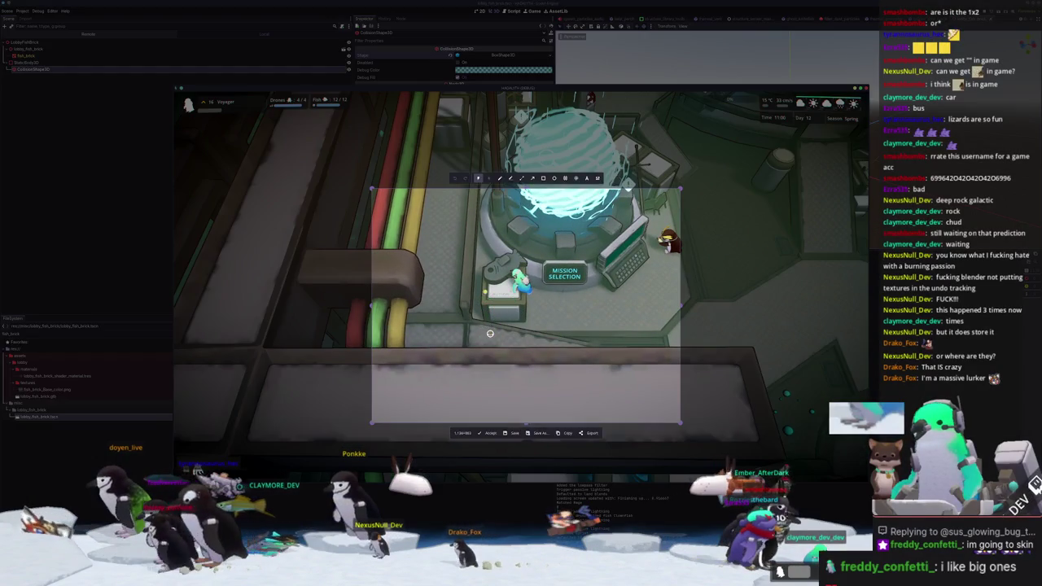
# Walk the character right across the lobby and down onto the central circular pad
pyautogui.press('Escape')
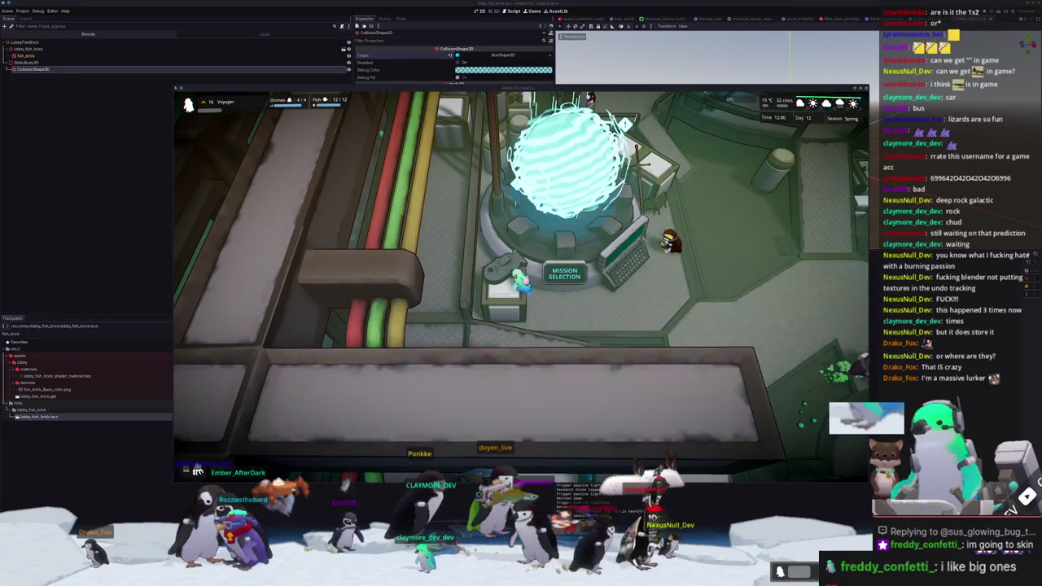
pyautogui.click(656, 335)
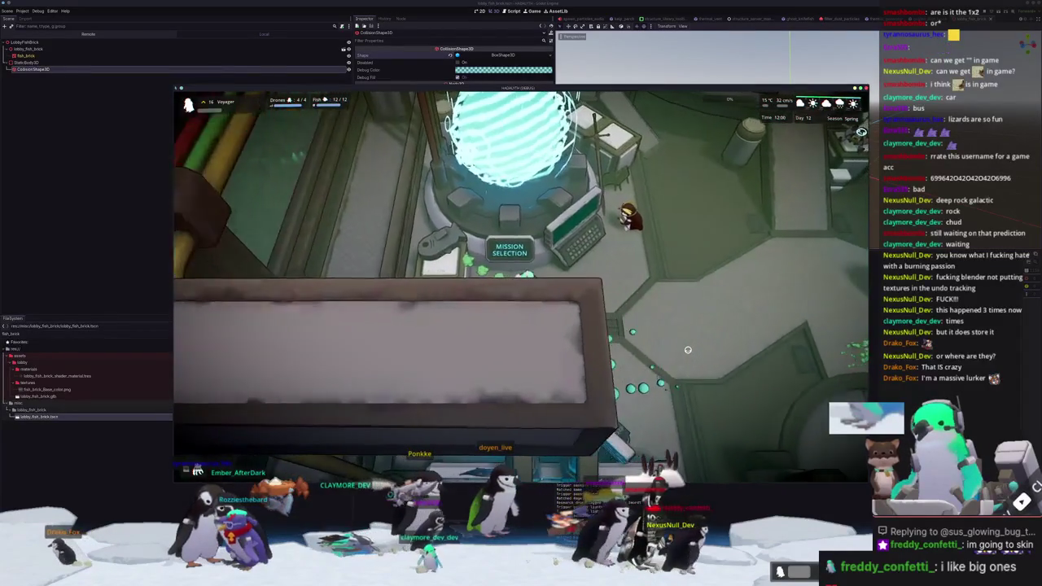
pyautogui.press('d')
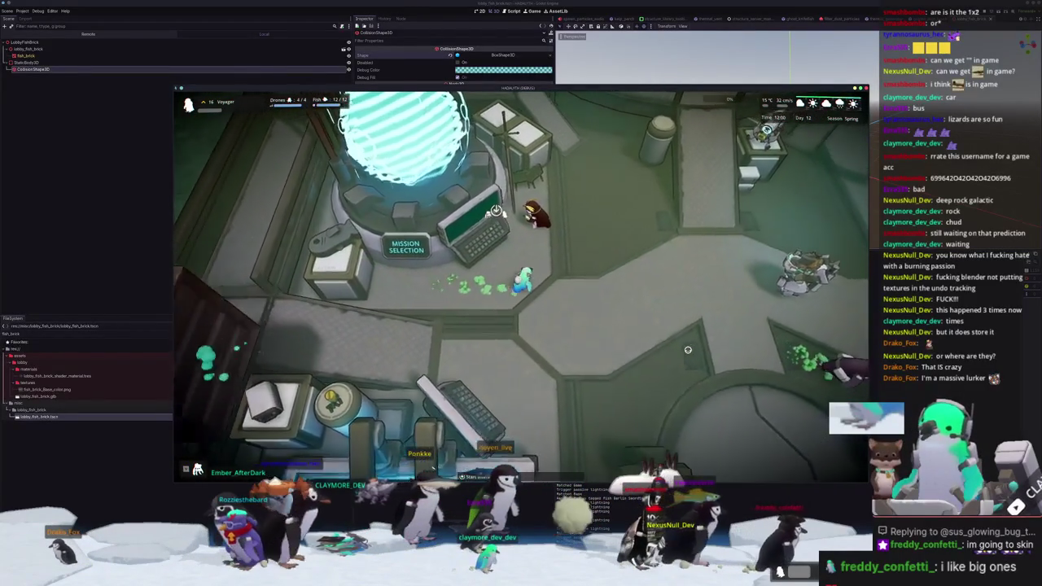
pyautogui.press('a')
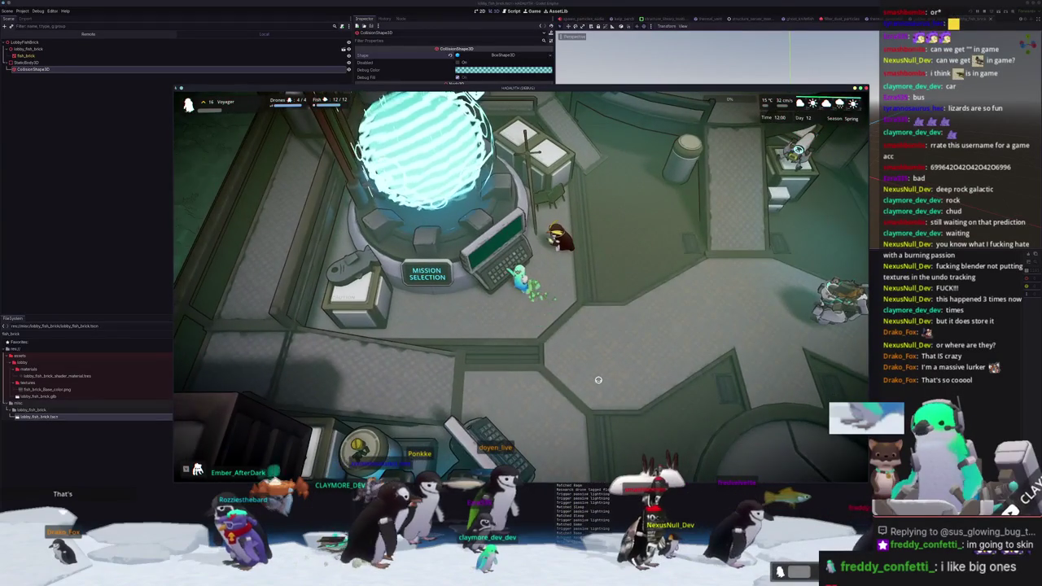
pyautogui.press('d')
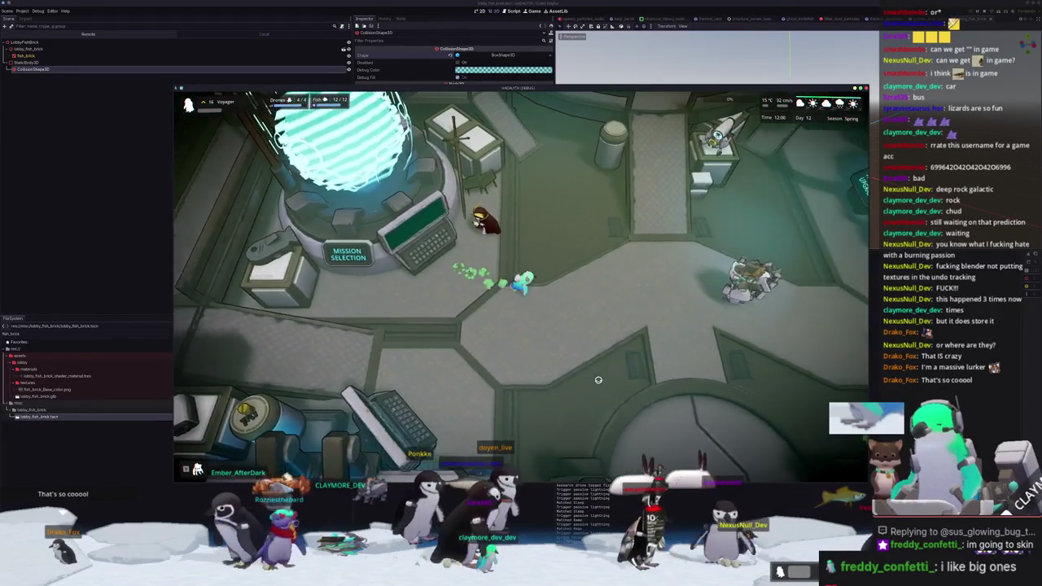
pyautogui.press('d')
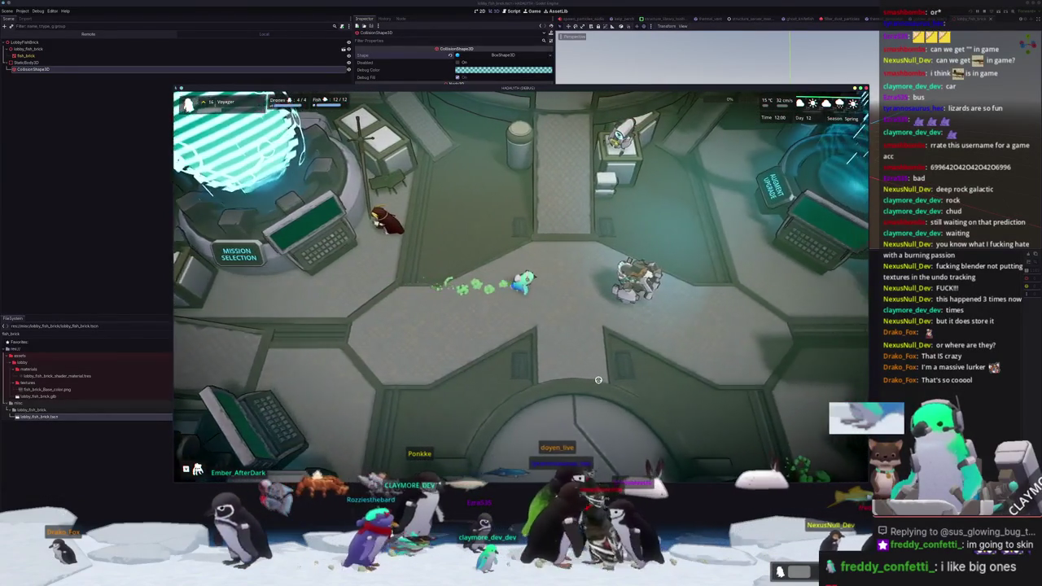
pyautogui.press('d')
pyautogui.press('s')
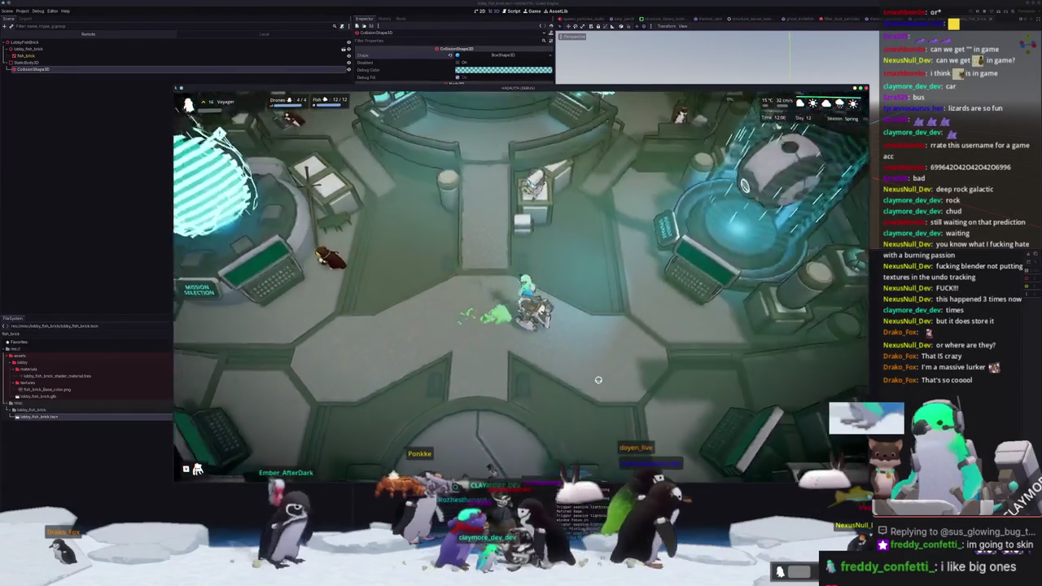
pyautogui.press('s')
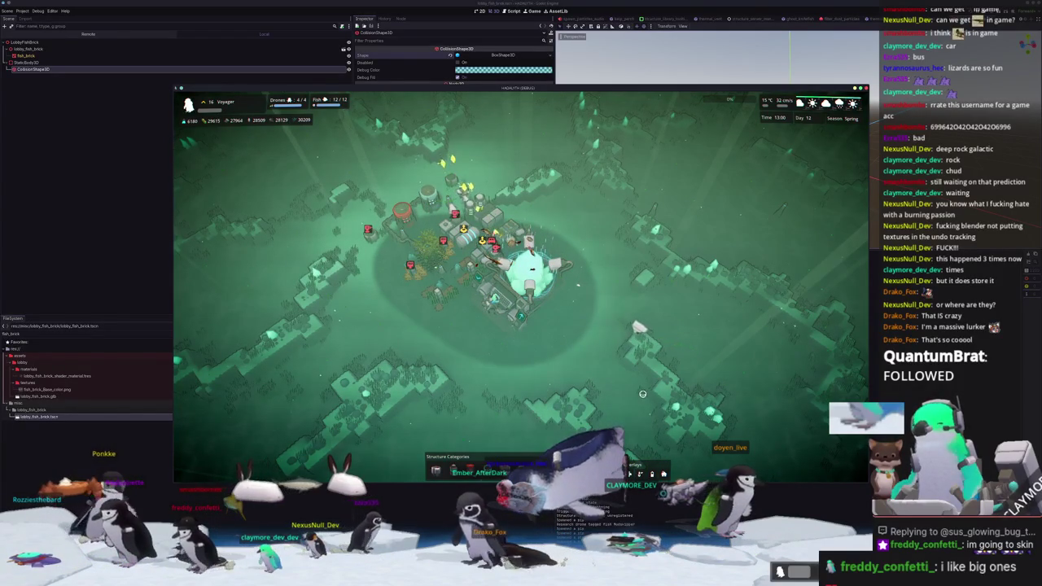
pyautogui.hotkey('alt', 'Tab')
# Add a plane under the fish brick and scale it up tenfold with S 10
pyautogui.scroll(-2, 600, 227)
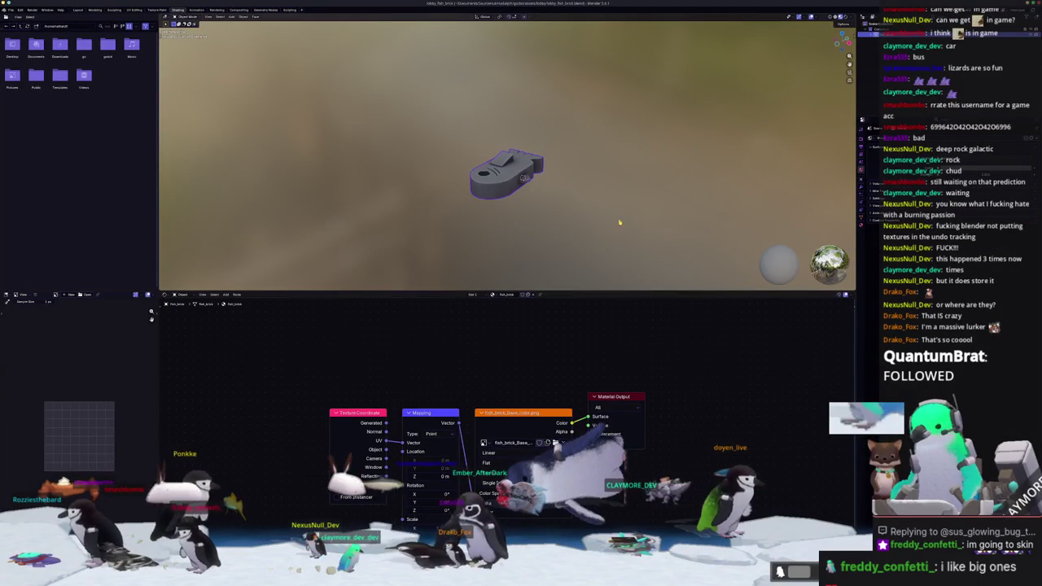
pyautogui.click(83, 9)
pyautogui.hotkey('shift', 'a')
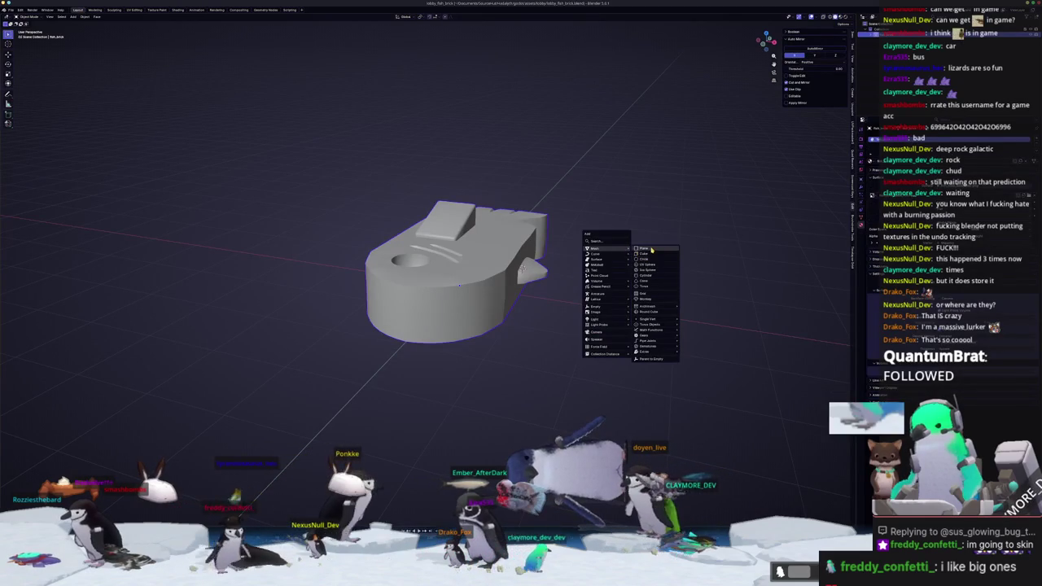
pyautogui.click(652, 250)
pyautogui.scroll(-2, 649, 244)
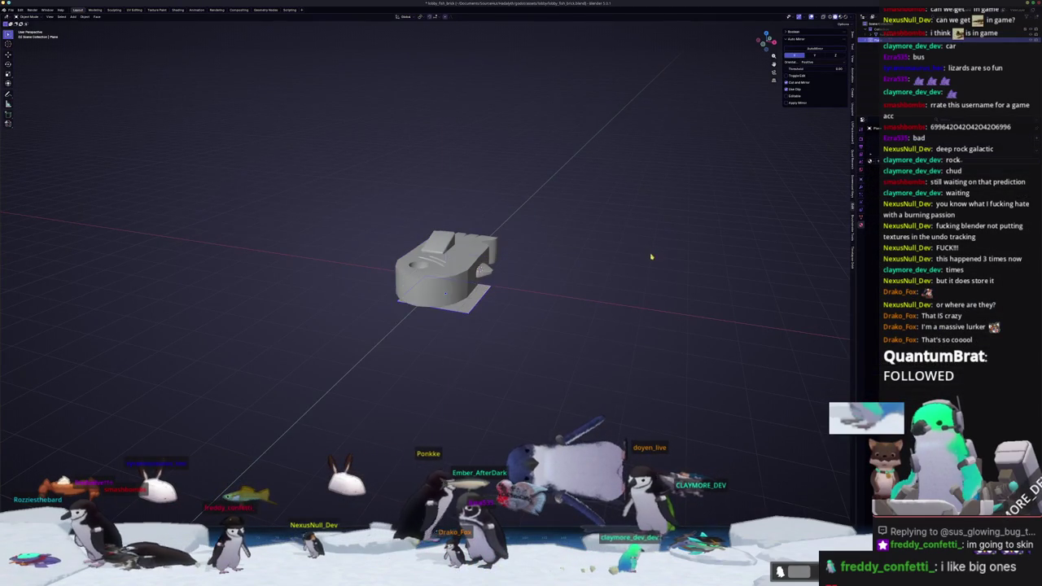
pyautogui.write('s10')
pyautogui.press('Return')
# Check the plane from the front and from above, then move to the Shading workspace
pyautogui.press('KP_1')
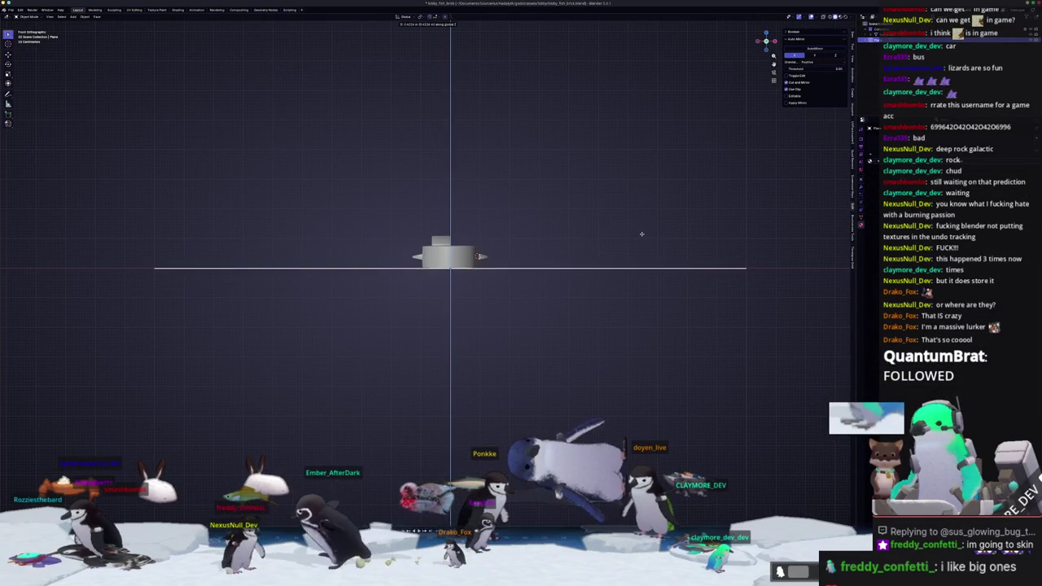
pyautogui.moveTo(620, 226)
pyautogui.mouseDown(button='middle')
pyautogui.moveTo(563, 225)
pyautogui.moveTo(691, 75)
pyautogui.mouseUp(button='middle')
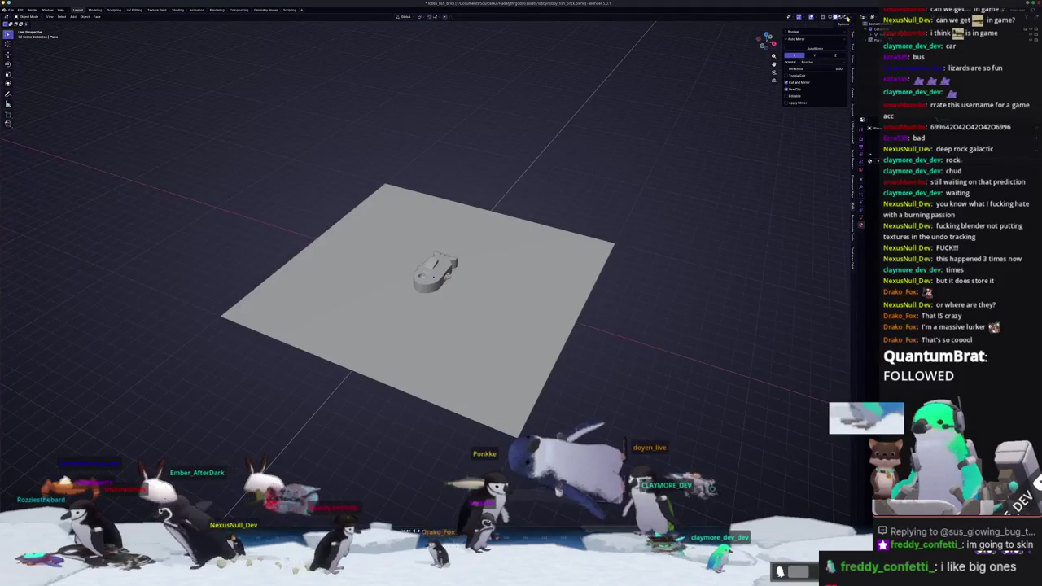
pyautogui.hotkey('shift', 'z')
pyautogui.click(177, 10)
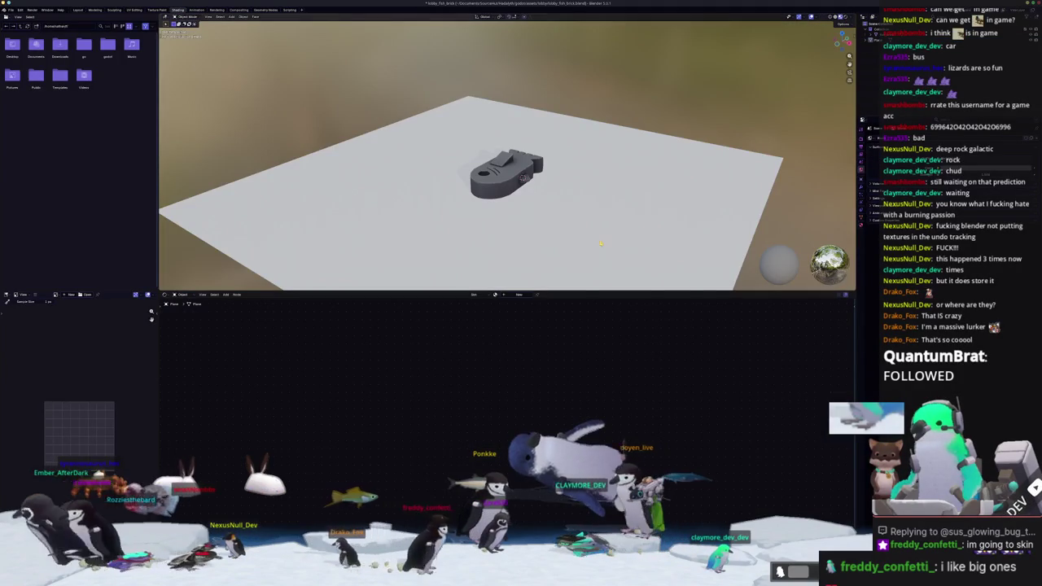
# Select the plane, arrange its material nodes, and add a Color Attribute node
pyautogui.click(597, 243)
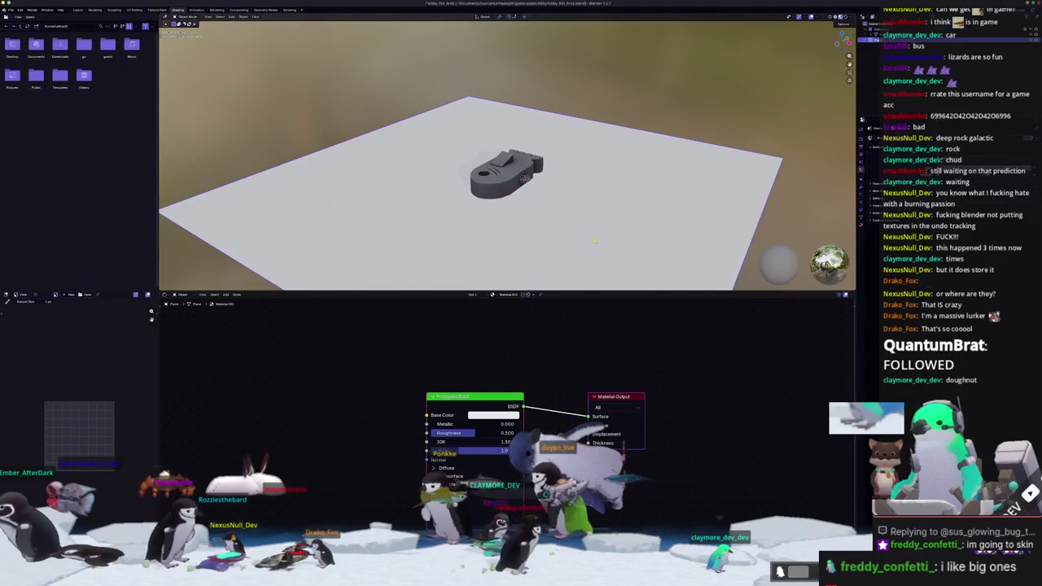
pyautogui.scroll(-3, 596, 244)
pyautogui.moveTo(603, 397); pyautogui.dragTo(591, 384)
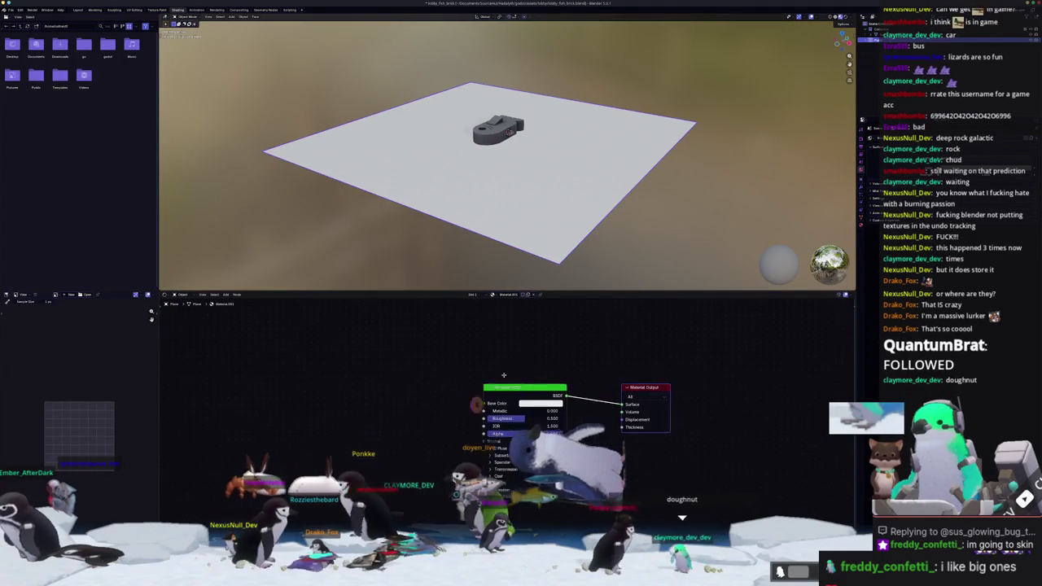
pyautogui.moveTo(538, 365); pyautogui.dragTo(533, 348, button='middle')
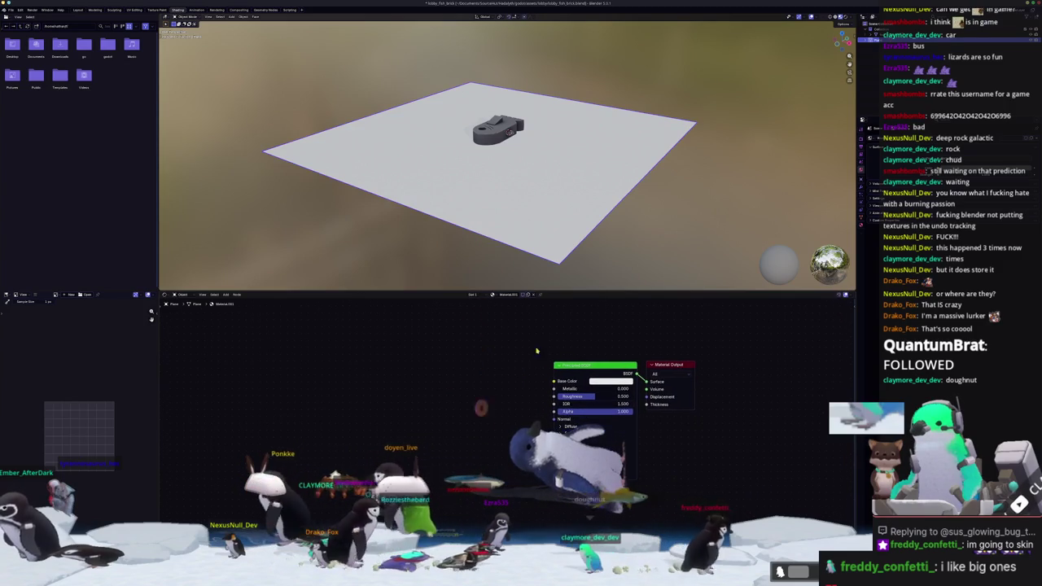
pyautogui.moveTo(666, 366); pyautogui.dragTo(699, 365)
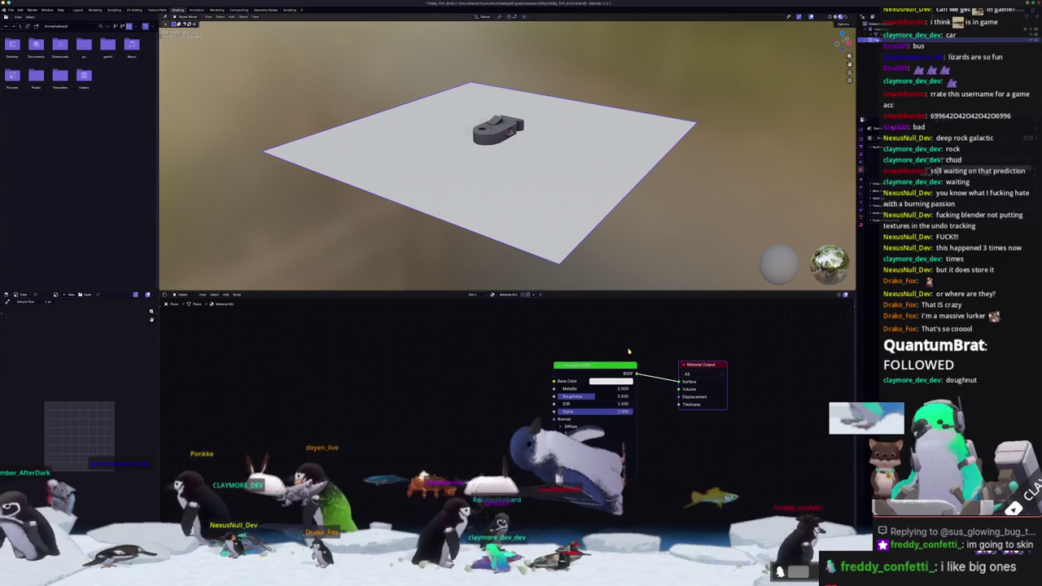
pyautogui.moveTo(515, 351); pyautogui.dragTo(552, 364, button='middle')
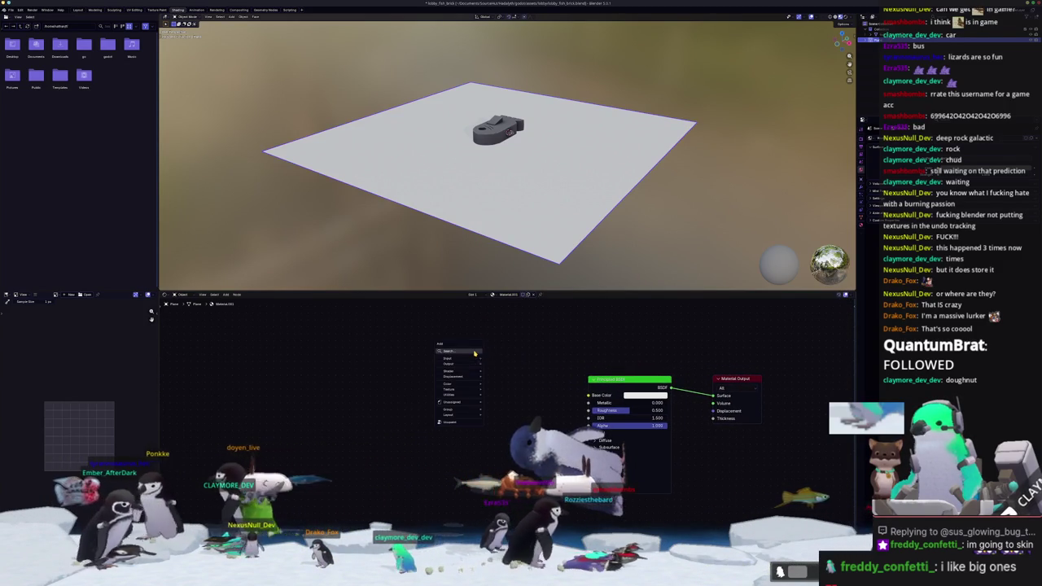
pyautogui.hotkey('shift', 'a')
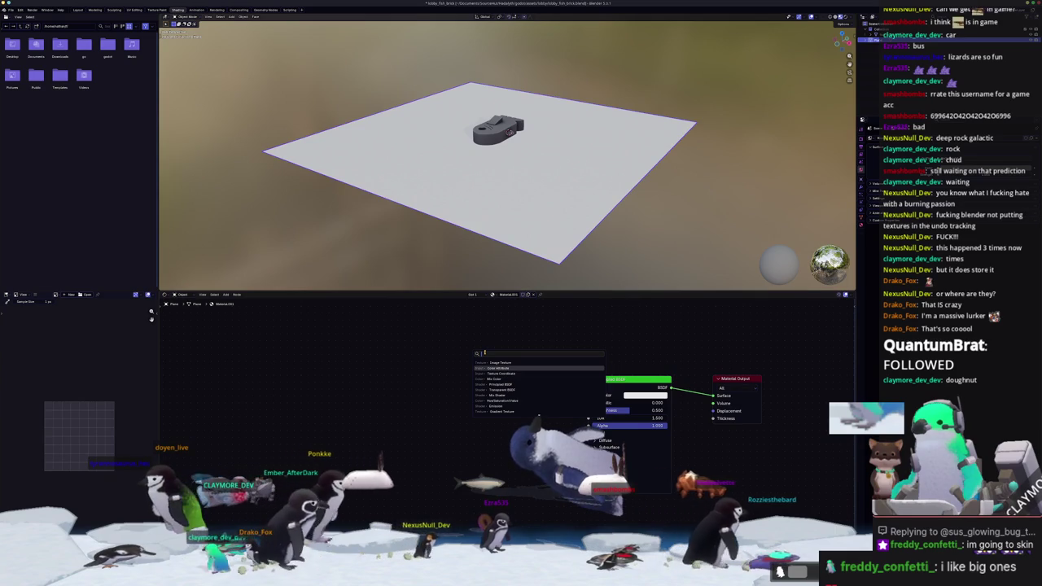
pyautogui.click(497, 368)
pyautogui.click(478, 332)
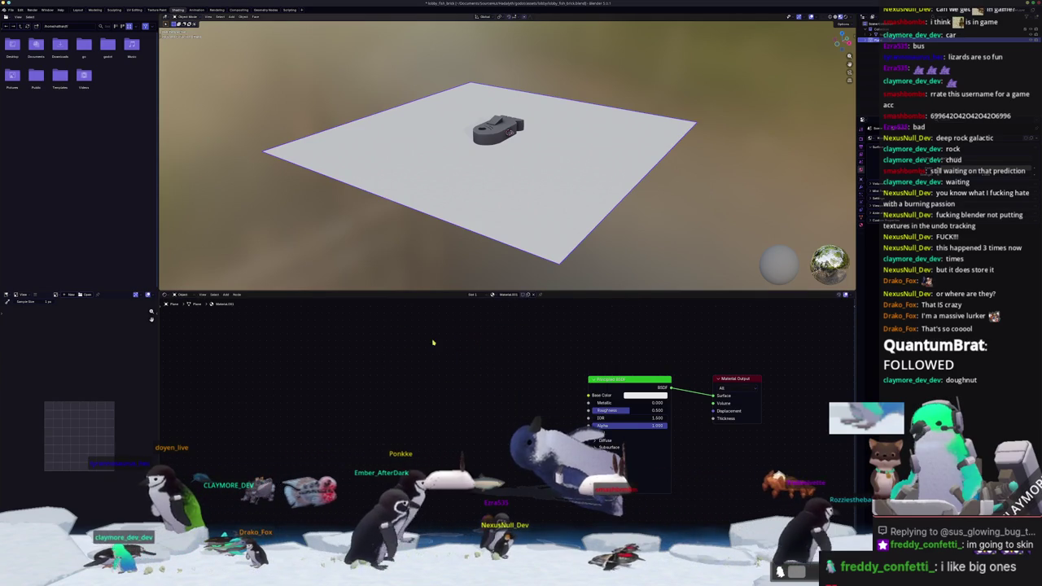
# Replace Principled BSDF with a Mix Shader of Transparent BSDF and Emission, plus a Shader to RGB node
pyautogui.hotkey('shift', 'a')
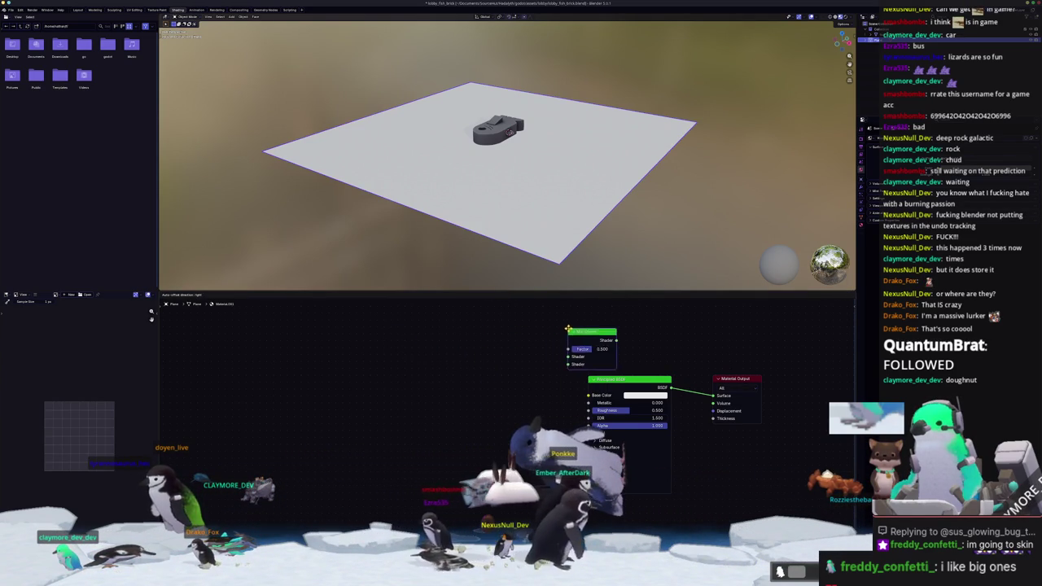
pyautogui.press('x')
pyautogui.moveTo(647, 332)
pyautogui.mouseDown()
pyautogui.moveTo(627, 378)
pyautogui.moveTo(397, 361)
pyautogui.mouseUp()
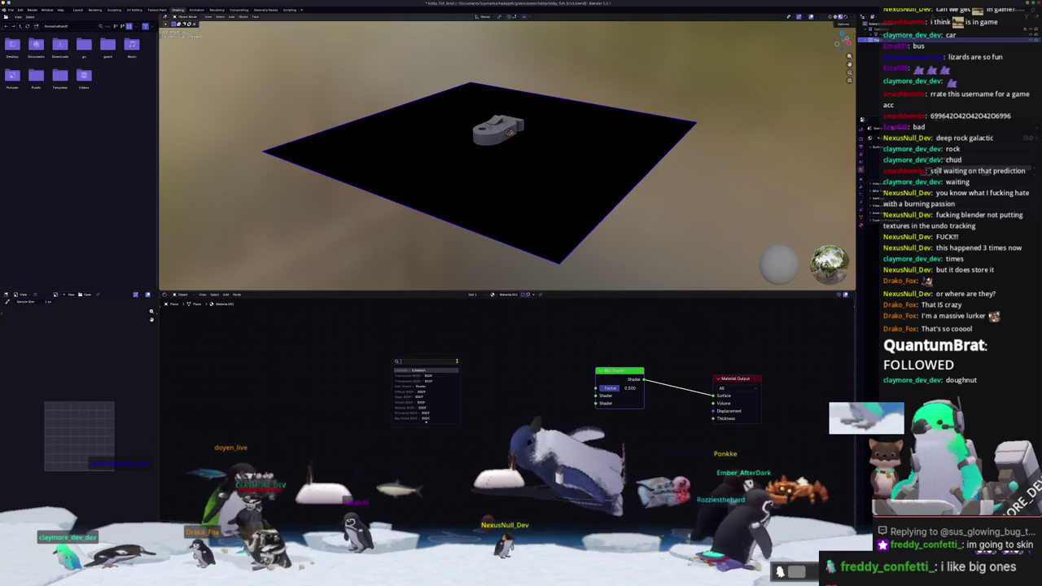
pyautogui.write('trans')
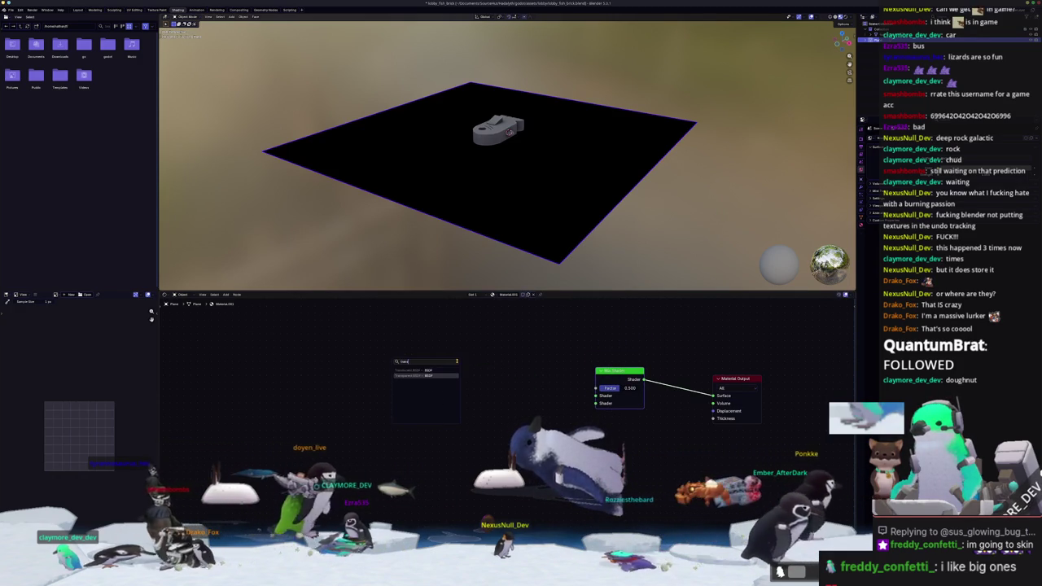
pyautogui.press('Return')
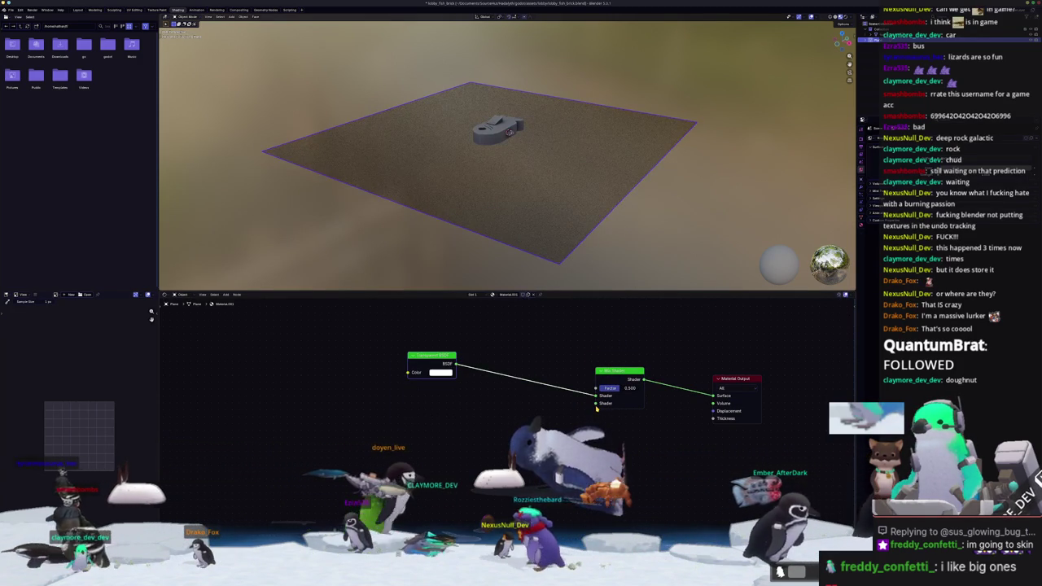
pyautogui.moveTo(596, 404); pyautogui.dragTo(395, 458)
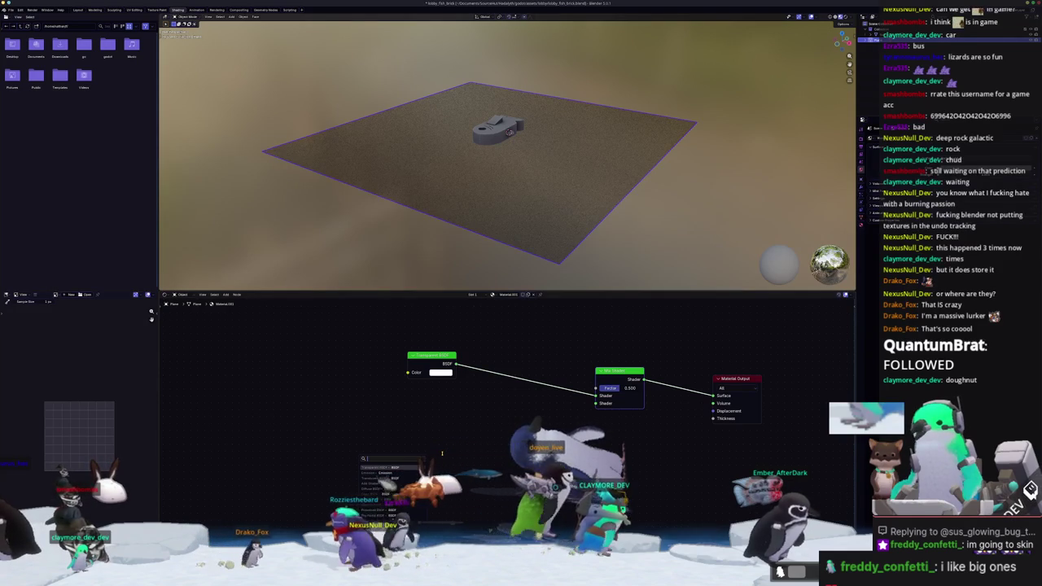
pyautogui.write('em')
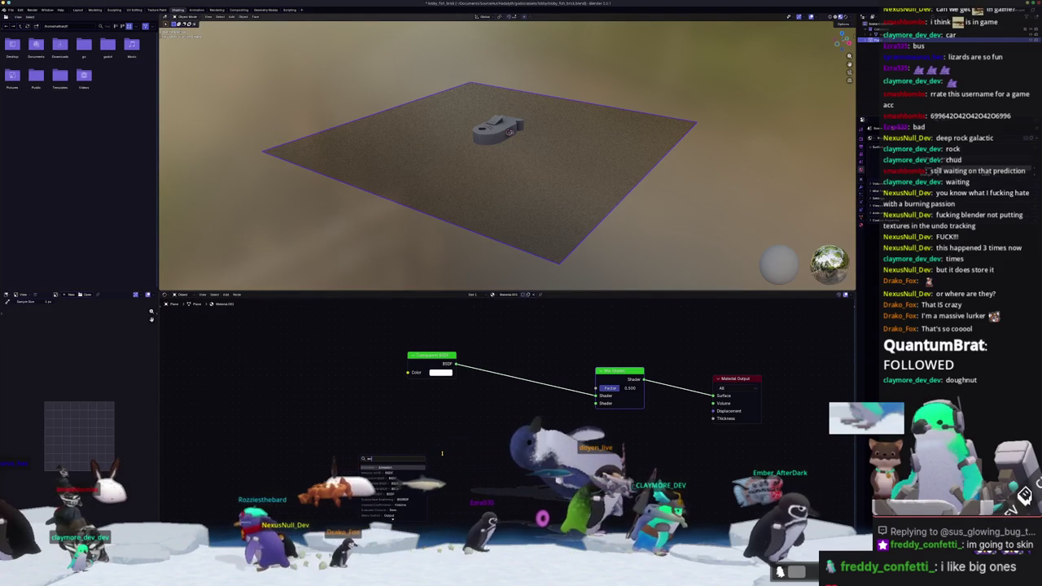
pyautogui.press('Return')
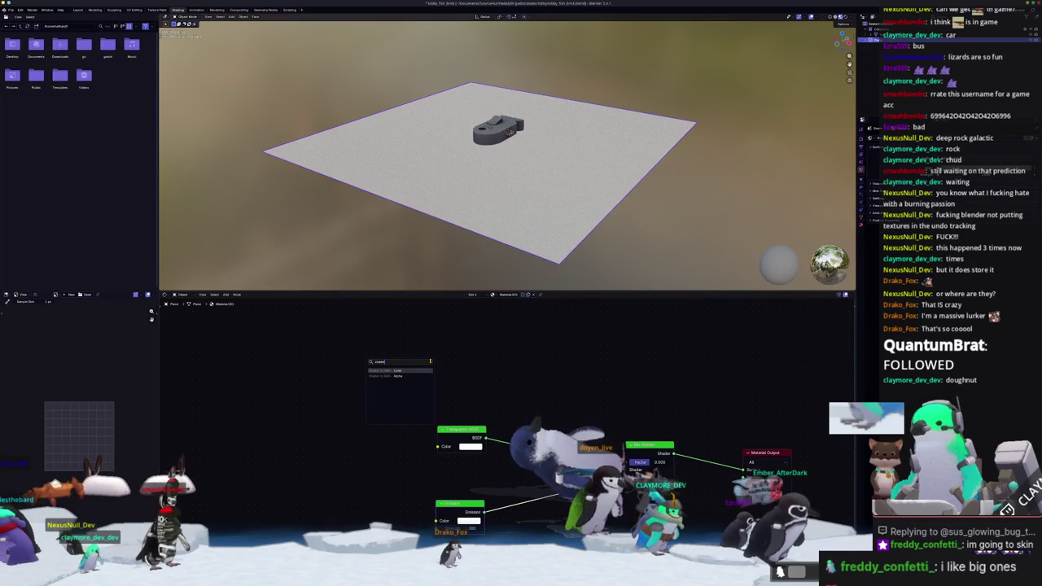
pyautogui.press('Return')
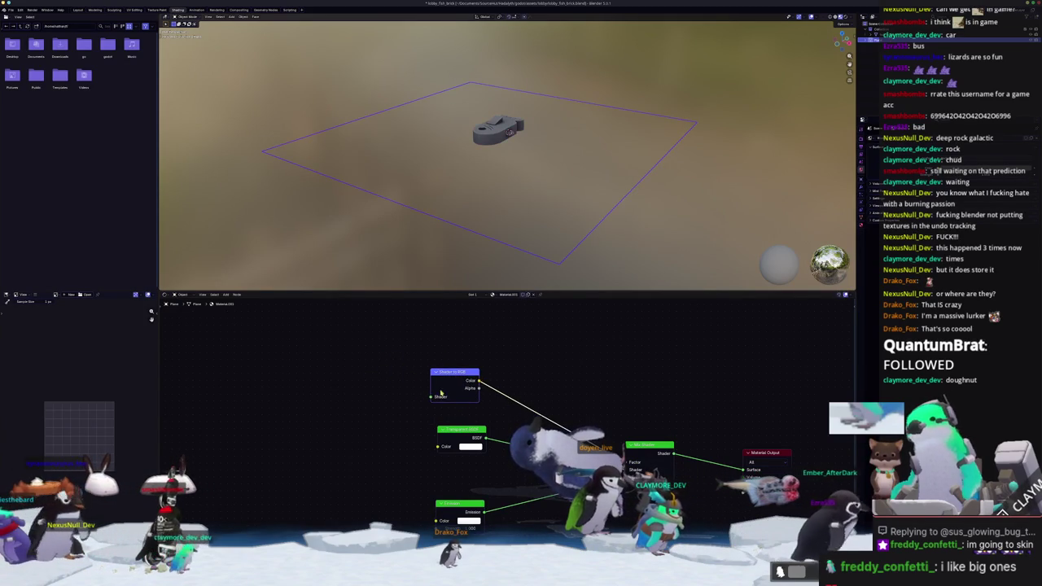
pyautogui.write('princ')
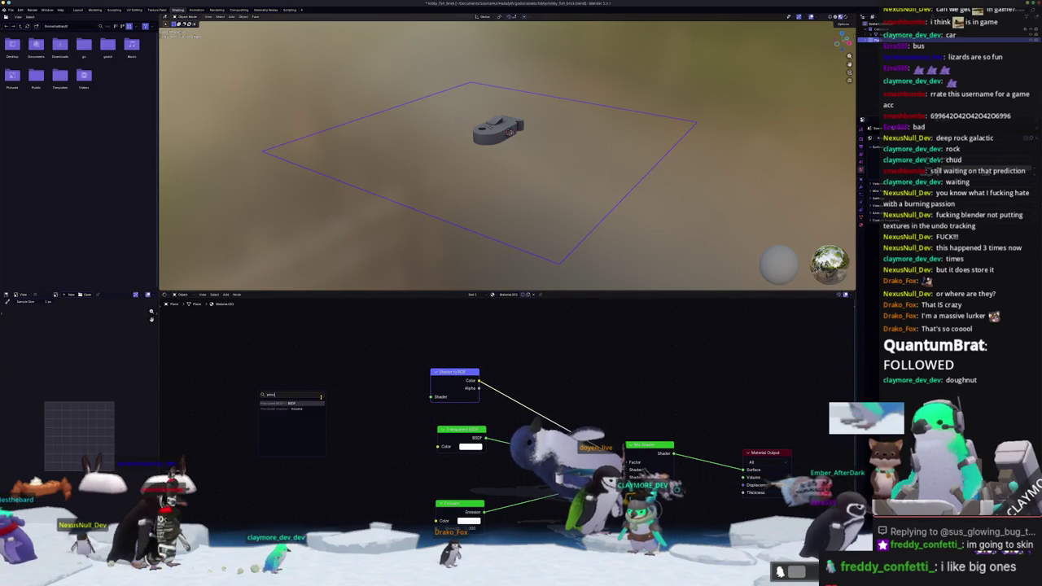
# Add a Principled BSDF feeding the Shader to RGB node and a linked Color Ramp
pyautogui.press('Return')
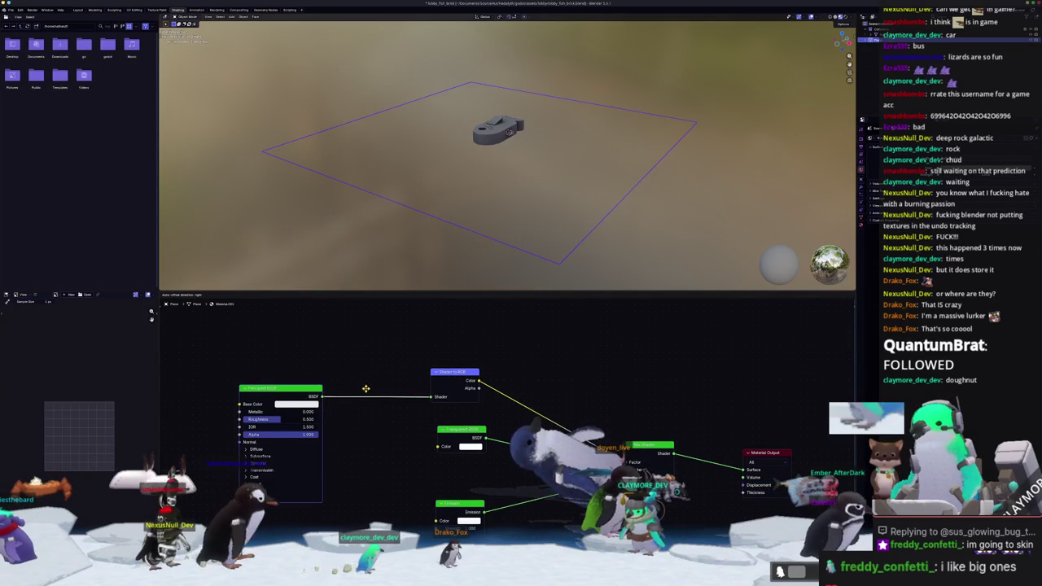
pyautogui.click(421, 372)
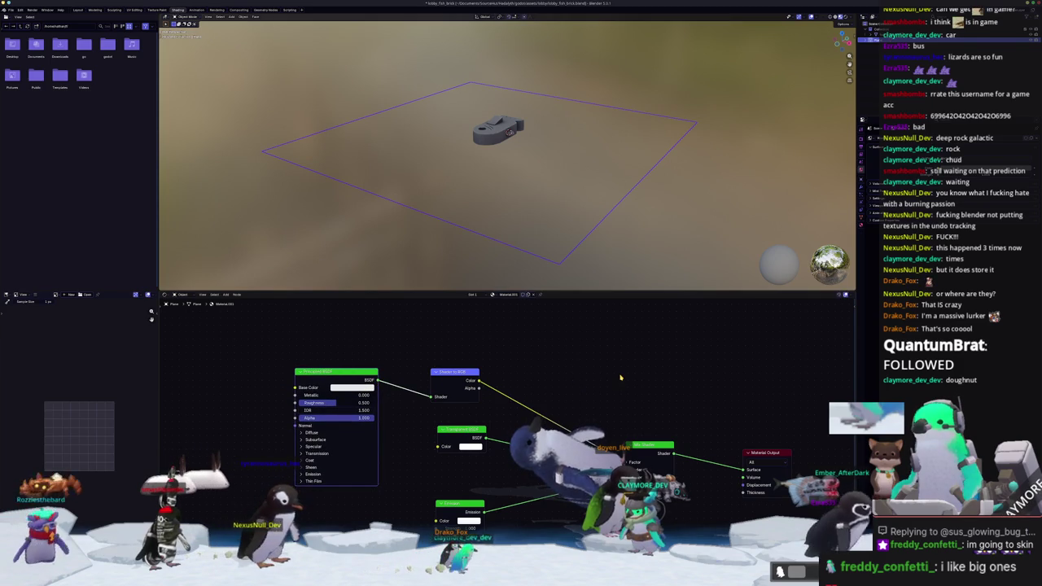
pyautogui.moveTo(379, 379); pyautogui.dragTo(397, 328)
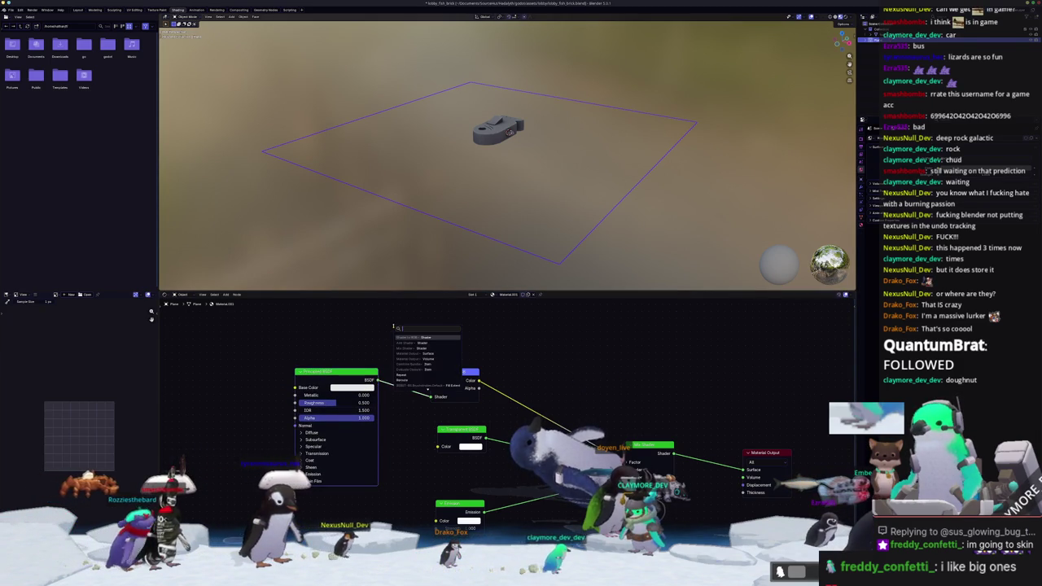
pyautogui.press('Escape')
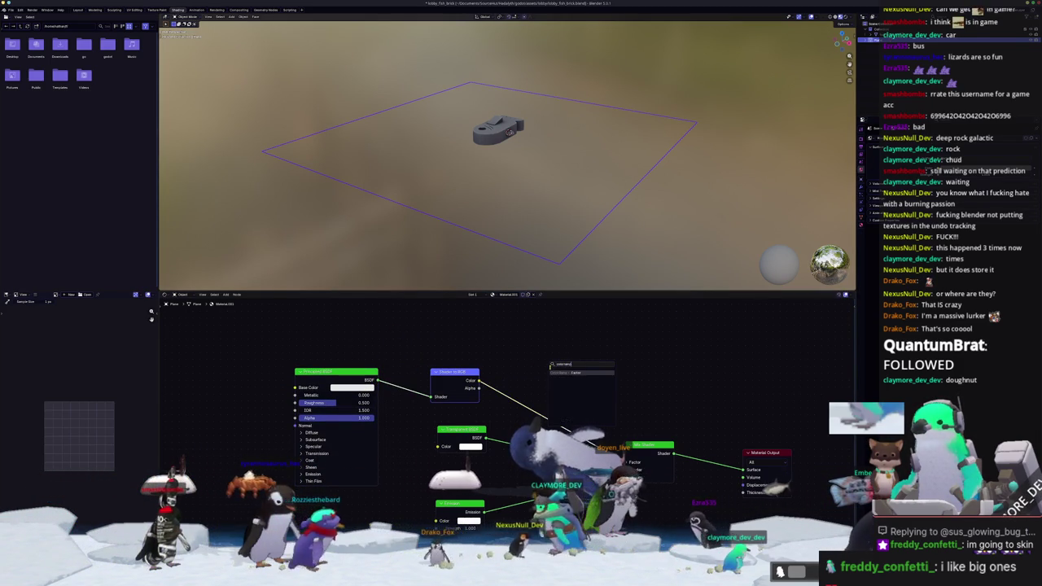
pyautogui.click(562, 378)
pyautogui.click(510, 372)
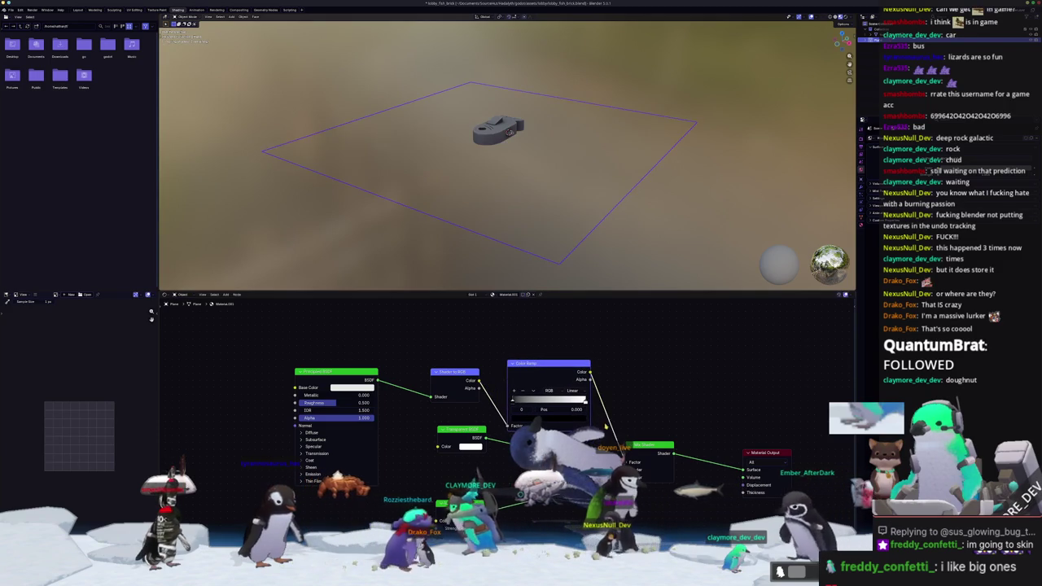
pyautogui.click(573, 390)
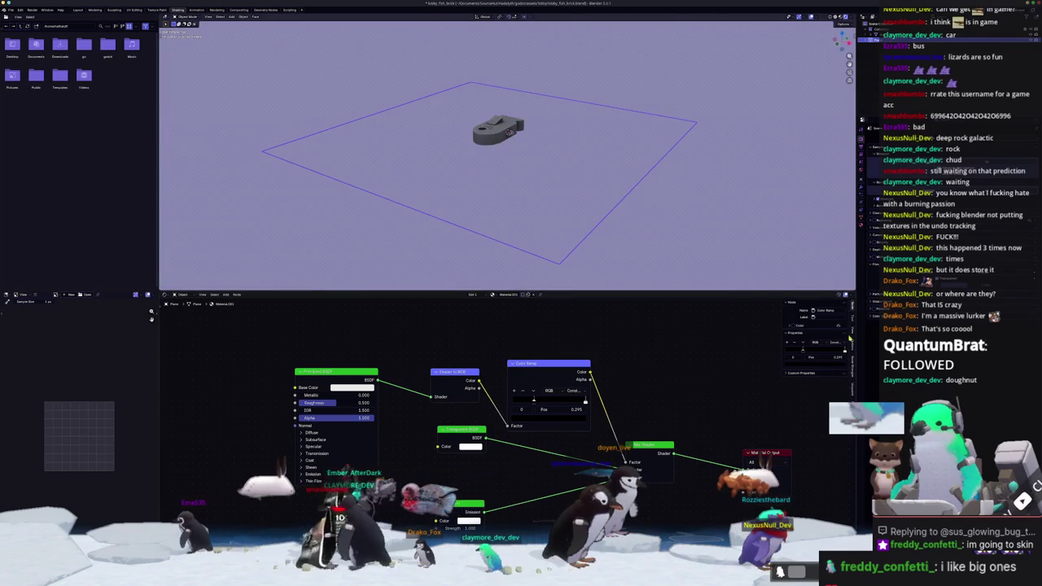
# Change the plane material's render method and slide the Color Ramp stop to 0.191
pyautogui.click(853, 345)
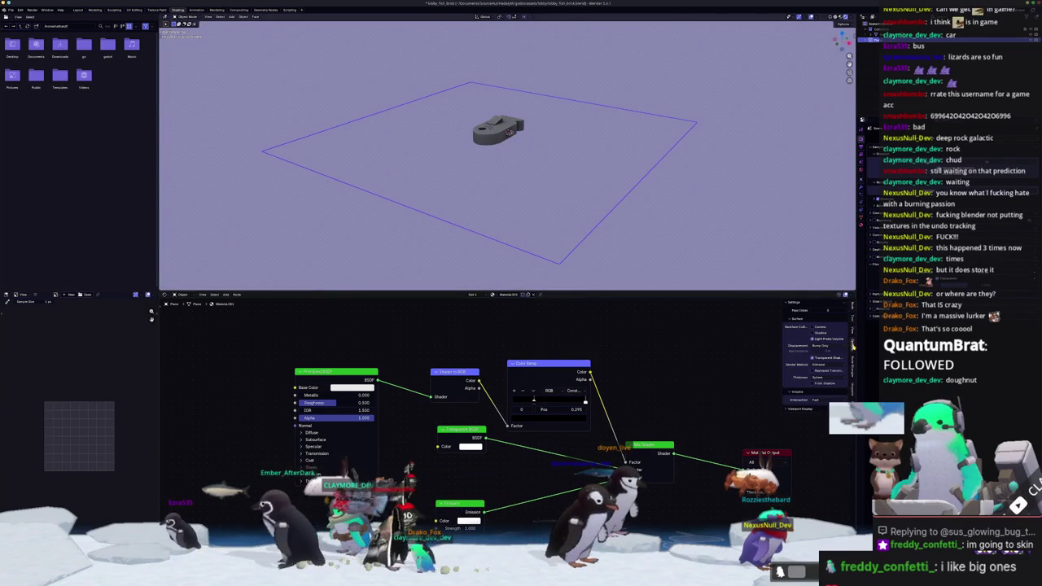
pyautogui.click(818, 366)
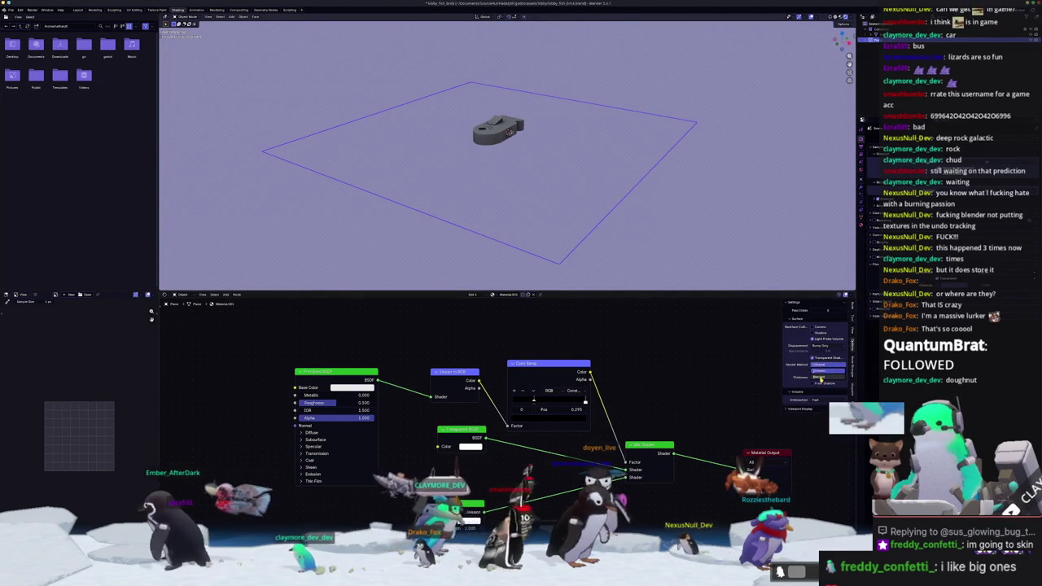
pyautogui.moveTo(547, 388); pyautogui.dragTo(559, 373)
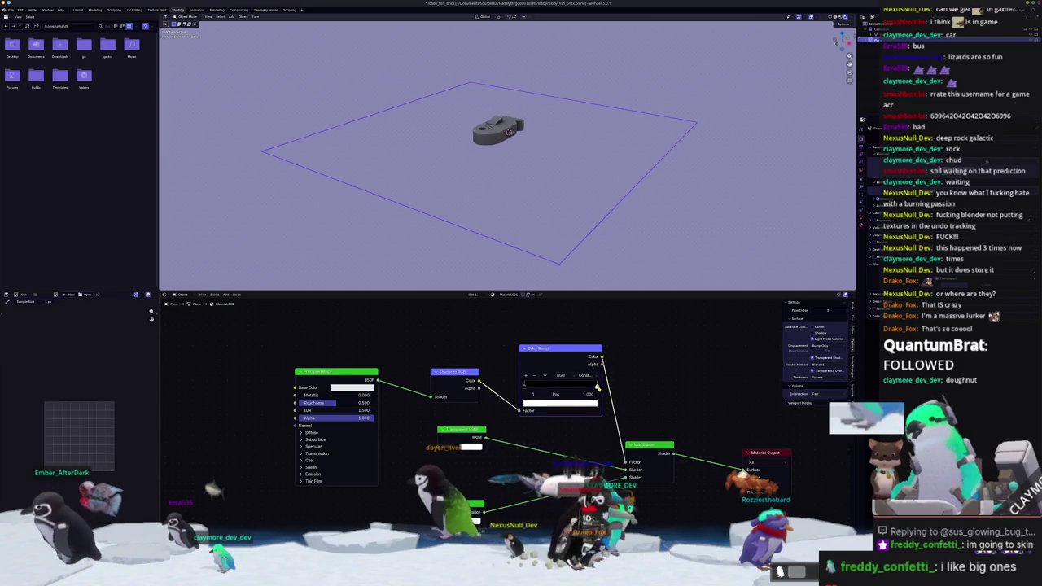
pyautogui.moveTo(544, 389); pyautogui.dragTo(537, 390)
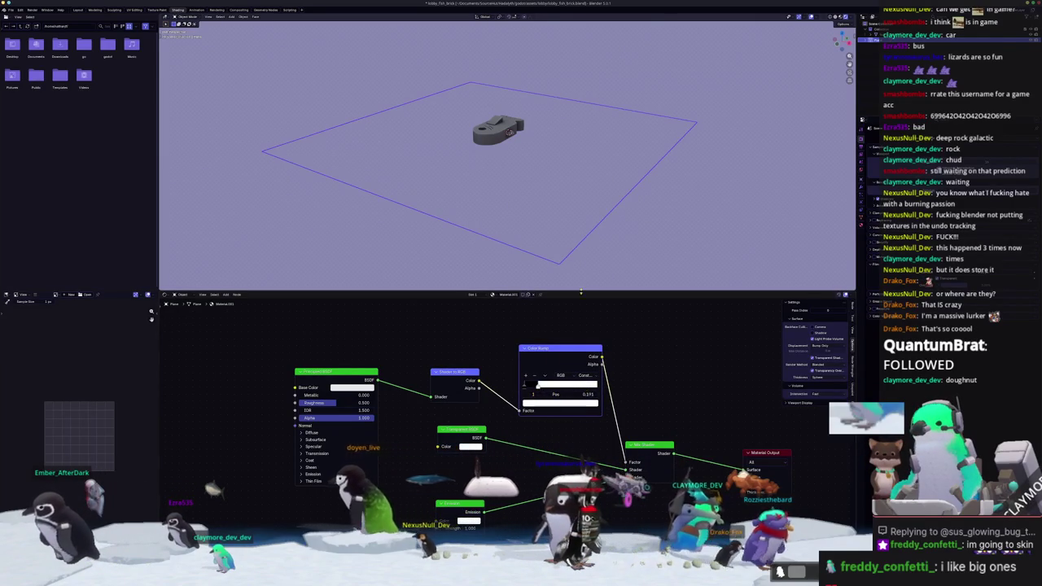
pyautogui.click(629, 234)
pyautogui.hotkey('shift', 'a')
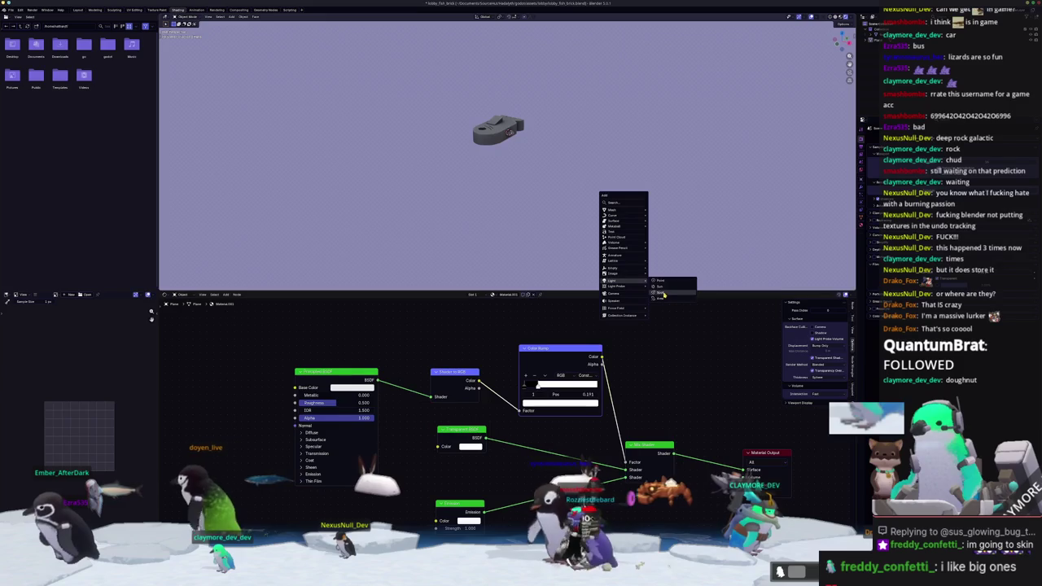
# Add a Sun light and move it up along Z and sideways along X
pyautogui.click(662, 288)
pyautogui.press('g')
pyautogui.press('z')
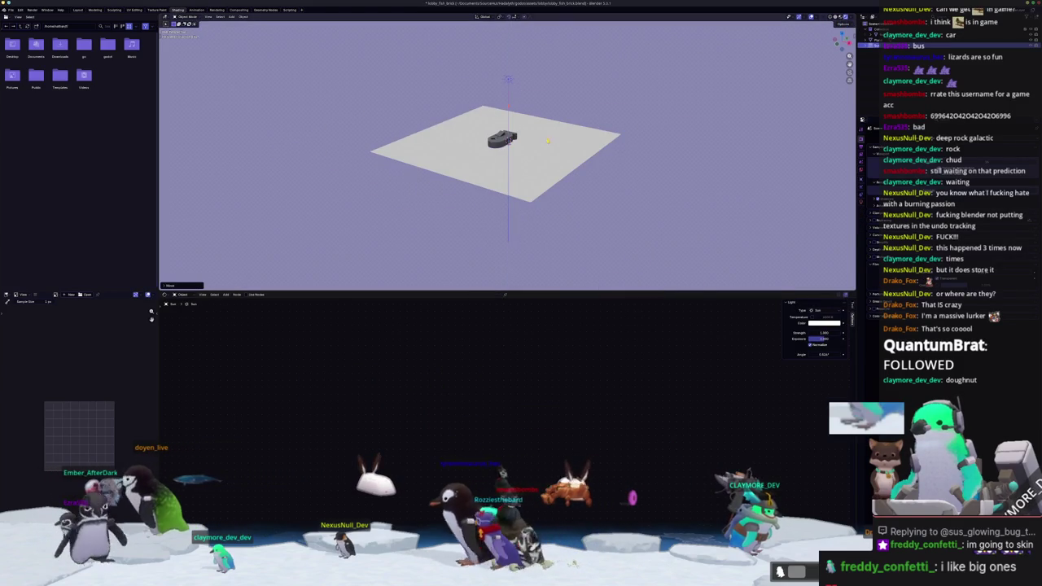
pyautogui.press('KP_7')
pyautogui.scroll(5, 508, 154)
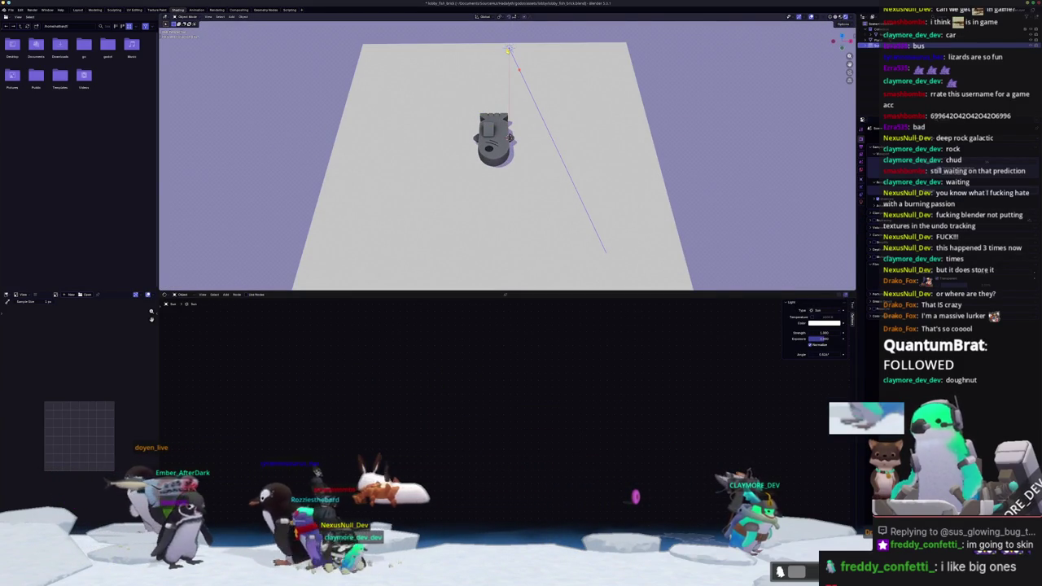
pyautogui.press('g')
pyautogui.press('x')
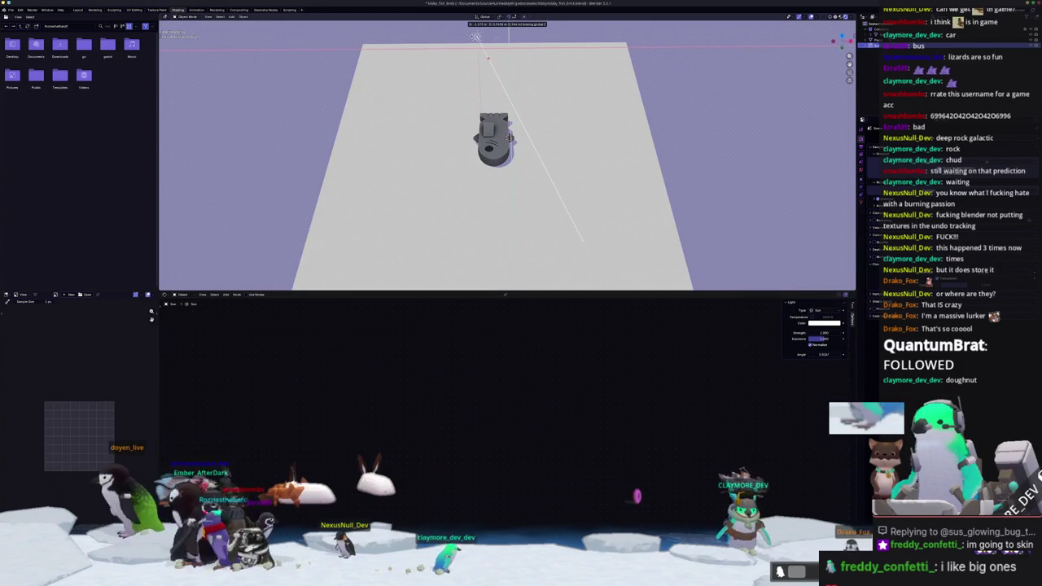
pyautogui.click(475, 36)
pyautogui.moveTo(475, 37); pyautogui.dragTo(492, 161, button='middle')
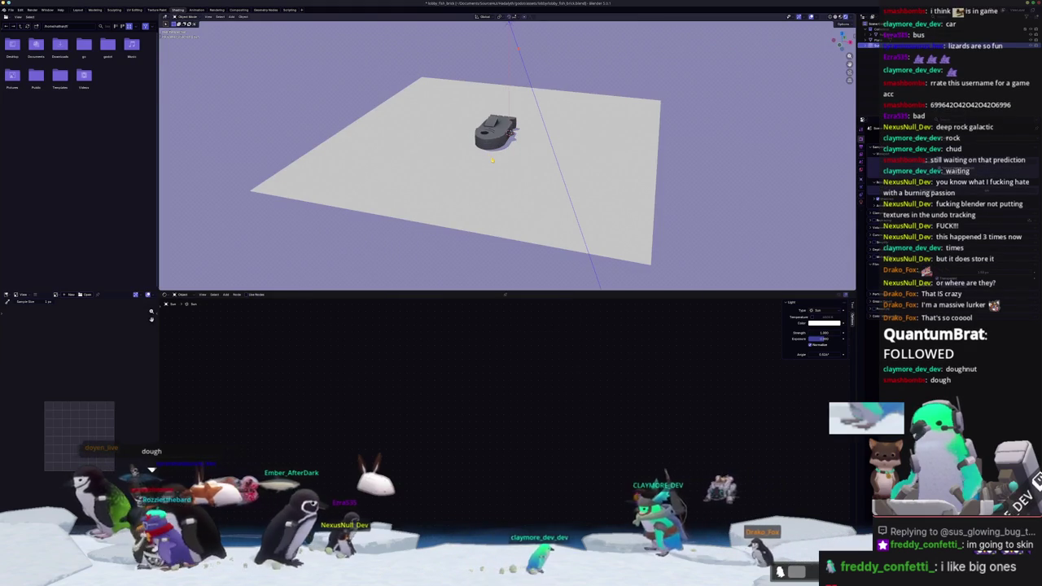
# Select the plane and adjust its Color Ramp stop, trying 0.382 and then 0.673
pyautogui.click(570, 236)
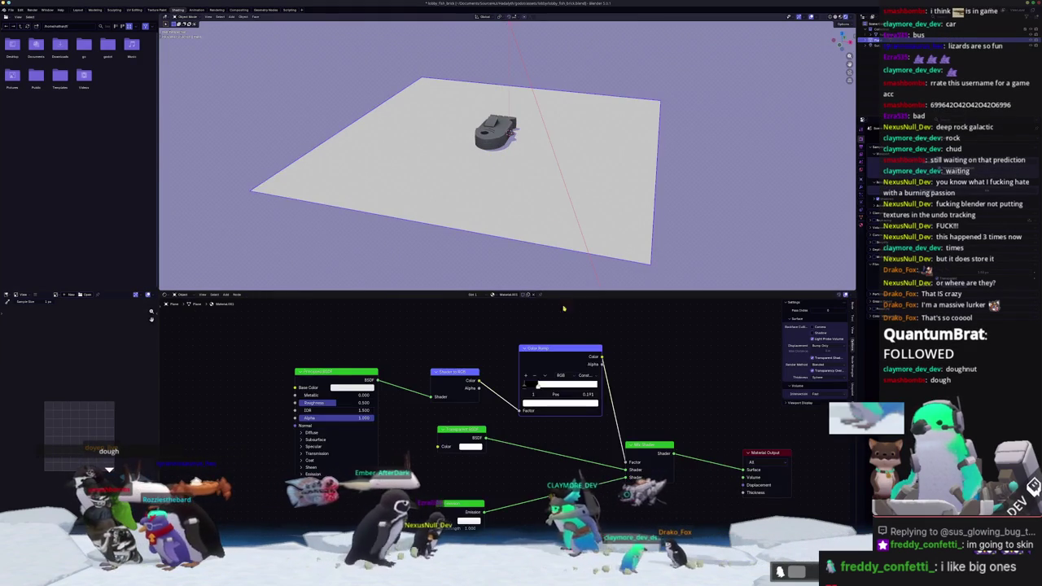
pyautogui.moveTo(598, 424); pyautogui.dragTo(610, 409)
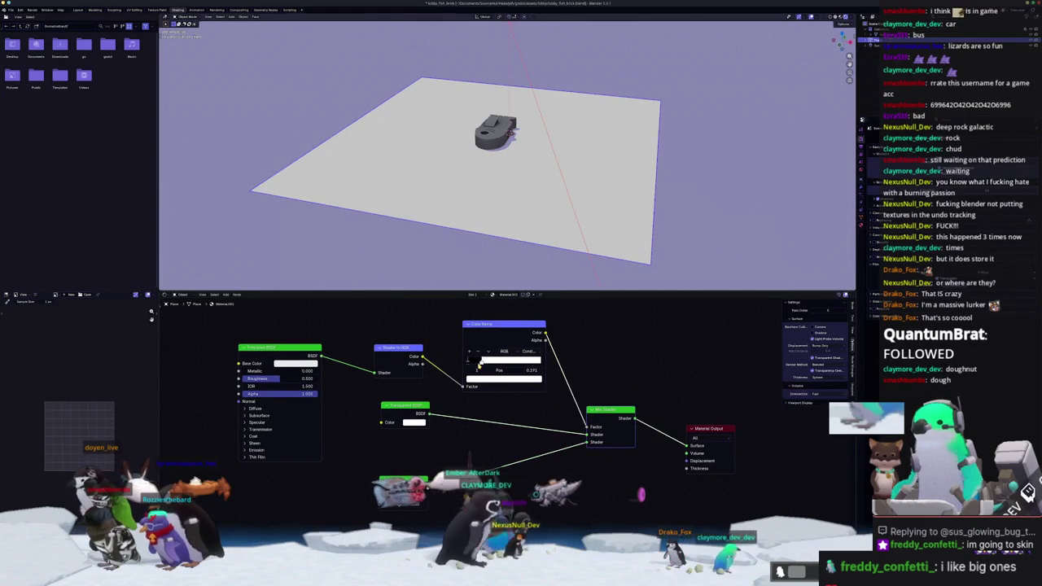
pyautogui.moveTo(488, 362); pyautogui.dragTo(496, 362)
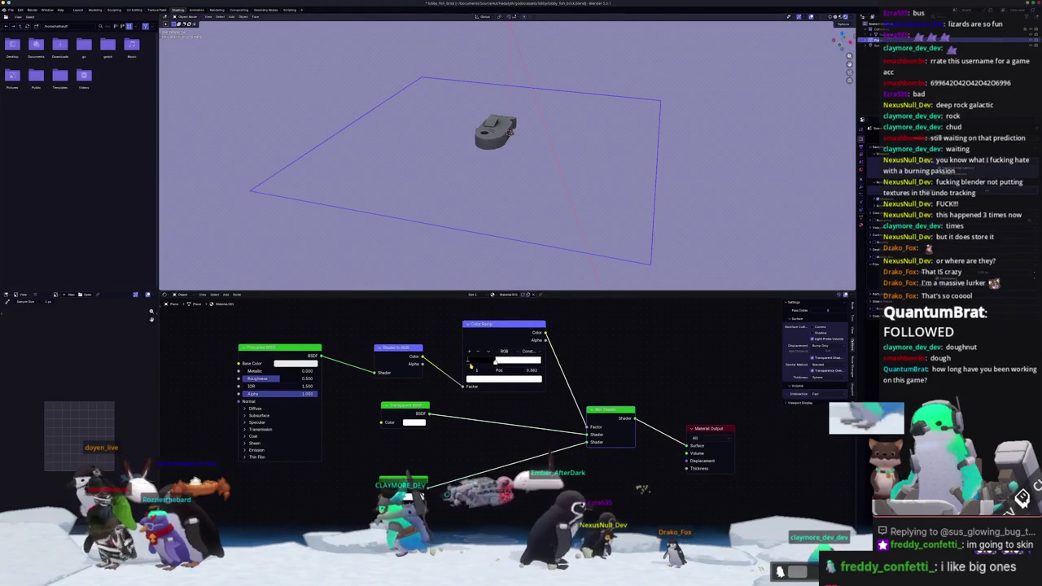
pyautogui.scroll(1, 469, 366)
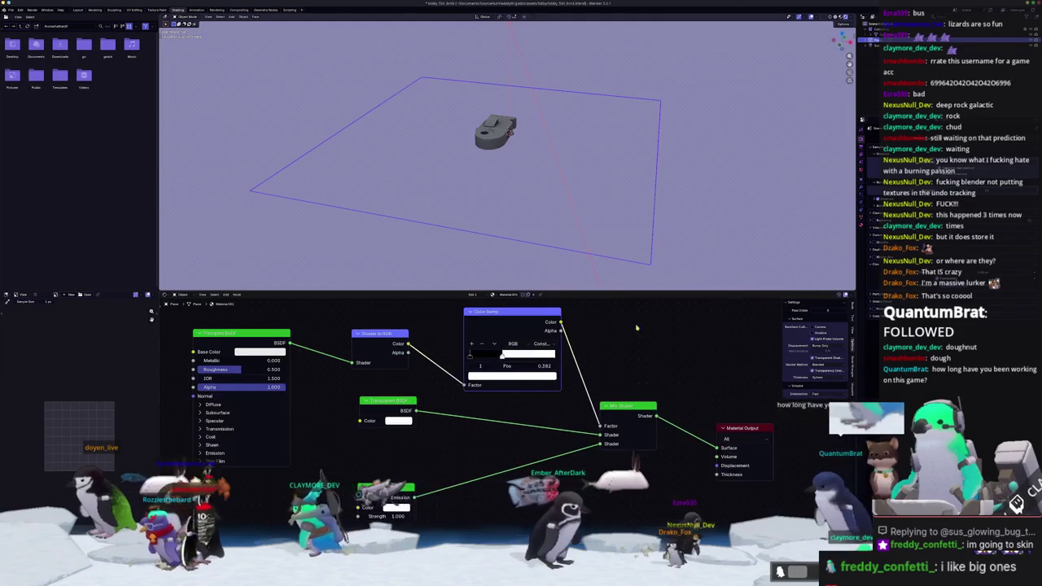
pyautogui.moveTo(643, 163); pyautogui.dragTo(700, 169, button='middle')
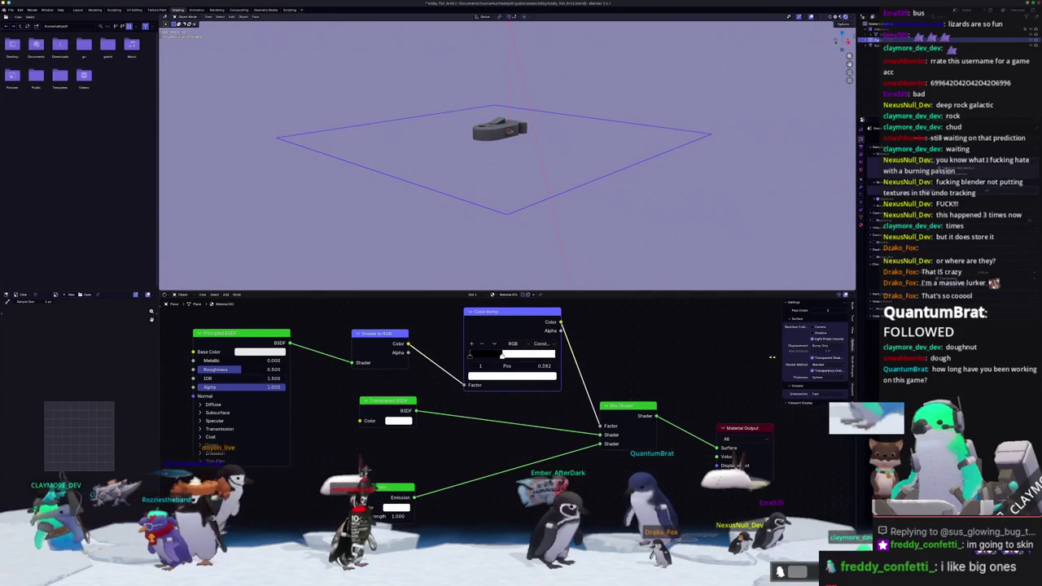
pyautogui.scroll(-1, 570, 390)
pyautogui.scroll(-1, 570, 390)
pyautogui.moveTo(521, 147)
pyautogui.mouseDown(button='middle')
pyautogui.moveTo(549, 125)
pyautogui.moveTo(638, 266)
pyautogui.mouseUp(button='middle')
pyautogui.moveTo(629, 345); pyautogui.dragTo(577, 364, button='middle')
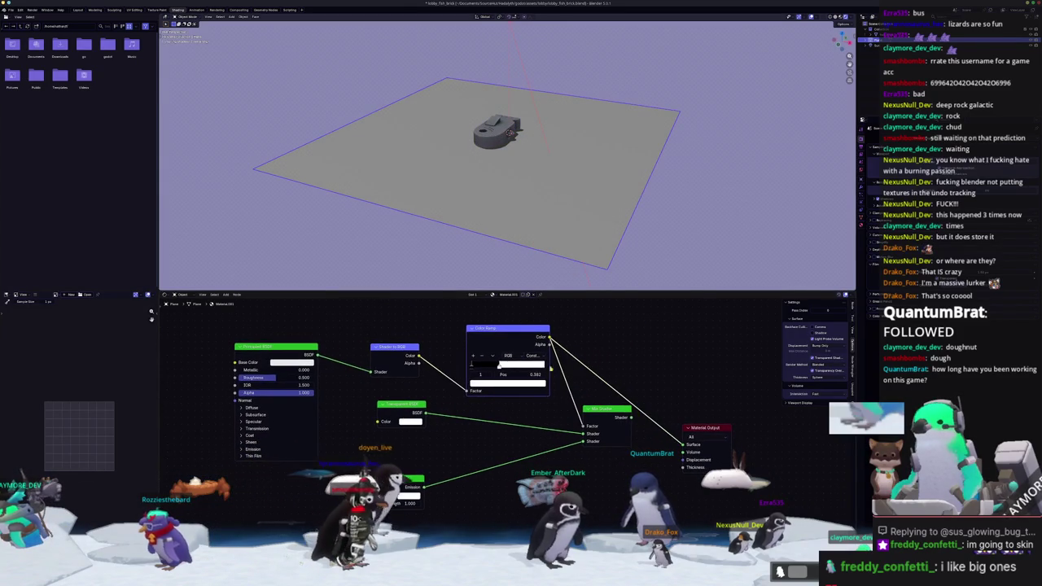
pyautogui.moveTo(499, 367)
pyautogui.mouseDown()
pyautogui.moveTo(522, 368)
pyautogui.moveTo(481, 372)
pyautogui.mouseUp()
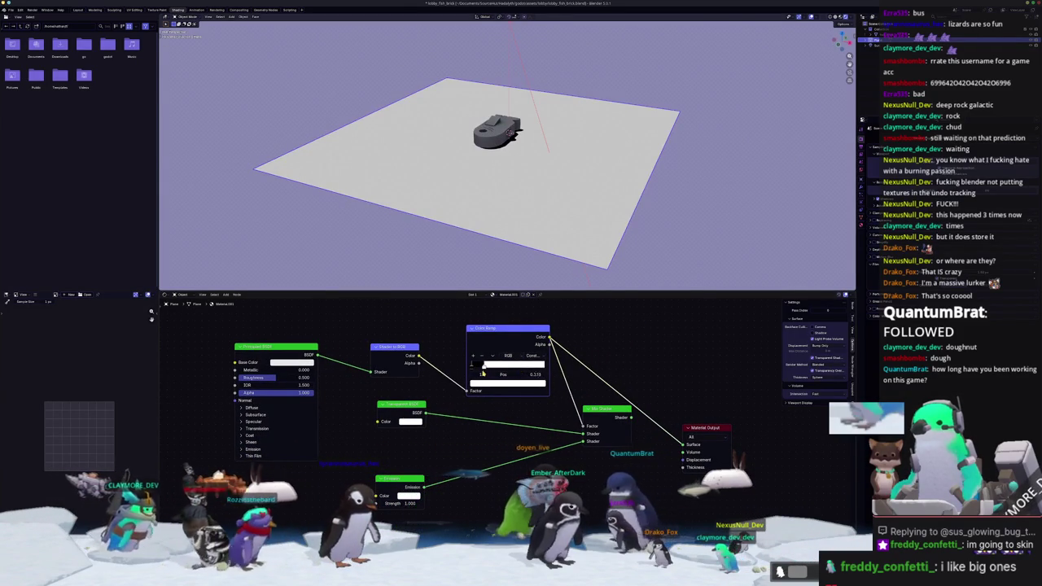
# Connect the Mix Shader to the Surface output and wire Transparent BSDF and Emission into it
pyautogui.keyDown('ctrl'); pyautogui.keyDown('shift'); pyautogui.click(605, 414); pyautogui.keyUp('shift'); pyautogui.keyUp('ctrl')
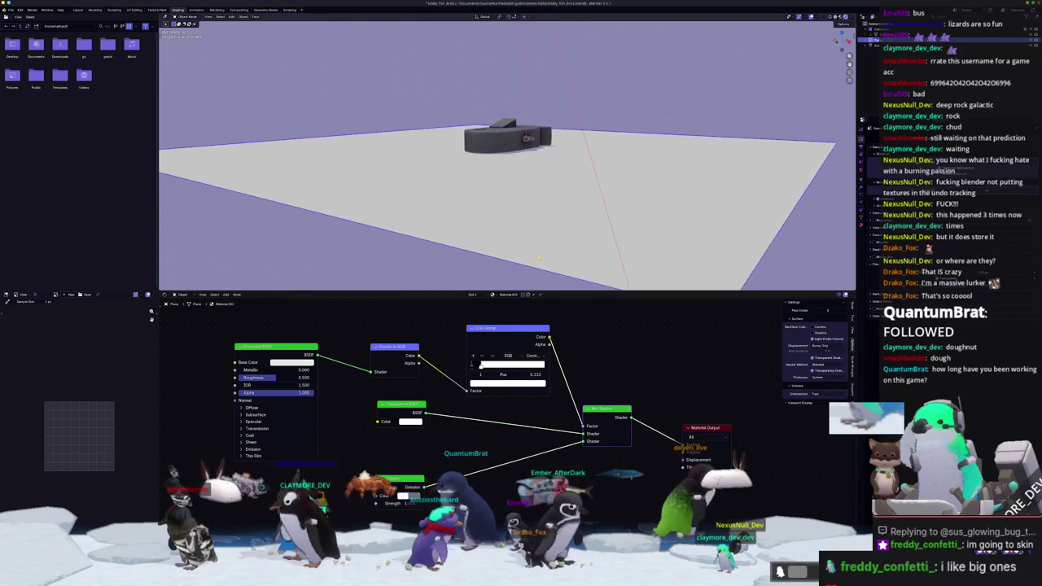
pyautogui.moveTo(420, 408); pyautogui.dragTo(425, 416)
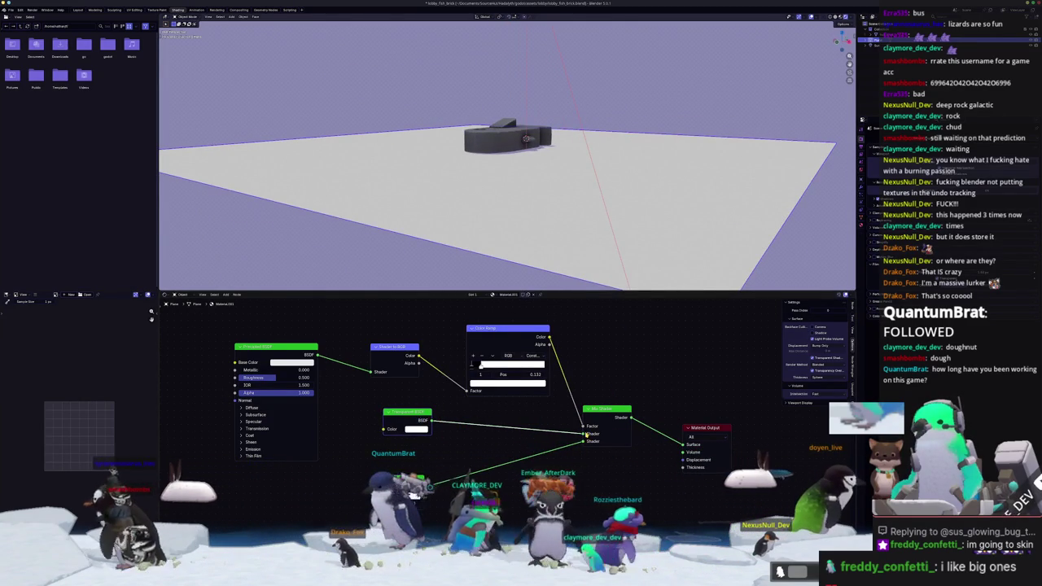
pyautogui.moveTo(584, 434); pyautogui.dragTo(557, 448)
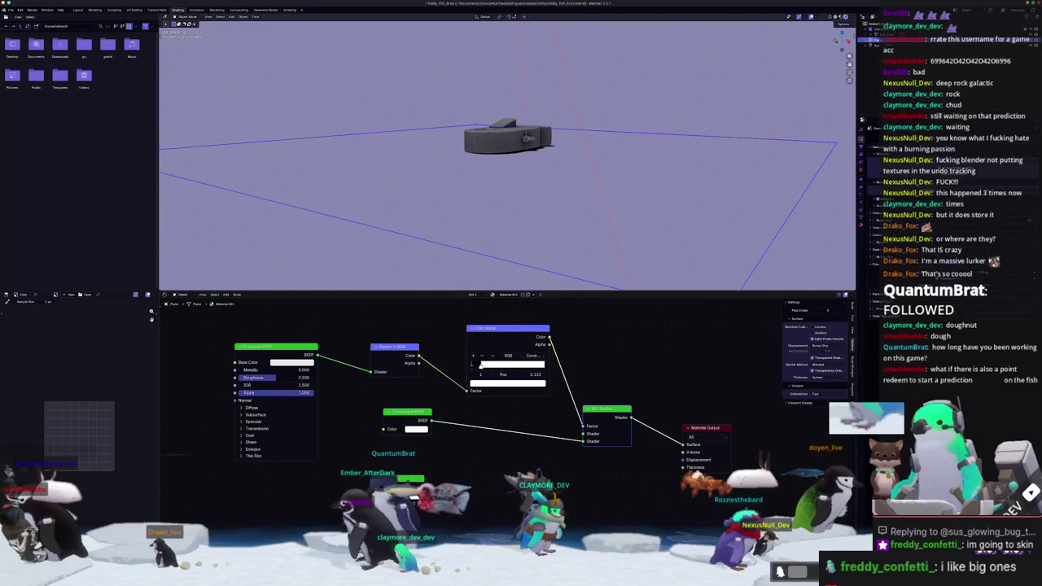
pyautogui.press('Escape')
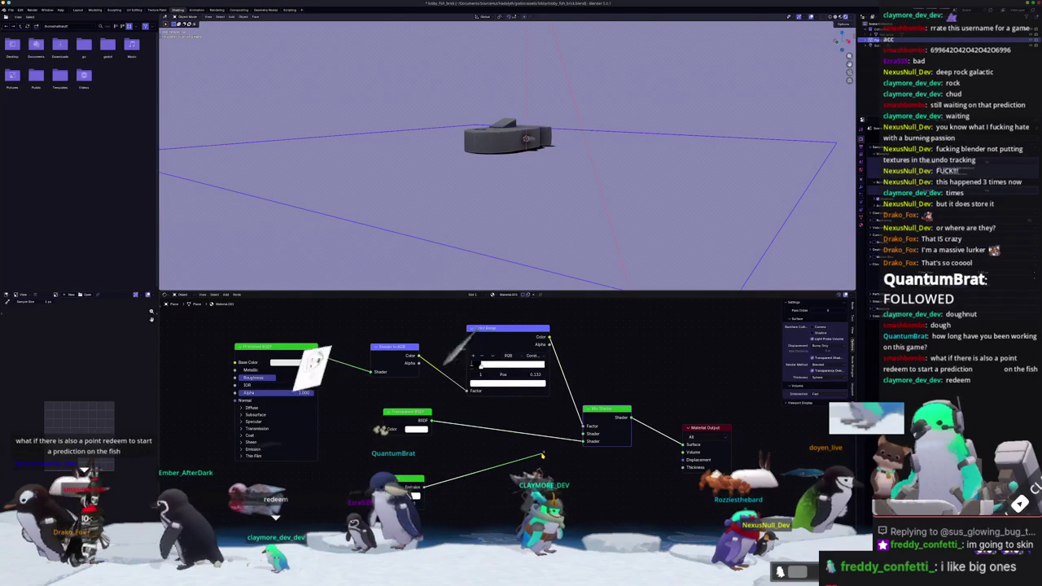
pyautogui.moveTo(541, 459); pyautogui.dragTo(580, 435)
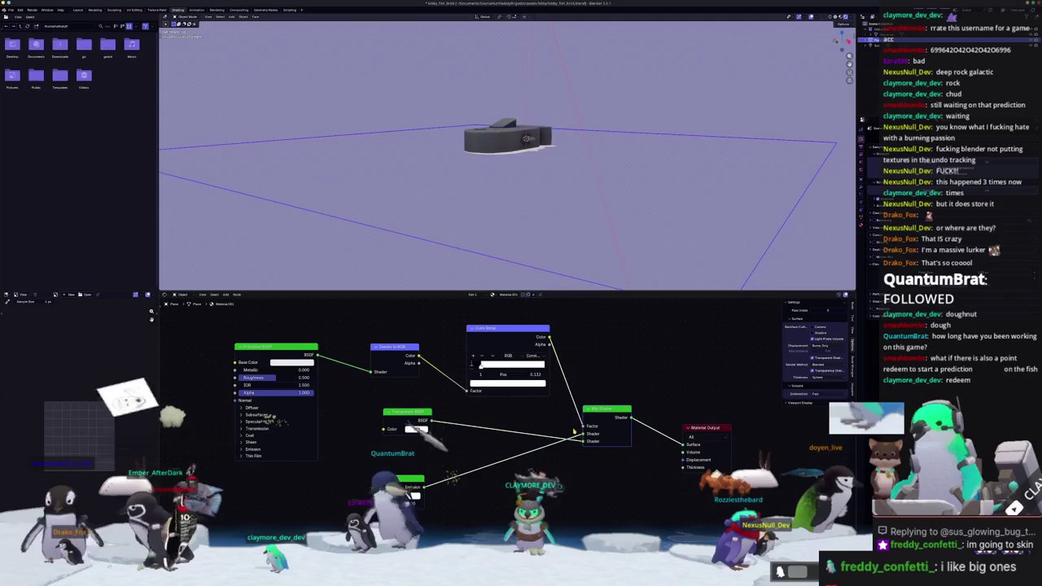
pyautogui.moveTo(527, 186); pyautogui.dragTo(528, 169, button='middle')
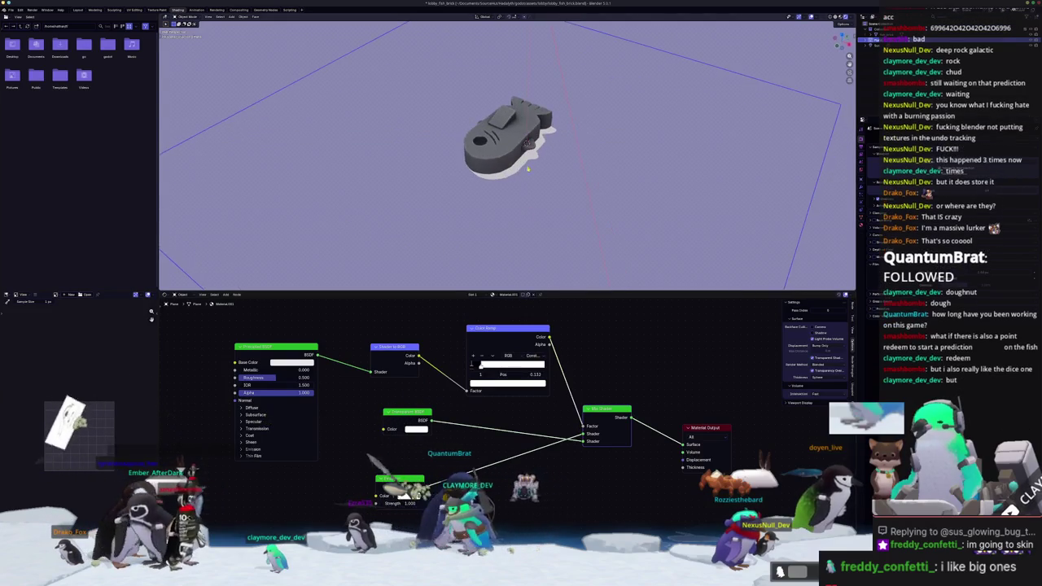
pyautogui.click(416, 429)
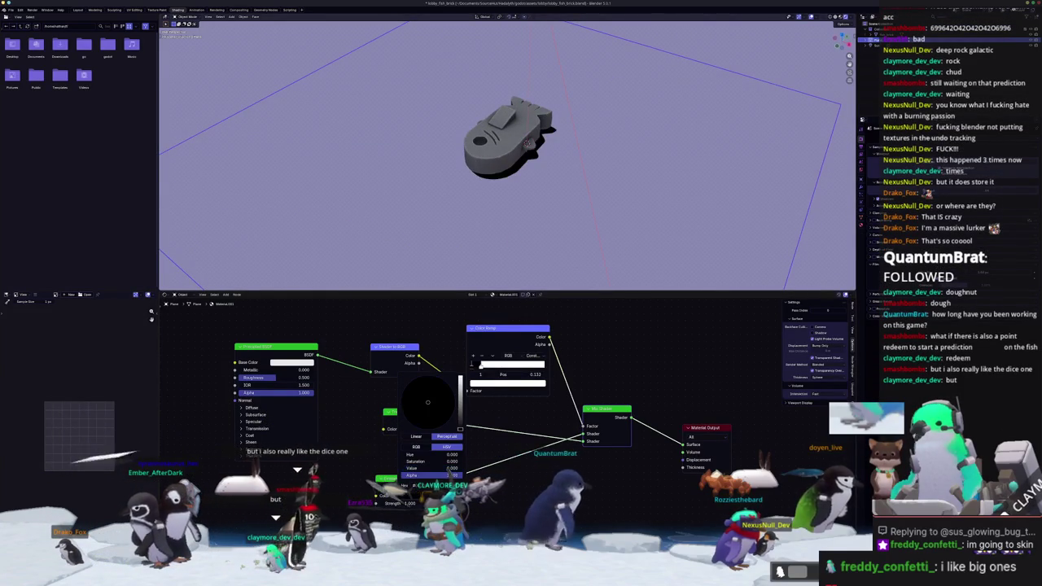
# Lighten the Color Ramp stop colour from black to grey
pyautogui.moveTo(611, 216); pyautogui.dragTo(747, 240, button='middle')
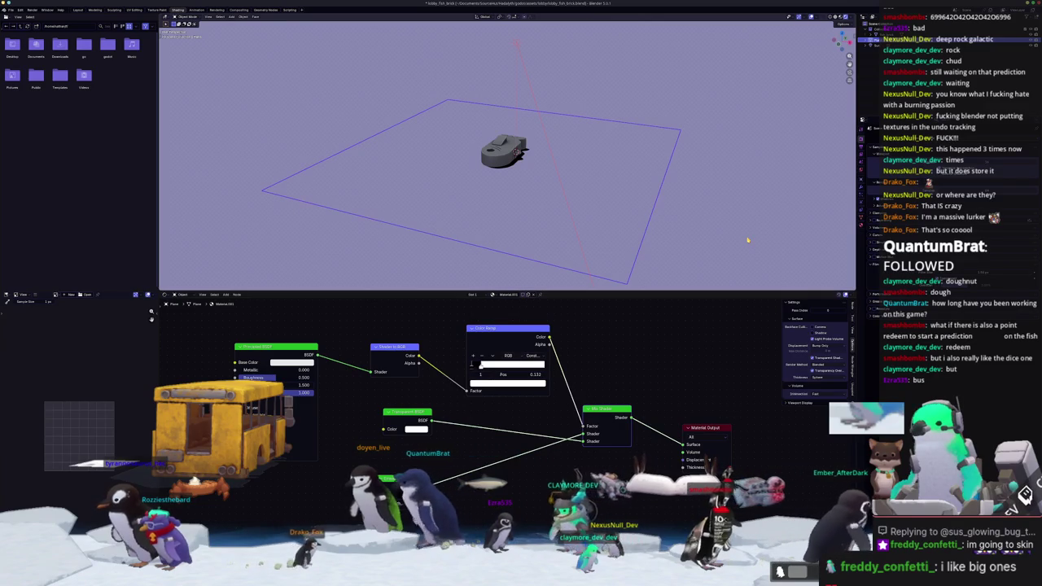
pyautogui.scroll(4, 601, 193)
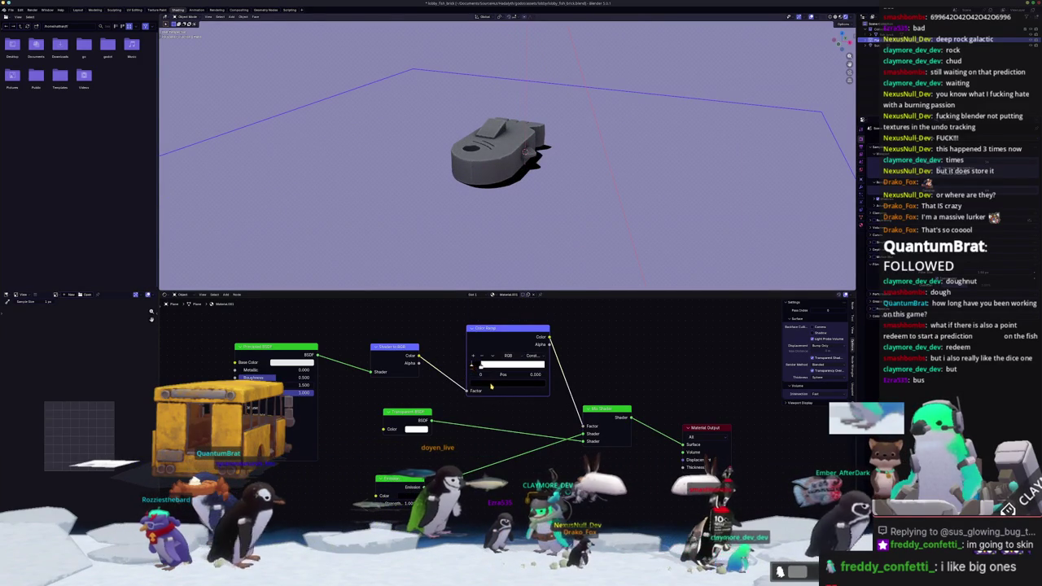
pyautogui.click(504, 386)
pyautogui.moveTo(533, 307); pyautogui.dragTo(534, 292)
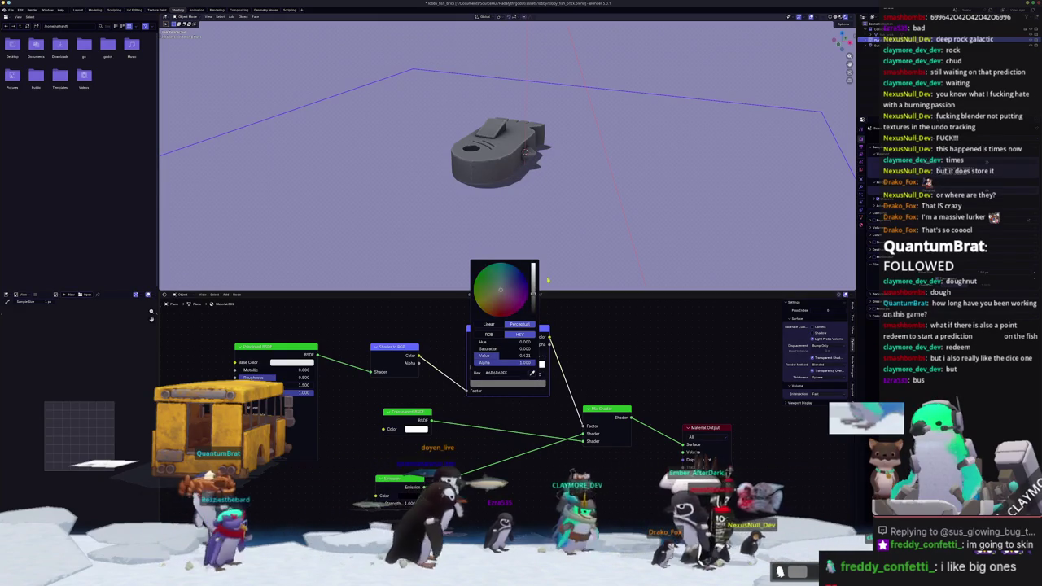
pyautogui.scroll(-3, 586, 219)
pyautogui.scroll(-2, 717, 147)
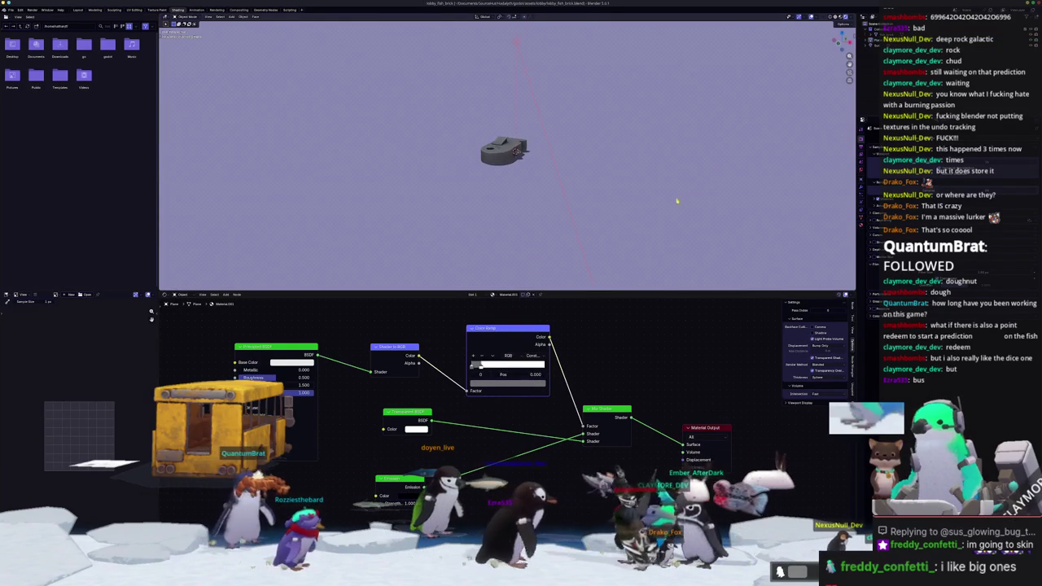
# View the brick from above, check the render result, and return to the Shading workspace
pyautogui.moveTo(664, 205); pyautogui.dragTo(657, 209, button='middle')
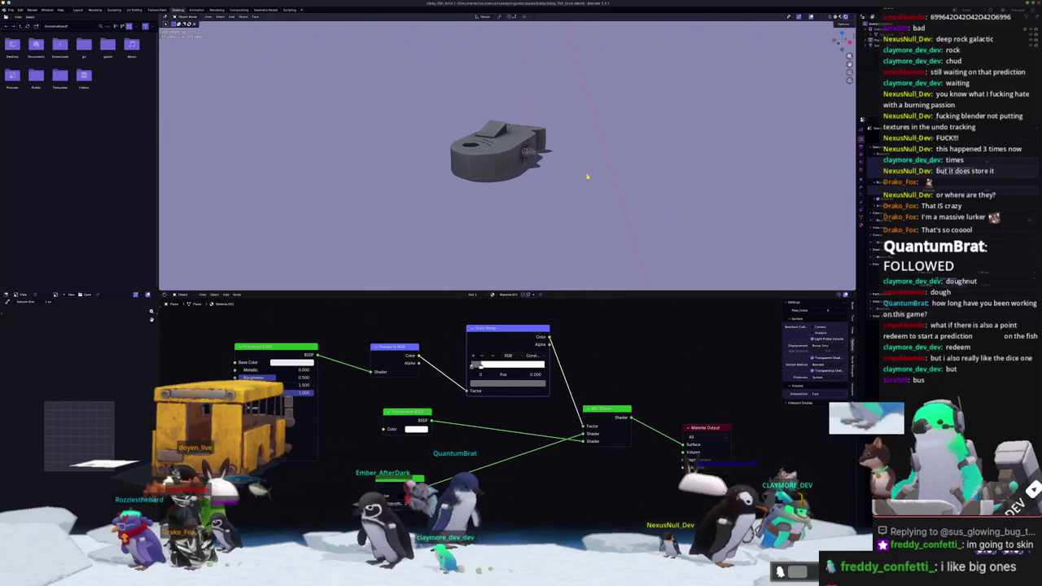
pyautogui.moveTo(585, 175); pyautogui.dragTo(266, 53, button='middle')
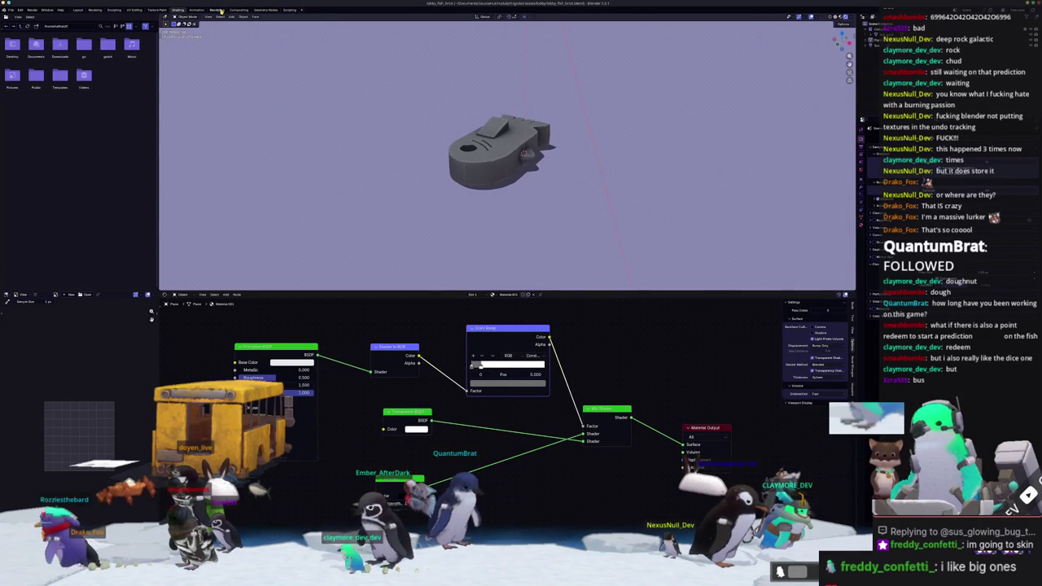
pyautogui.click(218, 10)
pyautogui.click(177, 10)
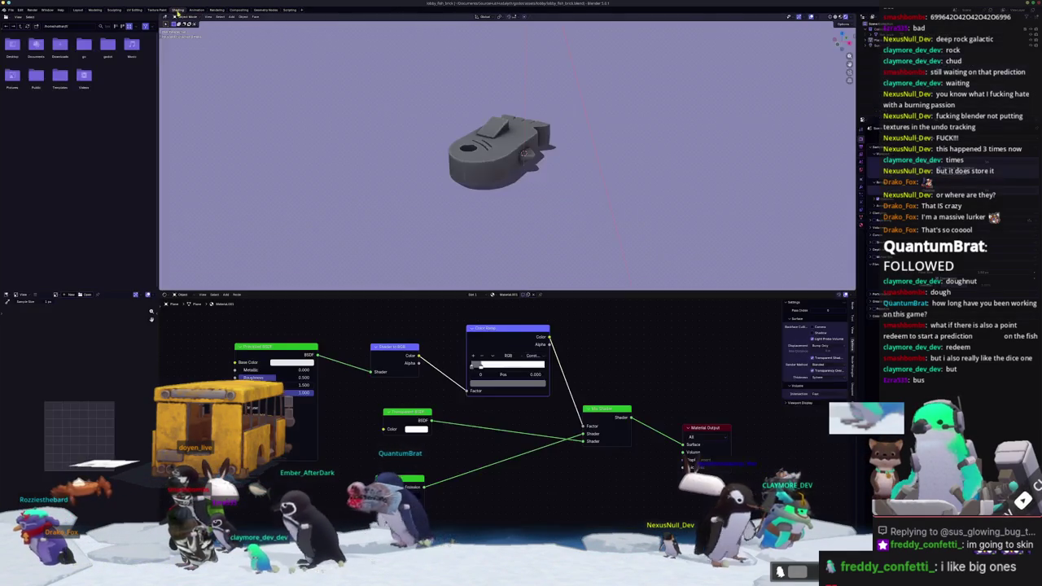
pyautogui.scroll(2, 550, 218)
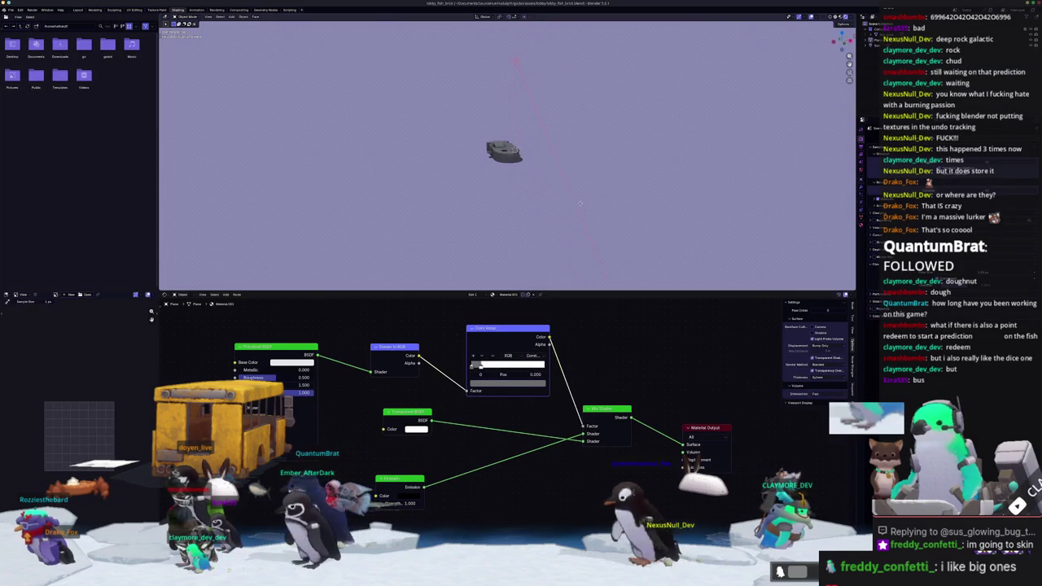
# Add a Bézier circle and scale it up twice so it widely rings the brick
pyautogui.hotkey('shift', 'a')
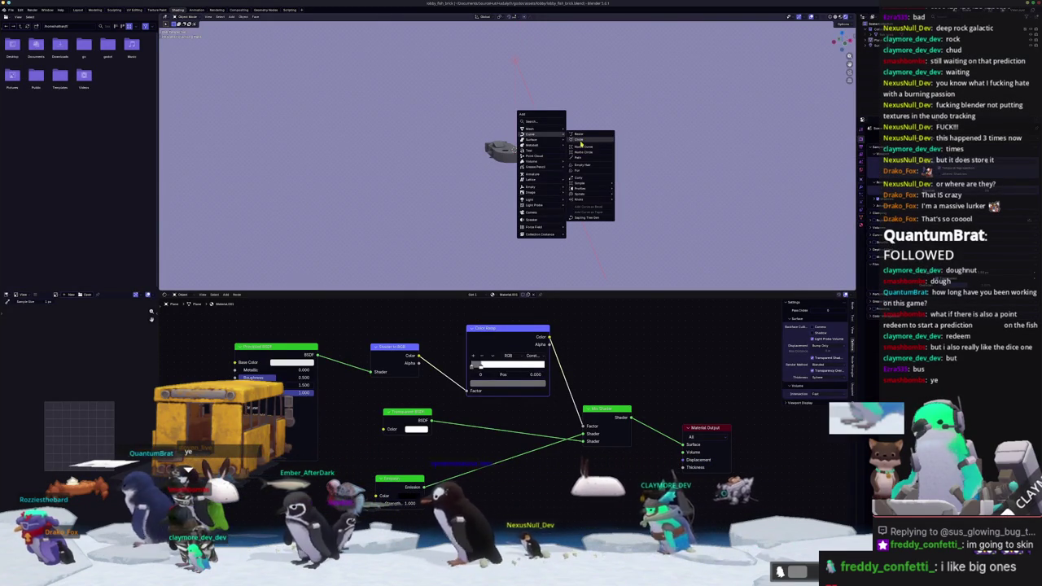
pyautogui.click(579, 140)
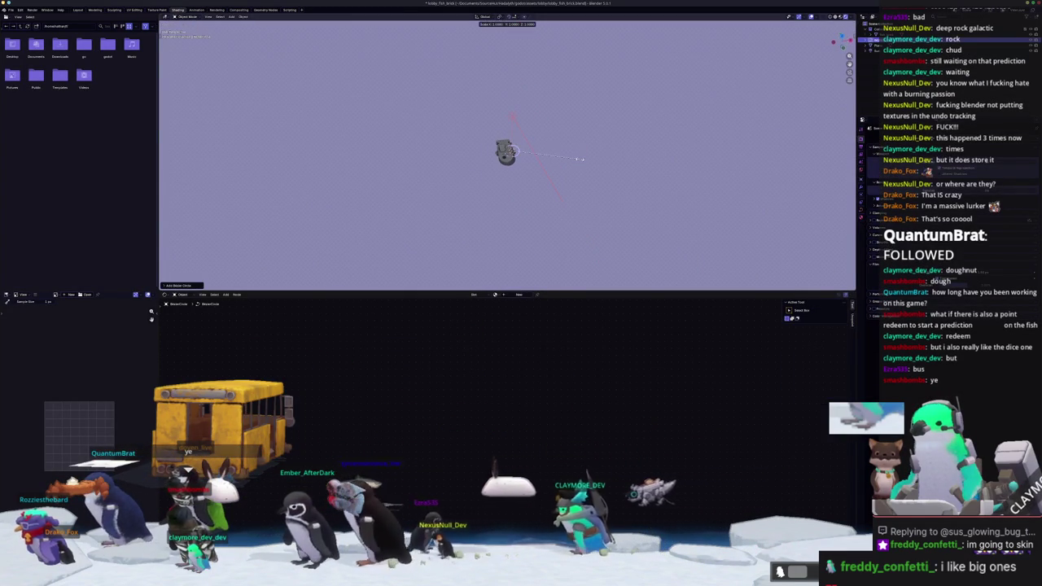
pyautogui.press('s')
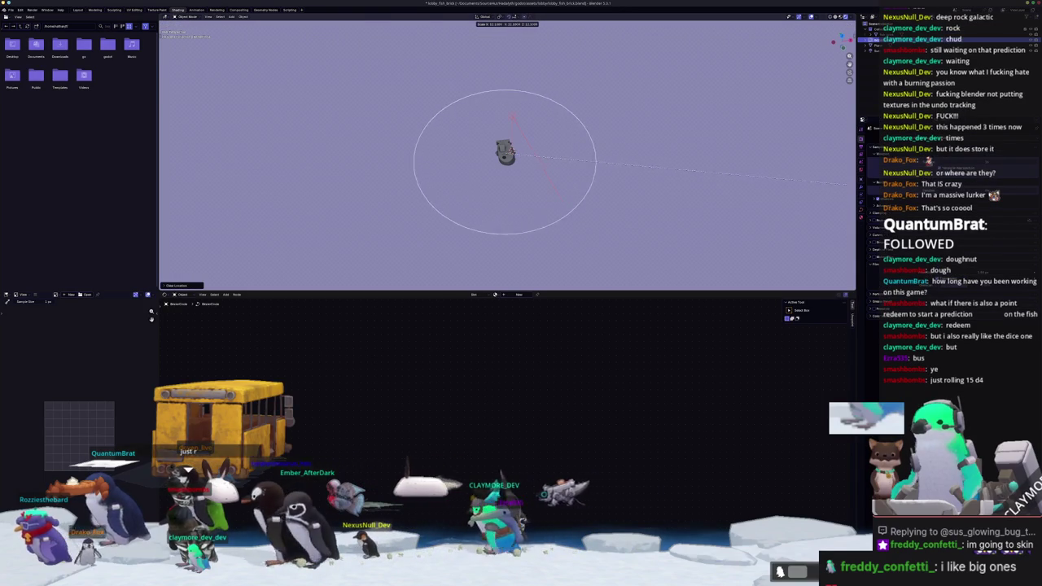
pyautogui.click(607, 198)
pyautogui.press('s')
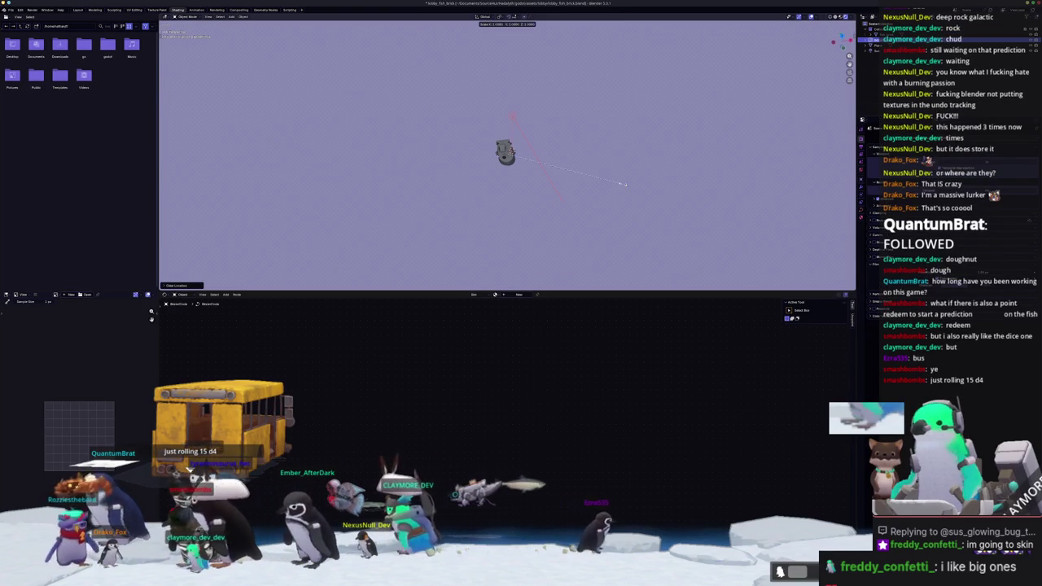
pyautogui.click(624, 184)
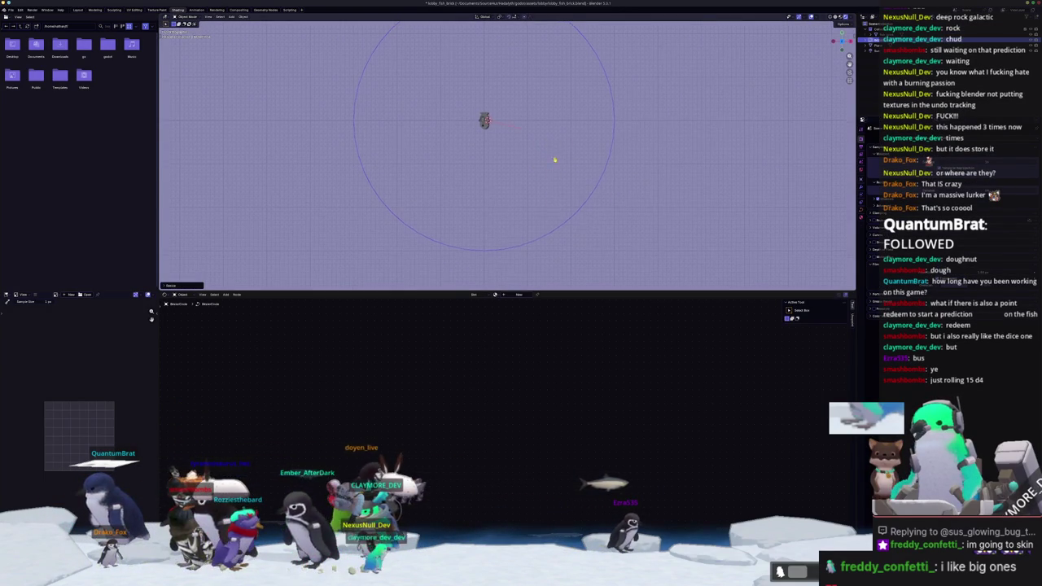
pyautogui.hotkey('shift', 'a')
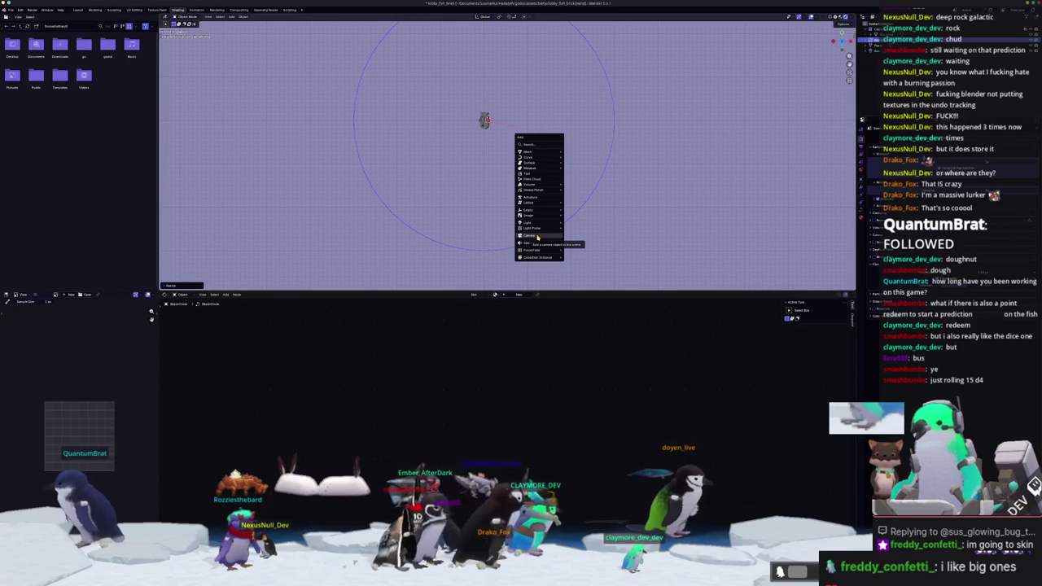
# Add an empty at the origin, raise it along Z, and select the camera on the circle
pyautogui.click(538, 237)
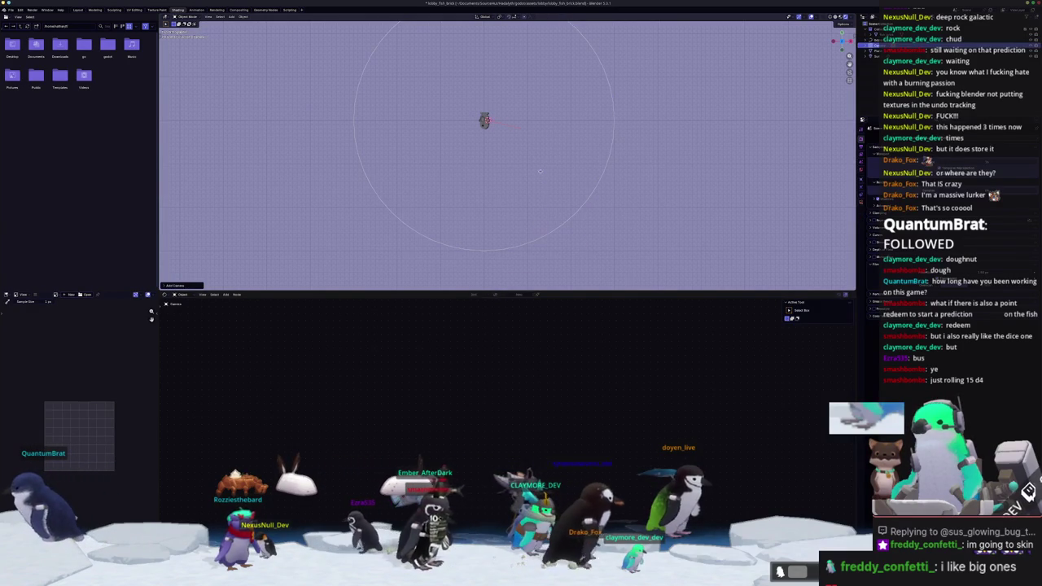
pyautogui.hotkey('ctrl', 'z')
pyautogui.hotkey('shift', 'a')
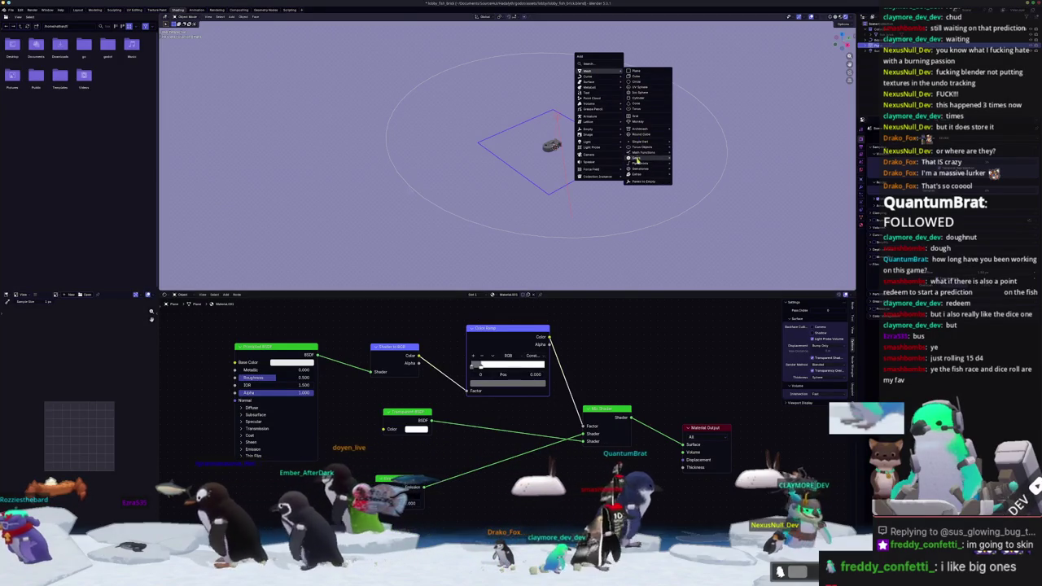
pyautogui.click(631, 149)
pyautogui.hotkey('alt', 'g')
pyautogui.press('g')
pyautogui.press('z')
pyautogui.click(638, 149)
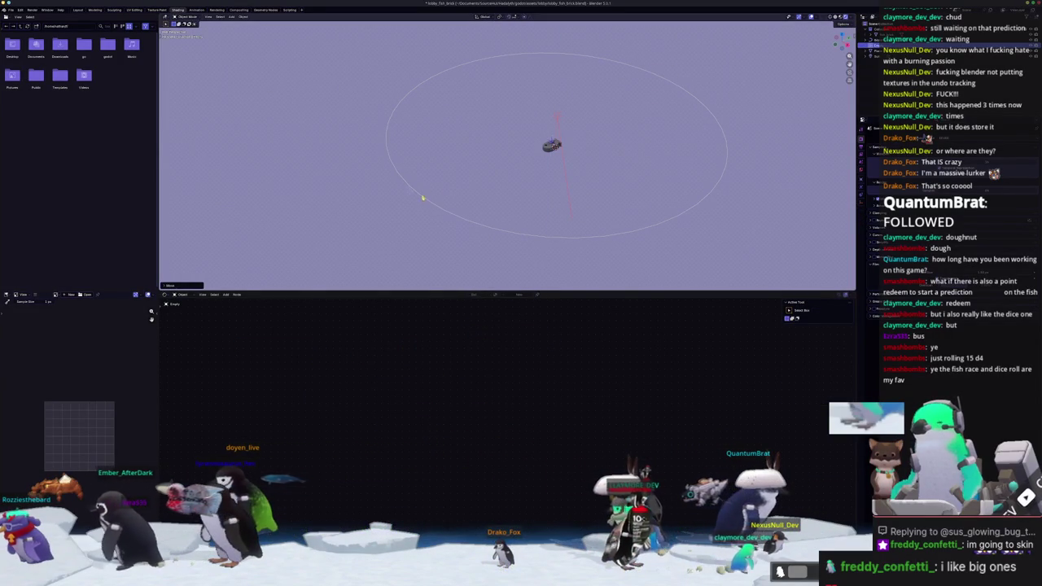
pyautogui.click(412, 192)
pyautogui.scroll(3, 350, 216)
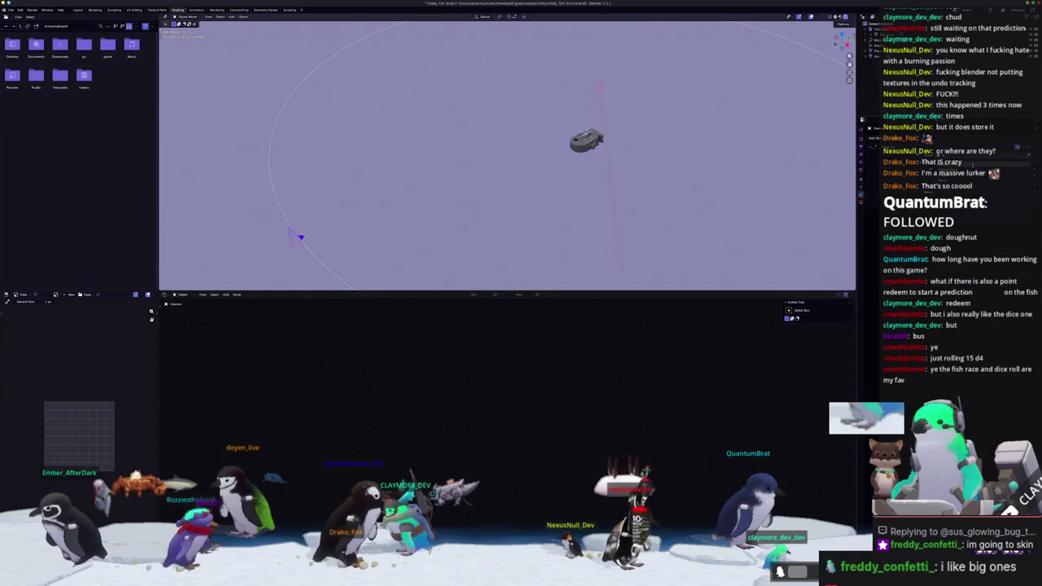
# Look through the camera and rotate the empty around Z to aim the shot at the brick
pyautogui.press('KP_0')
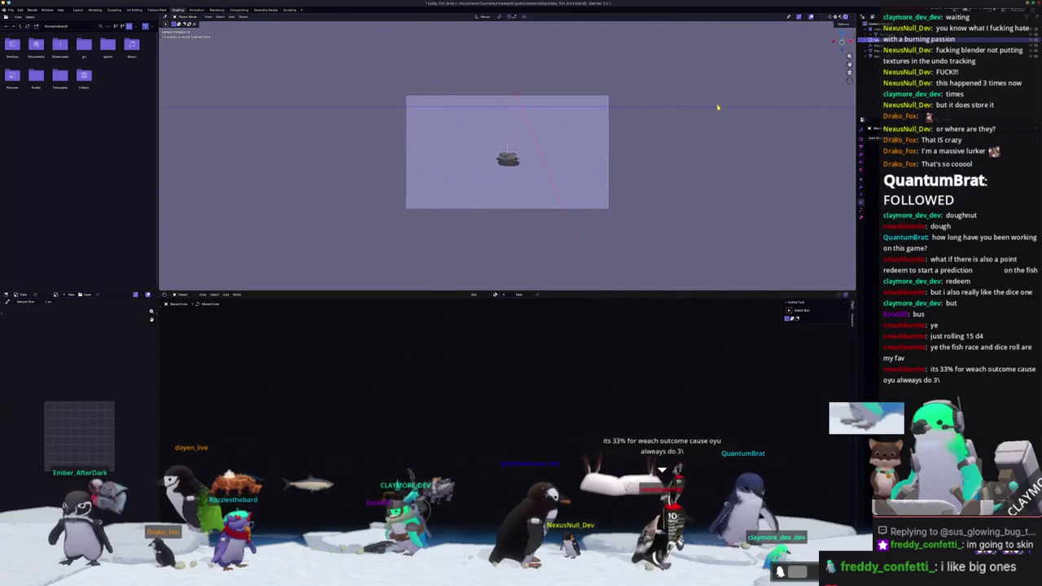
pyautogui.press('r')
pyautogui.press('z')
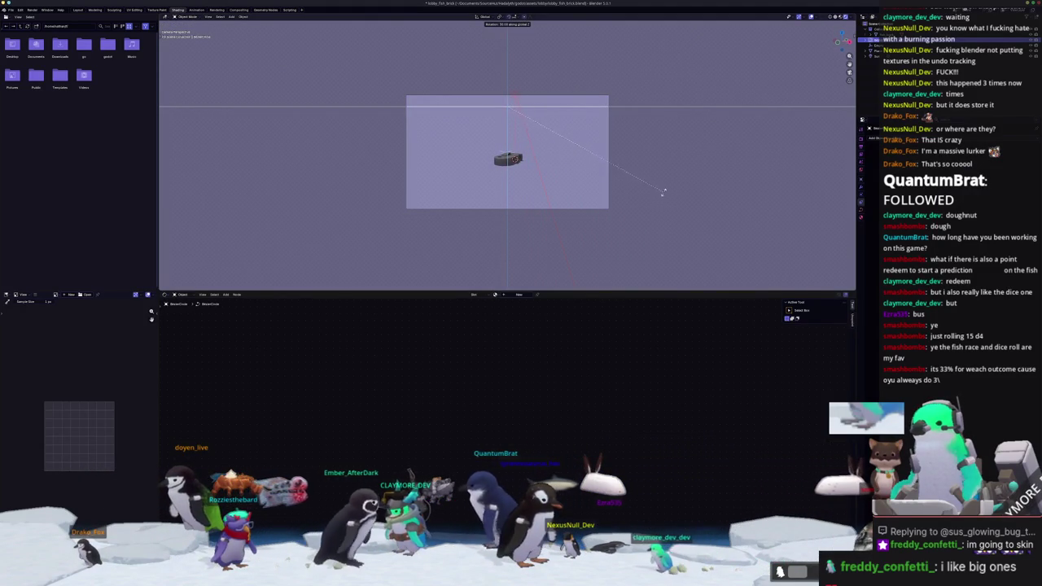
pyautogui.click(664, 192)
pyautogui.scroll(1, 653, 201)
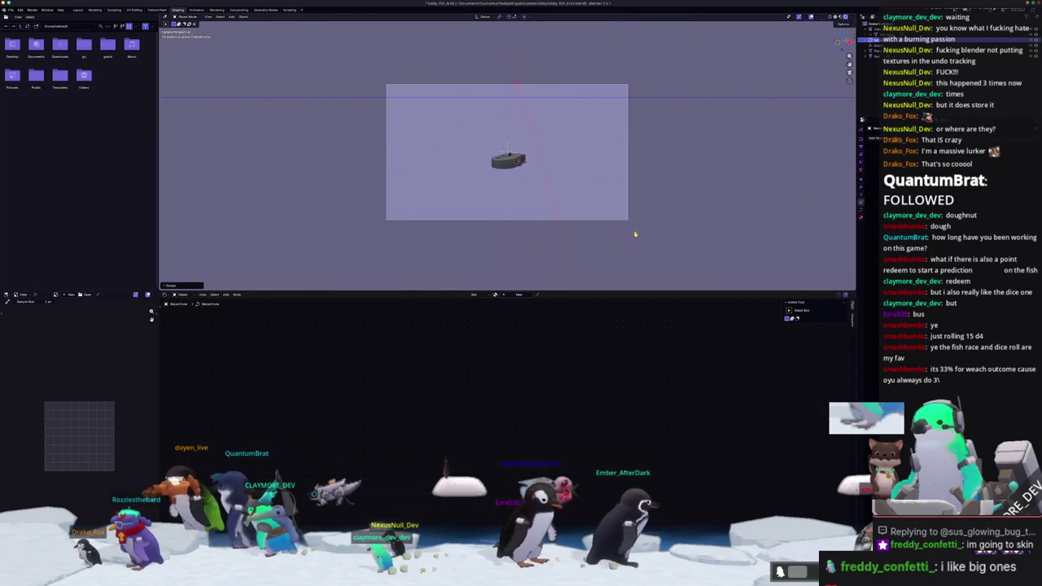
pyautogui.press('Escape')
pyautogui.hotkey('alt', 'r')
pyautogui.press('r')
pyautogui.press('z')
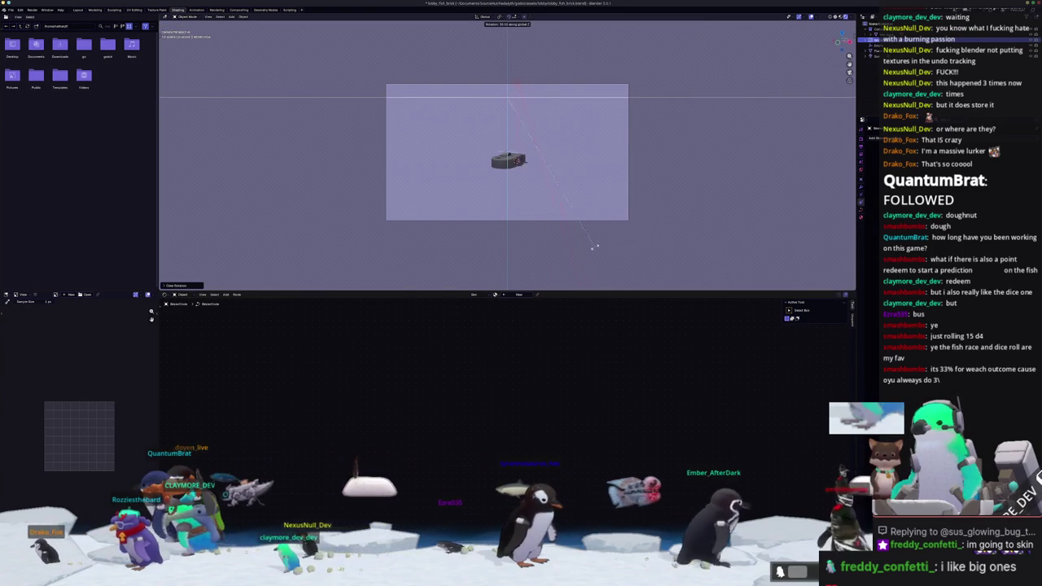
pyautogui.click(551, 261)
pyautogui.scroll(2, 672, 166)
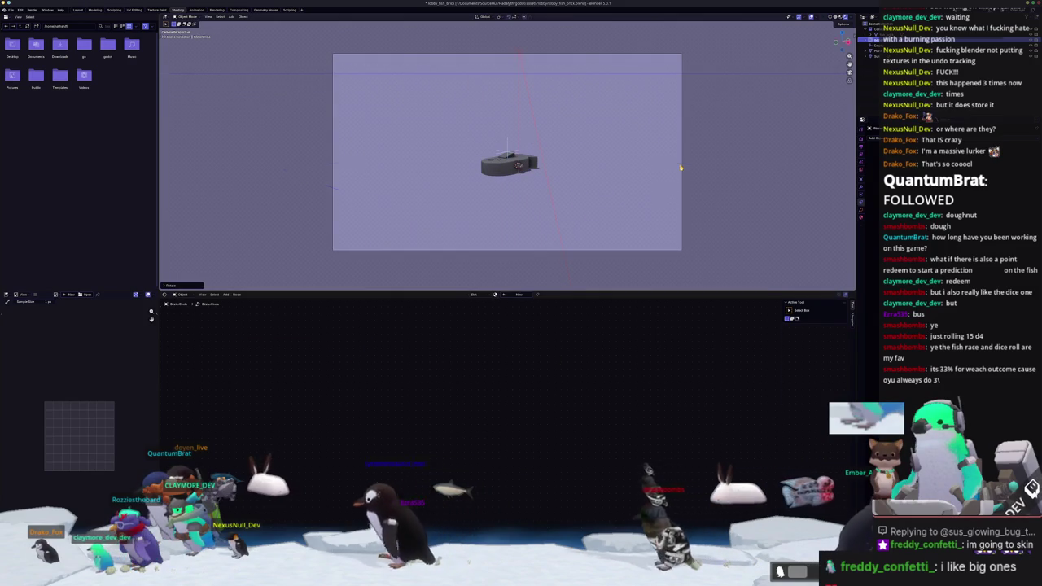
pyautogui.scroll(1, 681, 155)
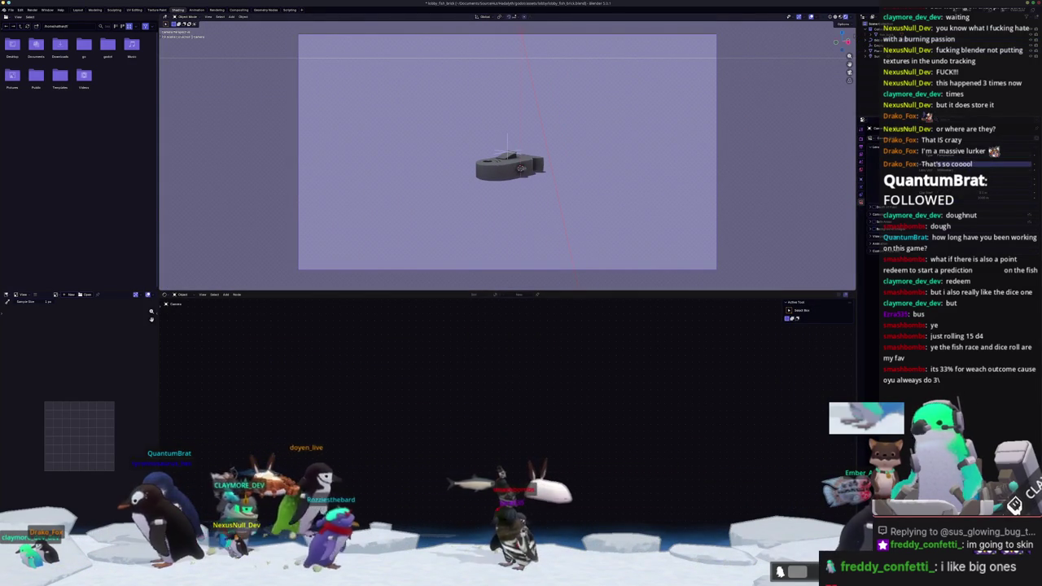
pyautogui.scroll(2, 507, 162)
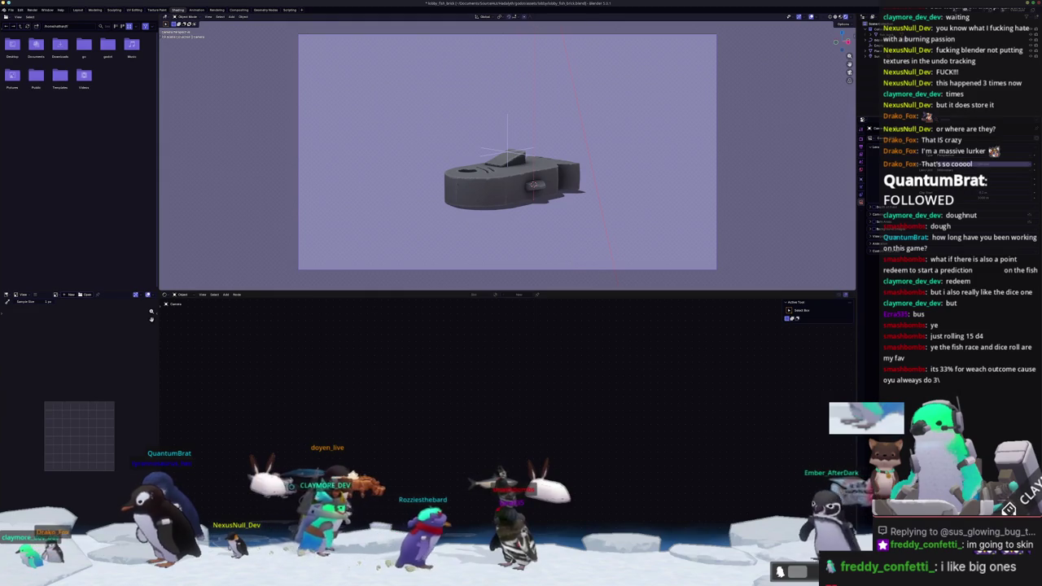
pyautogui.scroll(2, 507, 163)
# Raise the empty along Z to centre the brick in frame, then select the camera
pyautogui.press('g')
pyautogui.press('z')
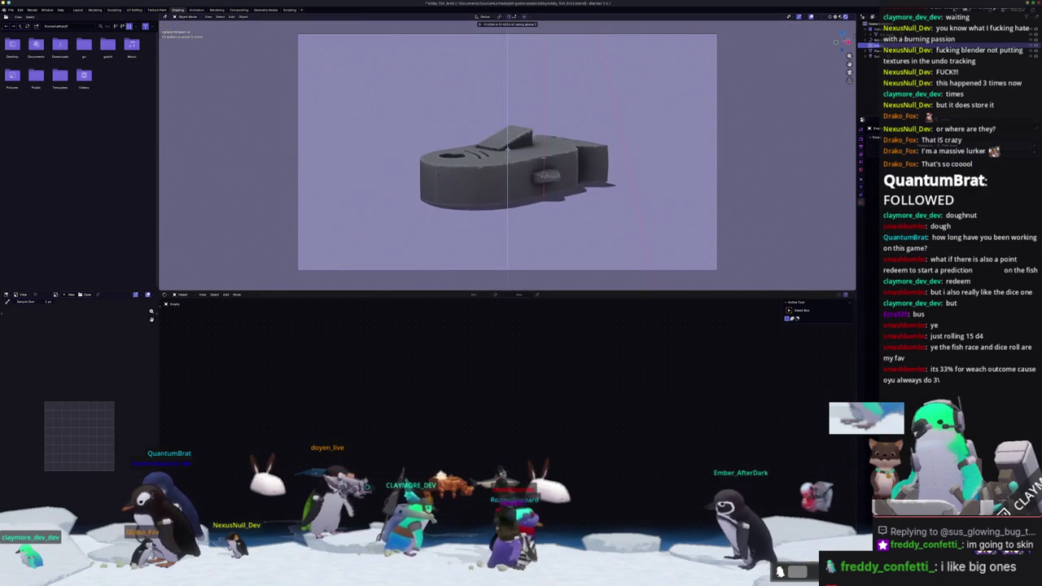
pyautogui.click(818, 199)
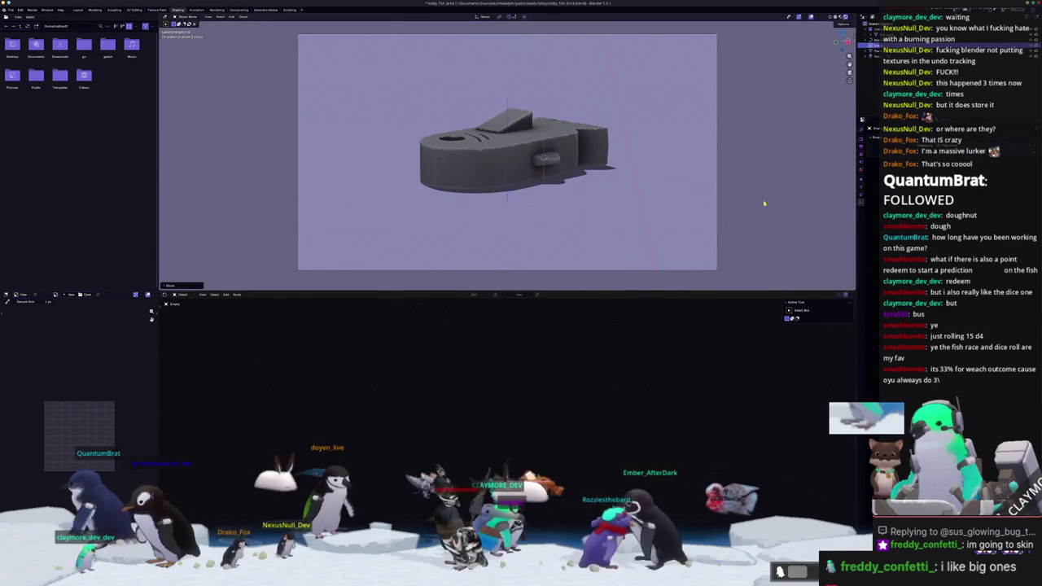
pyautogui.click(875, 216)
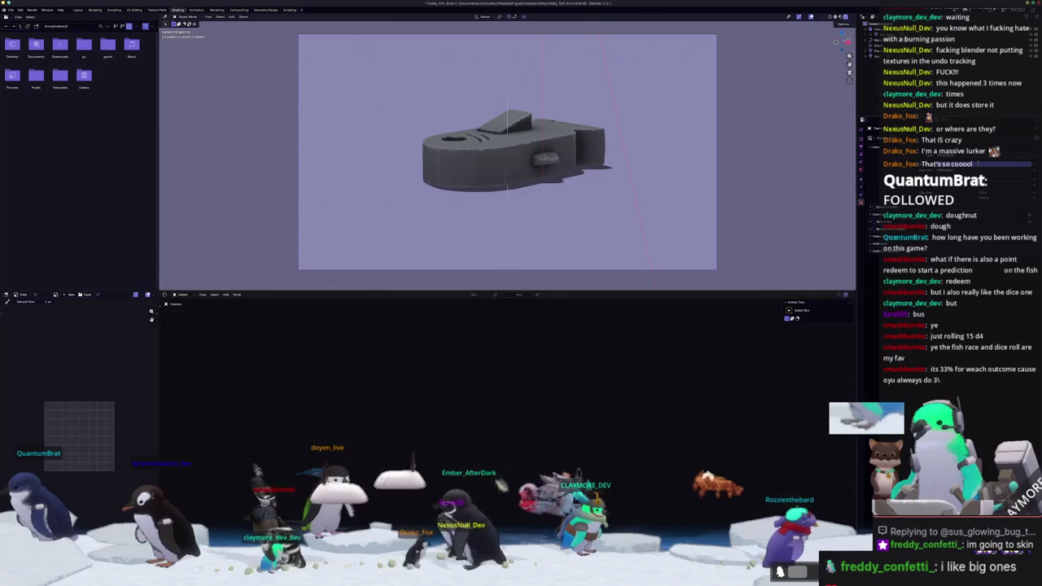
pyautogui.scroll(-2, 812, 131)
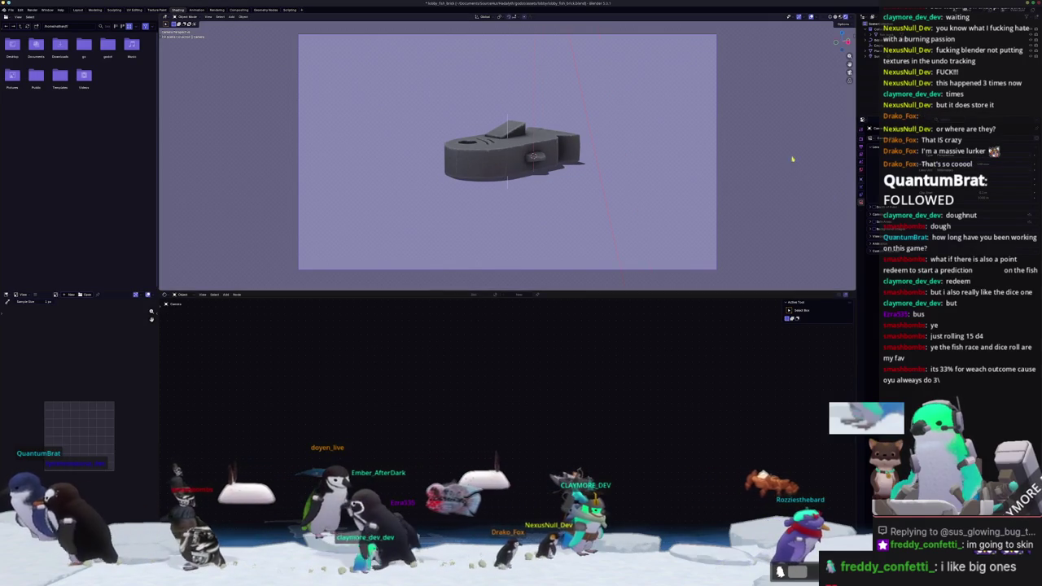
pyautogui.click(877, 57)
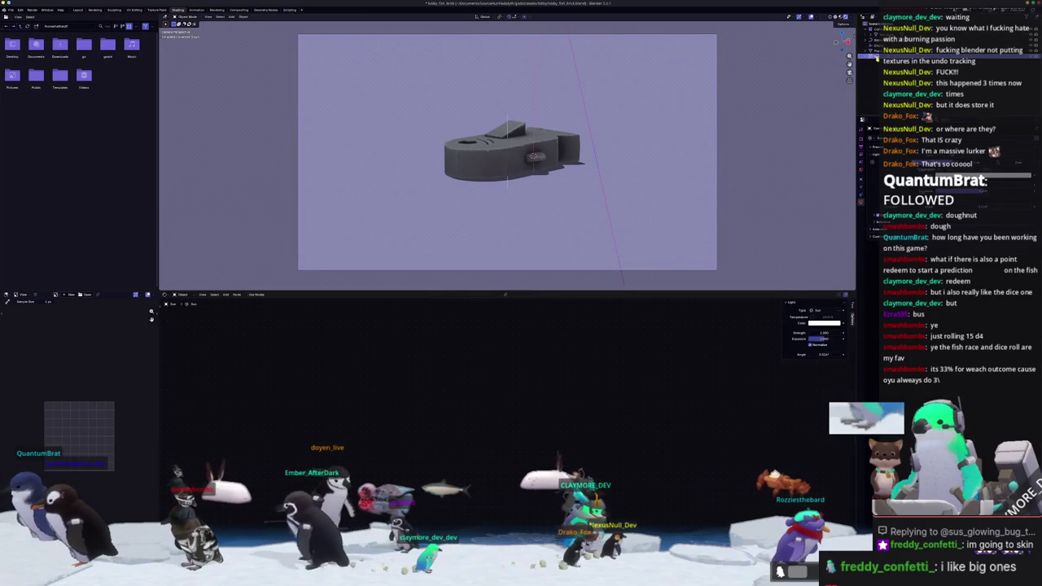
pyautogui.click(873, 52)
pyautogui.moveTo(735, 101); pyautogui.dragTo(632, 143, button='middle')
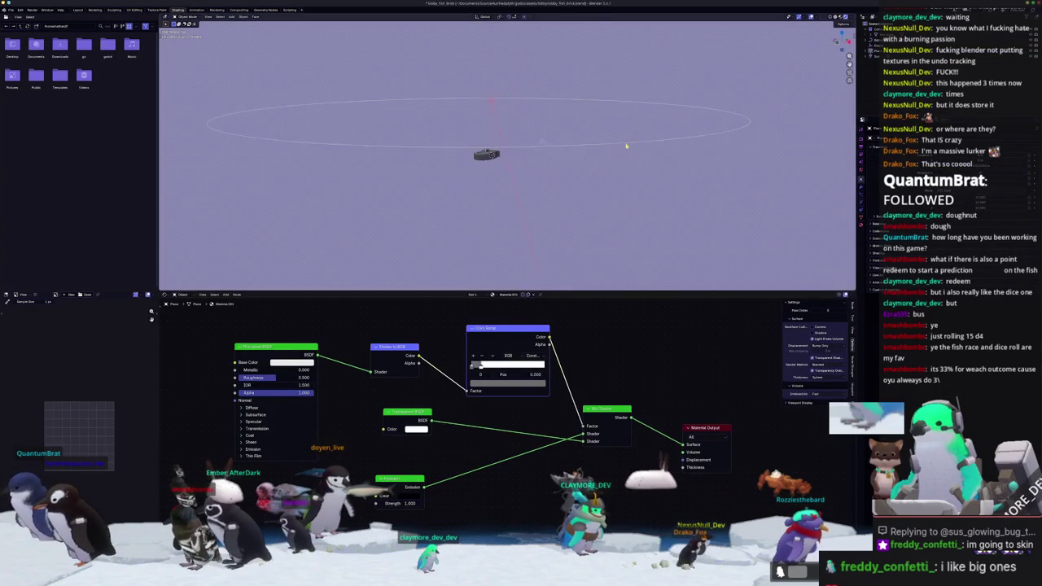
pyautogui.click(580, 152)
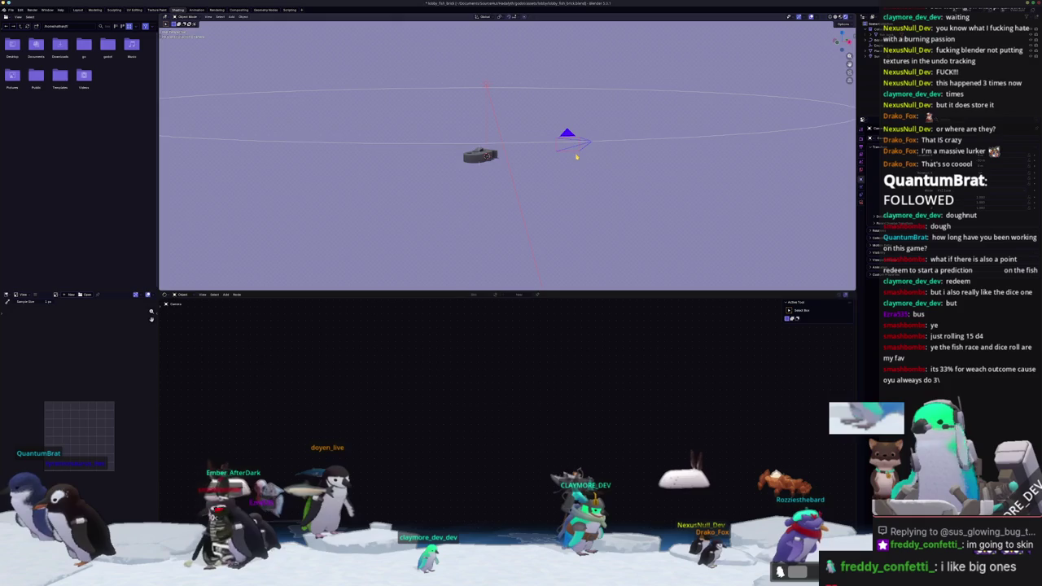
pyautogui.press('KP_0')
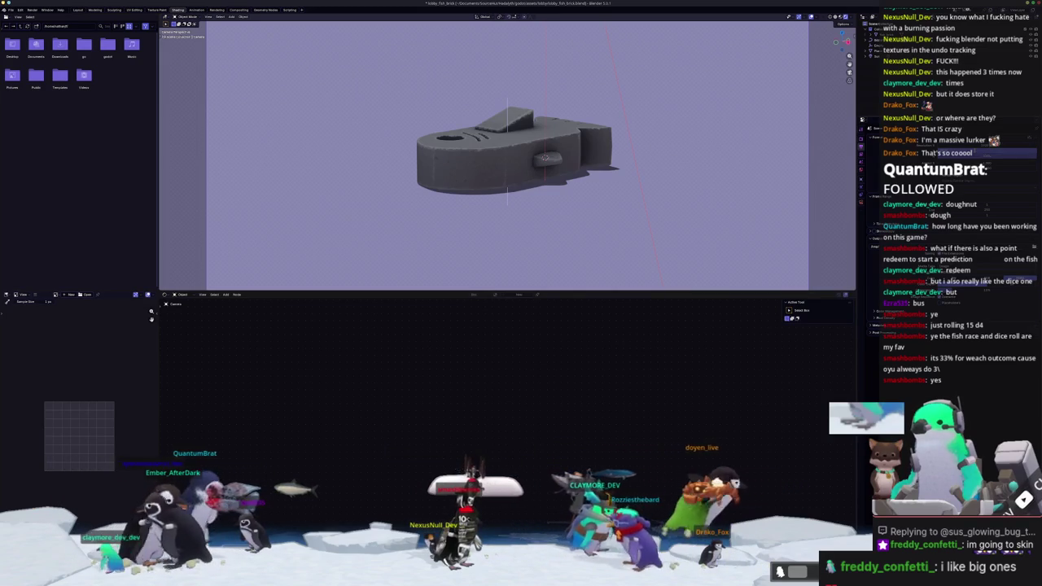
pyautogui.scroll(-5, 708, 168)
pyautogui.scroll(3, 767, 168)
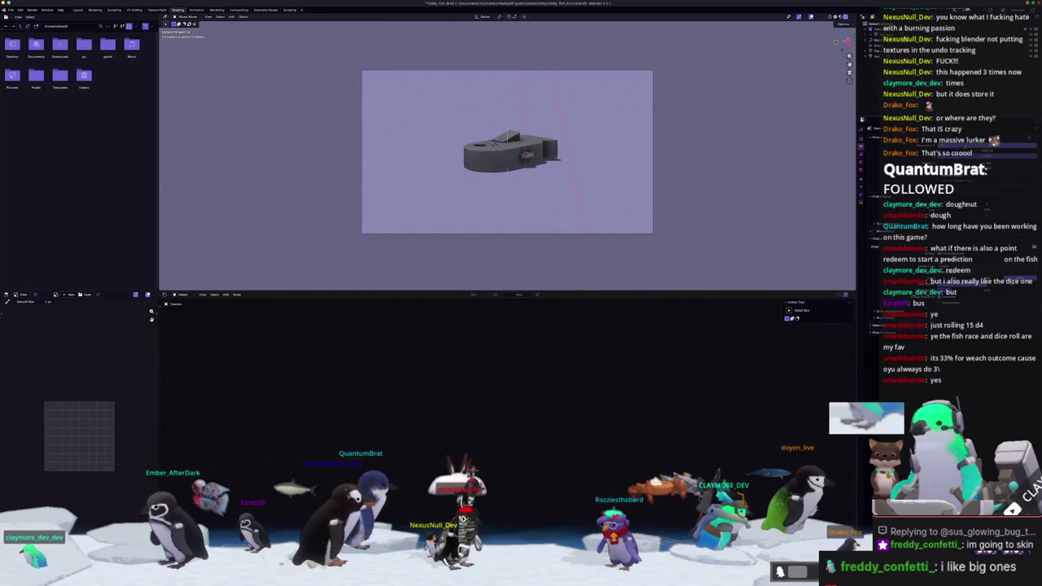
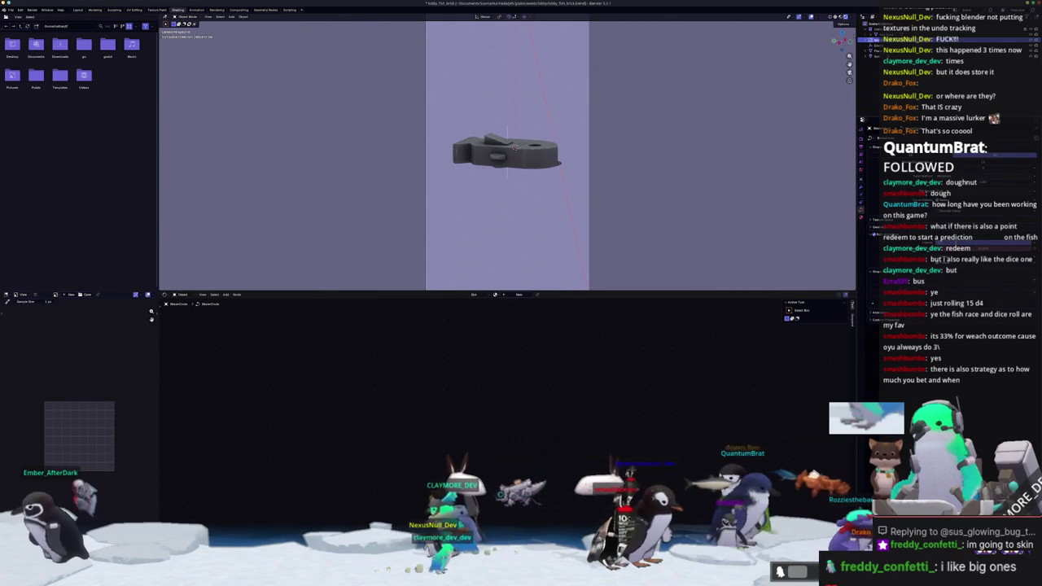
# In the Layout workspace, view the brick through the scene camera
pyautogui.moveTo(514, 147); pyautogui.dragTo(531, 152, button='middle')
pyautogui.scroll(-2, 616, 225)
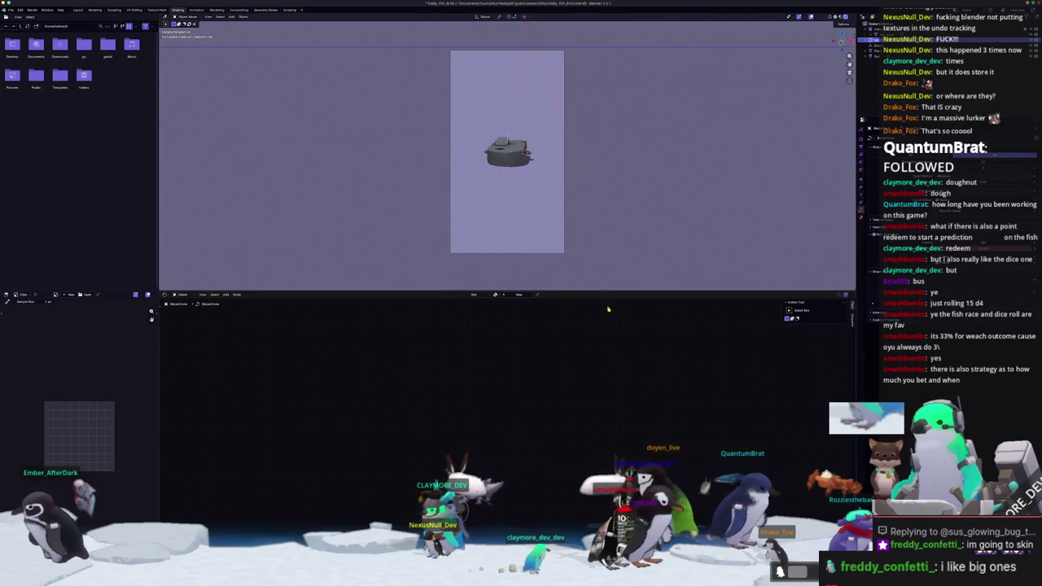
pyautogui.click(78, 10)
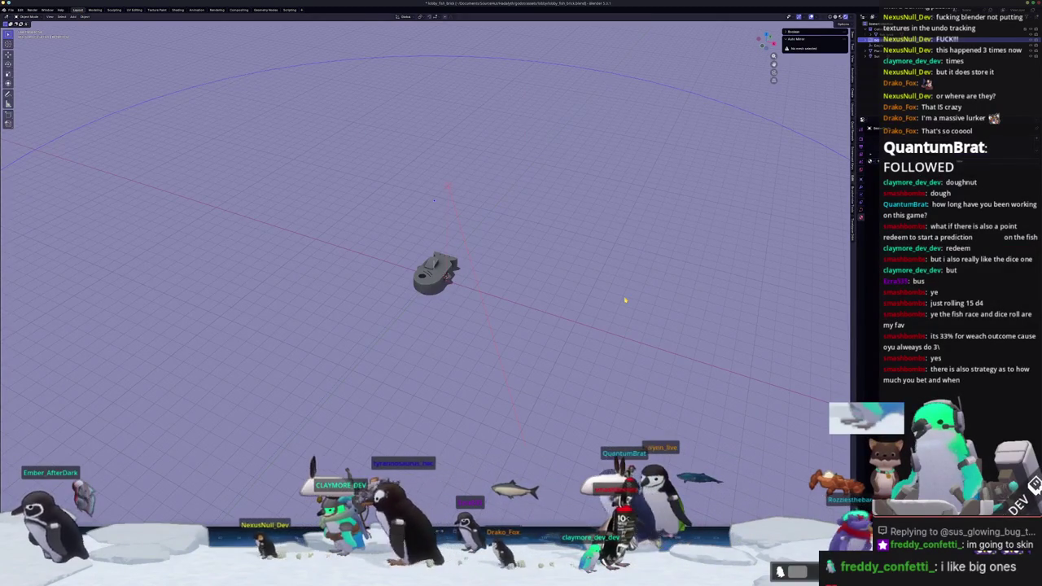
pyautogui.press('KP_0')
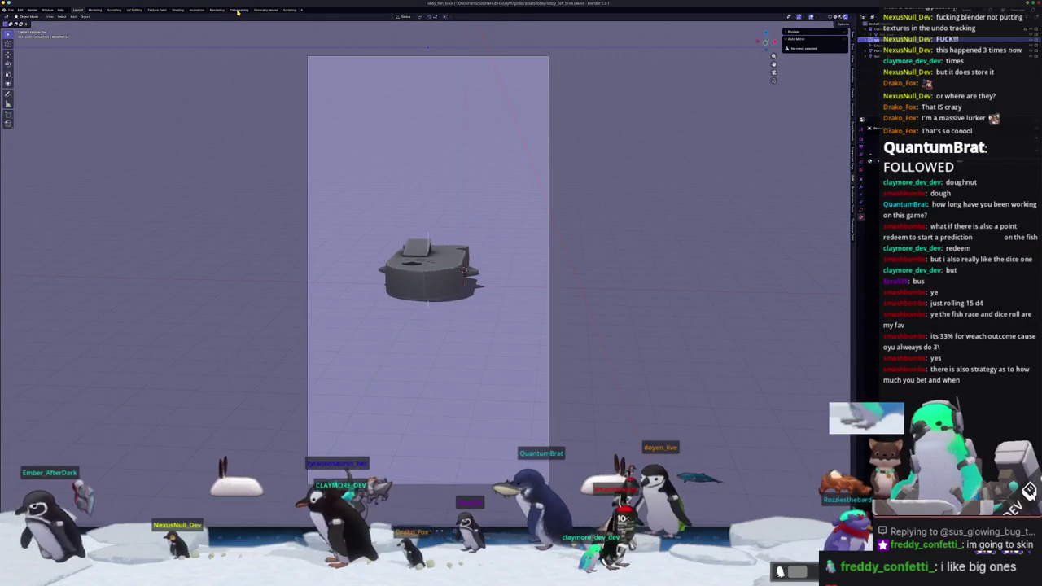
# In Compositing, split off a 3D Viewport in camera view with rendered shading
pyautogui.click(238, 10)
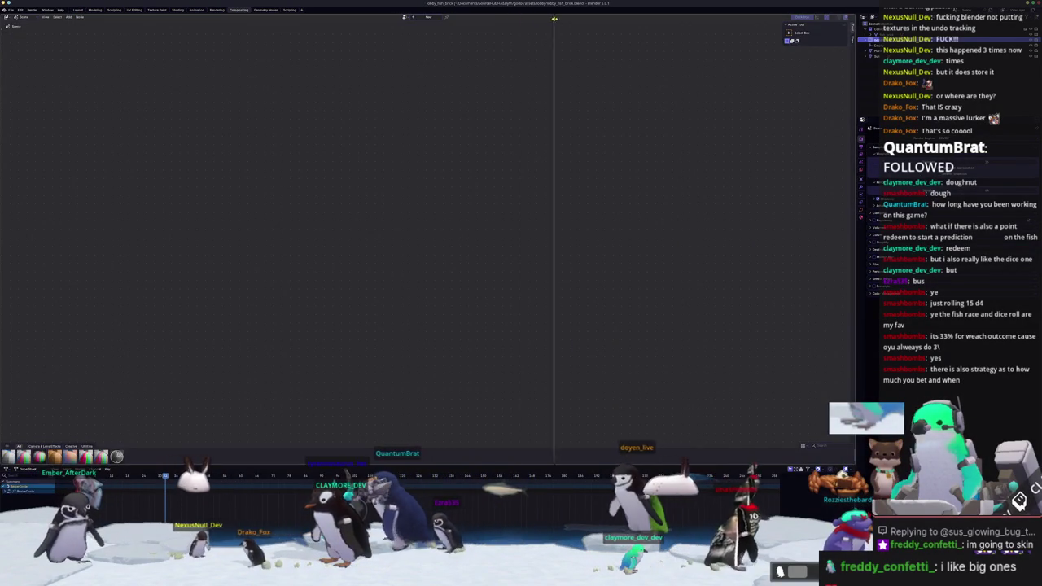
pyautogui.click(553, 244)
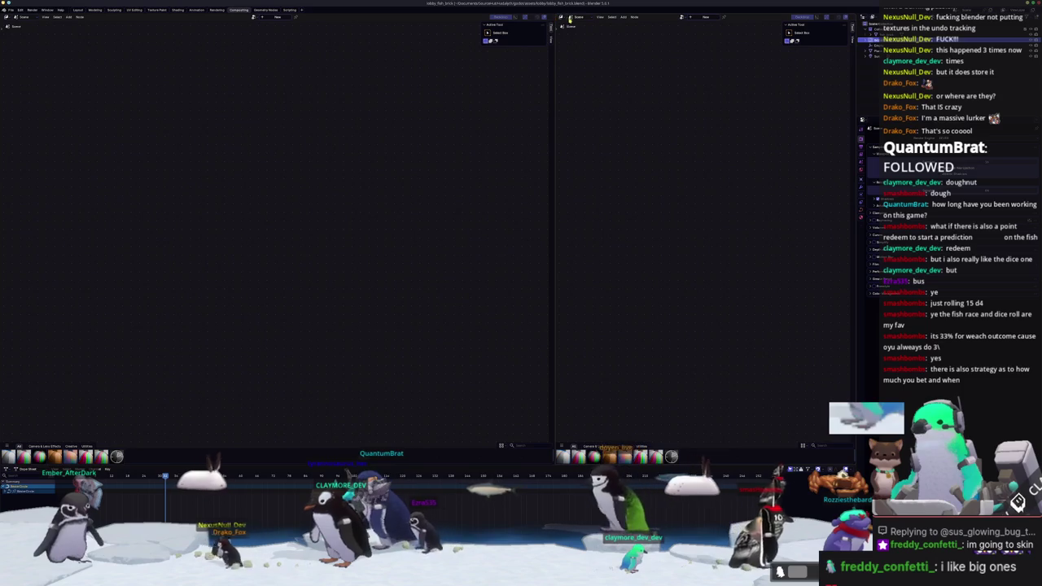
pyautogui.click(562, 18)
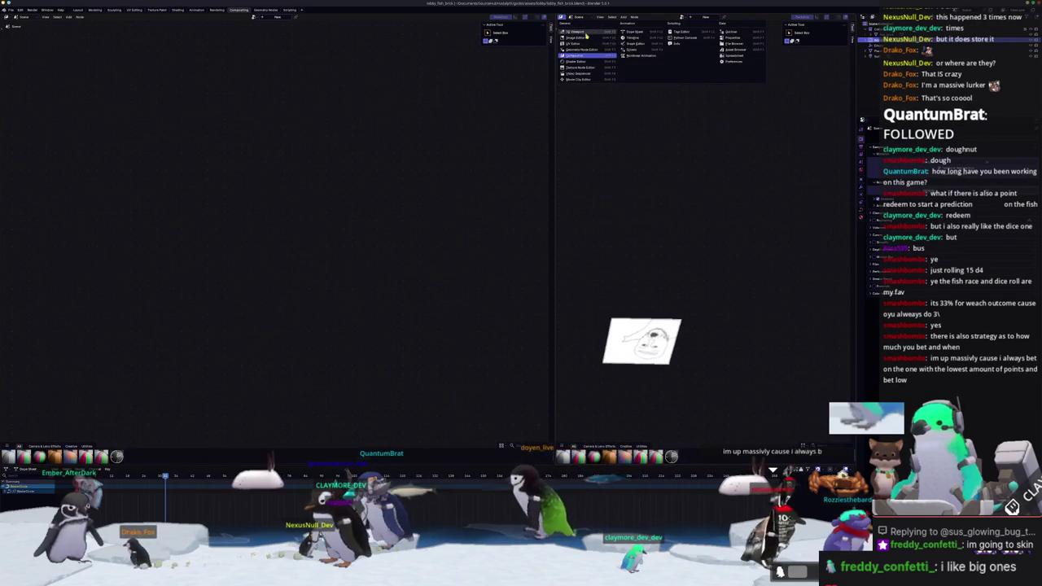
pyautogui.click(578, 31)
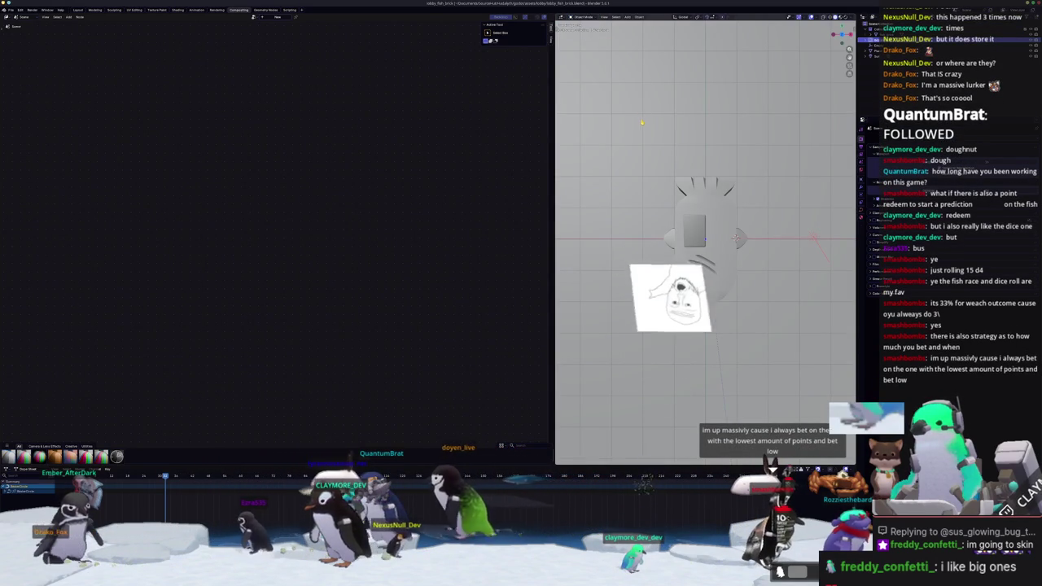
pyautogui.press('KP_0')
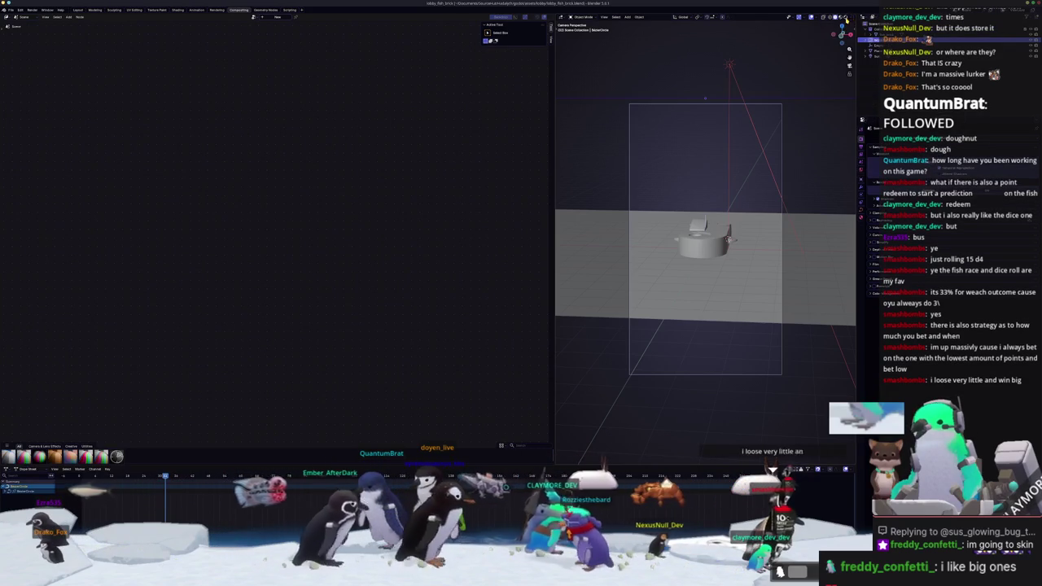
pyautogui.click(847, 17)
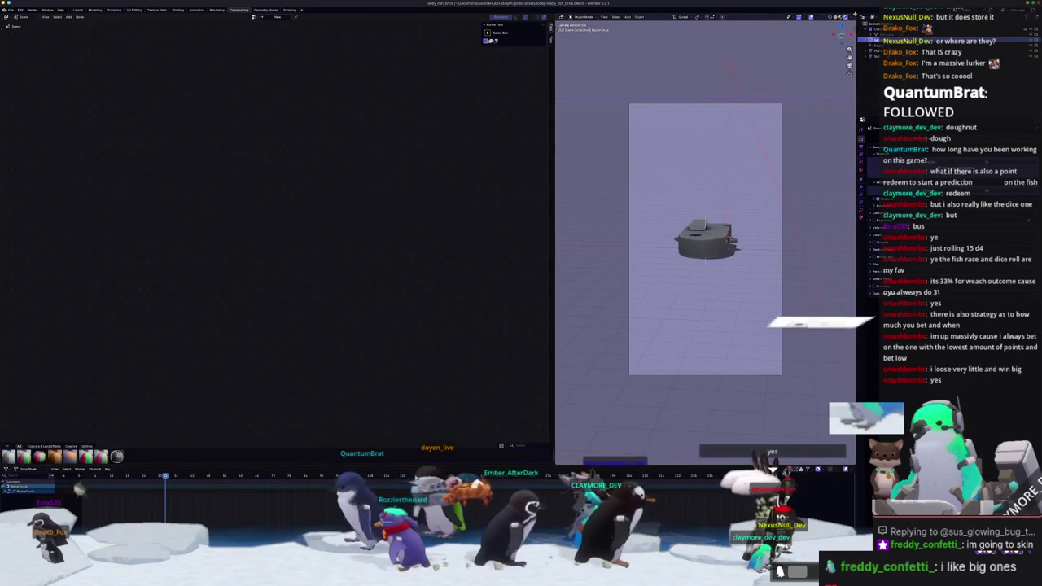
# Split the camera viewport and make the new area an Image Editor showing Render Result
pyautogui.click(715, 16)
pyautogui.click(716, 16)
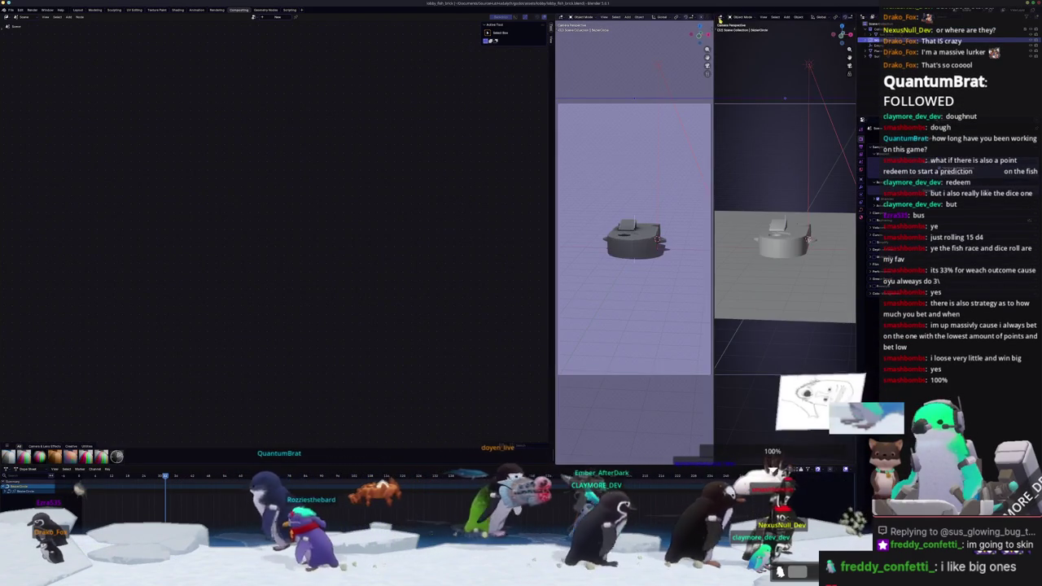
pyautogui.click(721, 16)
pyautogui.click(733, 41)
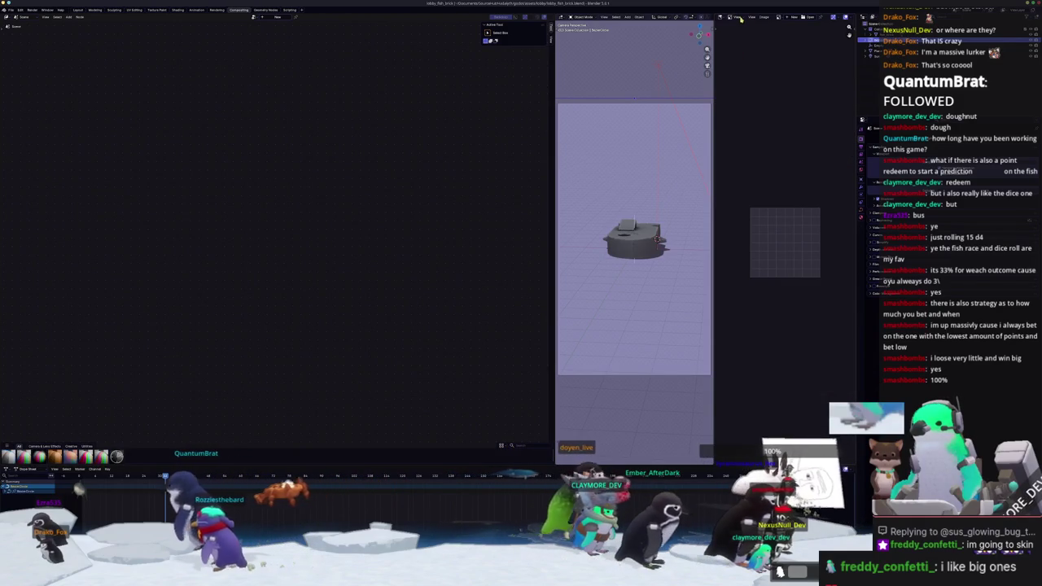
pyautogui.click(735, 17)
pyautogui.click(780, 17)
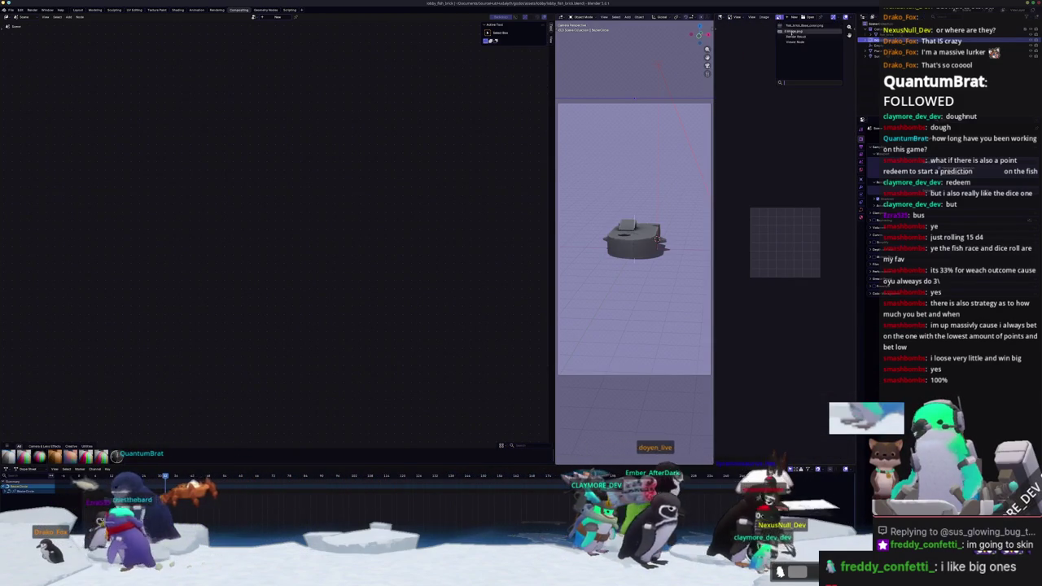
pyautogui.click(794, 37)
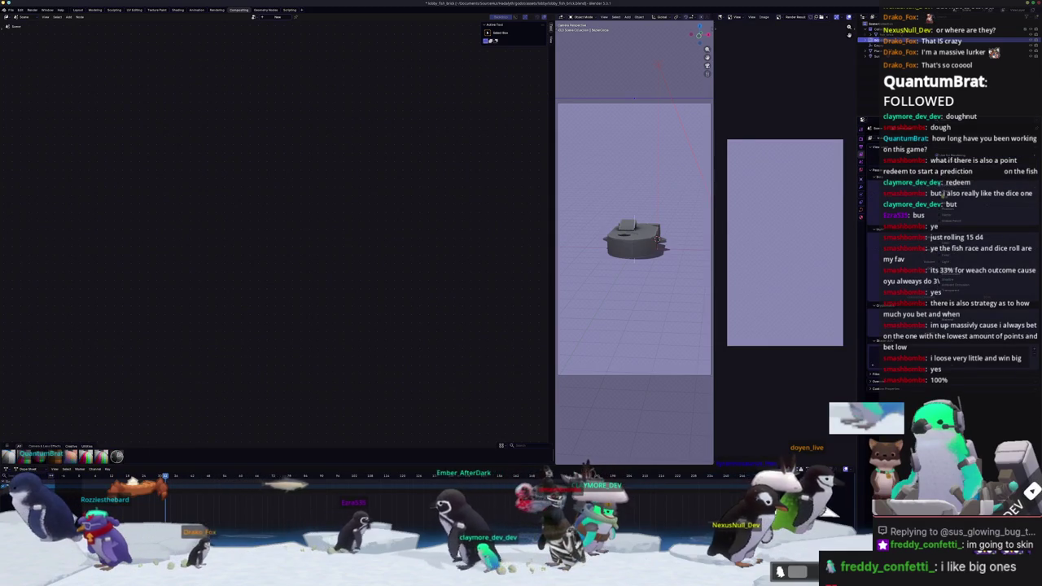
# Enable Use Nodes and move the Group Output and Viewer nodes to the right
pyautogui.click(277, 17)
pyautogui.scroll(1, 311, 191)
pyautogui.scroll(1, 312, 191)
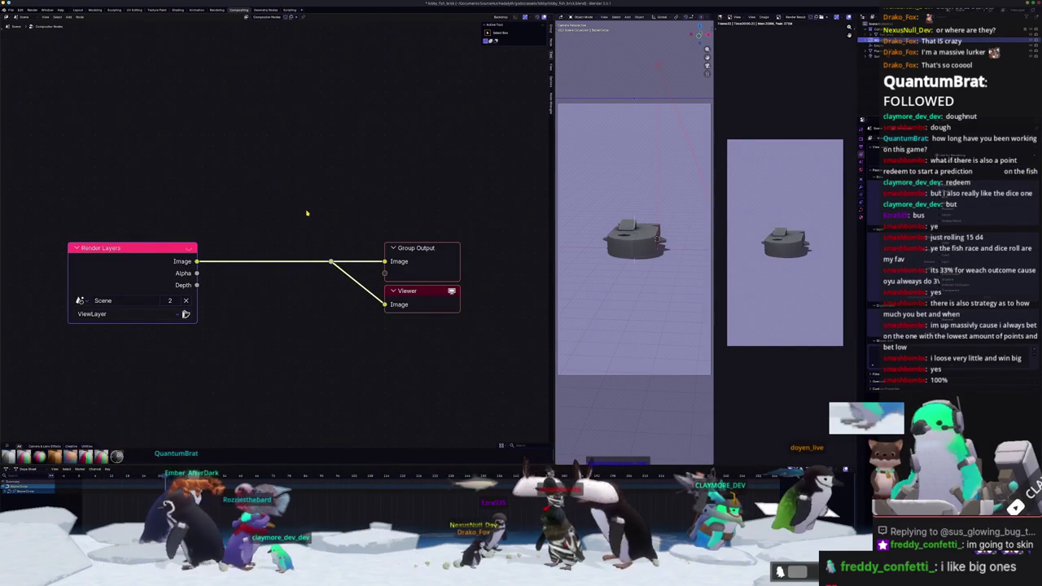
pyautogui.scroll(-1, 309, 228)
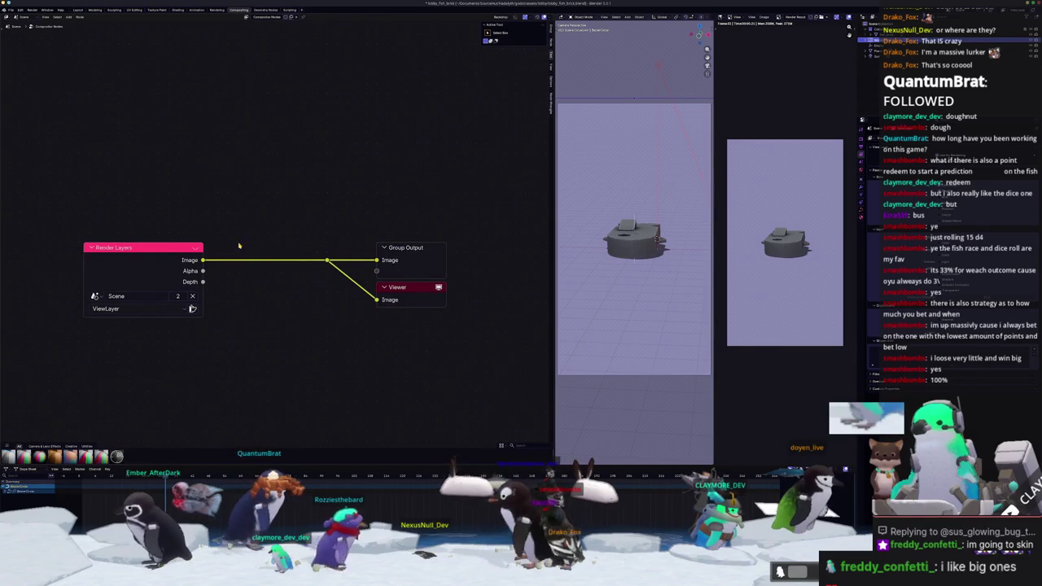
pyautogui.scroll(1, 285, 246)
pyautogui.scroll(-1, 277, 245)
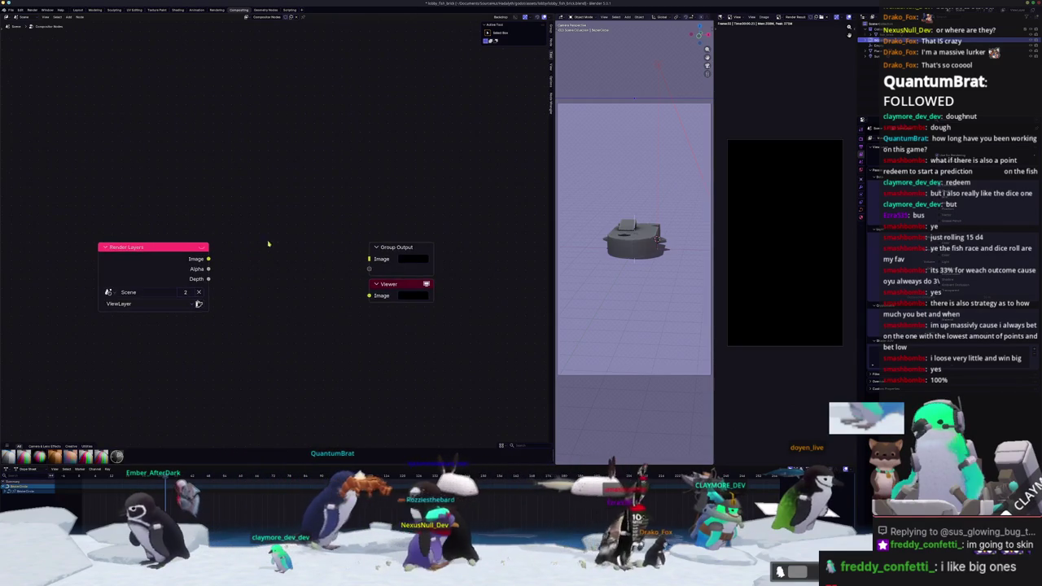
pyautogui.moveTo(376, 248); pyautogui.dragTo(478, 252)
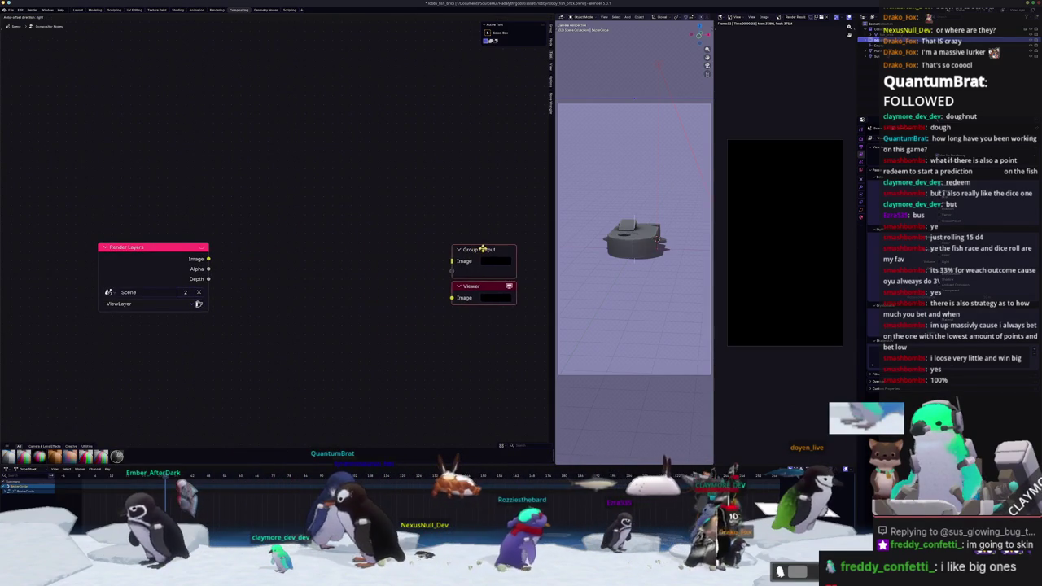
# Chain a Sobel filter and a Blur node off the Render Layers Depth output
pyautogui.moveTo(208, 279); pyautogui.dragTo(253, 337)
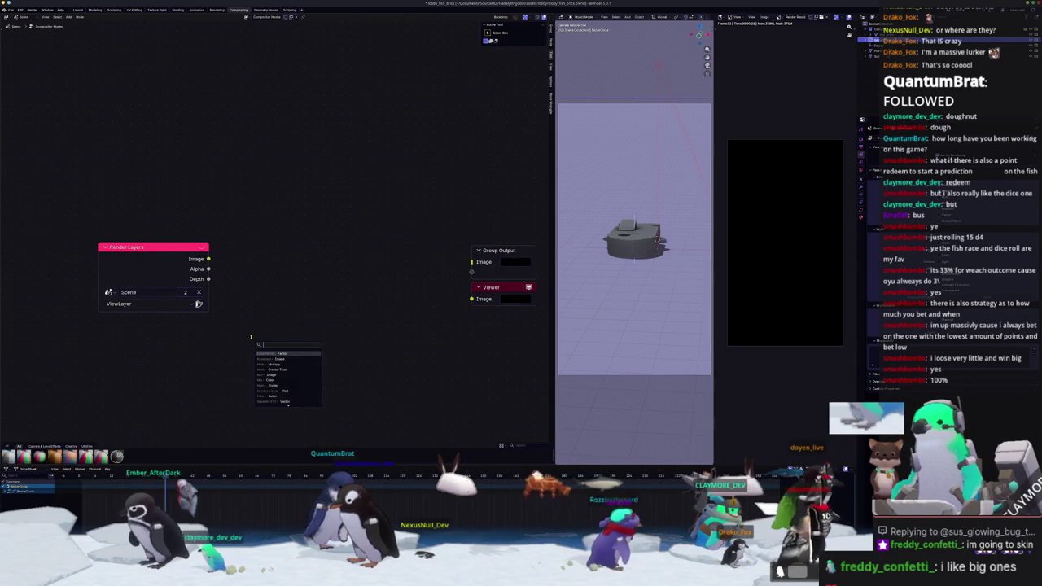
pyautogui.write('sobel')
pyautogui.press('Return')
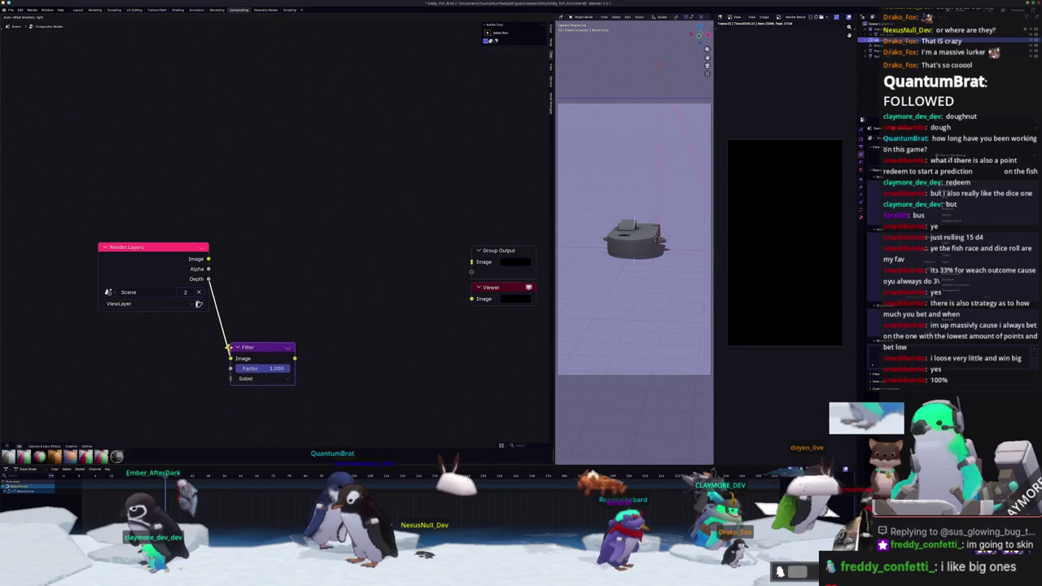
pyautogui.moveTo(292, 357); pyautogui.dragTo(327, 361)
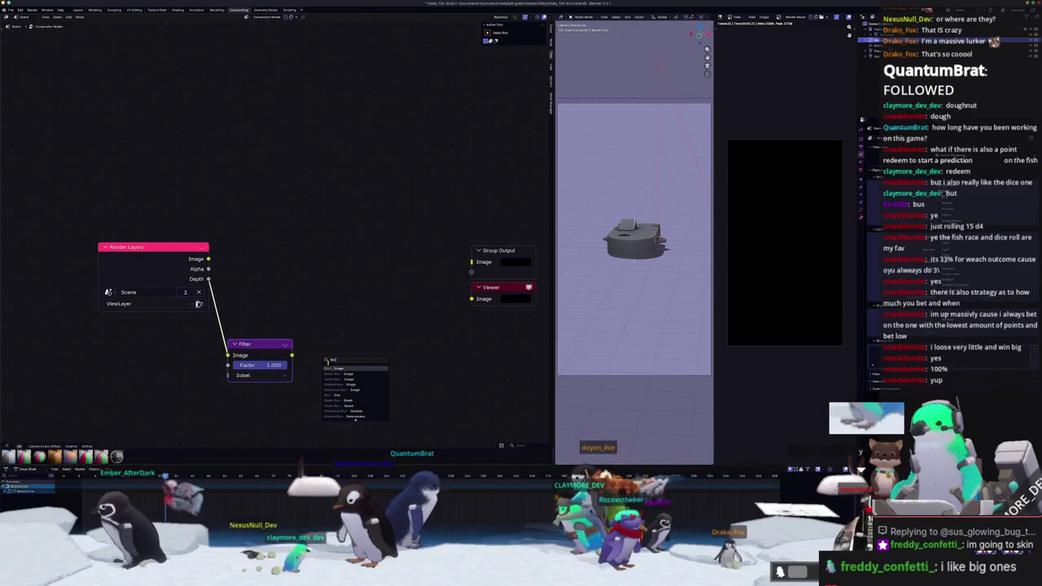
pyautogui.press('Return')
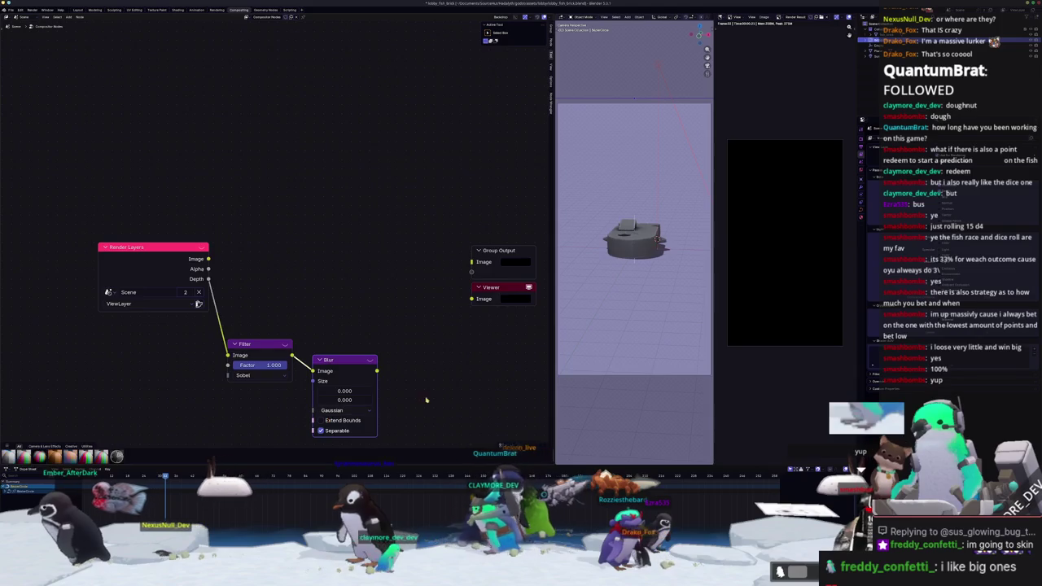
pyautogui.moveTo(319, 367); pyautogui.dragTo(193, 347, button='middle')
# Add a Greater Than node after the Blur, followed by a Multiply node
pyautogui.moveTo(252, 353); pyautogui.dragTo(301, 352)
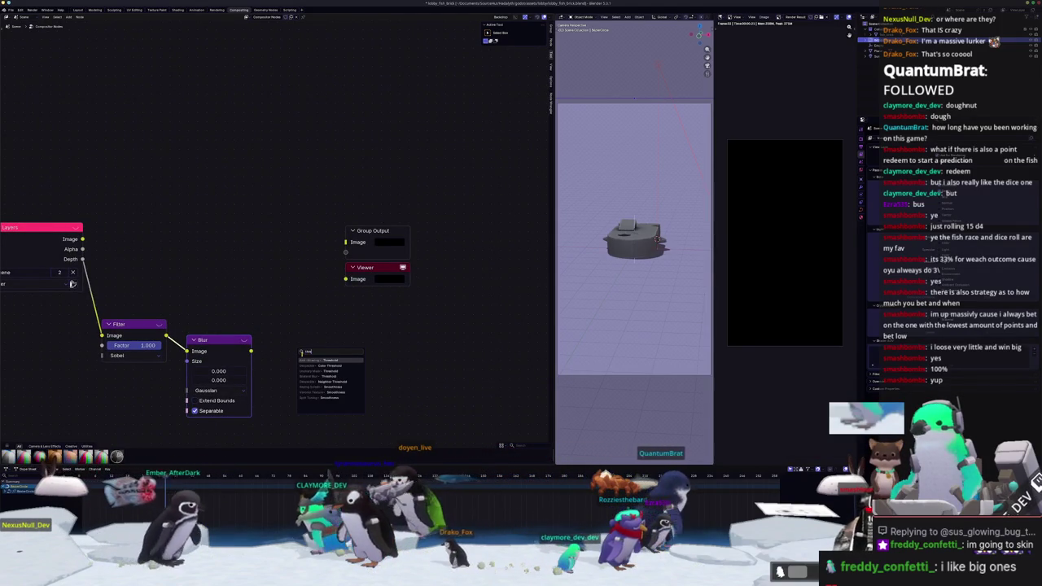
pyautogui.write('grea')
pyautogui.press('Return')
pyautogui.moveTo(373, 231); pyautogui.dragTo(505, 228)
pyautogui.moveTo(351, 351); pyautogui.dragTo(405, 349)
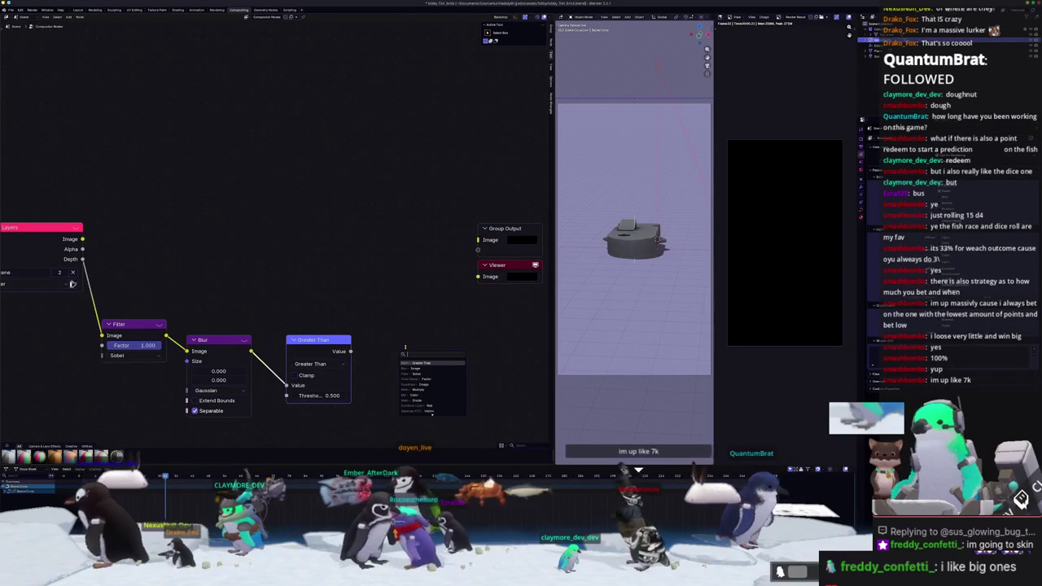
pyautogui.write('multiply')
pyautogui.press('Return')
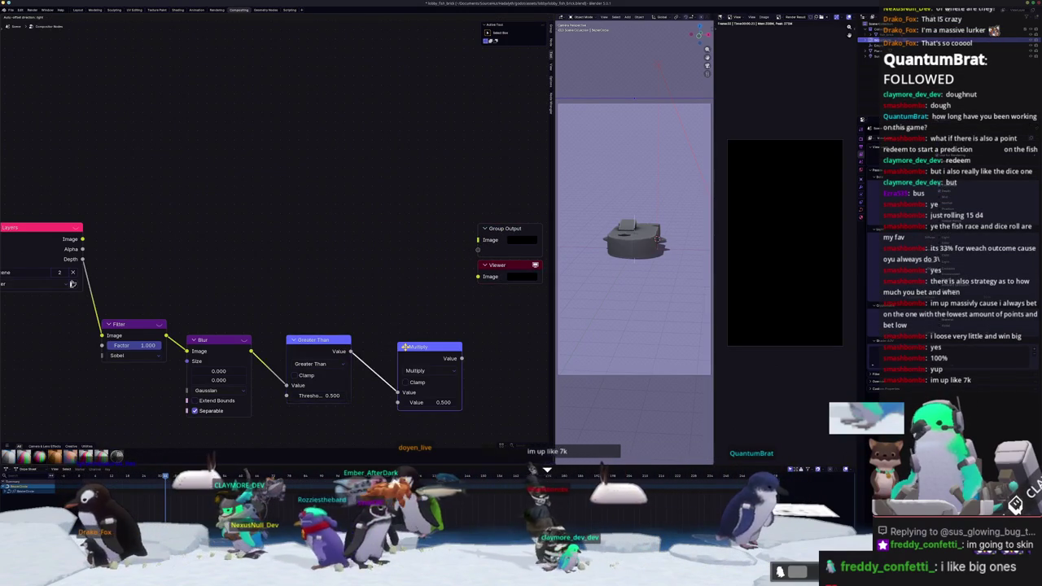
pyautogui.click(376, 341)
# Add a Mix colour node above the chain with Shift+A
pyautogui.moveTo(403, 263); pyautogui.dragTo(346, 277, button='middle')
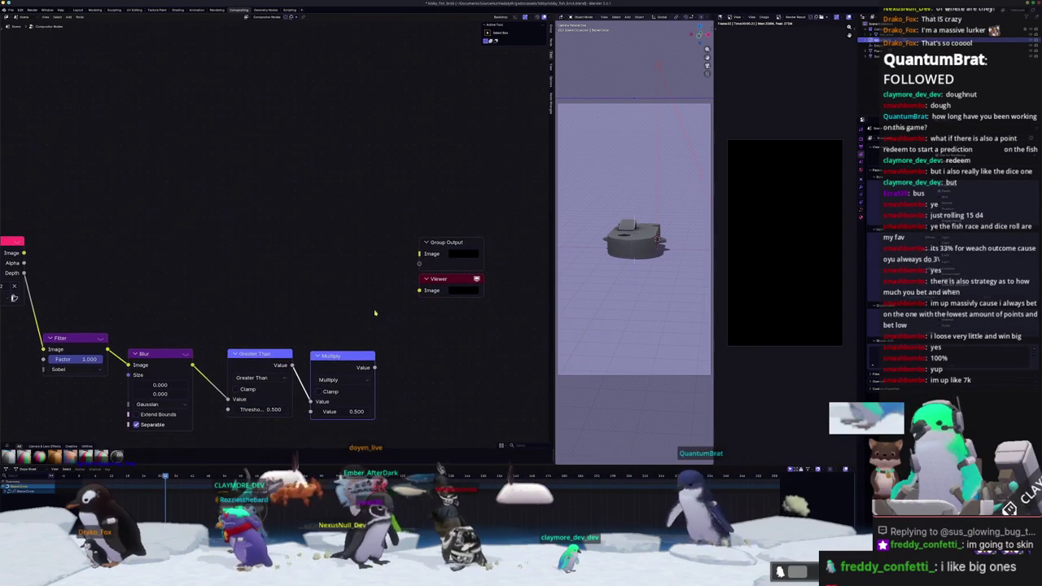
pyautogui.hotkey('shift', 'a')
pyautogui.click(330, 217)
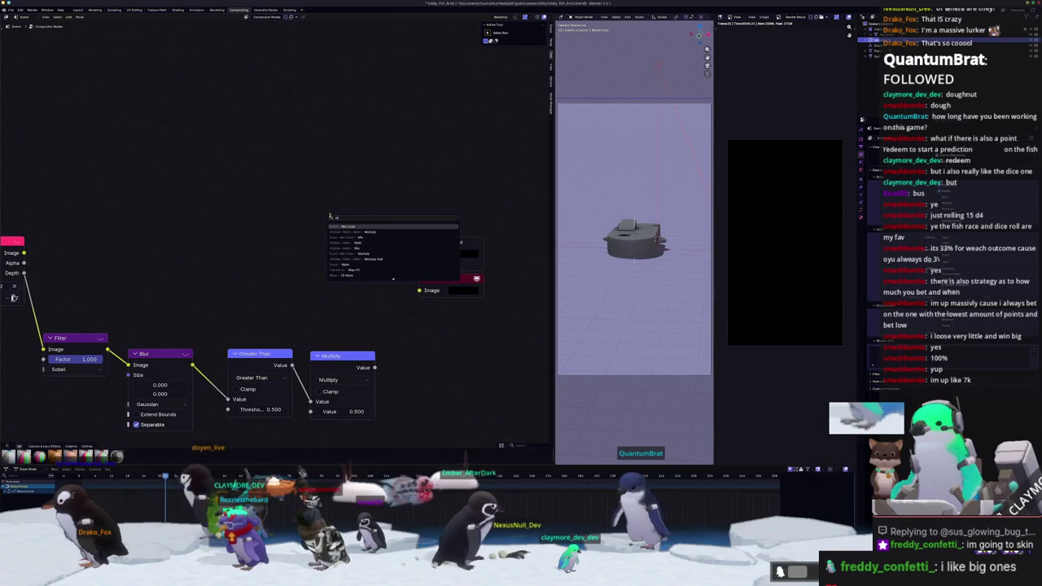
pyautogui.press('Return')
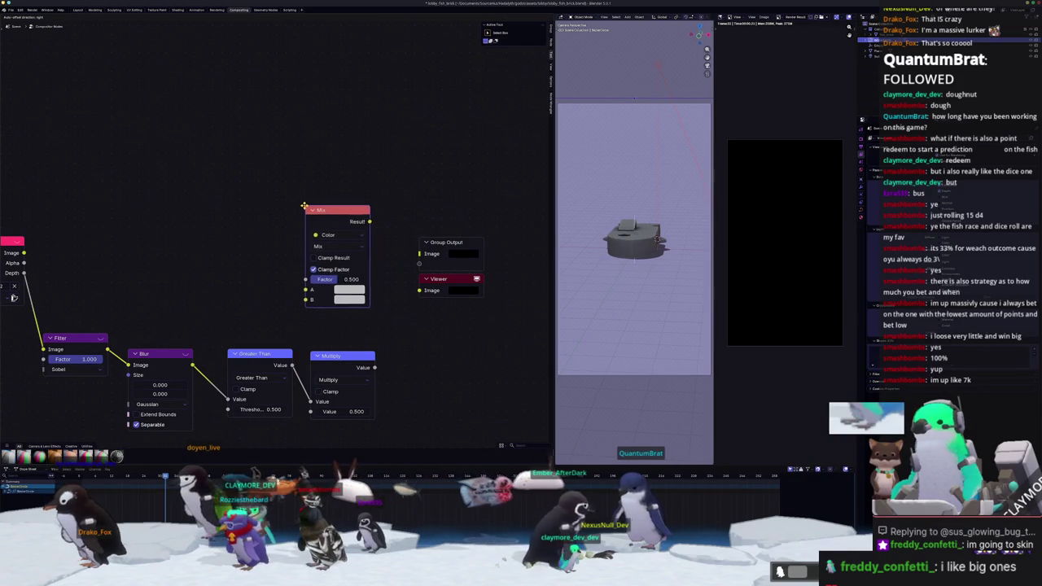
# Wire Multiply into the Mix factor and the render Image into A, and set B to black
pyautogui.scroll(-1, 342, 245)
pyautogui.moveTo(254, 313); pyautogui.dragTo(355, 289, button='middle')
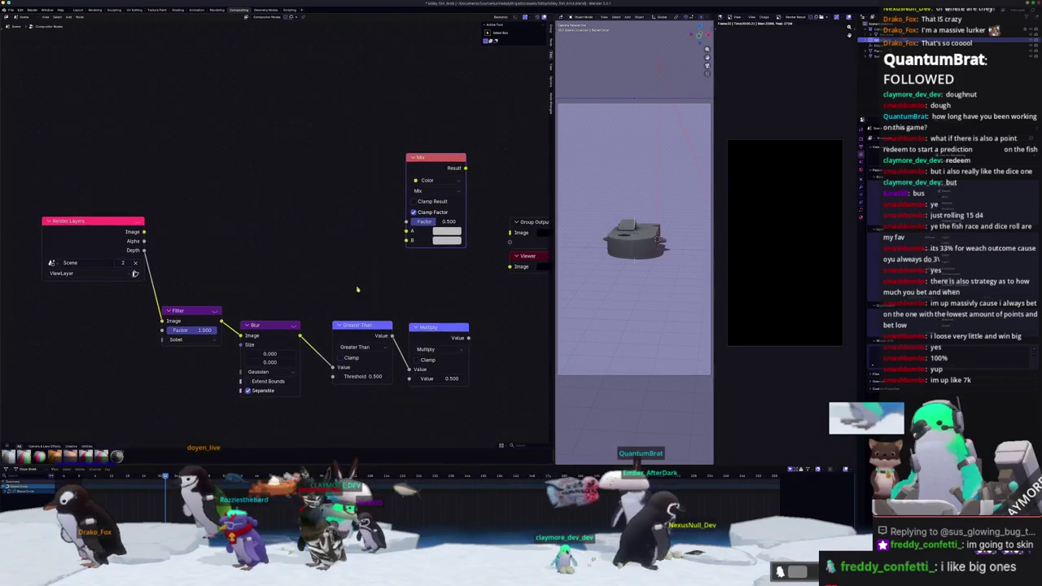
pyautogui.moveTo(363, 325); pyautogui.dragTo(344, 326)
pyautogui.moveTo(468, 337)
pyautogui.mouseDown()
pyautogui.moveTo(448, 336)
pyautogui.moveTo(409, 223)
pyautogui.moveTo(406, 239)
pyautogui.mouseUp()
pyautogui.moveTo(406, 240); pyautogui.dragTo(364, 243, button='middle')
pyautogui.moveTo(101, 235); pyautogui.dragTo(364, 235)
pyautogui.click(403, 243)
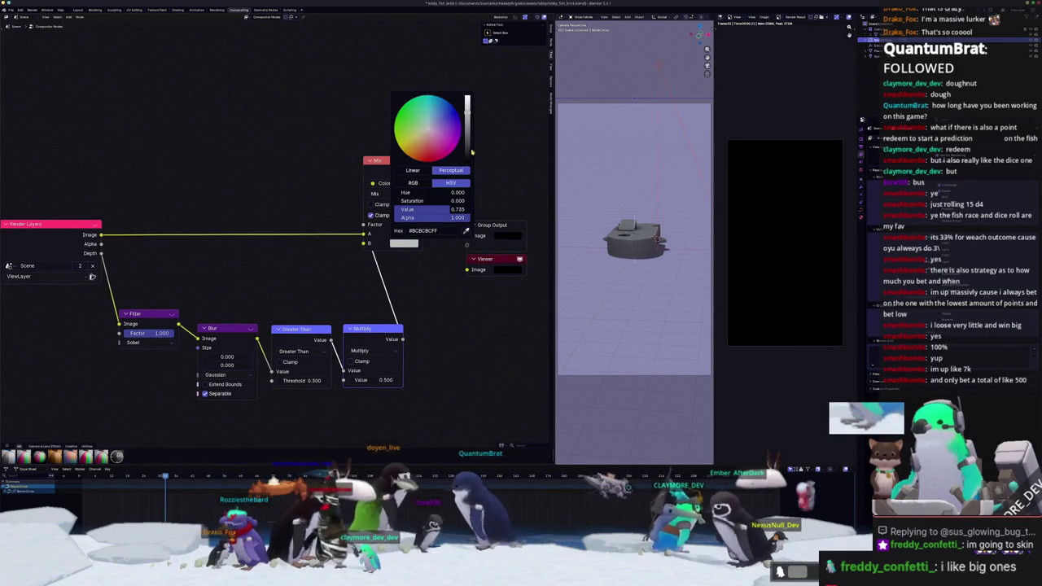
pyautogui.moveTo(468, 151); pyautogui.dragTo(468, 160)
pyautogui.scroll(2, 162, 336)
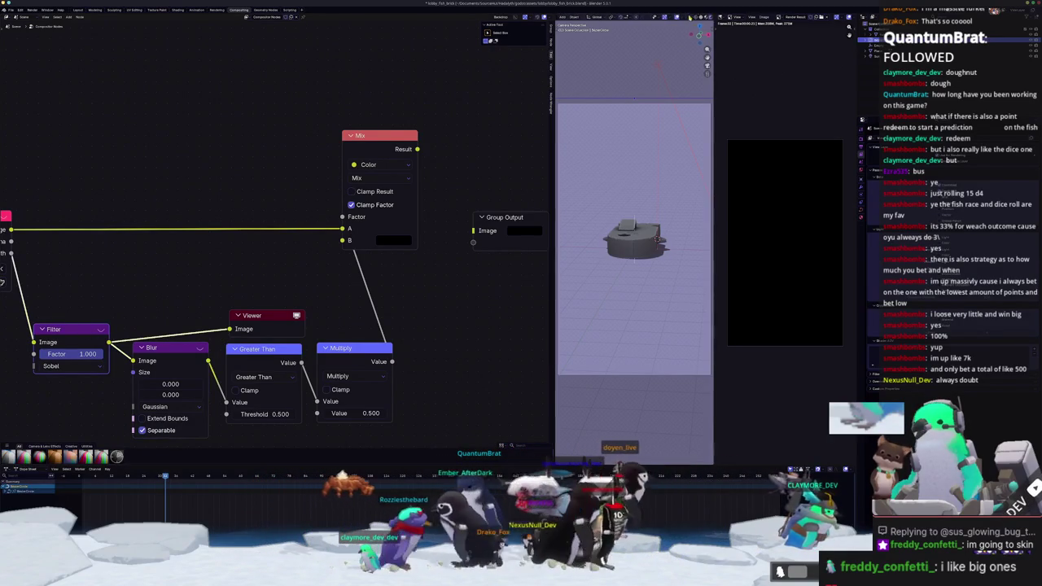
# Set viewport Compositor to Always and give the Blur node a 5 by 5 size
pyautogui.click(708, 16)
pyautogui.click(730, 99)
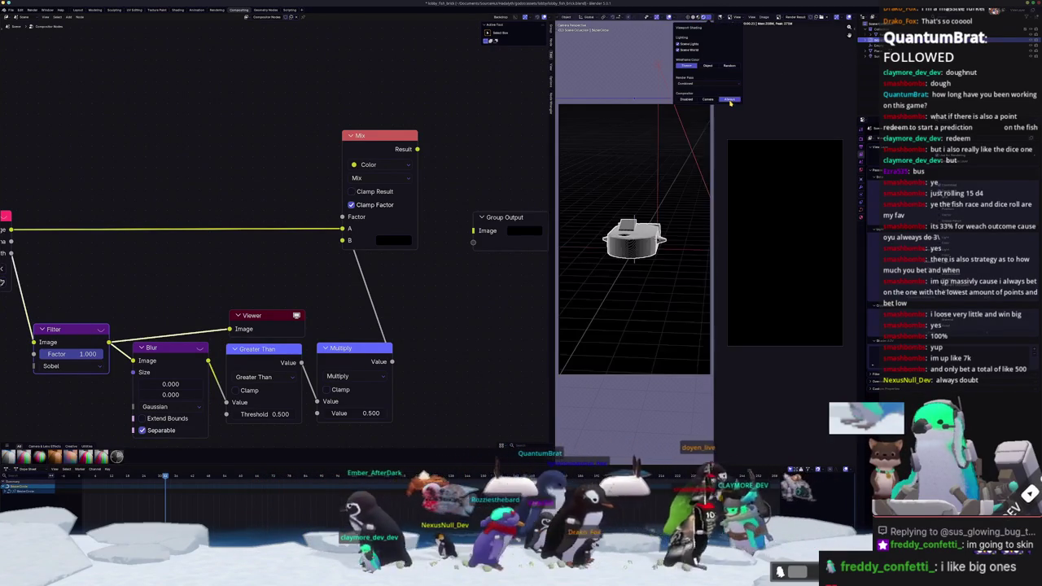
pyautogui.moveTo(382, 324); pyautogui.dragTo(375, 311, button='middle')
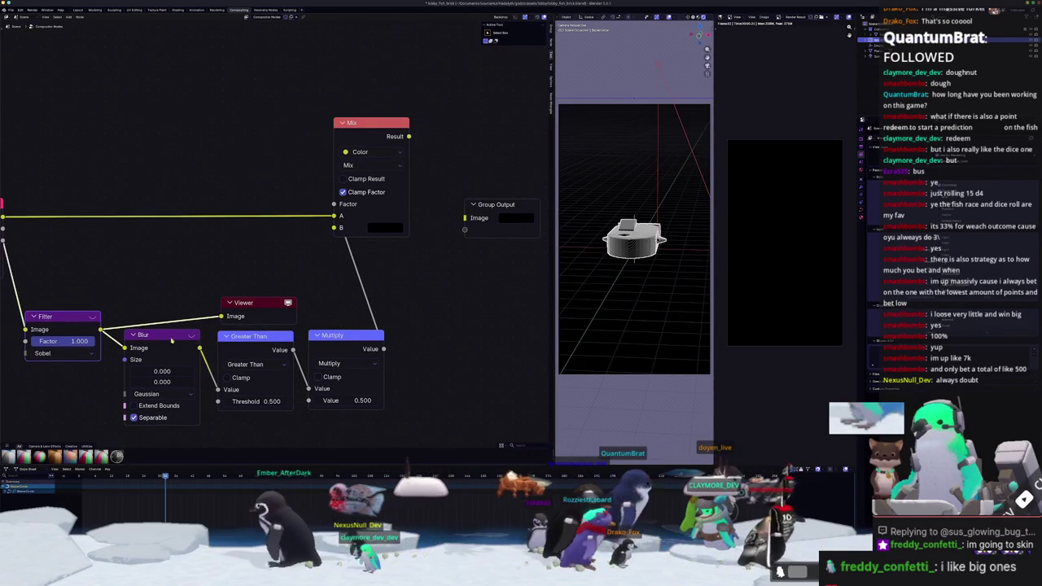
pyautogui.moveTo(176, 340); pyautogui.dragTo(175, 319)
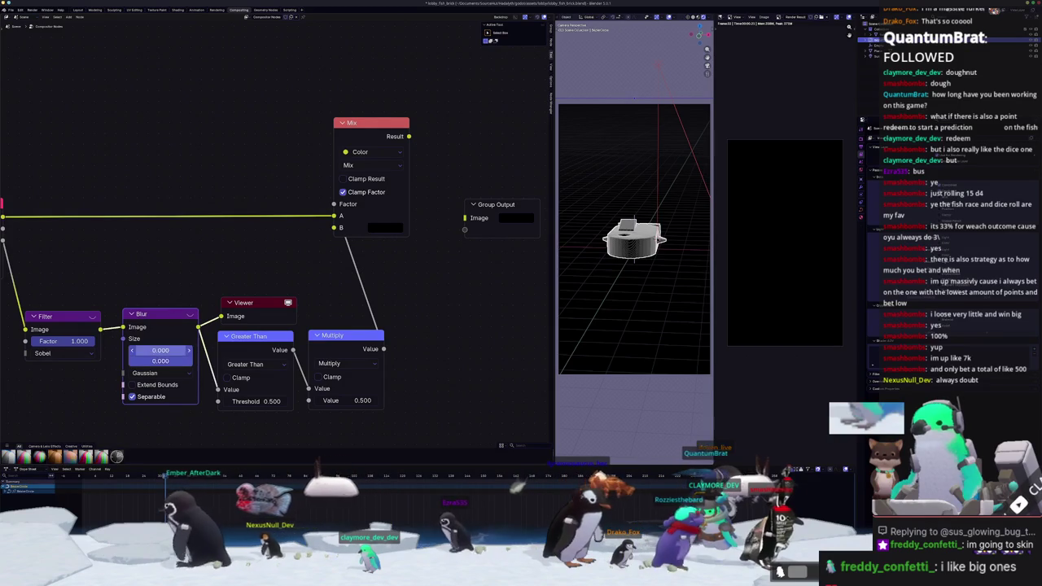
pyautogui.write('5')
pyautogui.press('Return')
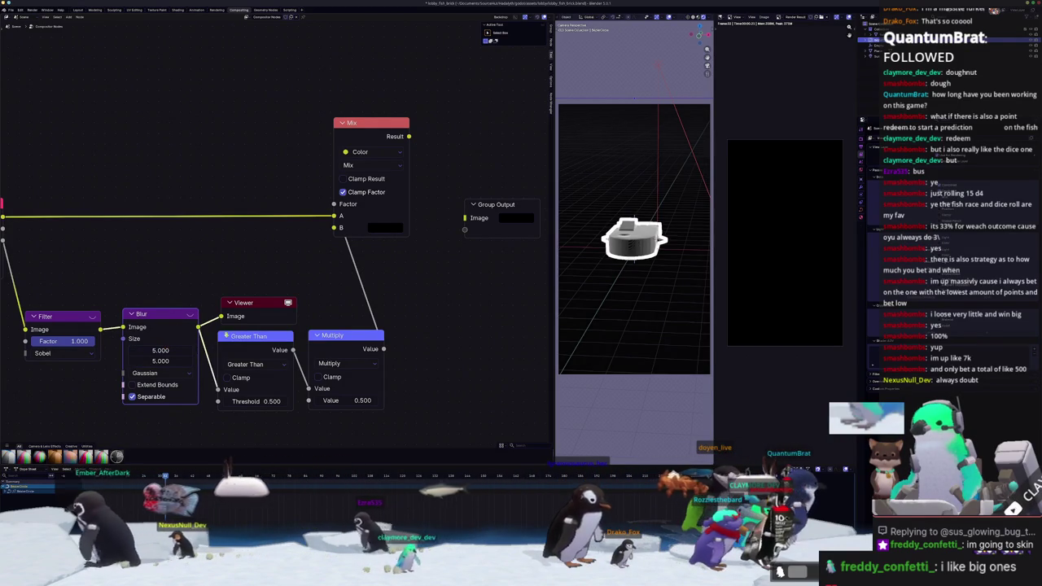
# Preview the Multiply outline, then the Mix result, in the Viewer
pyautogui.keyDown('ctrl'); pyautogui.keyDown('shift'); pyautogui.click(350, 337); pyautogui.keyUp('shift'); pyautogui.keyUp('ctrl')
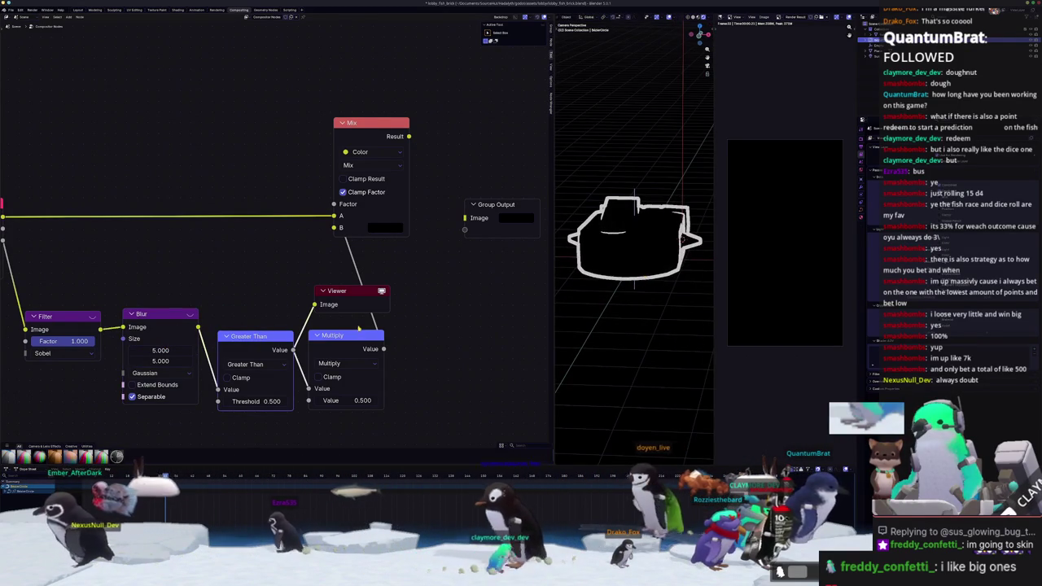
pyautogui.keyDown('ctrl'); pyautogui.keyDown('shift'); pyautogui.click(351, 339); pyautogui.keyUp('shift'); pyautogui.keyUp('ctrl')
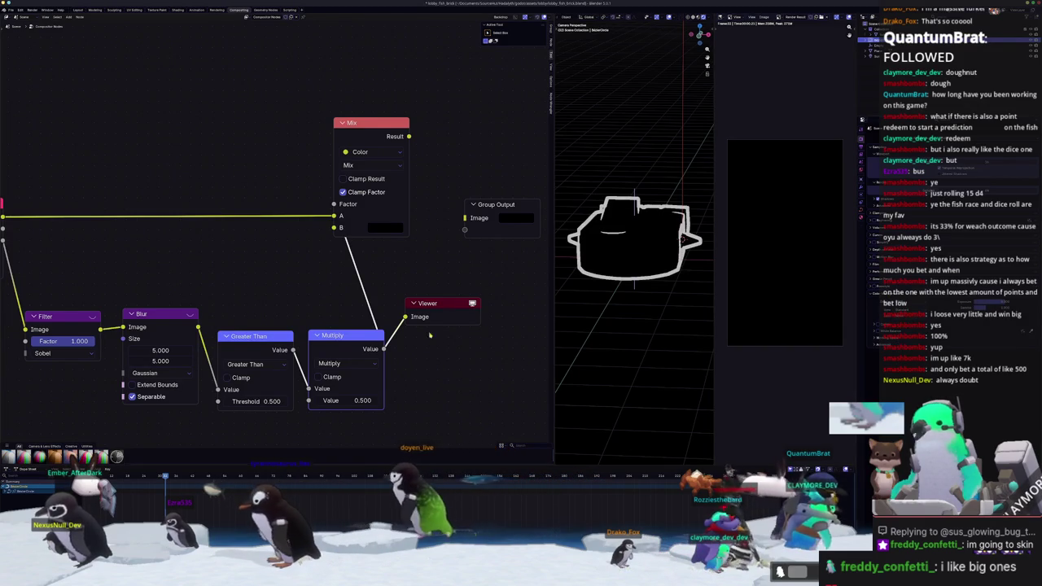
pyautogui.keyDown('ctrl'); pyautogui.keyDown('shift'); pyautogui.click(376, 130); pyautogui.keyUp('shift'); pyautogui.keyUp('ctrl')
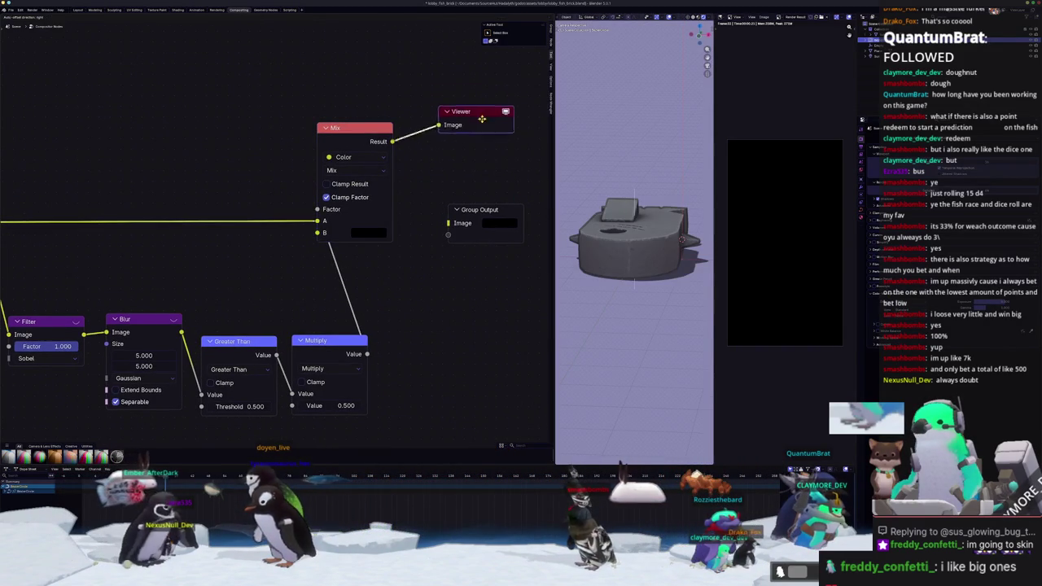
pyautogui.scroll(-1, 114, 260)
pyautogui.scroll(-1, 114, 260)
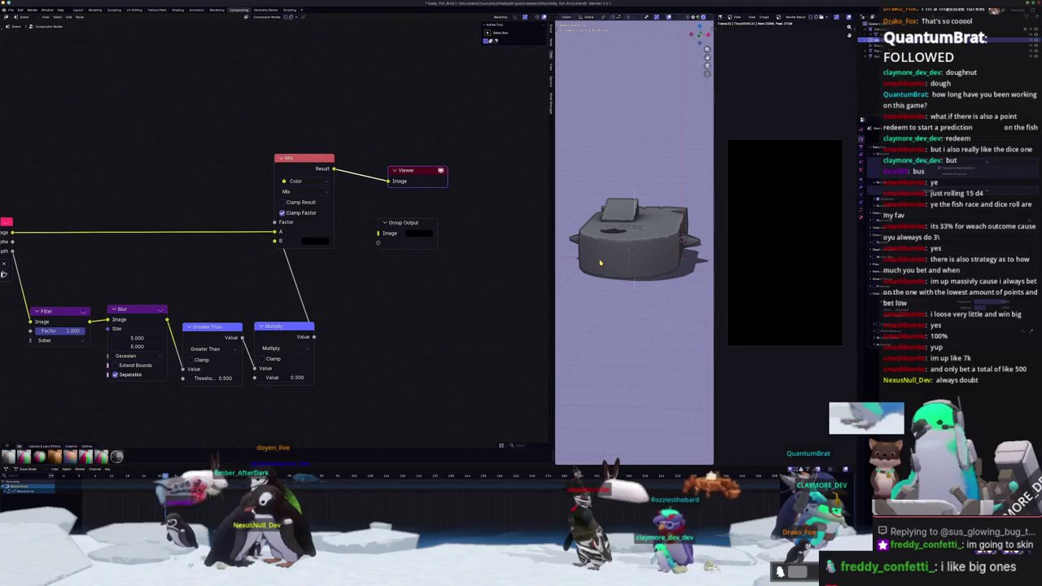
pyautogui.moveTo(600, 263); pyautogui.dragTo(619, 278, button='middle')
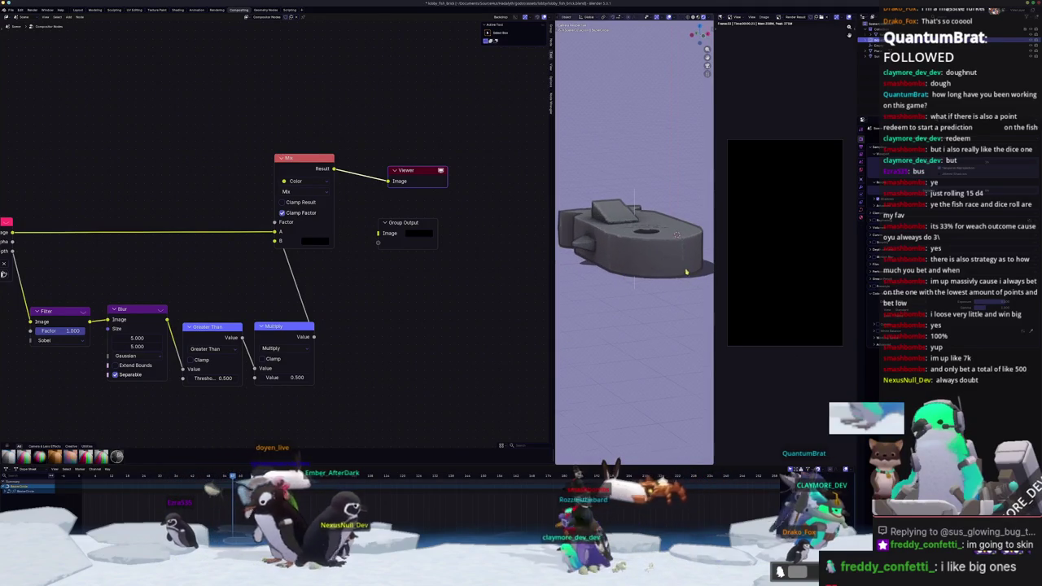
# Connect Mix Result to Group Output and shift the output nodes right
pyautogui.moveTo(334, 169); pyautogui.dragTo(378, 233)
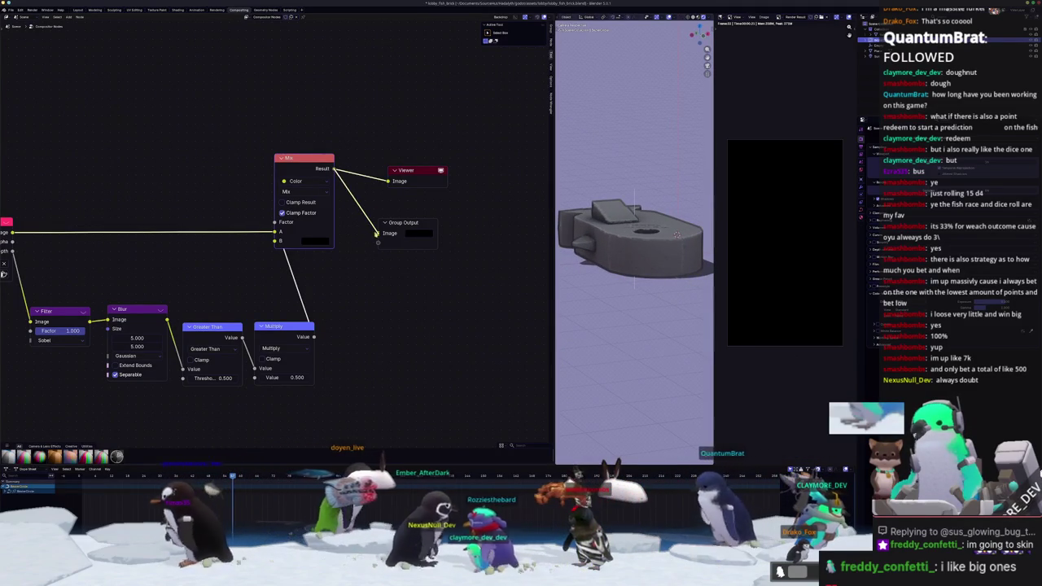
pyautogui.scroll(-2, 783, 256)
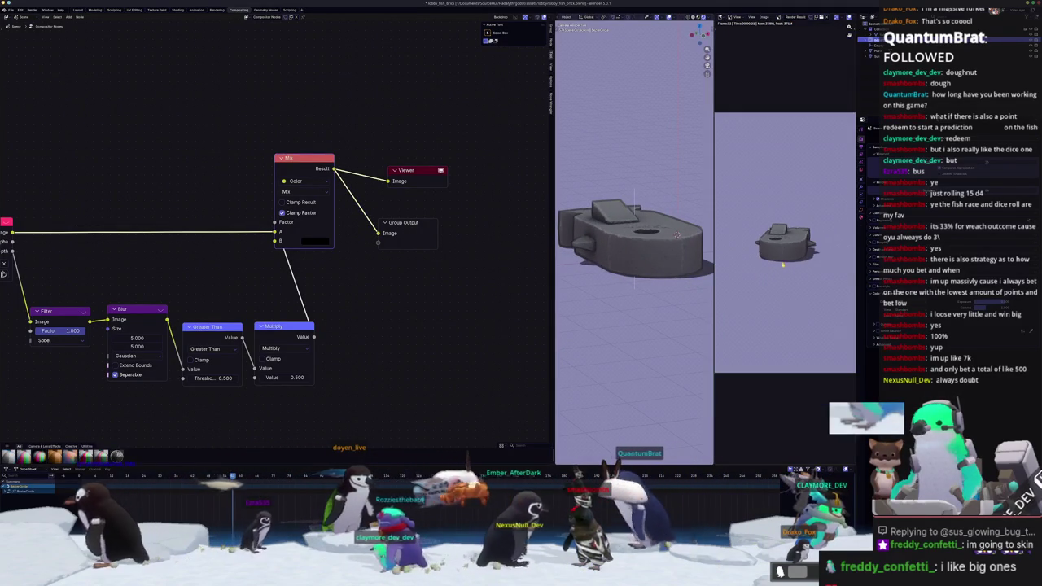
pyautogui.moveTo(392, 316); pyautogui.dragTo(479, 157)
pyautogui.press('g')
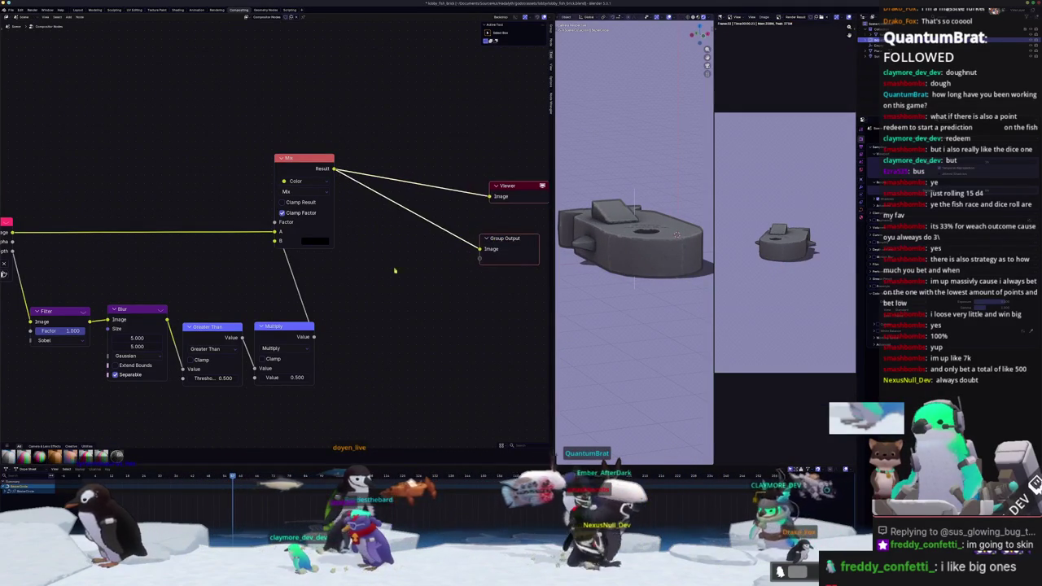
# Insert a Kuwahara filter node after the Mix node
pyautogui.moveTo(388, 153); pyautogui.dragTo(390, 153)
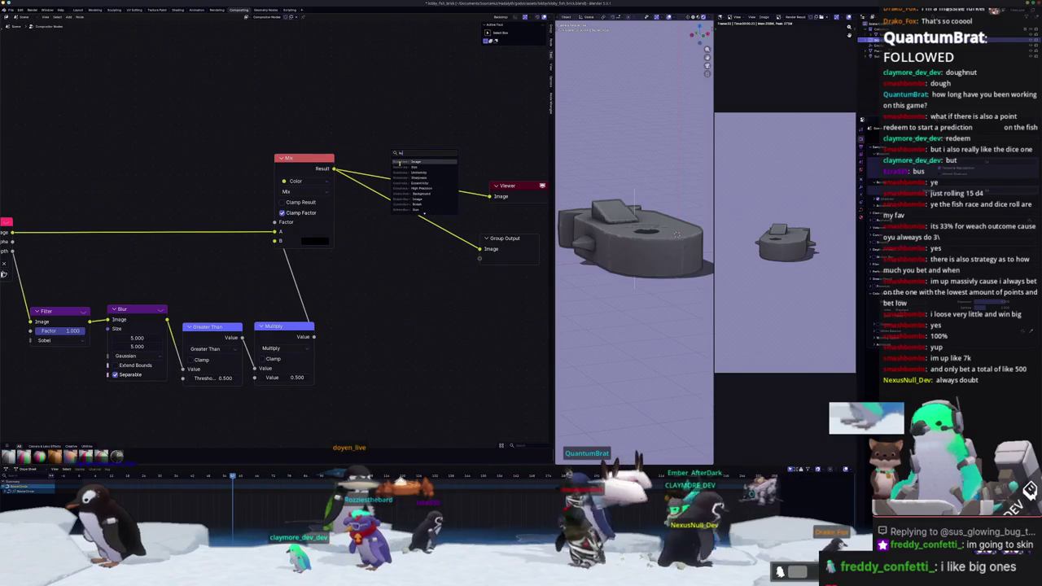
pyautogui.click(402, 162)
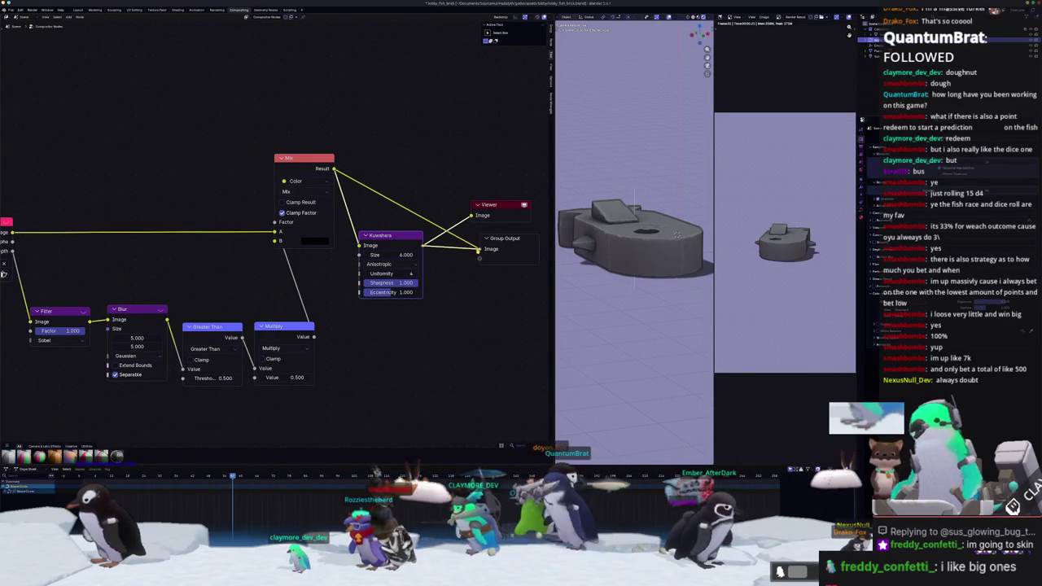
pyautogui.moveTo(477, 258); pyautogui.dragTo(445, 284, button='middle')
pyautogui.scroll(-1, 444, 284)
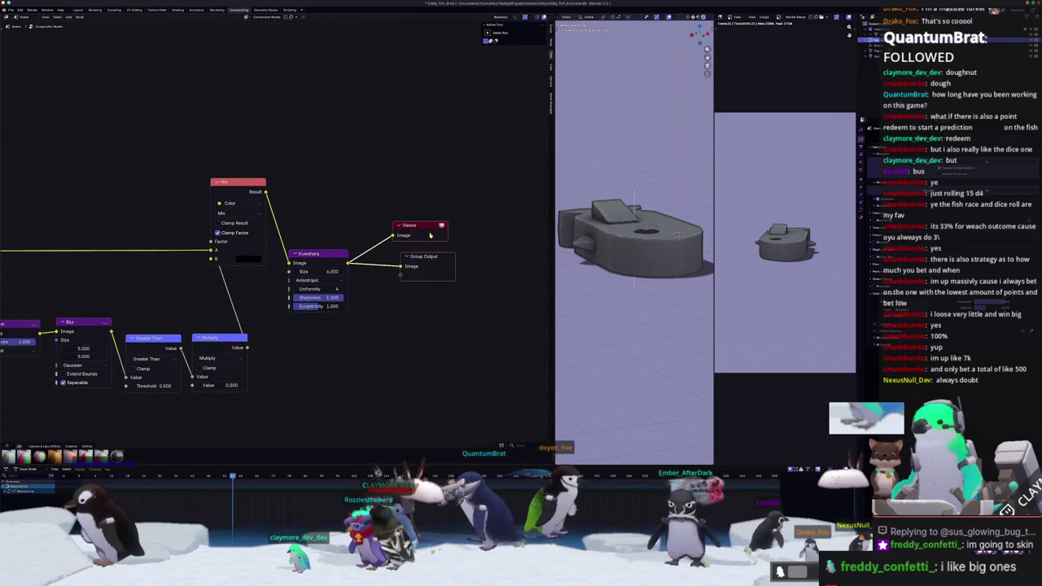
# Place the Viewer and Group Output nodes to the right of the Kuwahara filter
pyautogui.moveTo(430, 232); pyautogui.dragTo(510, 259)
pyautogui.moveTo(416, 320); pyautogui.dragTo(355, 329, button='middle')
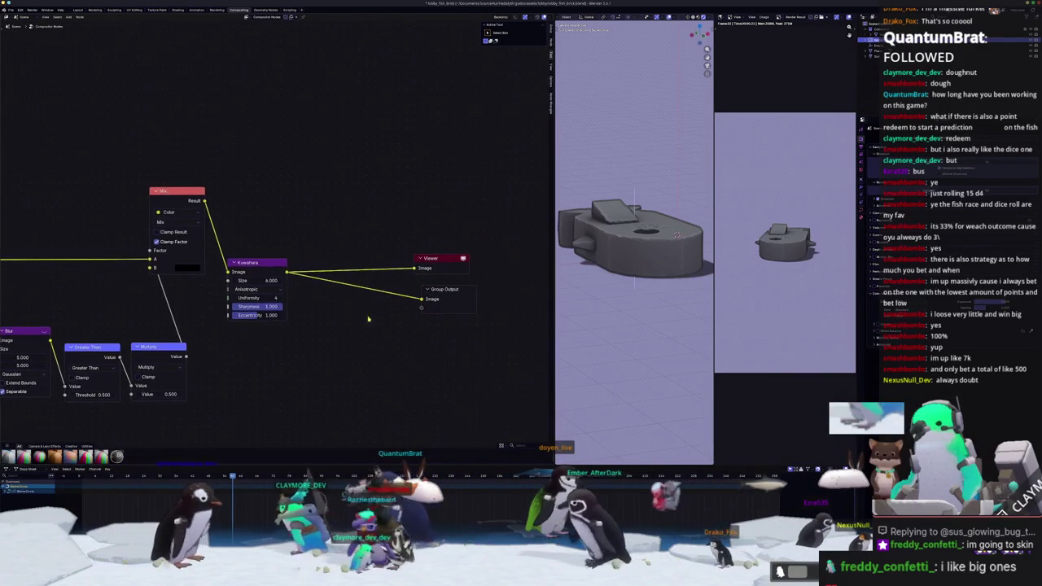
pyautogui.moveTo(440, 258); pyautogui.dragTo(446, 268)
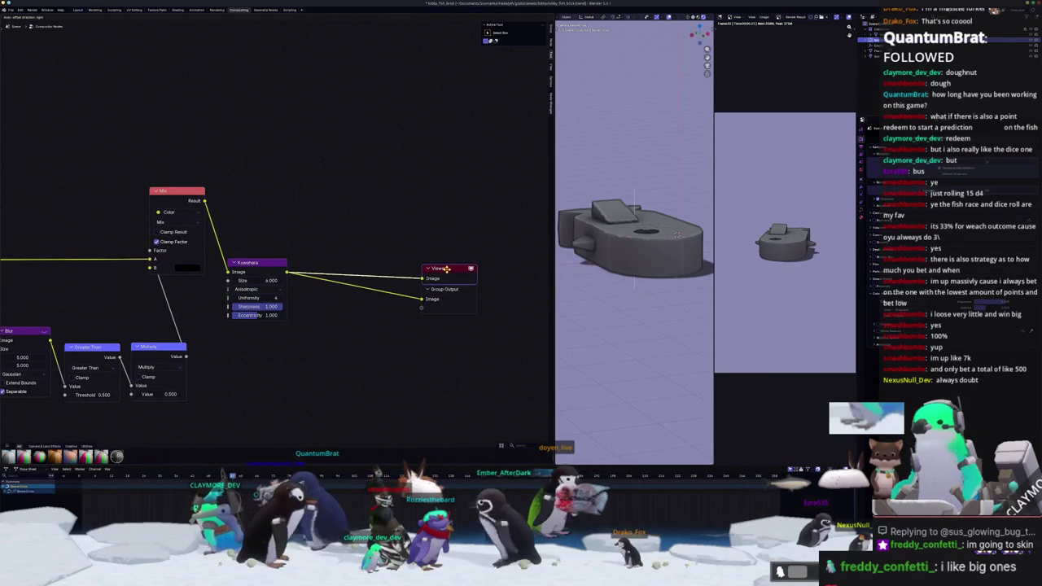
pyautogui.moveTo(447, 269); pyautogui.dragTo(466, 246, button='middle')
pyautogui.scroll(2, 602, 283)
pyautogui.scroll(-2, 603, 283)
pyautogui.scroll(-1, 600, 285)
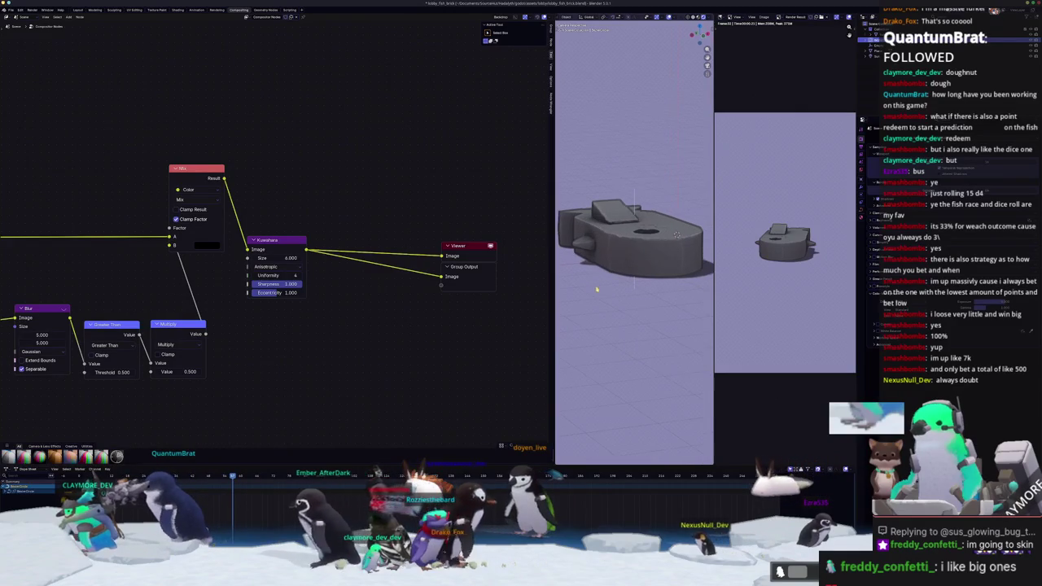
pyautogui.scroll(2, 599, 290)
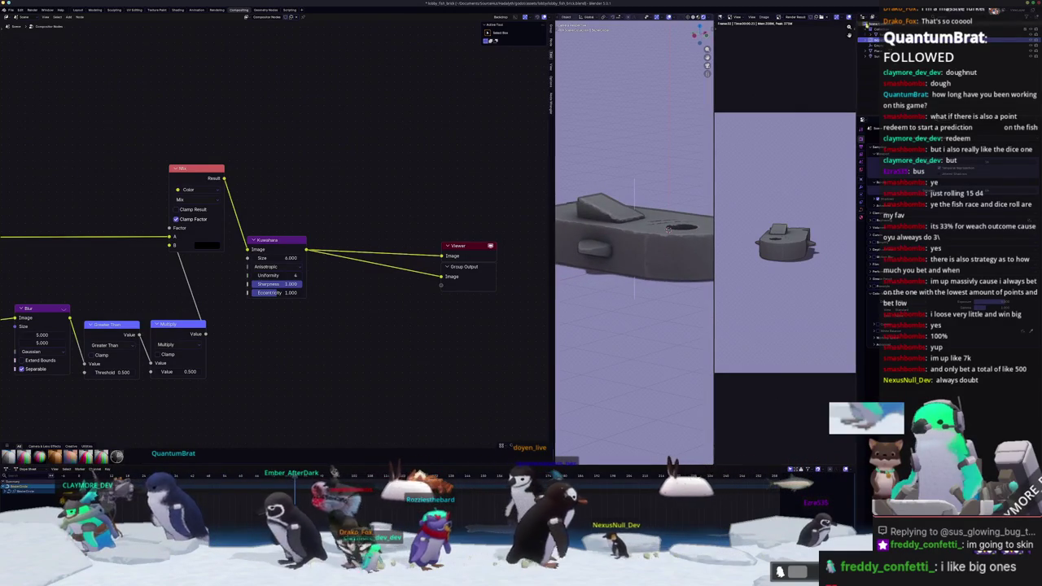
# Move the fish-brick model along the Z axis in two adjustments
pyautogui.press('g')
pyautogui.press('z')
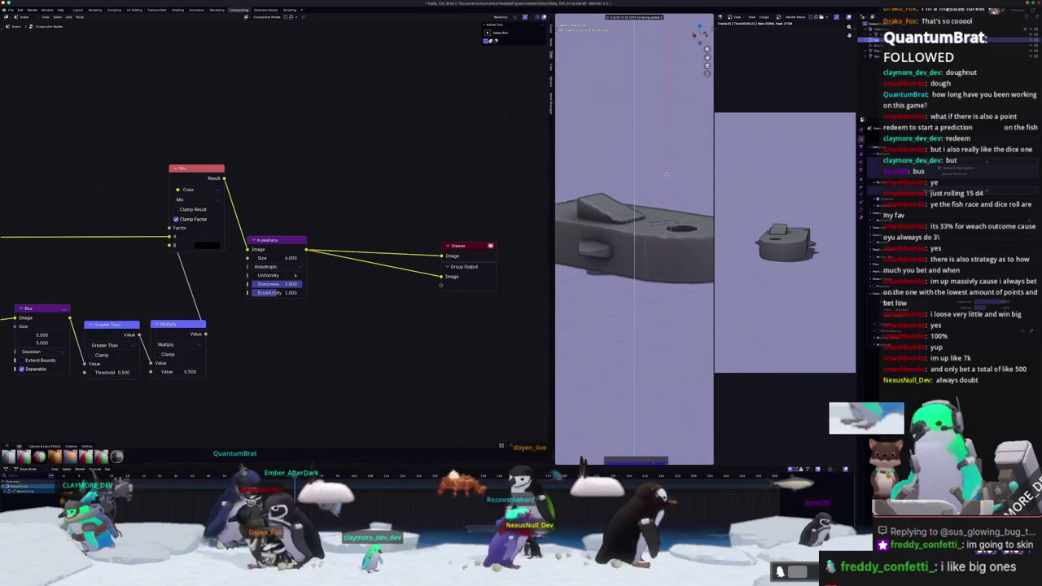
pyautogui.click(666, 180)
pyautogui.moveTo(666, 181); pyautogui.dragTo(641, 302, button='middle')
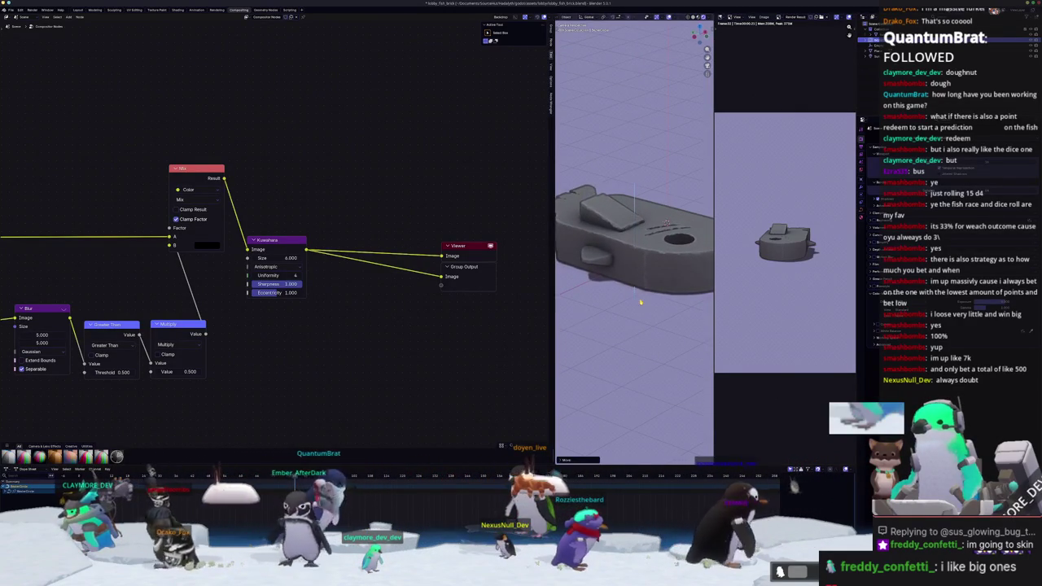
pyautogui.press('g')
pyautogui.press('z')
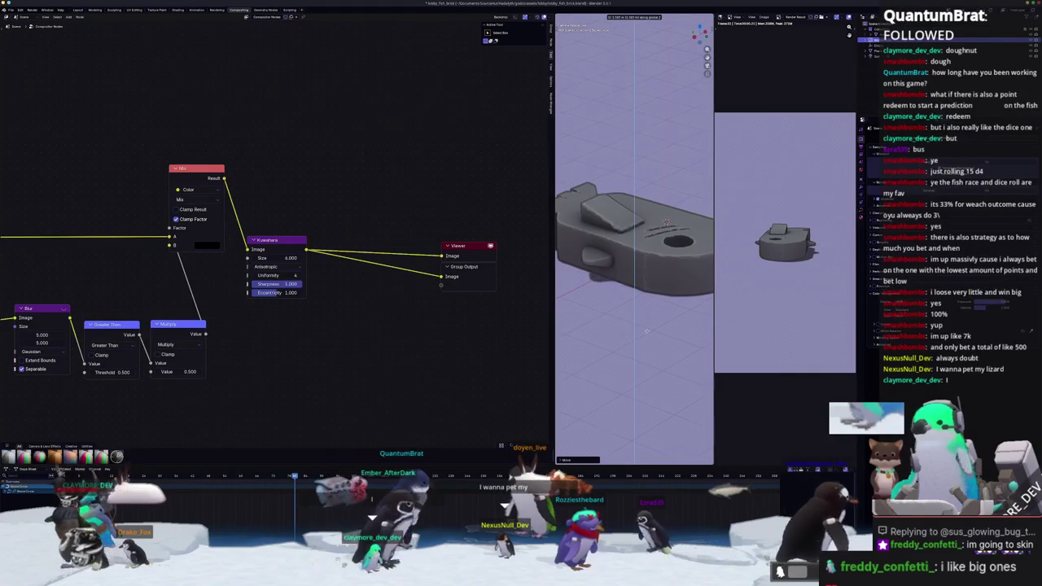
pyautogui.click(661, 350)
# View the model through the scene camera with the camera frame fitted to the viewport
pyautogui.press('KP_0')
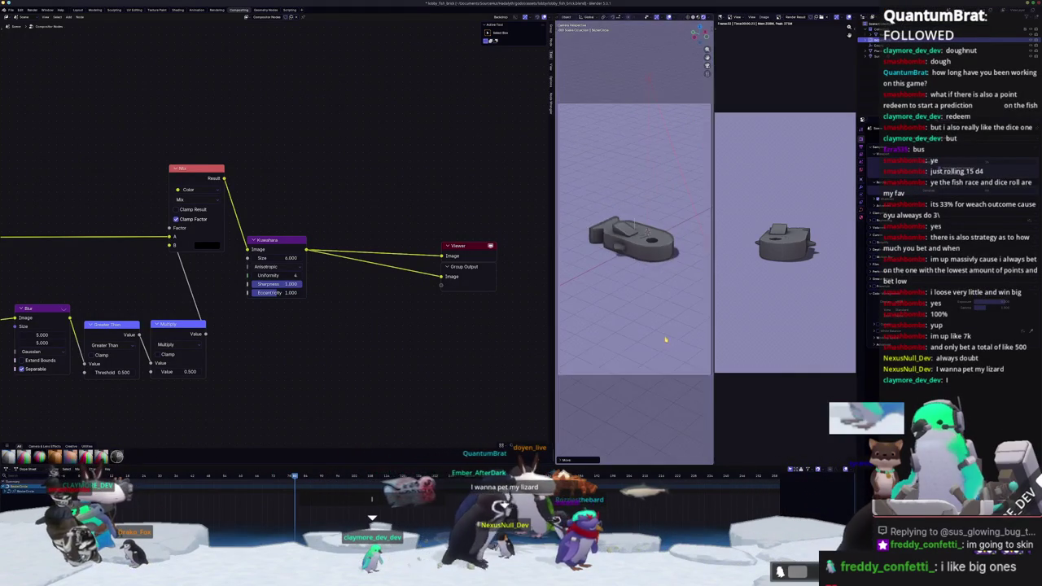
pyautogui.press('KP_0')
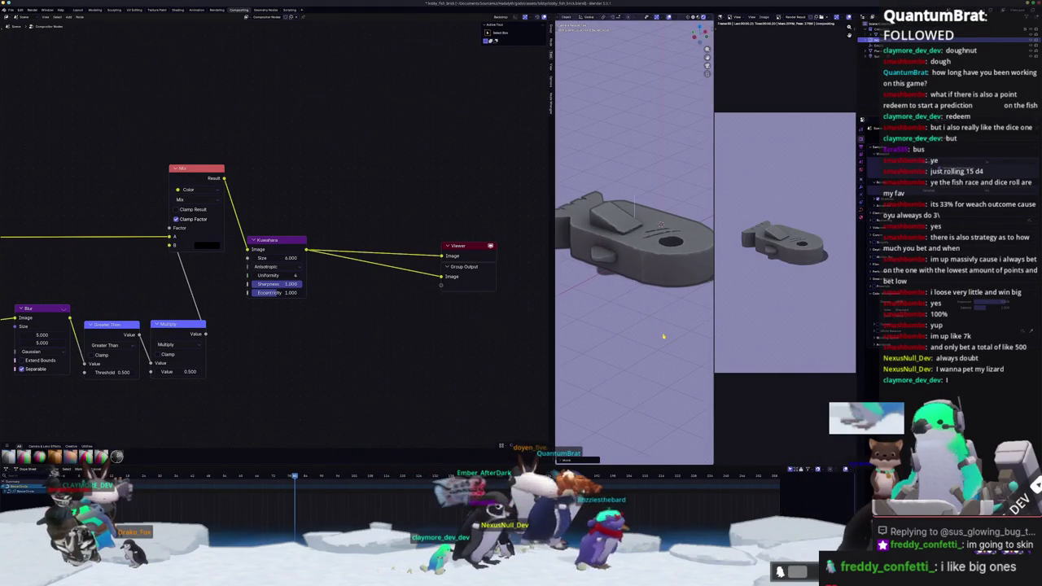
pyautogui.scroll(2, 782, 244)
pyautogui.scroll(-3, 770, 283)
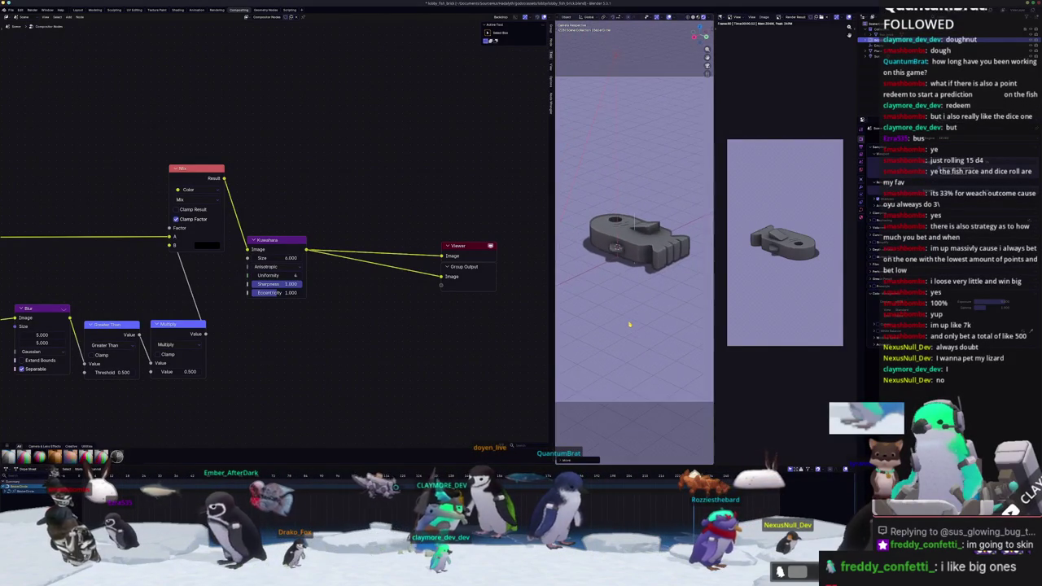
pyautogui.press('KP_0')
pyautogui.press('Home')
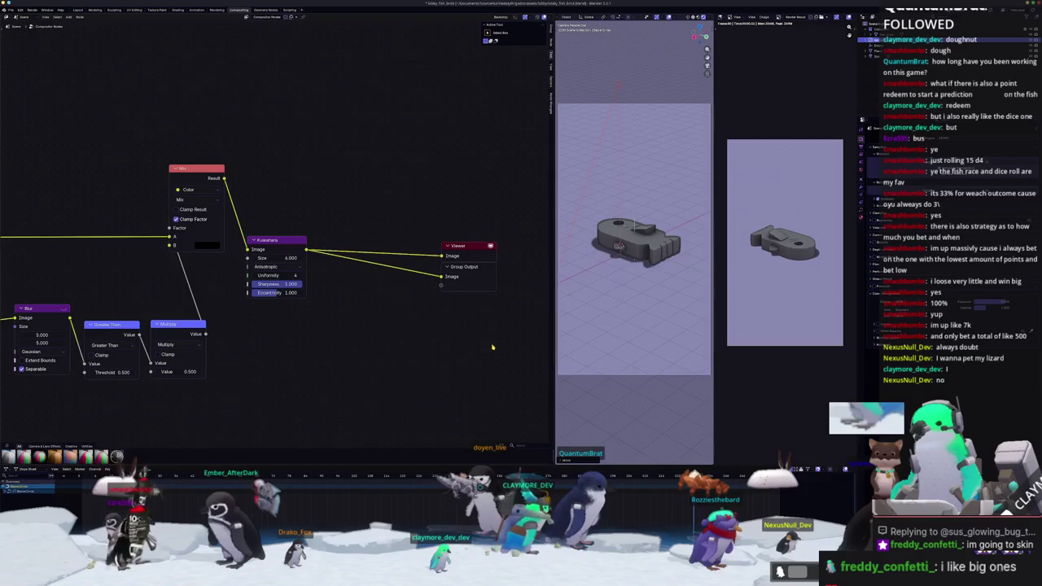
# Add a Mix Color node after the Kuwahara filter
pyautogui.moveTo(378, 366); pyautogui.dragTo(410, 358, button='middle')
pyautogui.hotkey('shift', 'a')
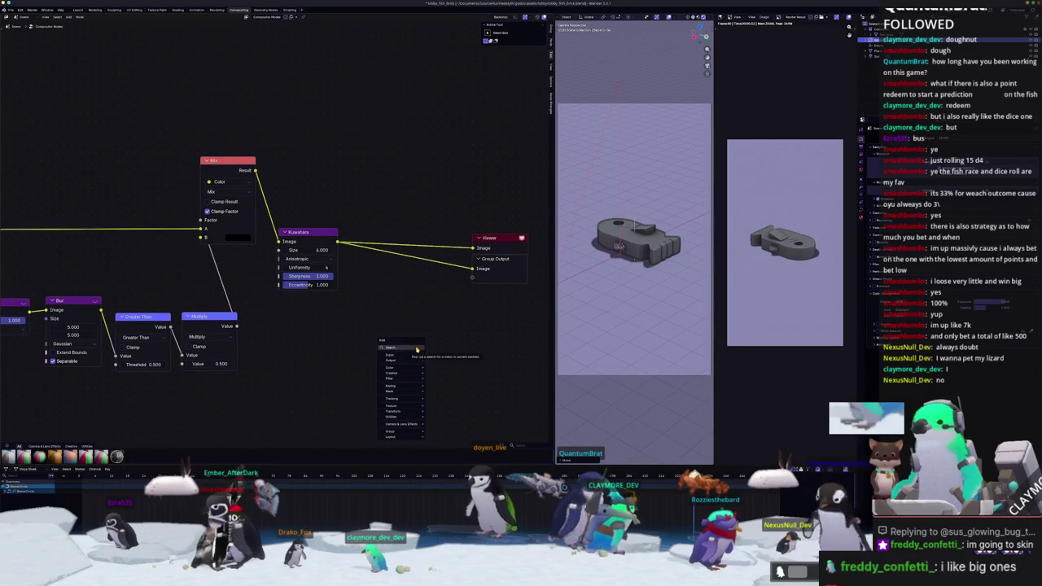
pyautogui.press('Escape')
pyautogui.moveTo(339, 255); pyautogui.dragTo(298, 279, button='middle')
pyautogui.moveTo(302, 275); pyautogui.dragTo(376, 346)
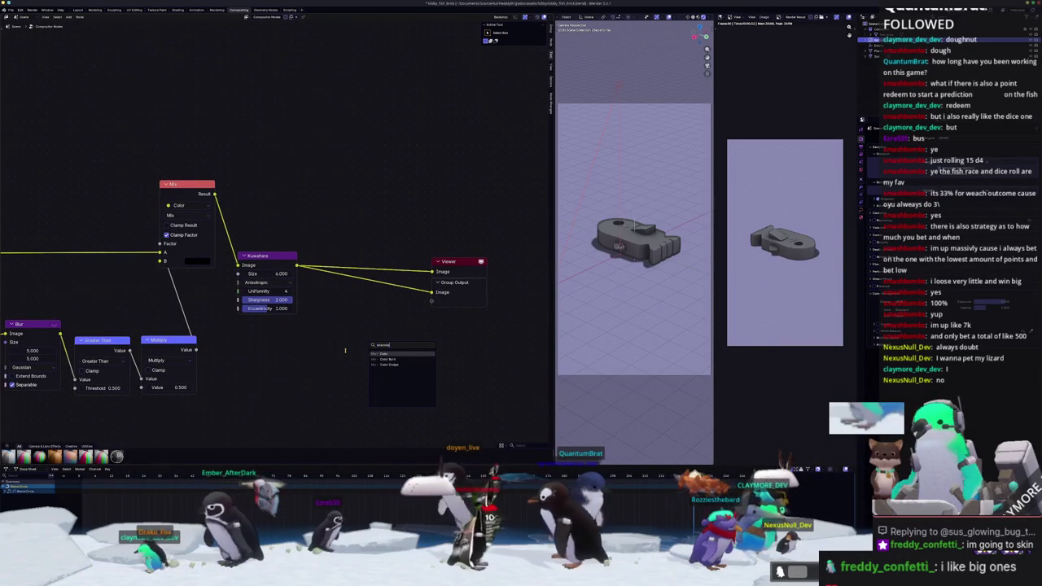
pyautogui.press('Return')
pyautogui.click(391, 325)
# Link Render Layers into the new Mix node and move the Kuwahara link to another input
pyautogui.scroll(-2, 350, 325)
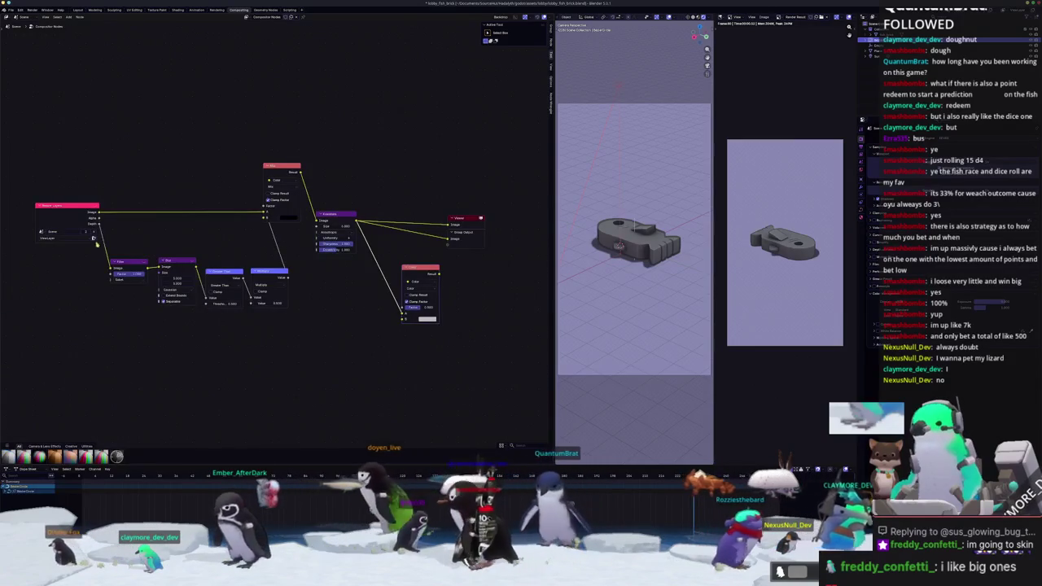
pyautogui.moveTo(335, 308); pyautogui.dragTo(405, 309)
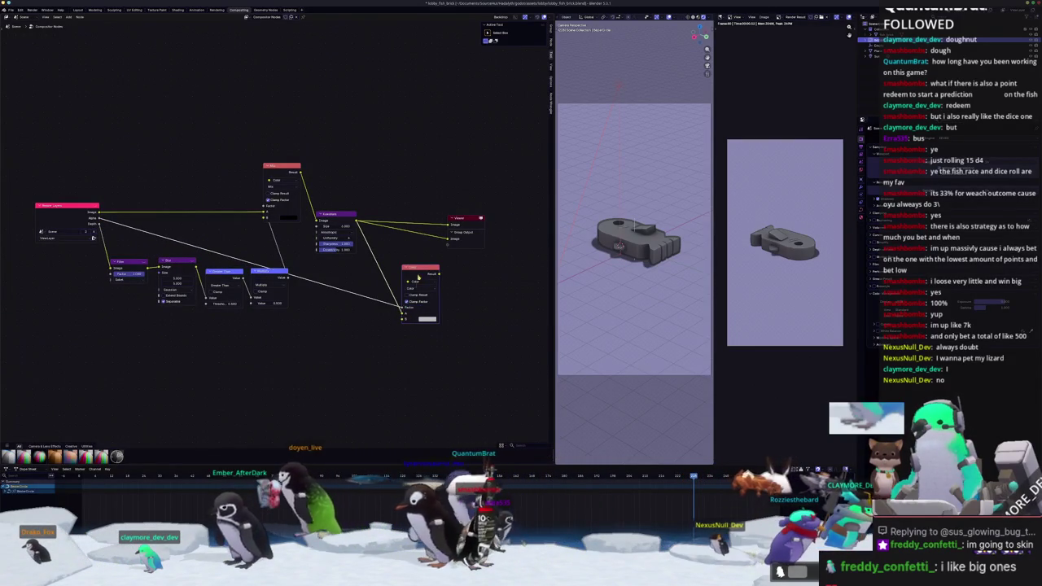
pyautogui.moveTo(416, 267); pyautogui.dragTo(371, 284, button='middle')
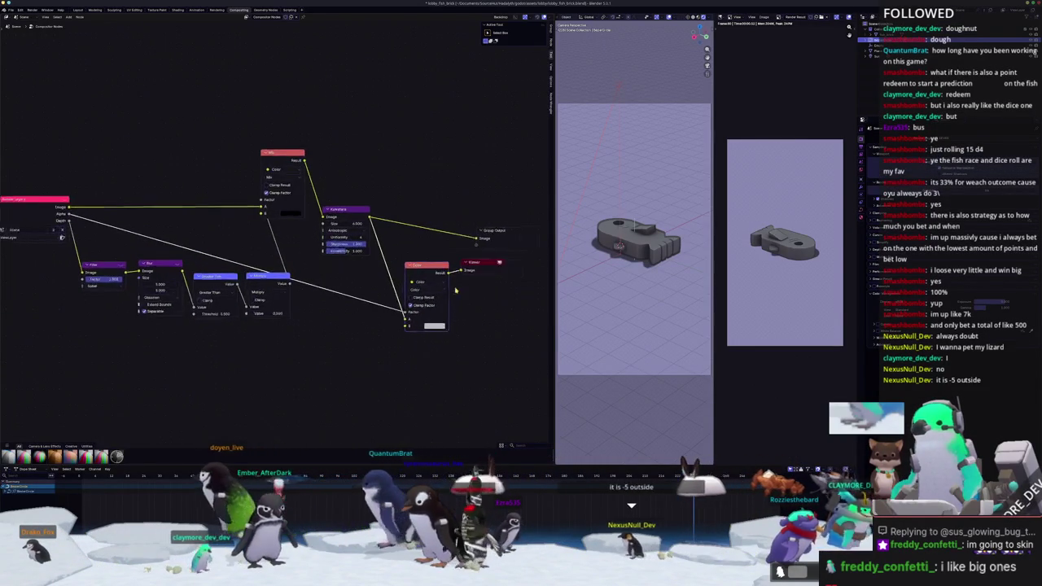
pyautogui.scroll(2, 371, 284)
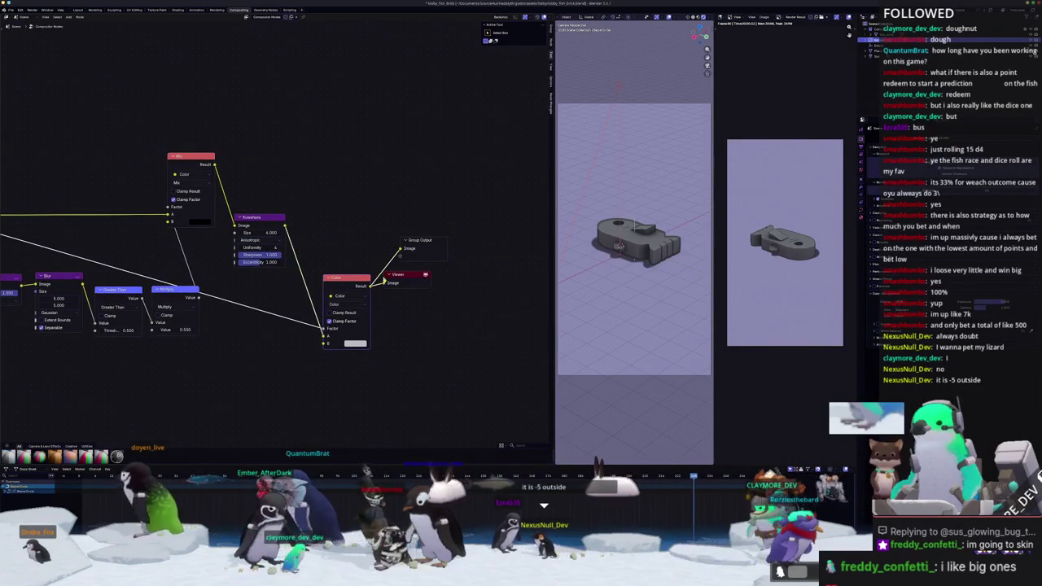
pyautogui.moveTo(325, 340); pyautogui.dragTo(325, 342)
pyautogui.moveTo(348, 288); pyautogui.dragTo(342, 234)
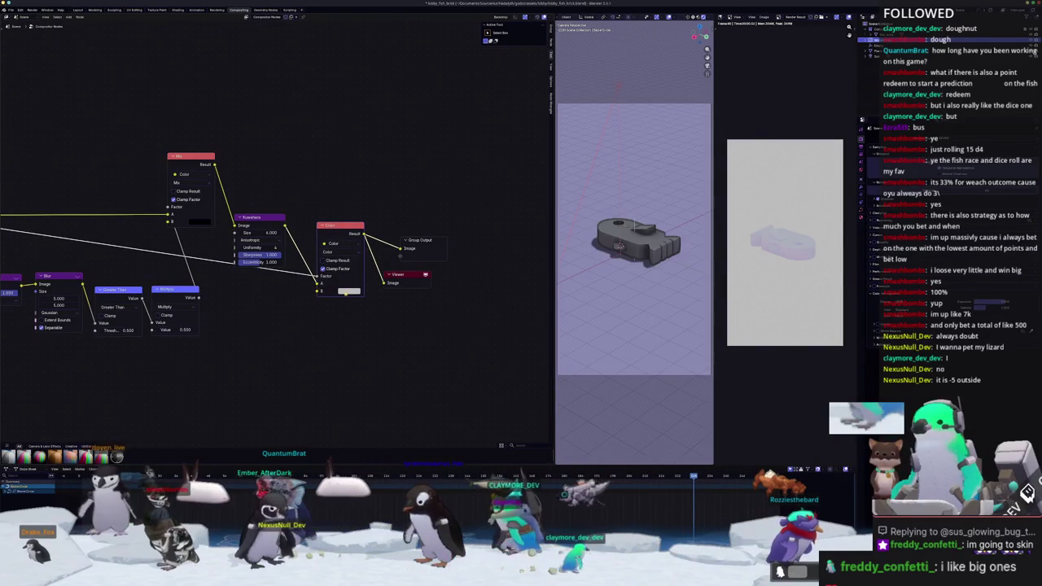
# Zoom in on the blending nodes and raise the colour node slightly
pyautogui.click(349, 283)
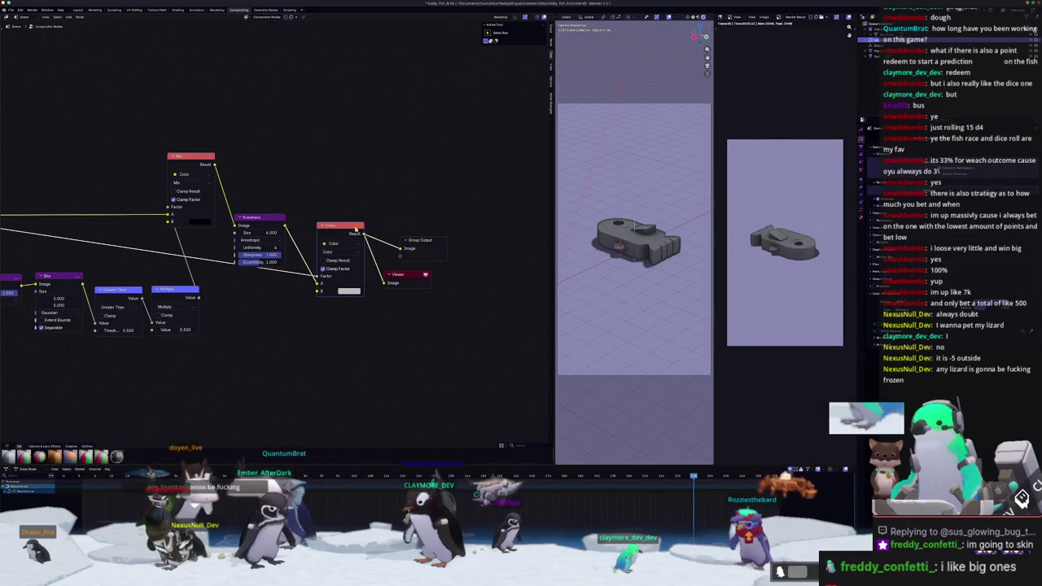
pyautogui.press('Home')
pyautogui.scroll(2, 287, 279)
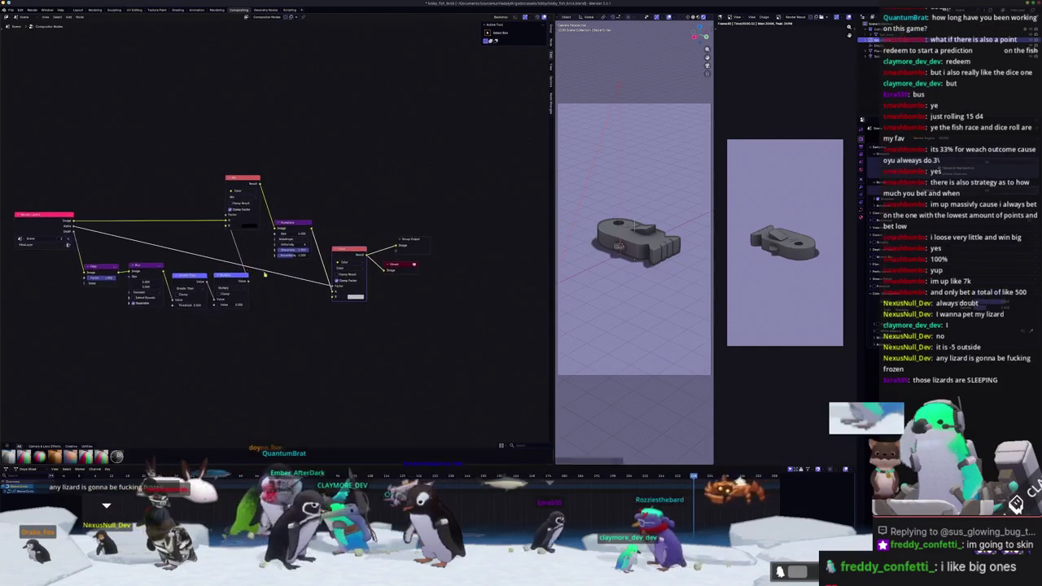
pyautogui.moveTo(288, 279); pyautogui.dragTo(260, 297, button='middle')
pyautogui.scroll(1, 271, 295)
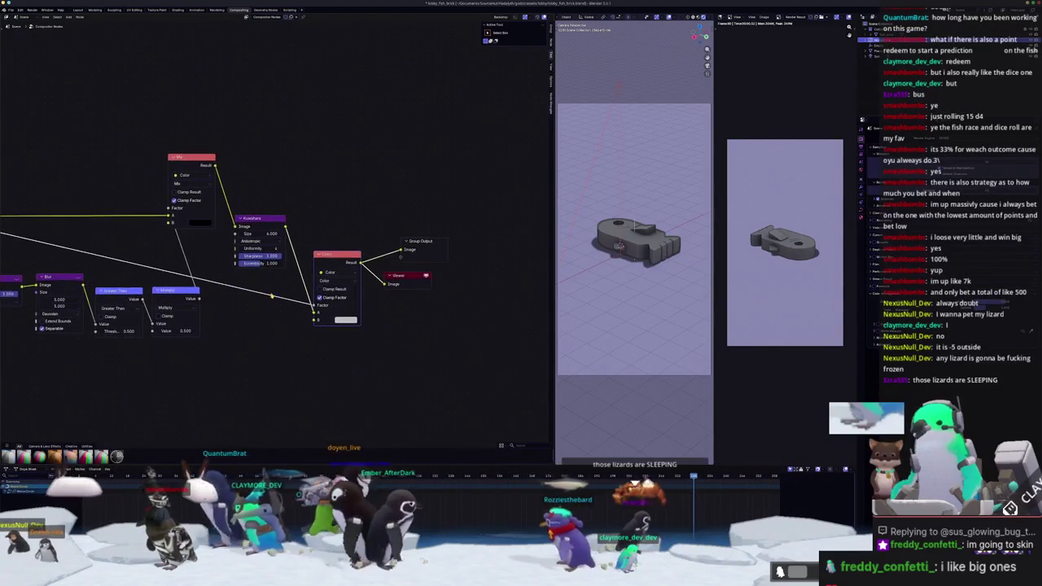
pyautogui.moveTo(332, 255); pyautogui.dragTo(337, 243)
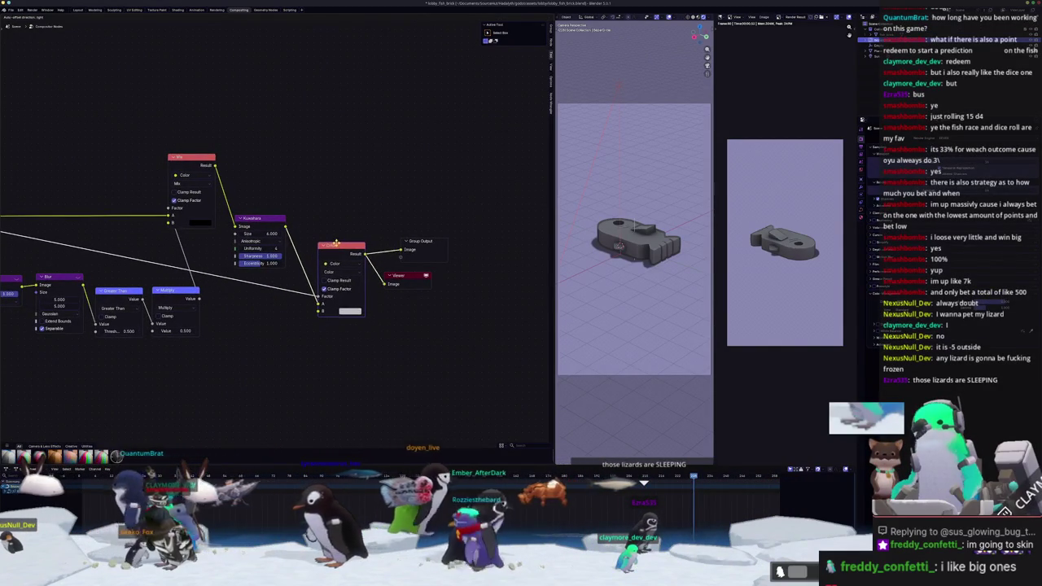
# Set the colour node's blending mode to Mix and darken colour B
pyautogui.click(335, 271)
pyautogui.click(336, 291)
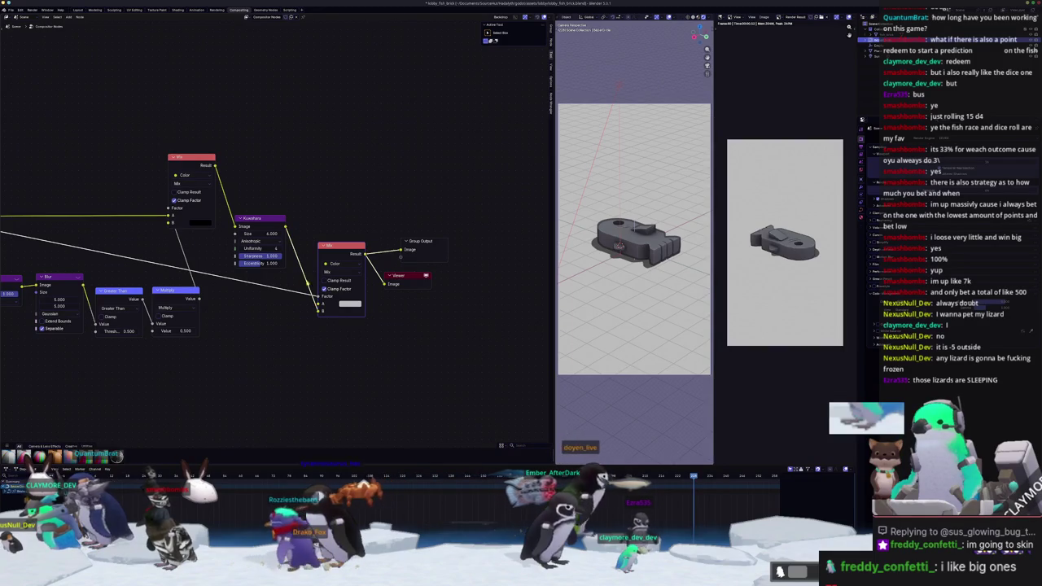
pyautogui.click(352, 304)
pyautogui.moveTo(400, 204)
pyautogui.mouseDown()
pyautogui.moveTo(375, 238)
pyautogui.moveTo(371, 217)
pyautogui.moveTo(399, 237)
pyautogui.moveTo(400, 204)
pyautogui.mouseUp()
pyautogui.click(493, 270)
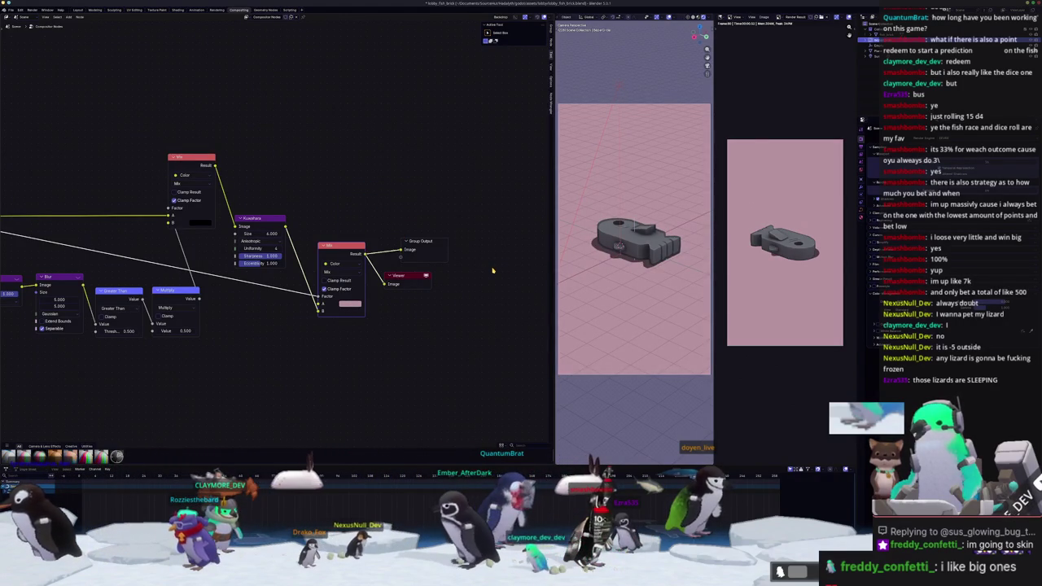
pyautogui.scroll(1, 522, 281)
pyautogui.scroll(5, 662, 311)
pyautogui.scroll(-4, 661, 310)
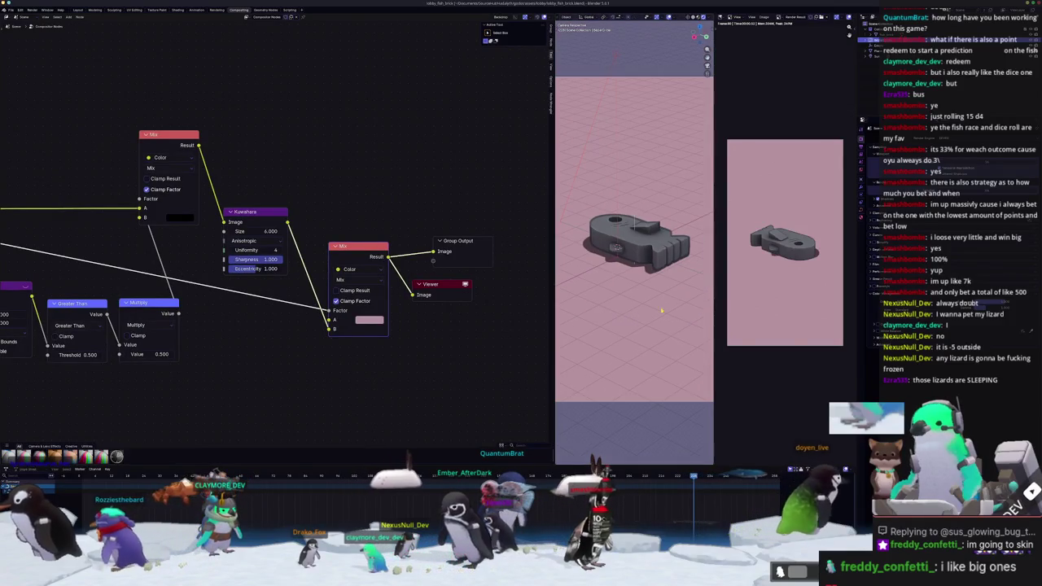
pyautogui.scroll(5, 772, 287)
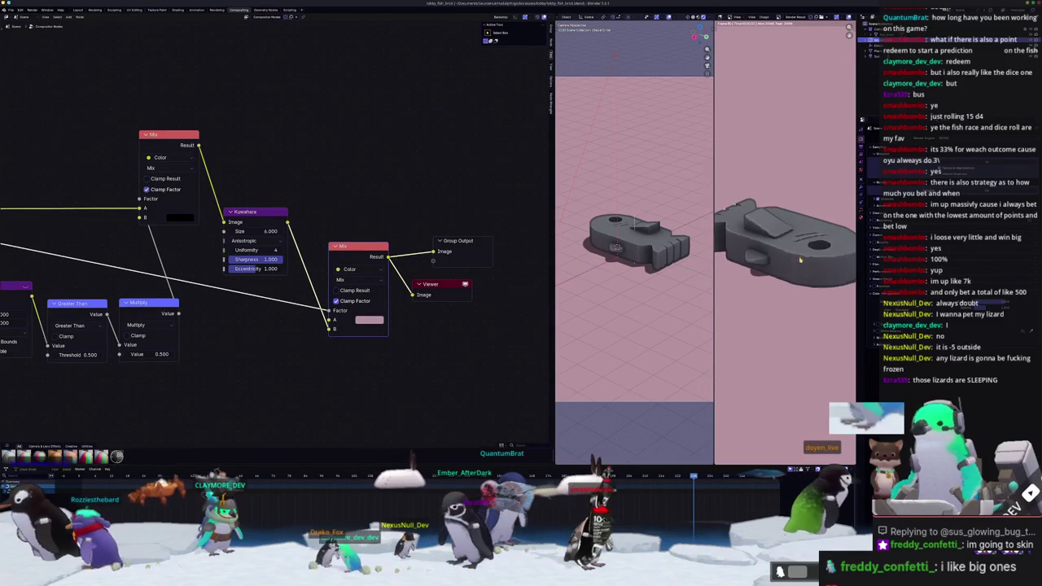
pyautogui.scroll(-2, 771, 287)
pyautogui.moveTo(780, 289); pyautogui.dragTo(788, 283, button='middle')
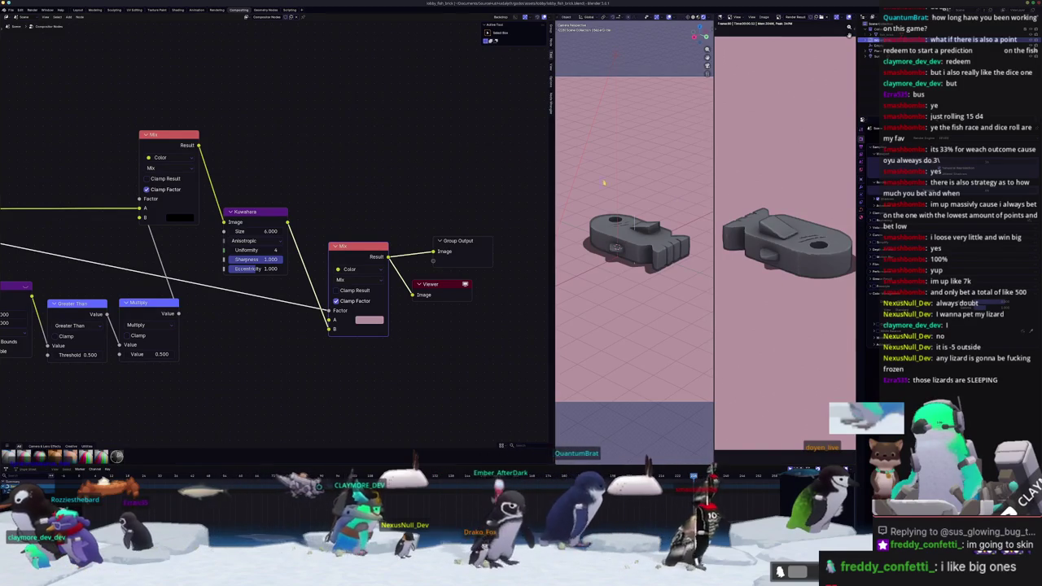
# Change colour A's hue from pink to a pale green-cyan background
pyautogui.click(369, 319)
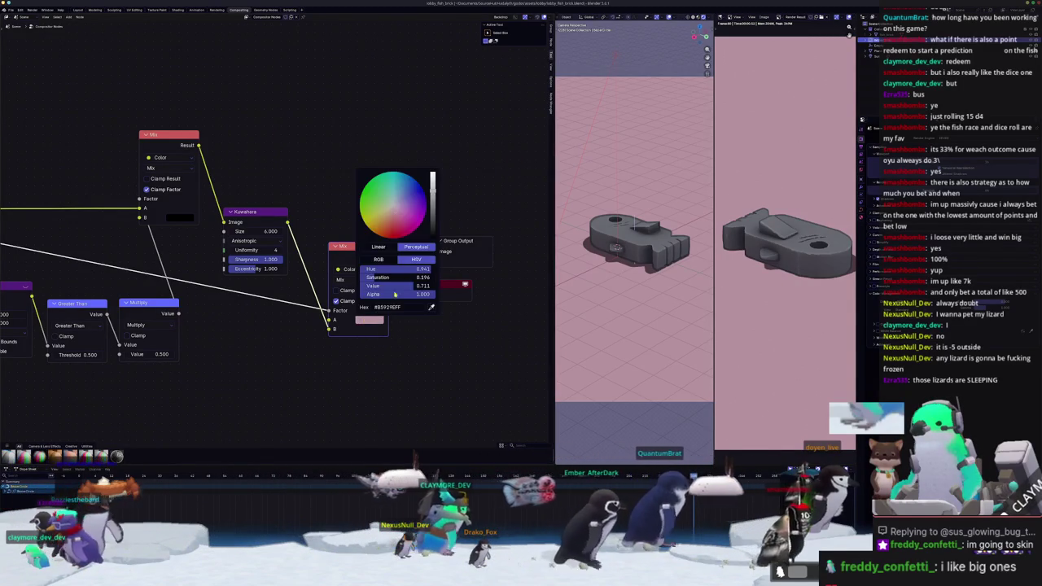
pyautogui.moveTo(411, 272)
pyautogui.mouseDown()
pyautogui.moveTo(370, 268)
pyautogui.moveTo(416, 268)
pyautogui.moveTo(403, 269)
pyautogui.mouseUp()
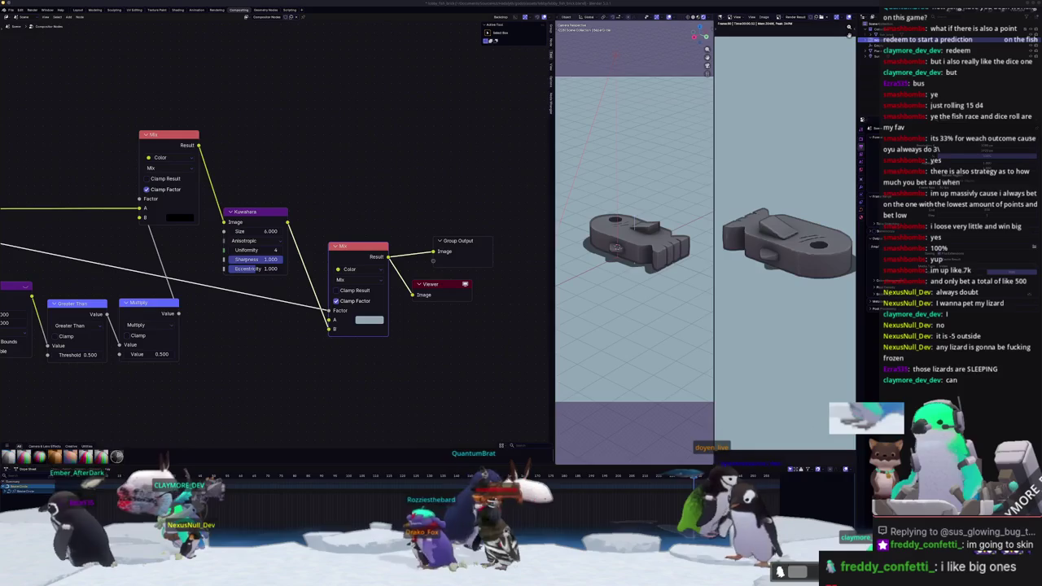
pyautogui.scroll(-1, 776, 283)
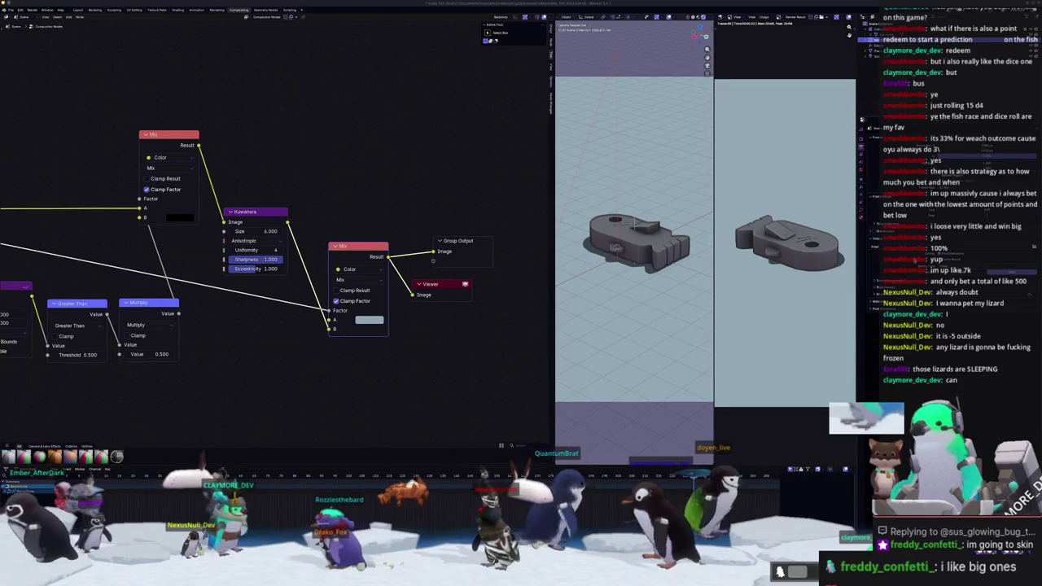
pyautogui.click(879, 292)
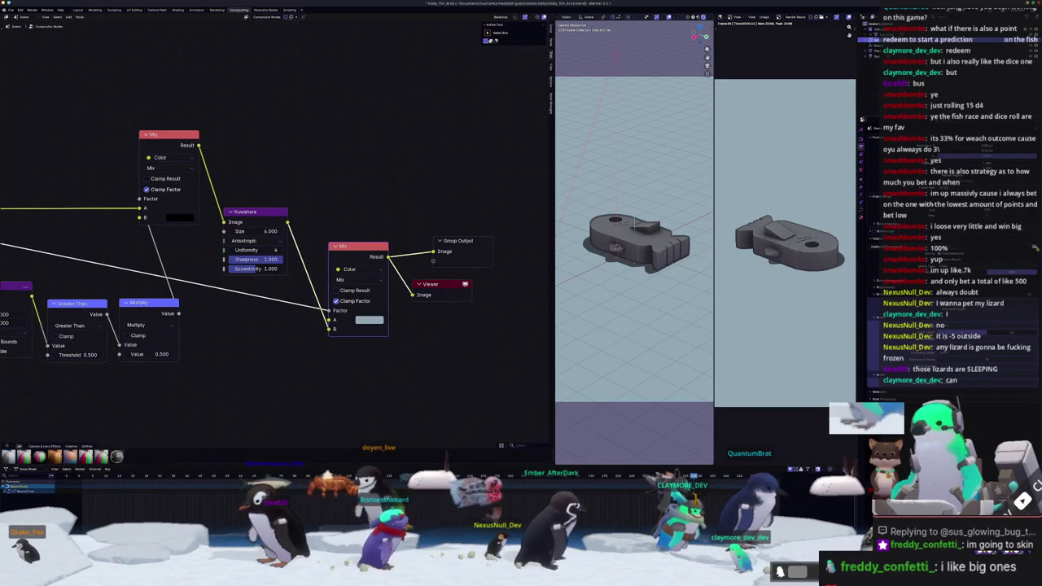
pyautogui.hotkey('ctrl', 'o')
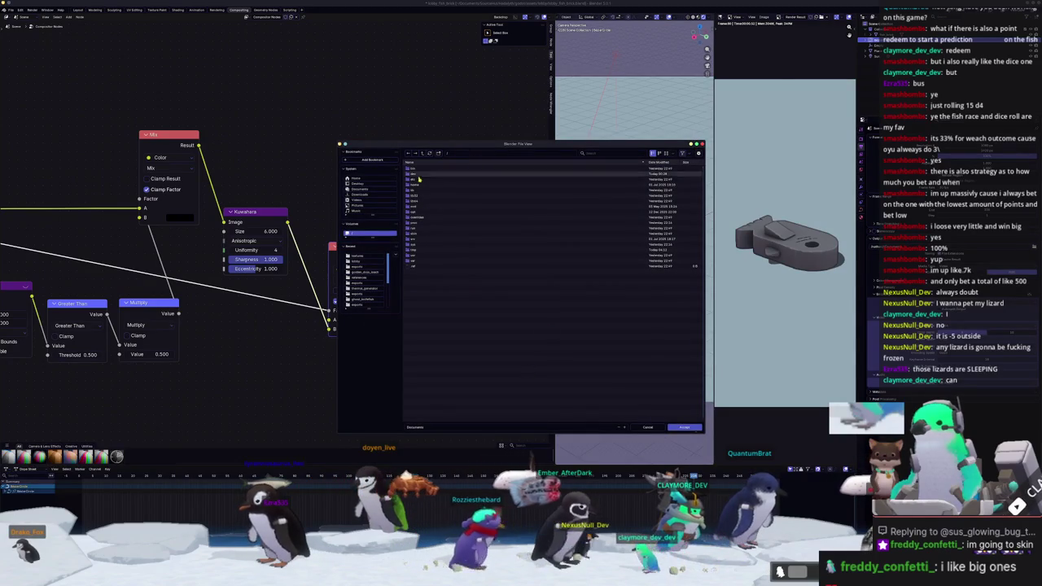
# Choose the Recordings folder, render a fresh image, and switch to the Hadalyth game window
pyautogui.click(357, 199)
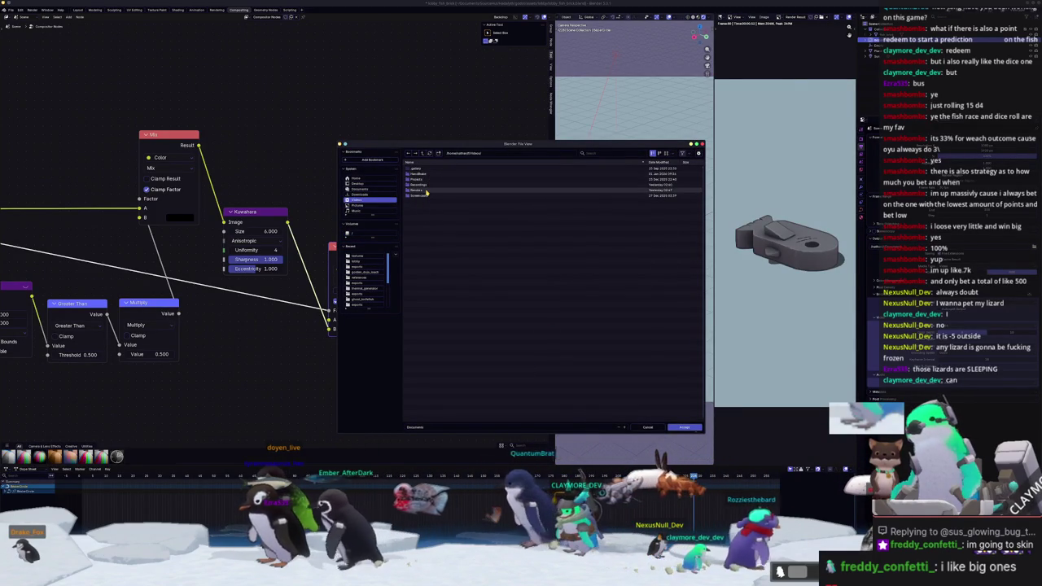
pyautogui.click(419, 185)
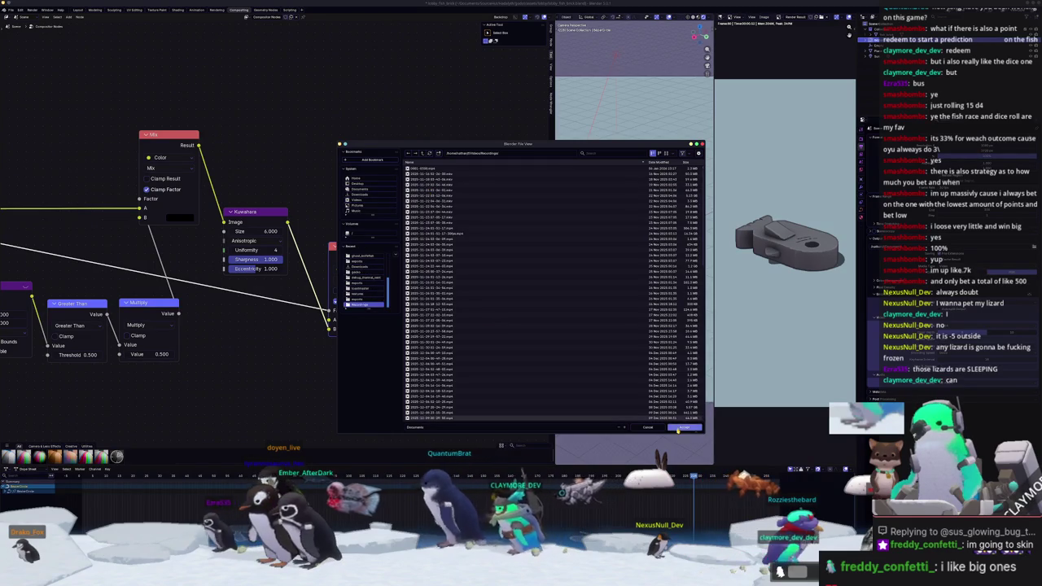
pyautogui.click(680, 429)
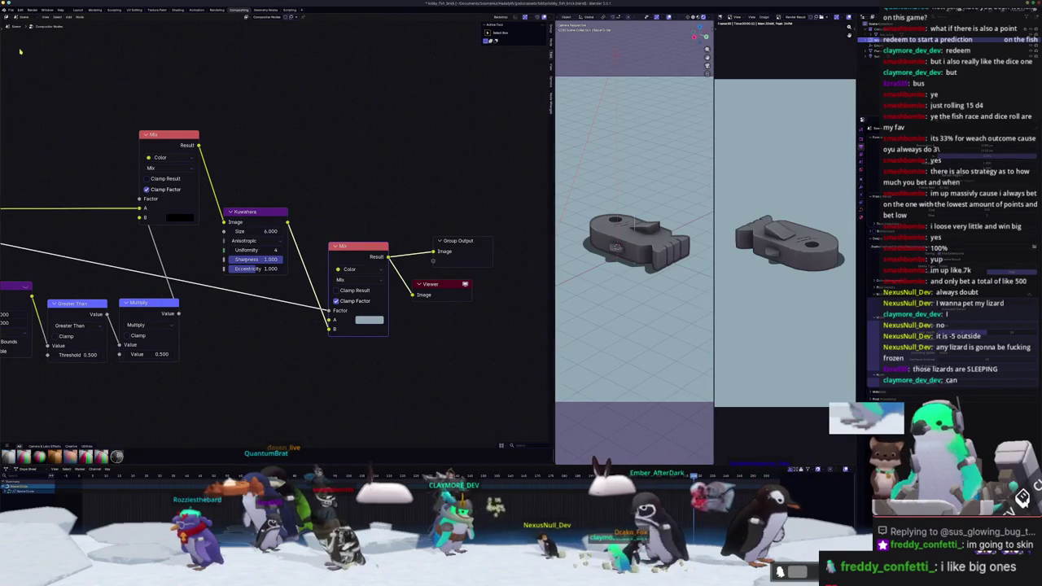
pyautogui.click(36, 22)
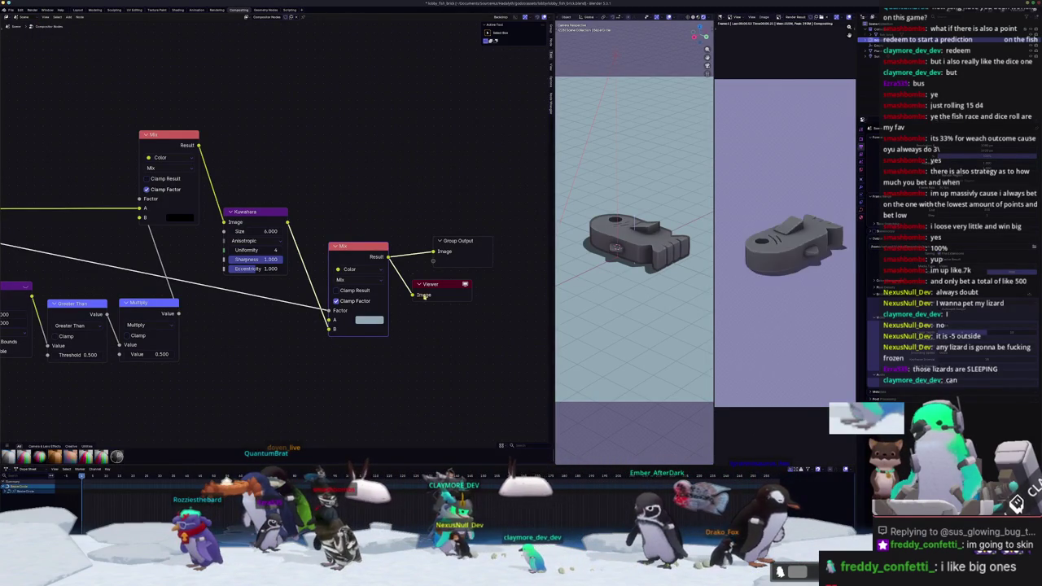
pyautogui.hotkey('alt', 'Tab')
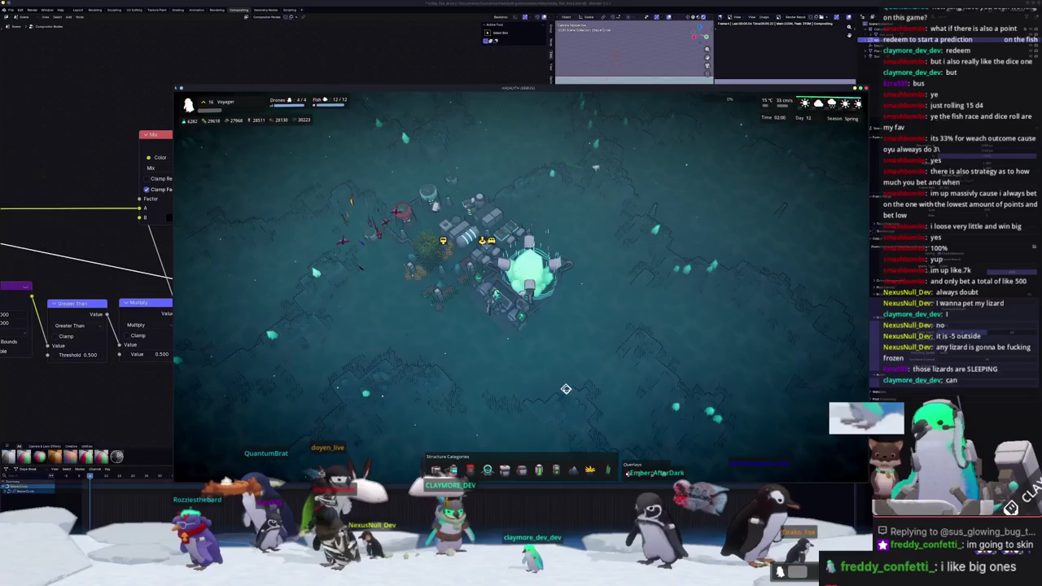
# Spawn 100 Golden Dojo Loach fish with the debug console command
pyautogui.press('`')
pyautogui.write('fish')
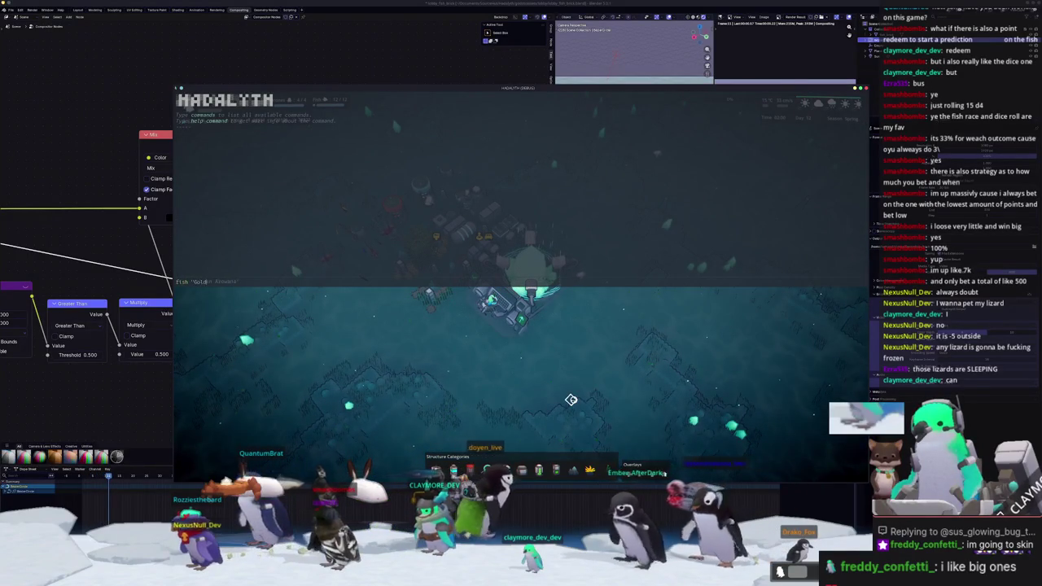
pyautogui.write('"Golden Dojo Loach" 100')
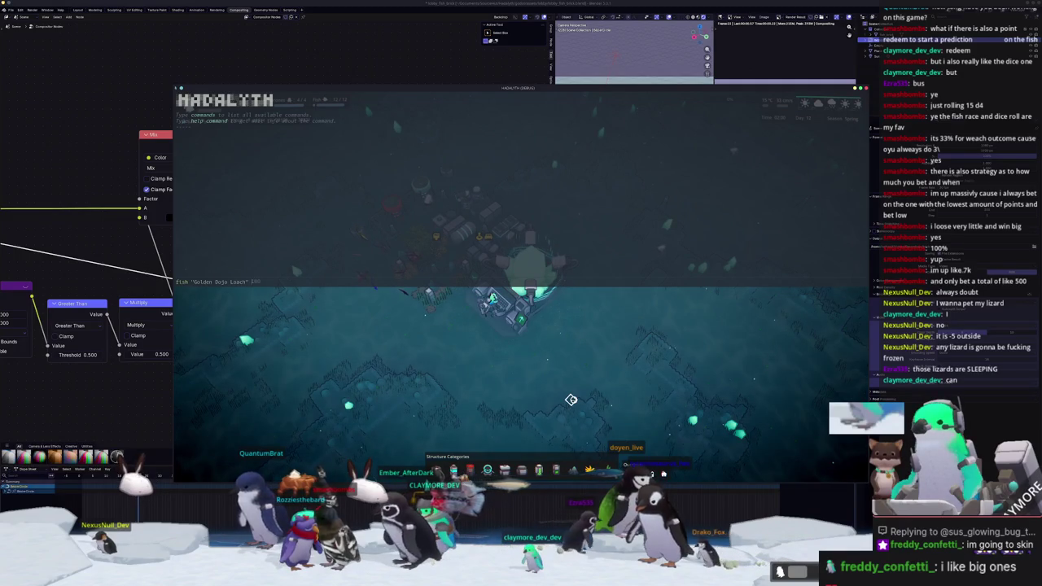
pyautogui.press('Return')
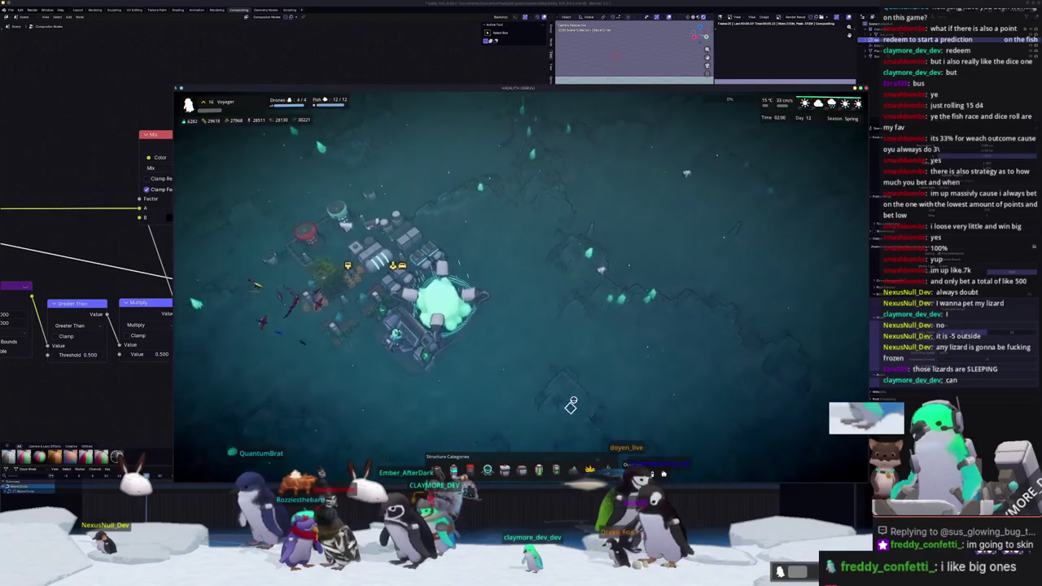
# Pan around the seabed, return the camera to the base, and select the Thermal Generator
pyautogui.press('d')
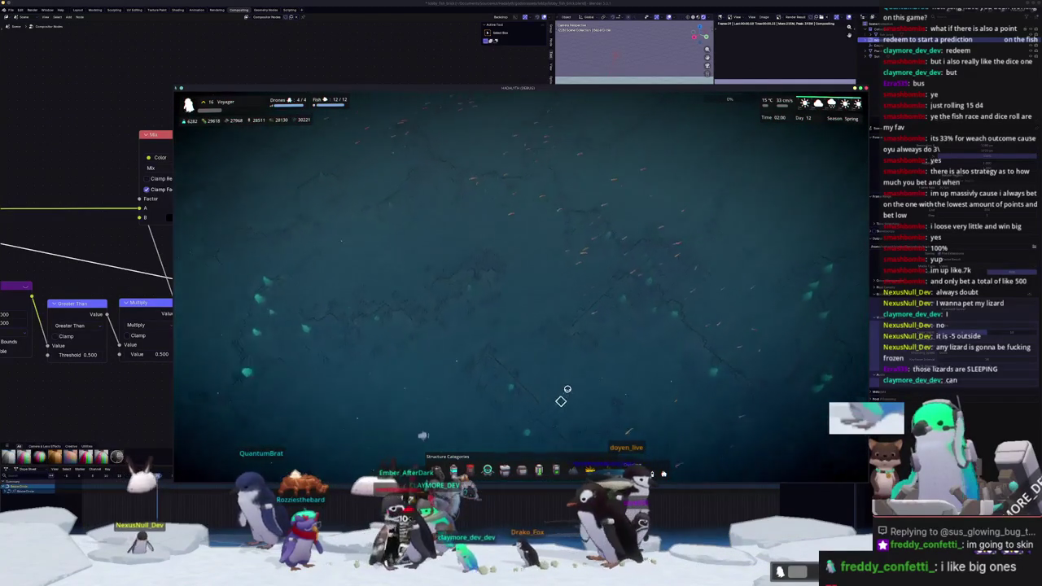
pyautogui.scroll(3, 567, 390)
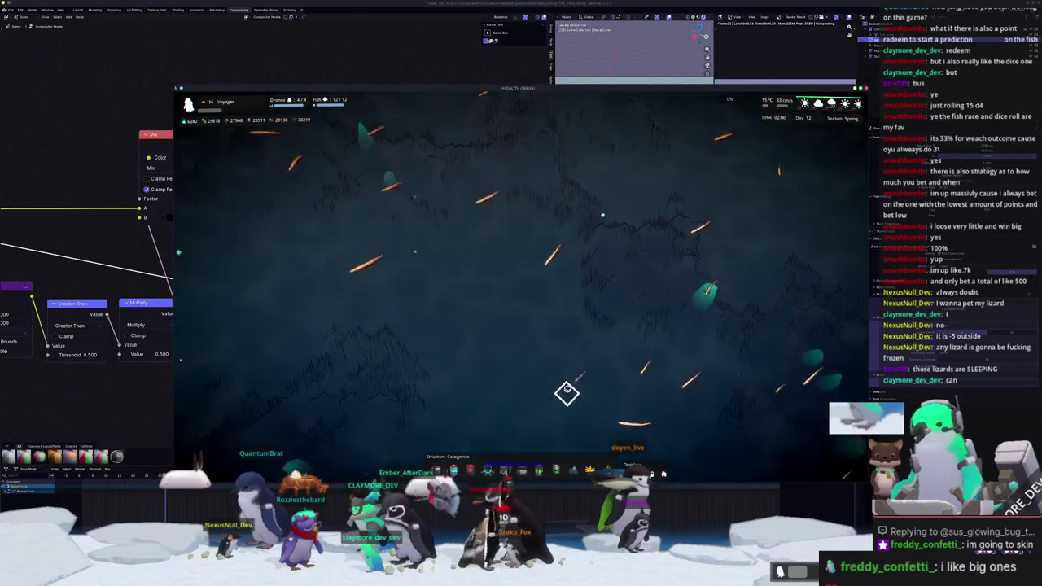
pyautogui.scroll(-3, 568, 389)
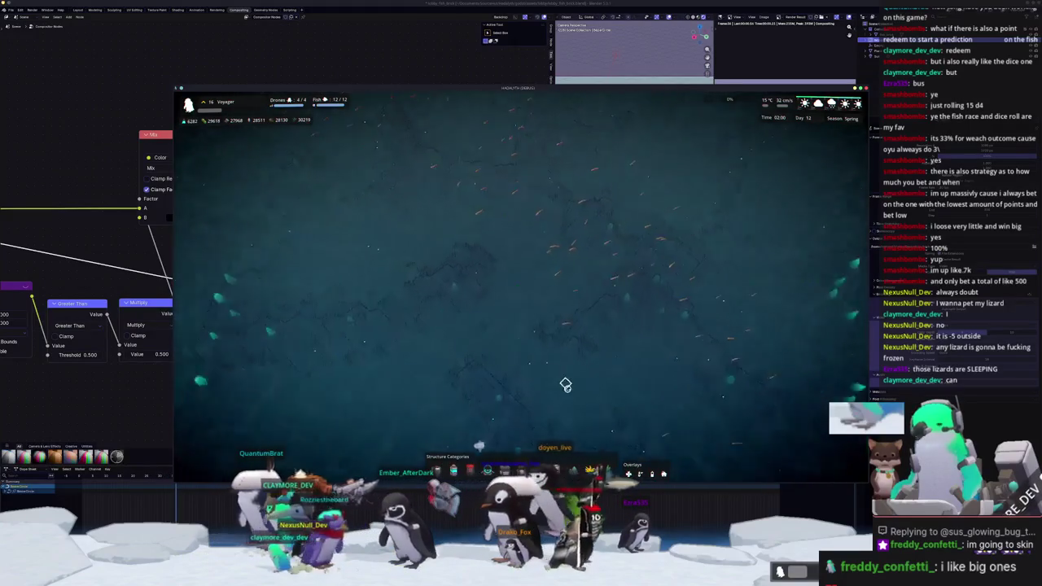
pyautogui.press('Home')
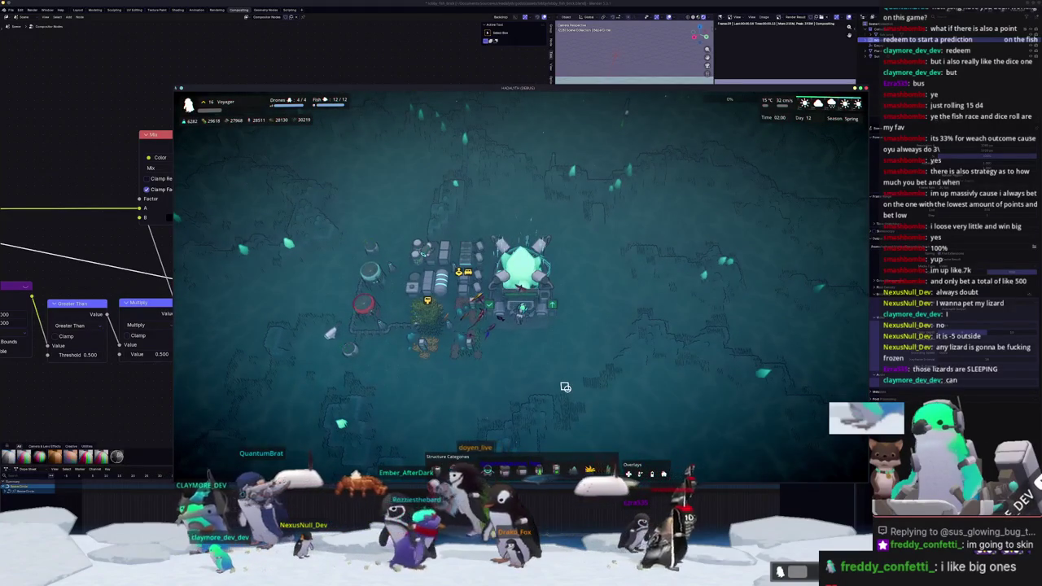
pyautogui.press('w')
pyautogui.press('d')
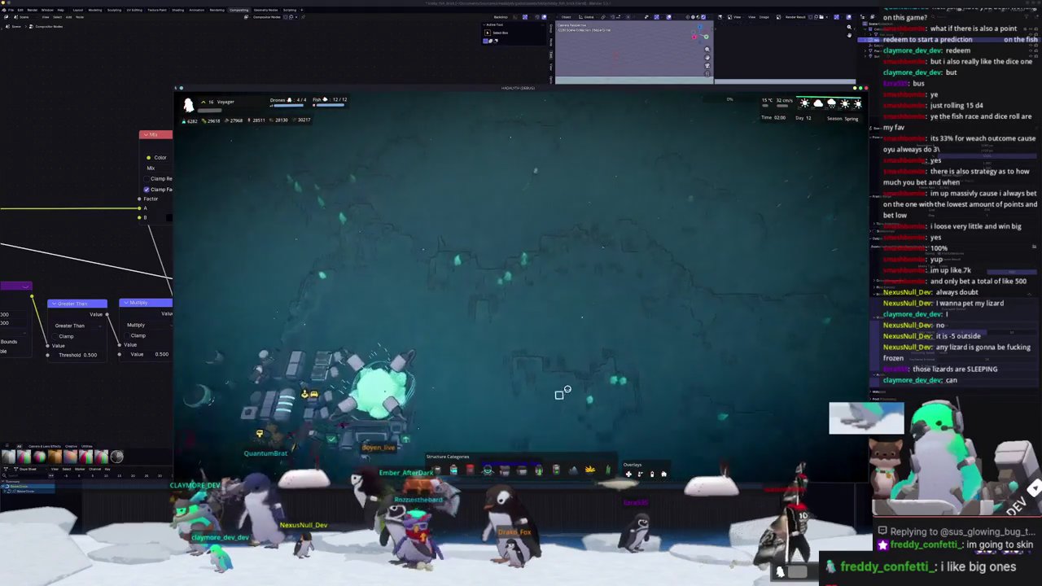
pyautogui.press('w')
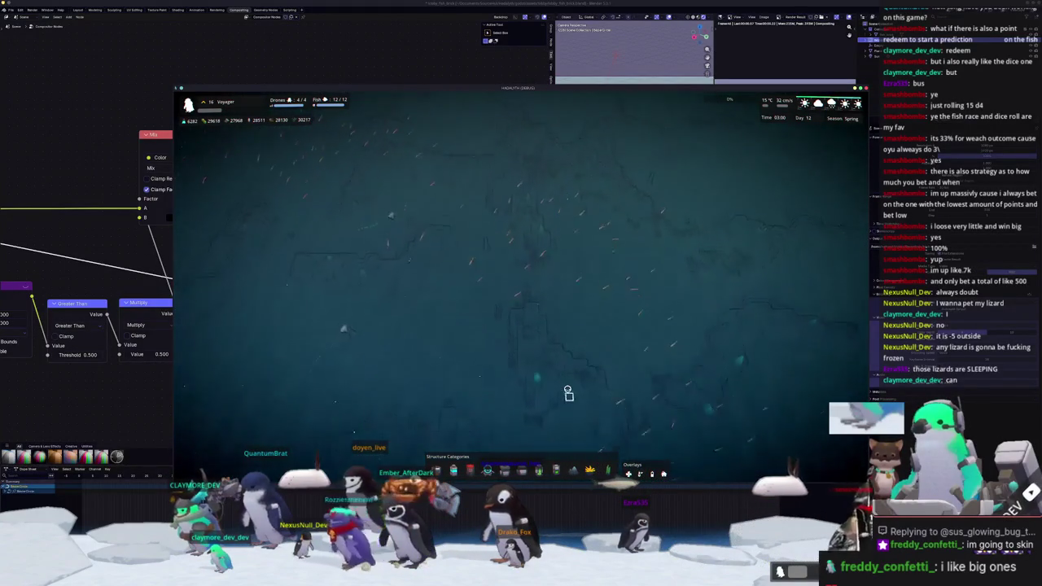
pyautogui.press('Home')
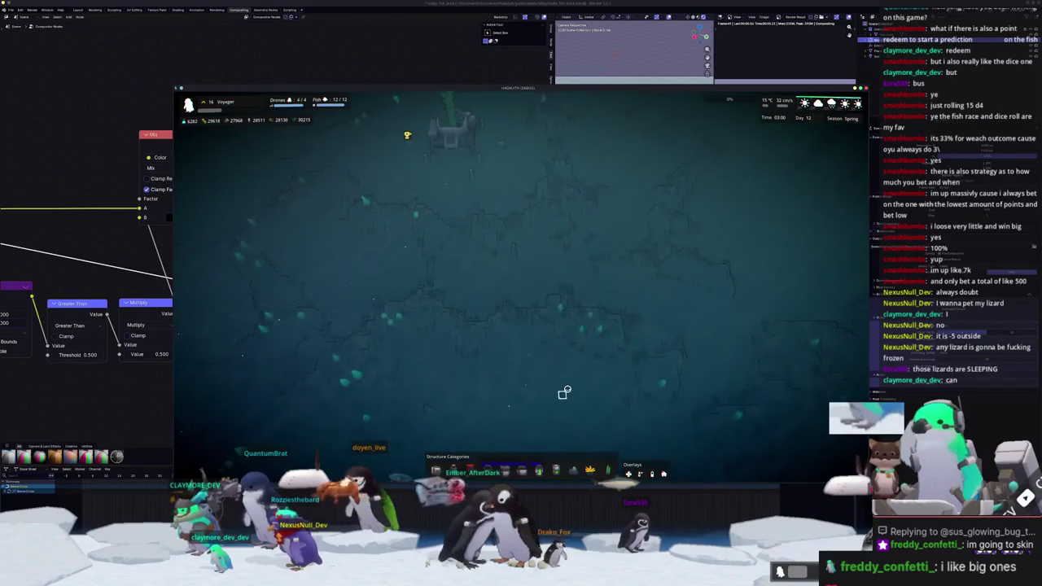
pyautogui.click(528, 269)
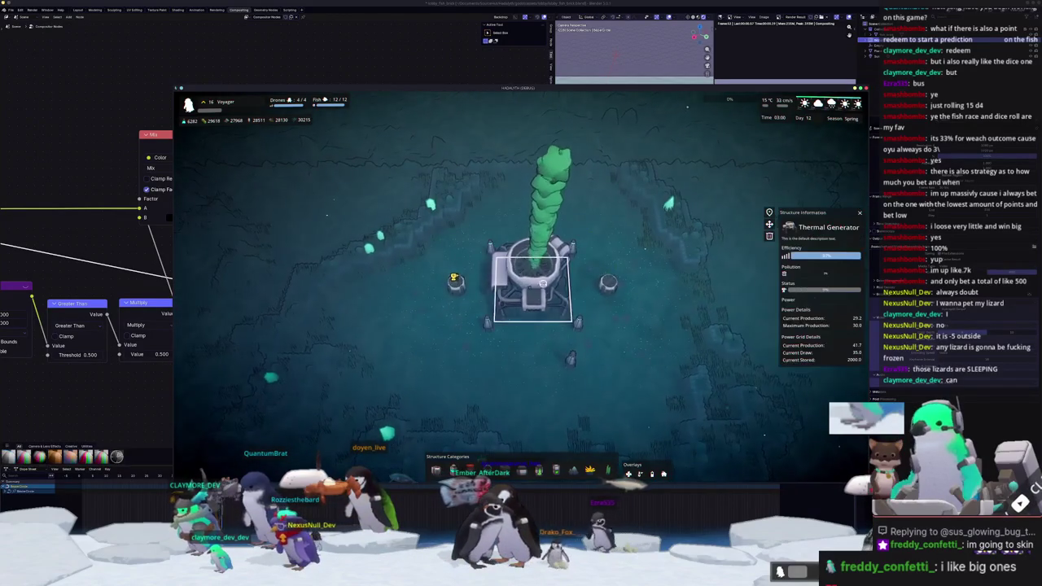
# Rotate around the base and inspect the Thermal Generator and Generalist Drone Hub info panels
pyautogui.scroll(3, 537, 367)
pyautogui.press('q')
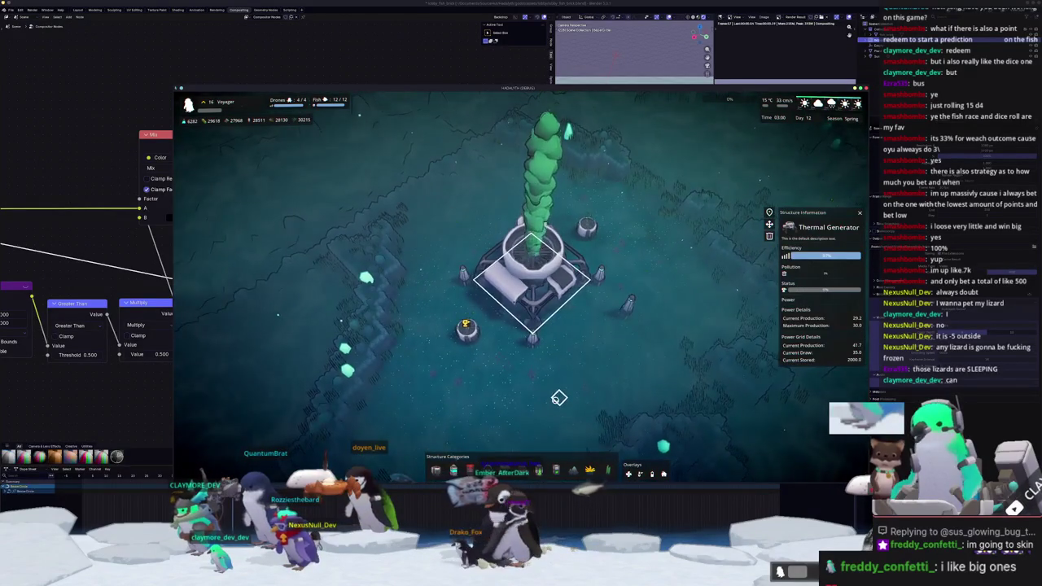
pyautogui.press('Escape')
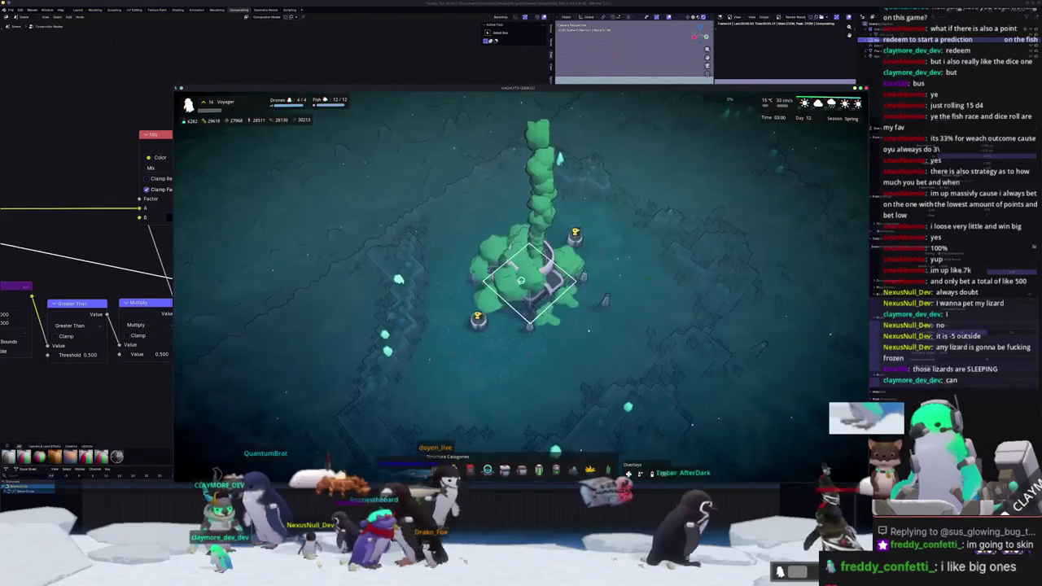
pyautogui.click(534, 281)
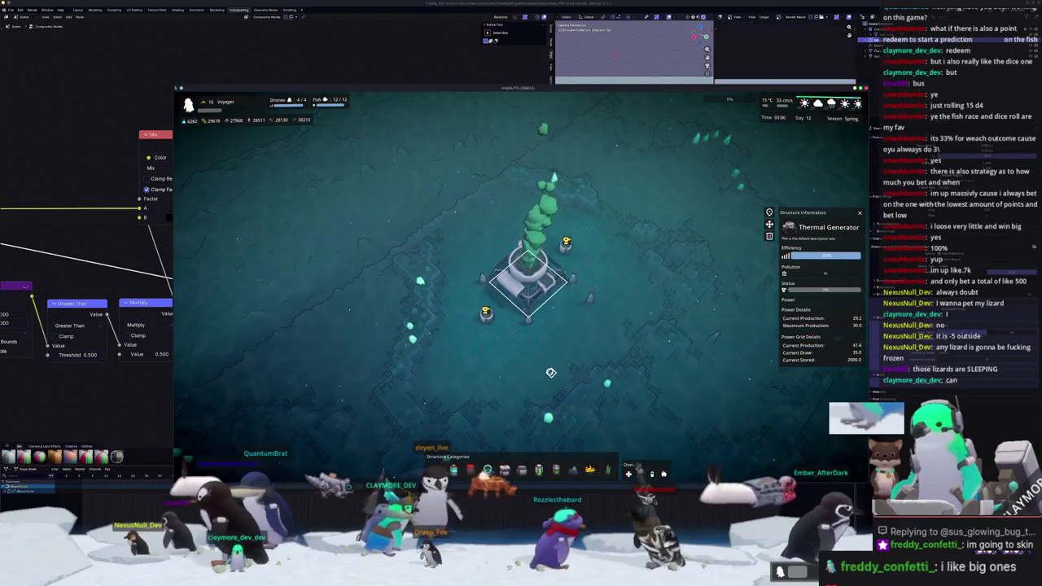
pyautogui.scroll(2, 531, 365)
pyautogui.click(480, 316)
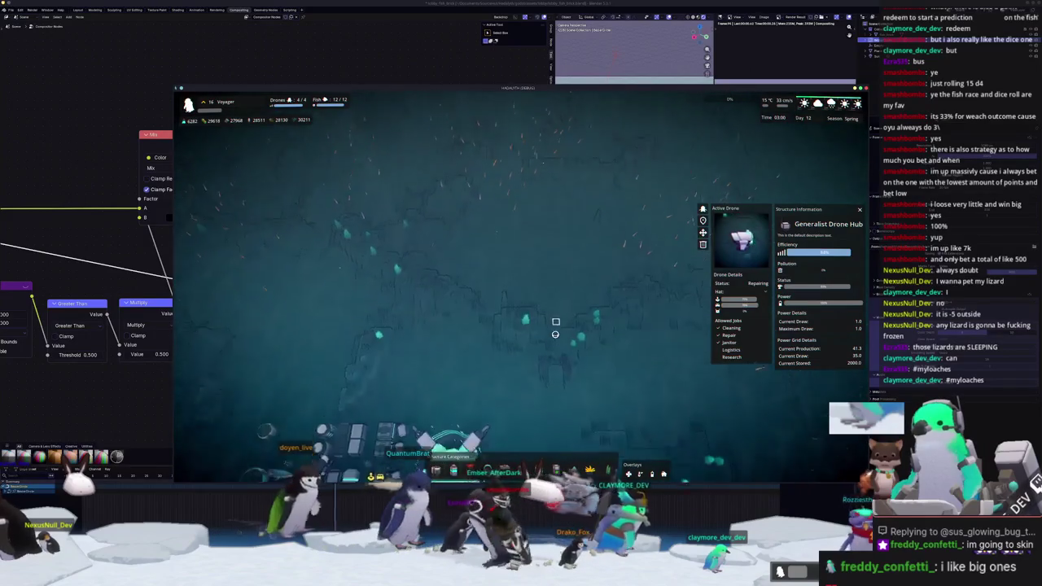
pyautogui.click(609, 355)
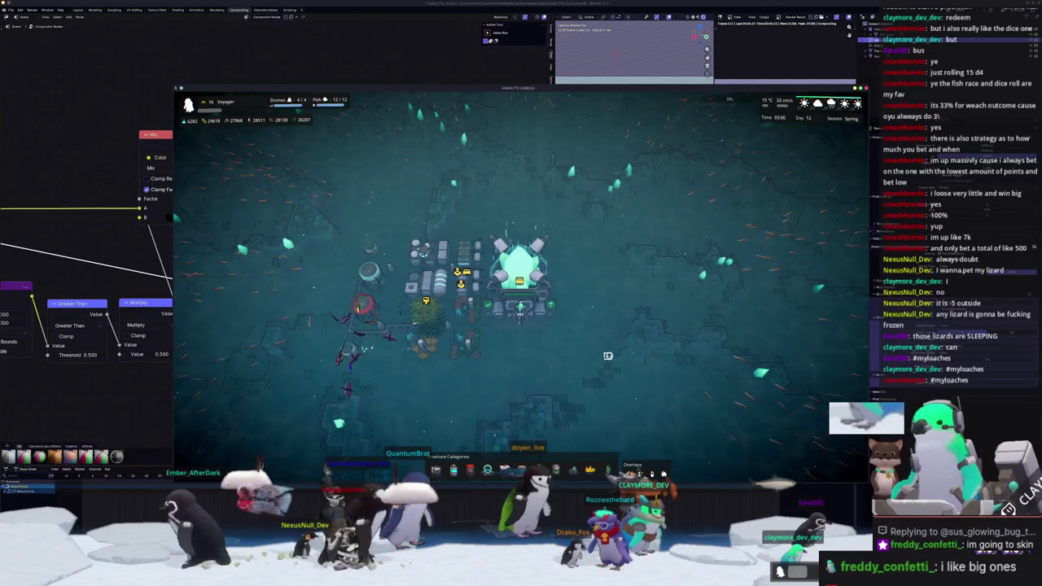
# Zoom in and frame the base up close, then switch to OBS
pyautogui.scroll(3, 609, 356)
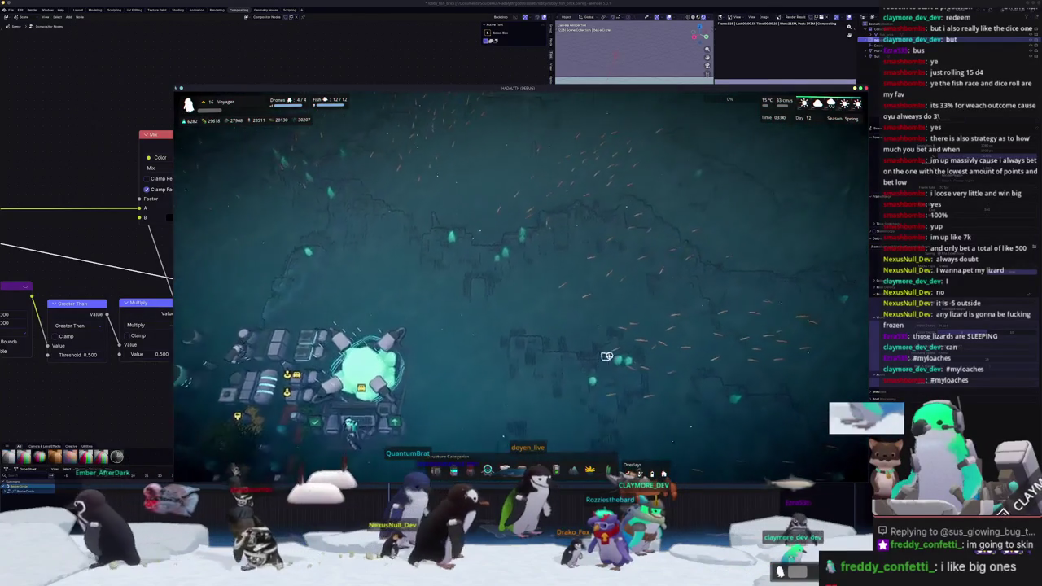
pyautogui.press('d')
pyautogui.press('s')
pyautogui.press('a')
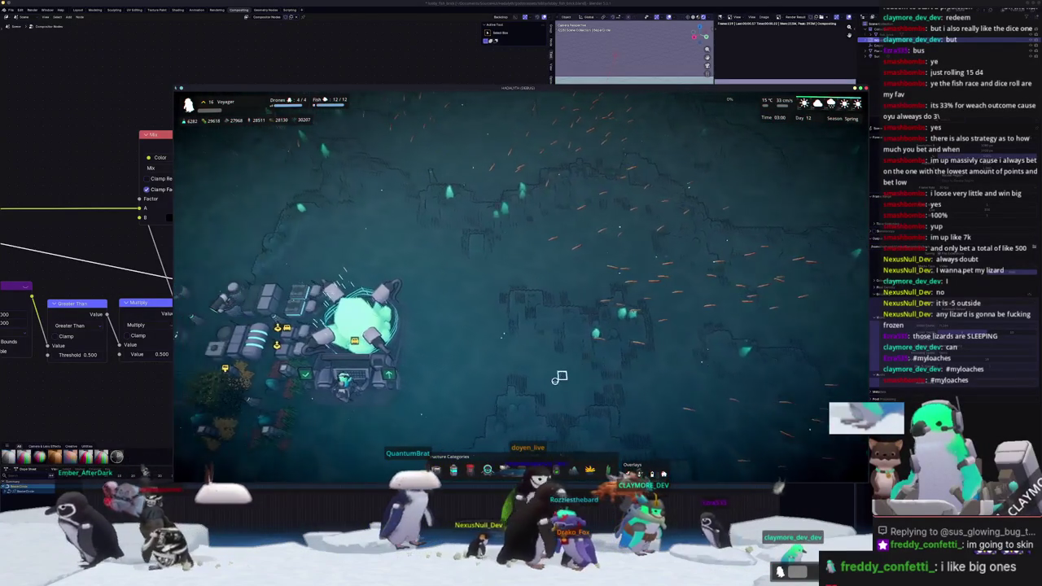
pyautogui.hotkey('alt', 'Tab')
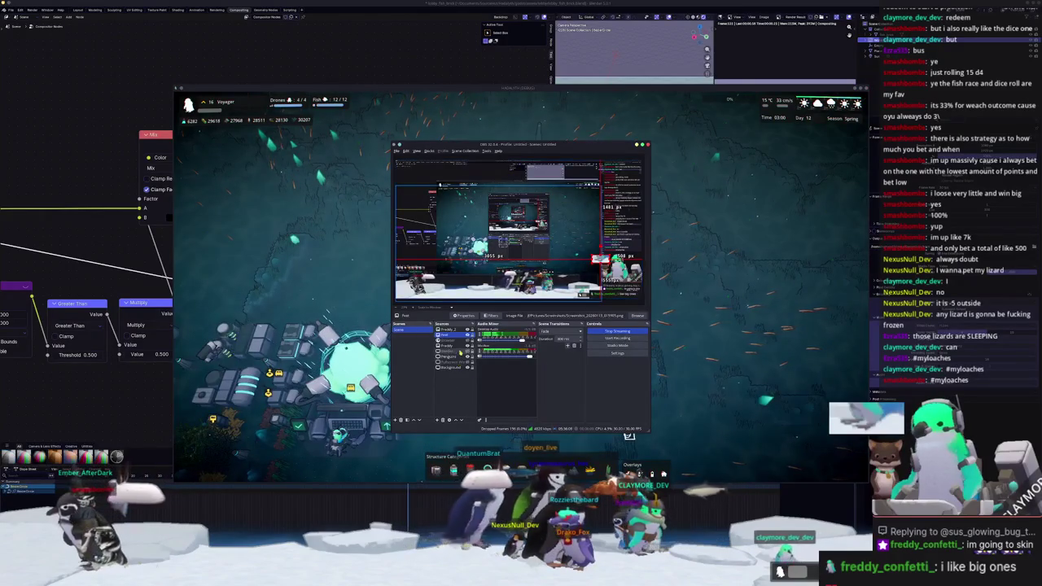
# Point the Fullscreen Window source at the HADALYTH (DEBUG) game window
pyautogui.doubleClick(463, 362)
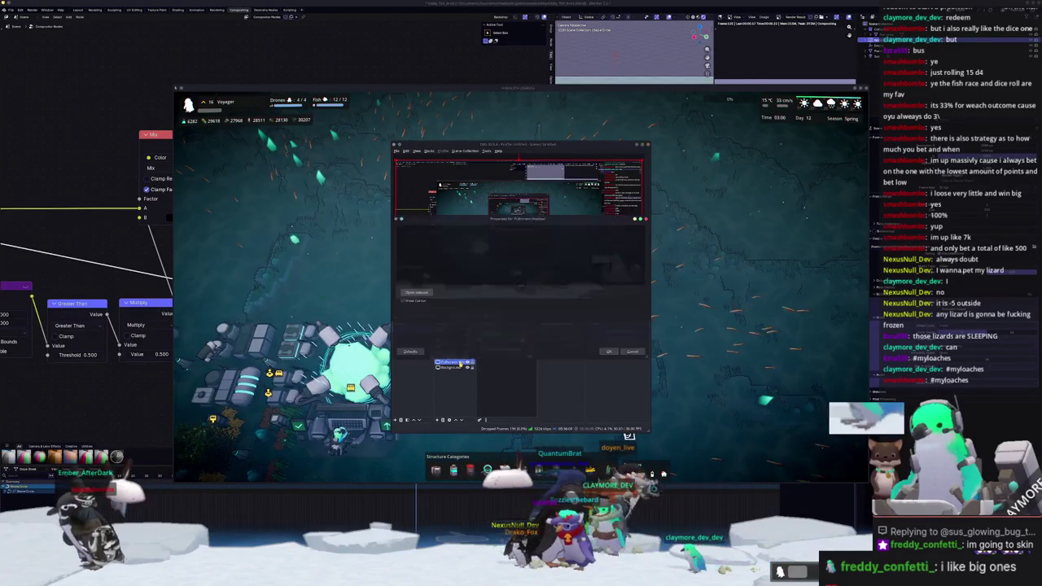
pyautogui.click(415, 292)
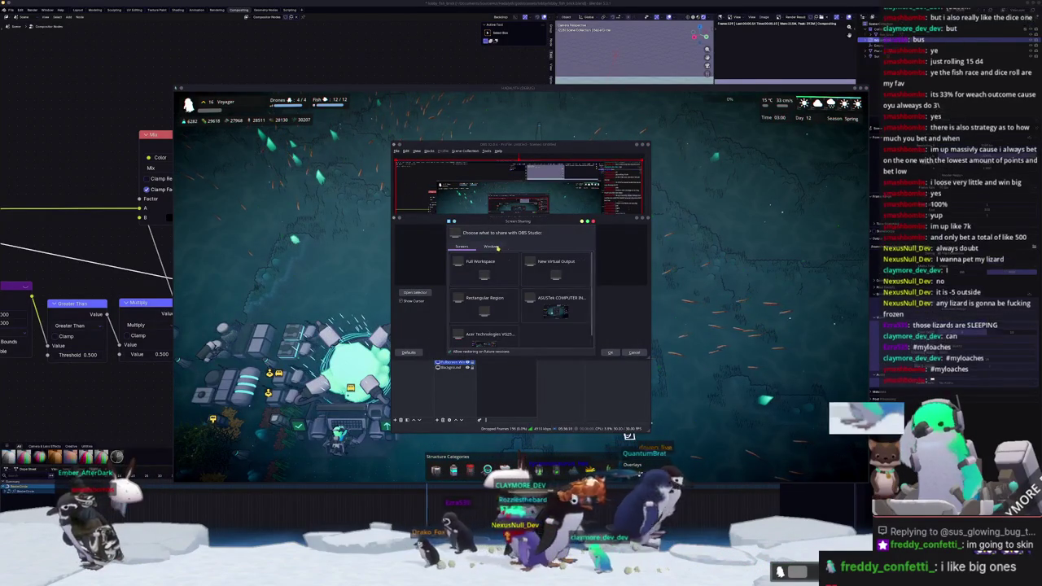
pyautogui.scroll(-2, 523, 297)
pyautogui.scroll(-2, 519, 299)
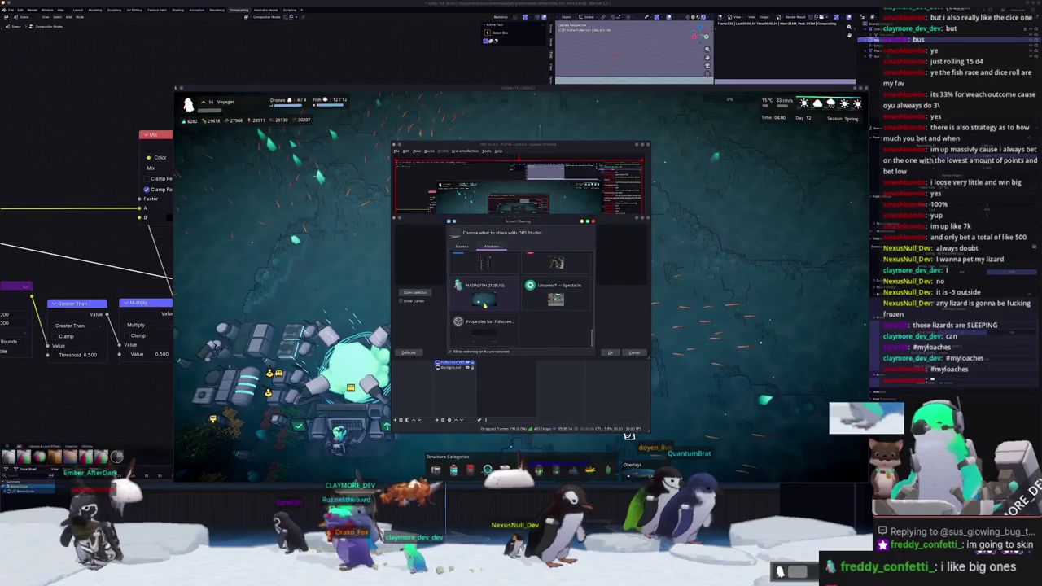
pyautogui.doubleClick(491, 303)
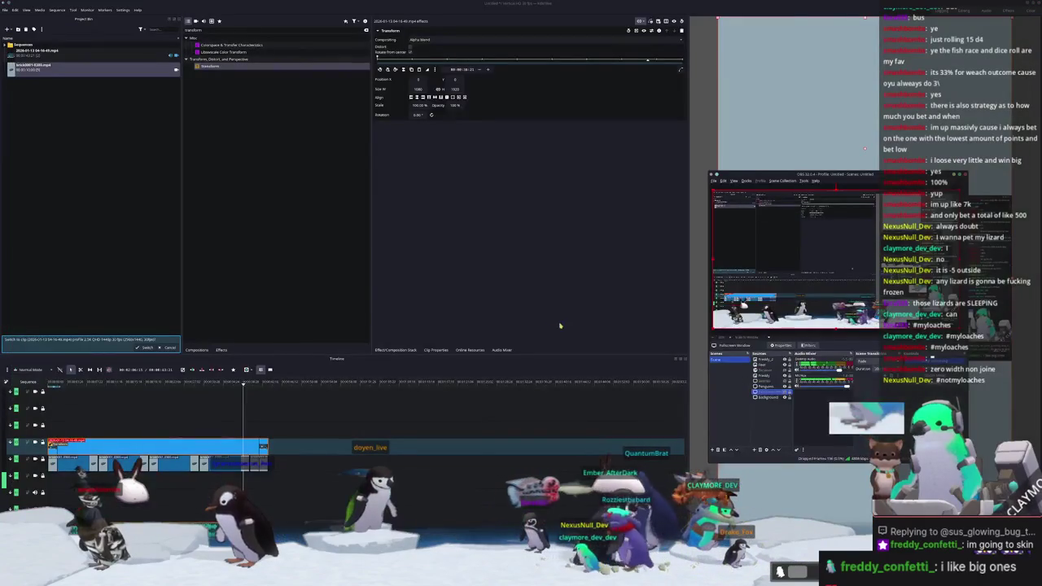
# Return to the Kdenlive project's Transform effect panel
pyautogui.click(560, 326)
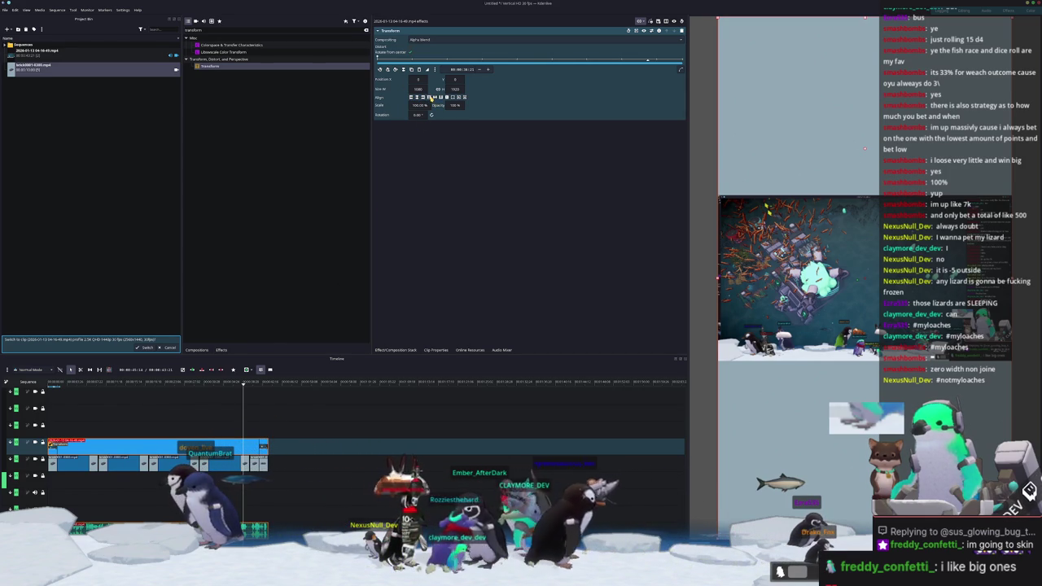
# Set the game clip's Transform Position Y to -458 so the footage sits at the top
pyautogui.write('-420')
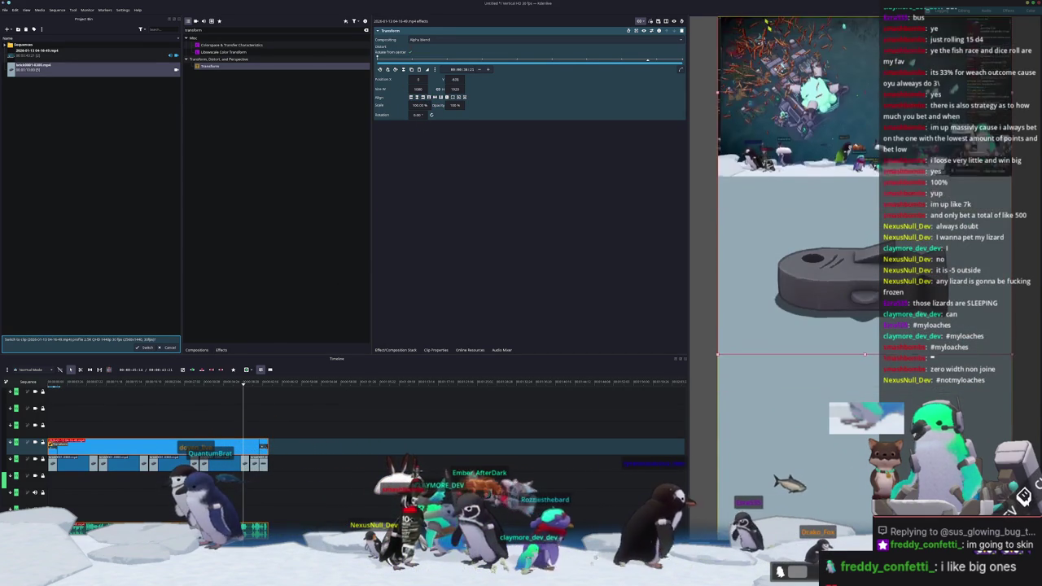
pyautogui.scroll(-3, 452, 82)
pyautogui.scroll(-3, 453, 82)
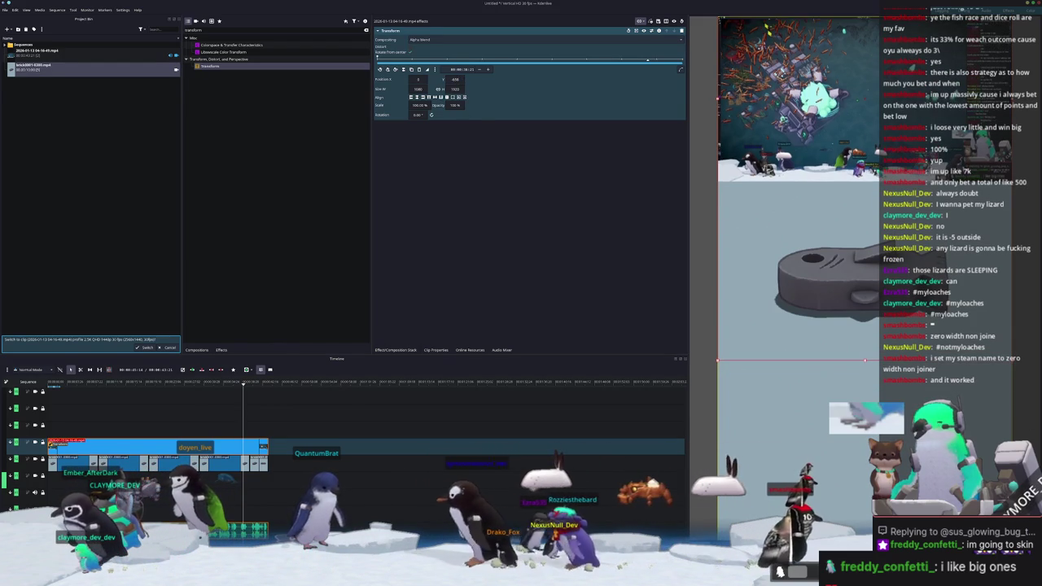
pyautogui.click(454, 79)
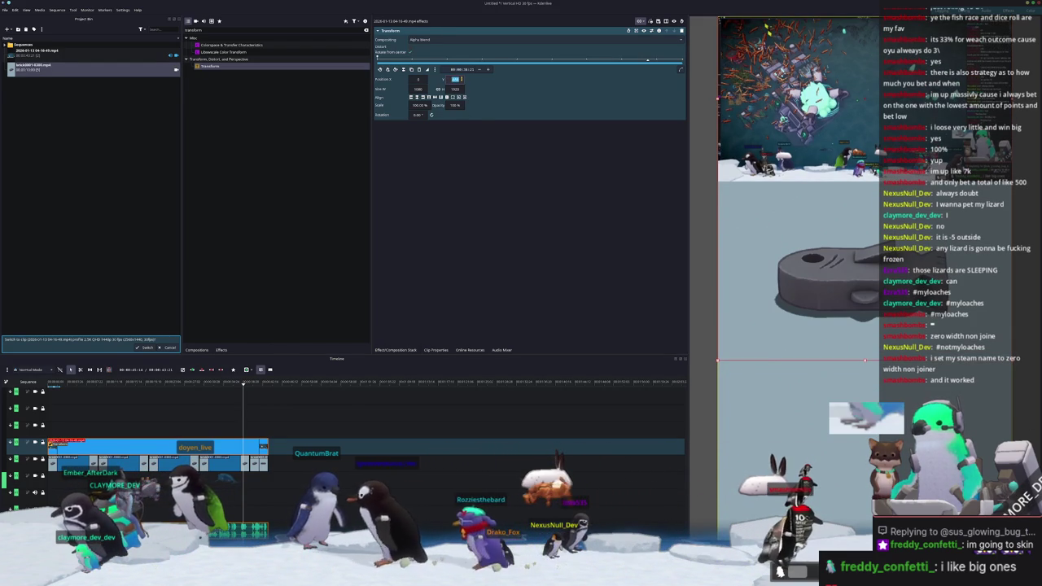
pyautogui.write('-45')
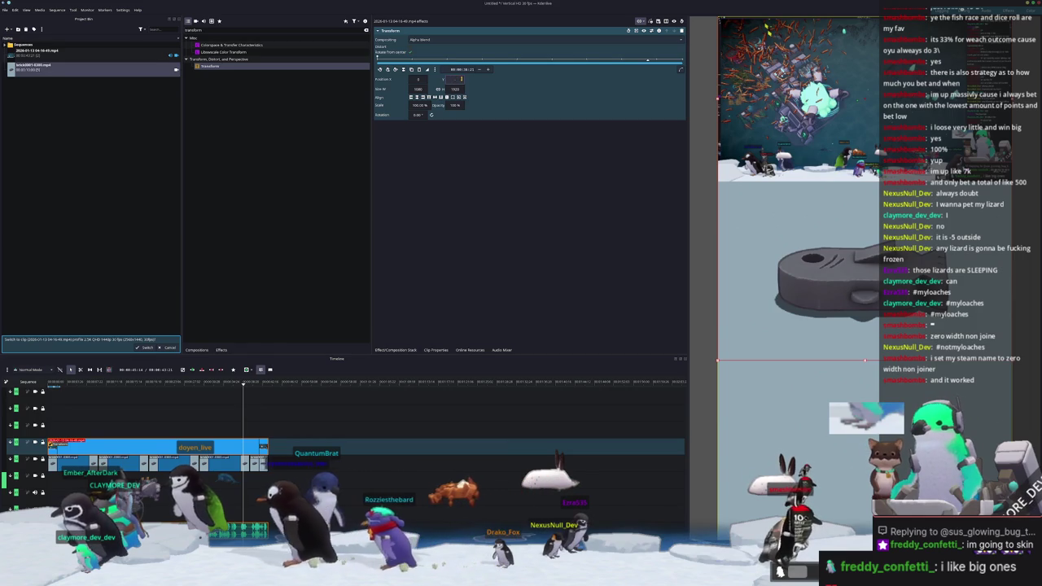
pyautogui.press('Return')
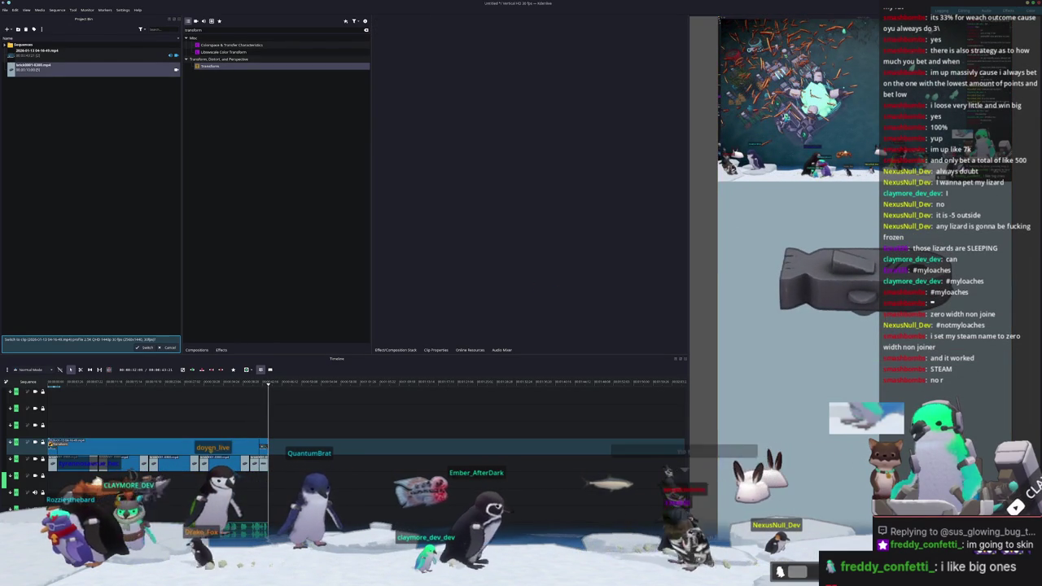
# Move the game clip to the upper video track and nudge it slightly lower in frame
pyautogui.click(592, 383)
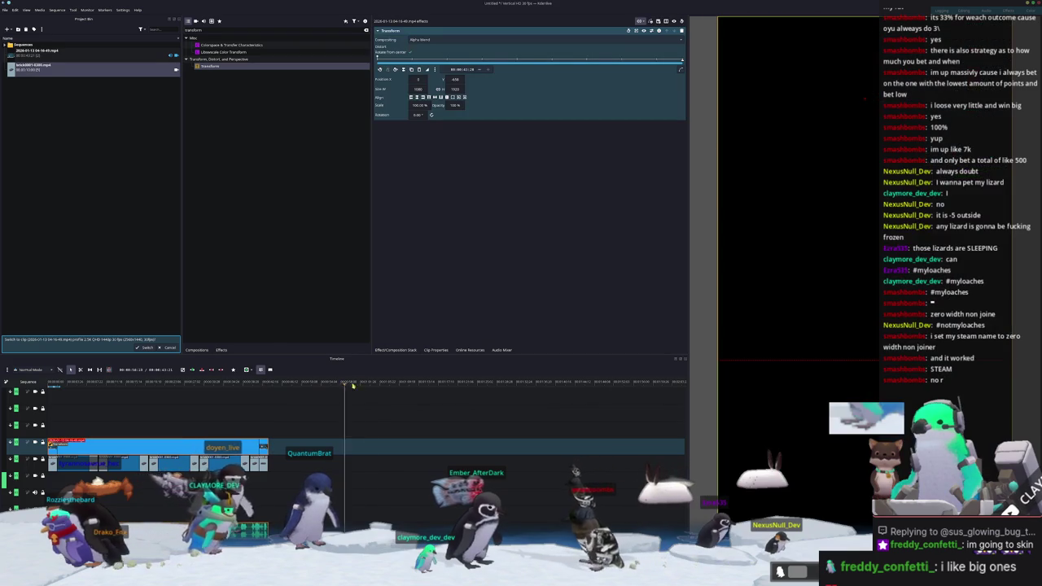
pyautogui.moveTo(33, 65)
pyautogui.mouseDown()
pyautogui.moveTo(230, 417)
pyautogui.moveTo(91, 430)
pyautogui.mouseUp()
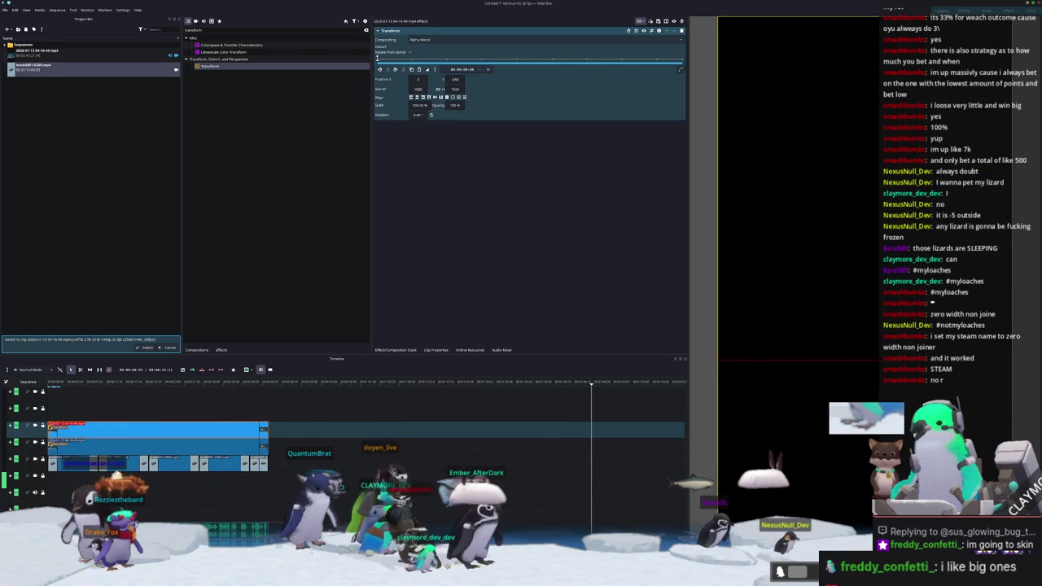
pyautogui.click(608, 59)
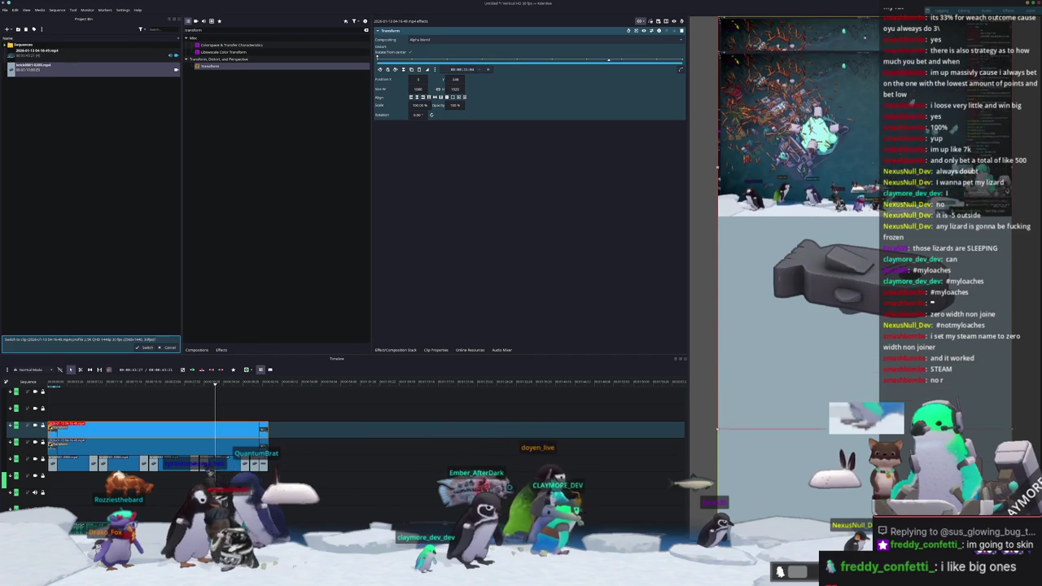
pyautogui.moveTo(866, 320); pyautogui.dragTo(865, 327)
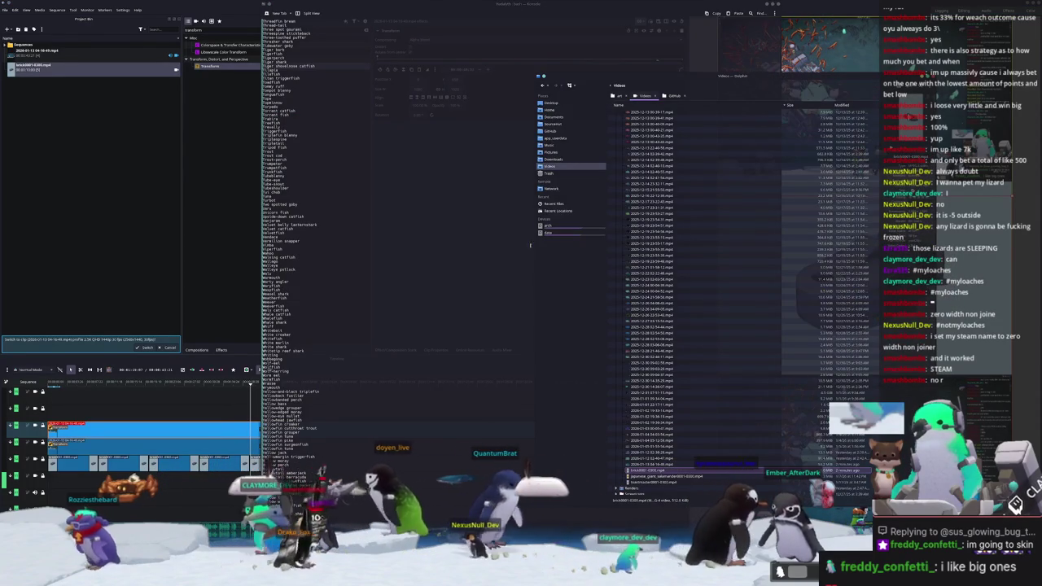
# Add the Lamps neon-tube sound from data > Documents > Sonniss to Kdenlive's Project Bin
pyautogui.click(561, 235)
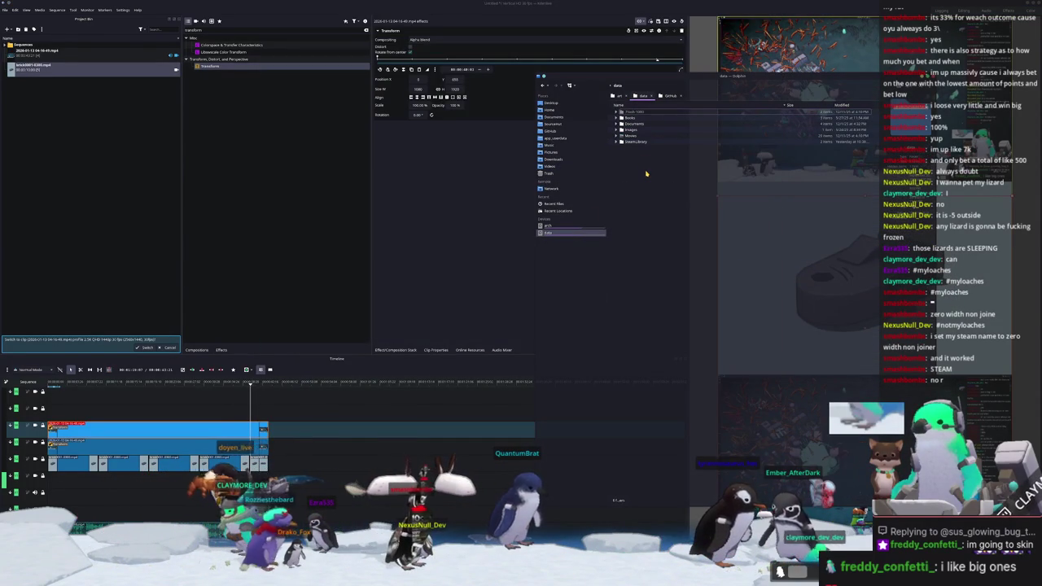
pyautogui.doubleClick(637, 124)
pyautogui.doubleClick(634, 130)
pyautogui.write('basement')
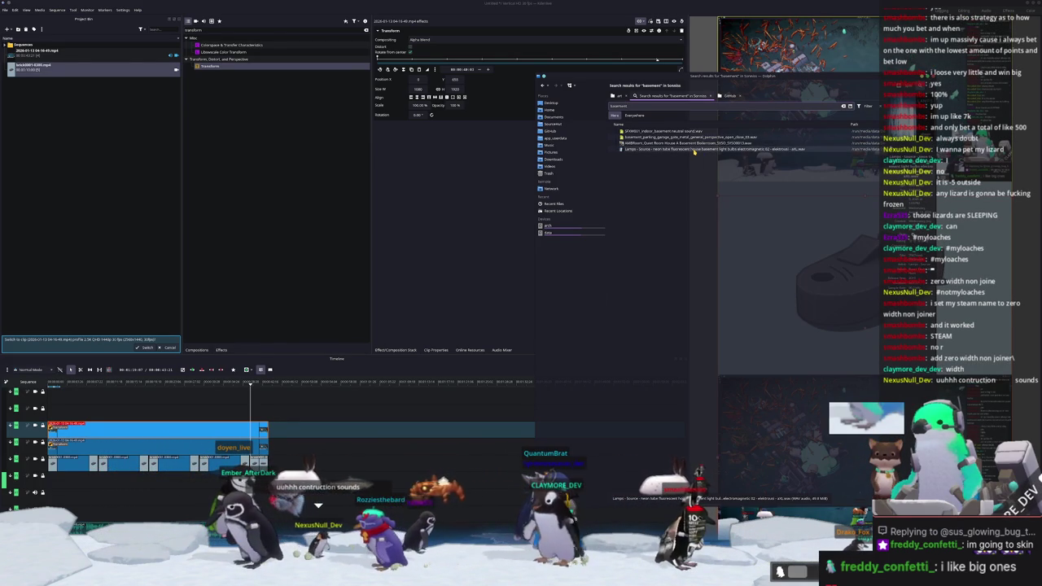
pyautogui.moveTo(694, 151); pyautogui.dragTo(89, 154)
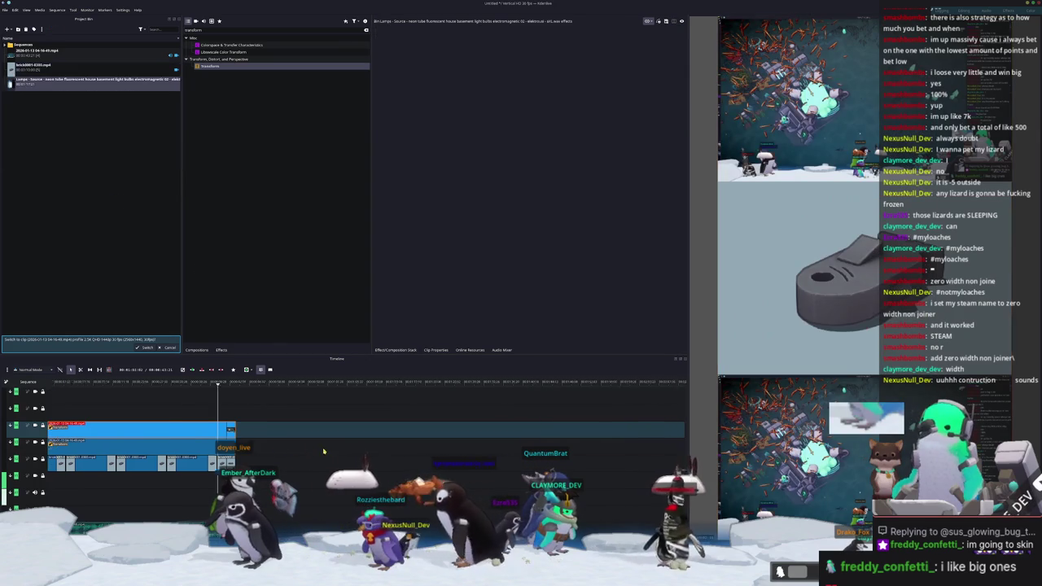
# Place the neon-tube lamp sound on an audio track and shorten the clip
pyautogui.scroll(-2, 461, 413)
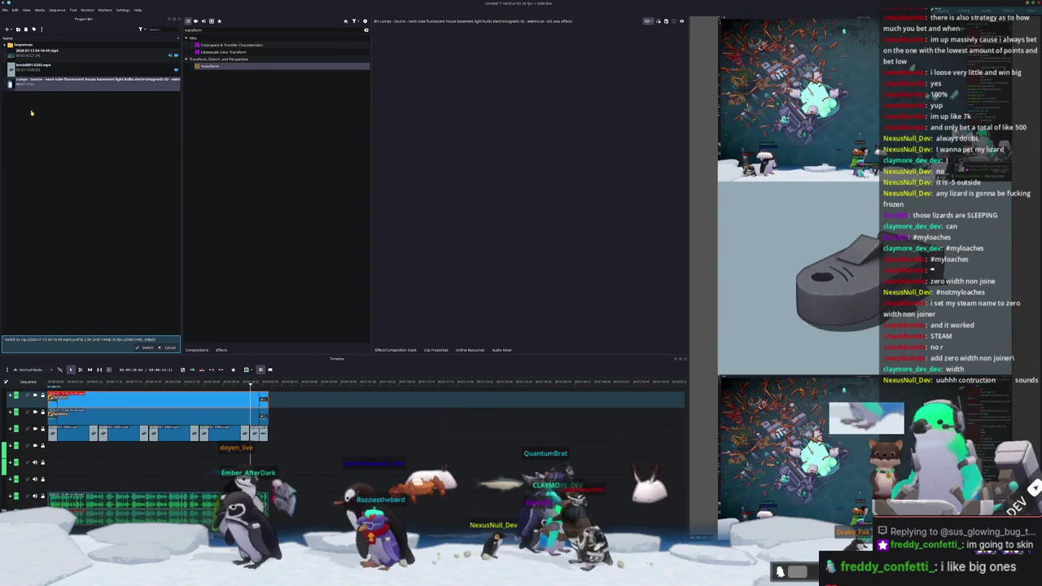
pyautogui.moveTo(82, 79); pyautogui.dragTo(49, 450)
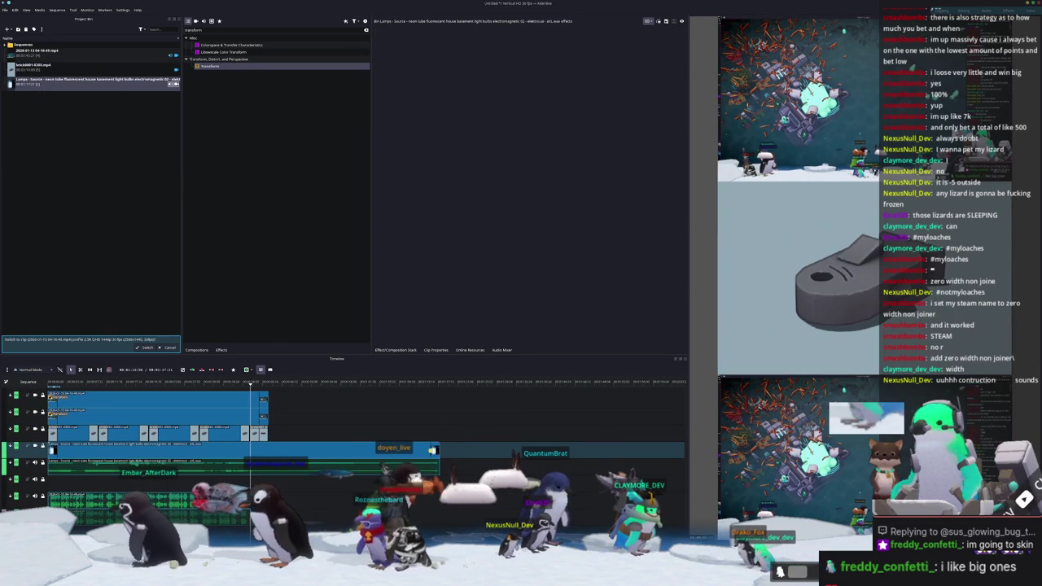
pyautogui.moveTo(434, 451); pyautogui.dragTo(262, 450)
pyautogui.press('Home')
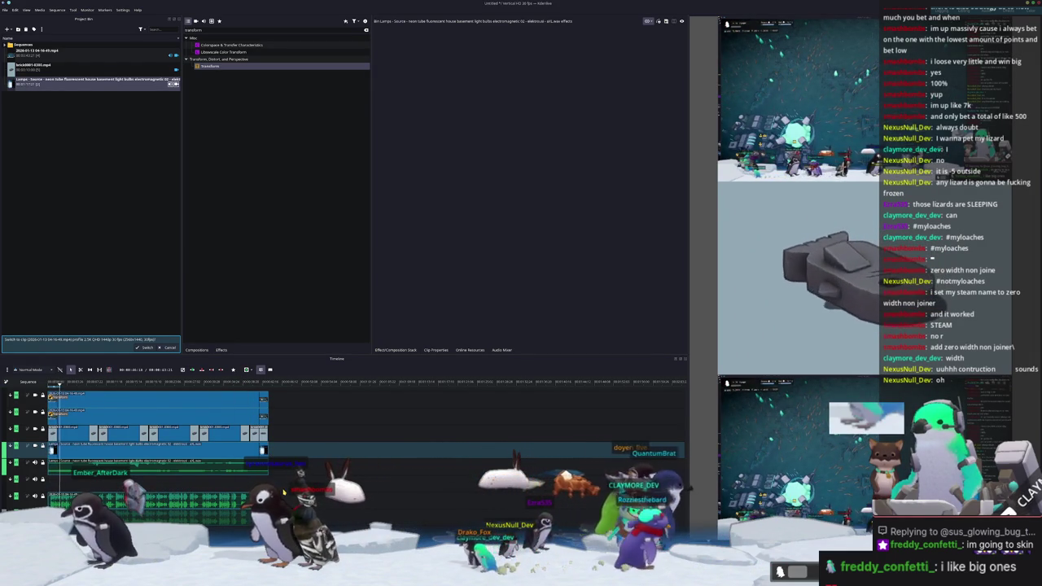
# Raise the A1 channel volume near maximum in the audio mixer, then clear Dolphin's basement search
pyautogui.click(154, 446)
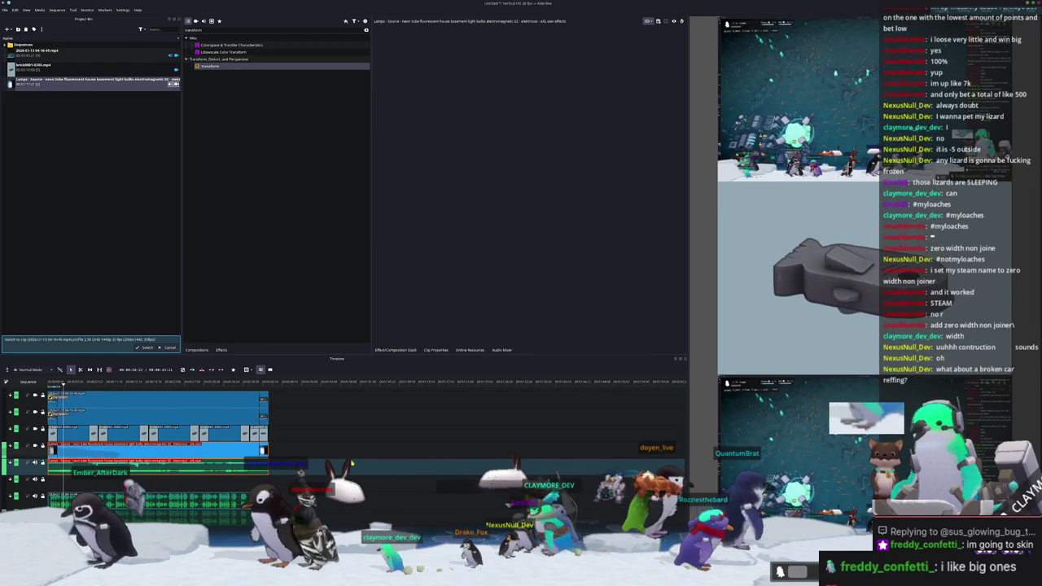
pyautogui.click(501, 350)
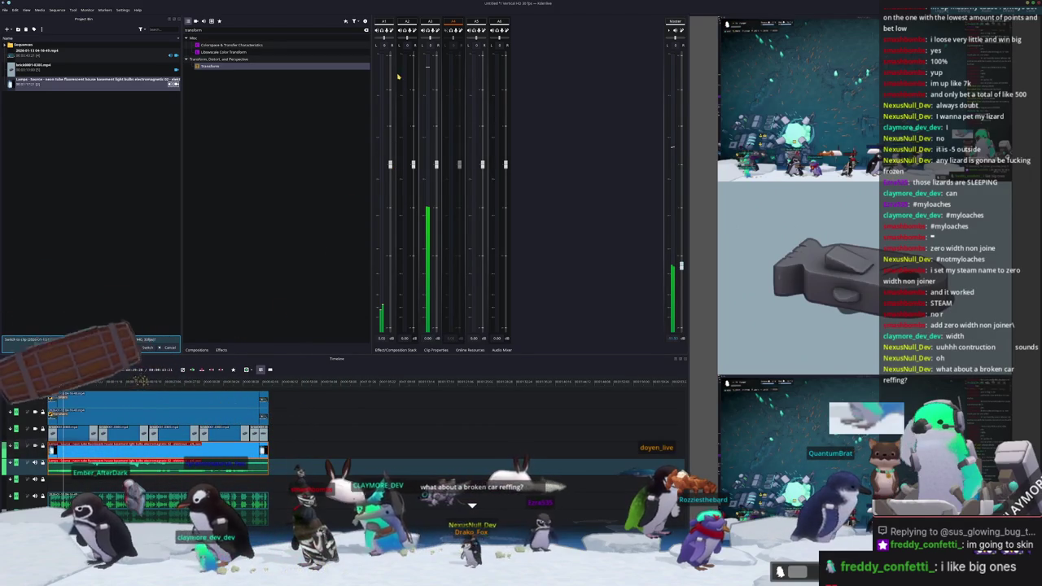
pyautogui.moveTo(390, 166); pyautogui.dragTo(390, 70)
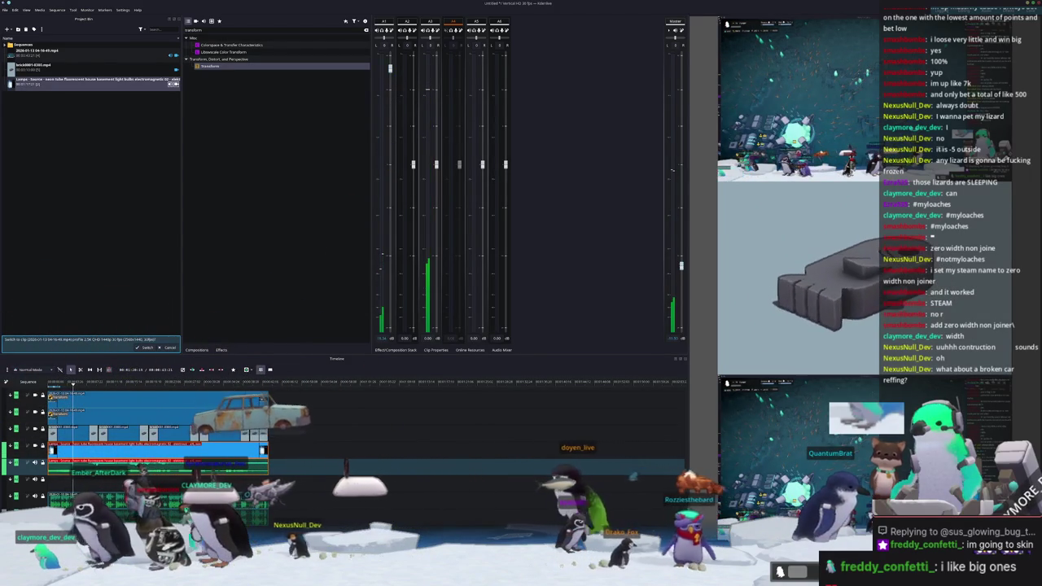
pyautogui.hotkey('alt', 'Tab')
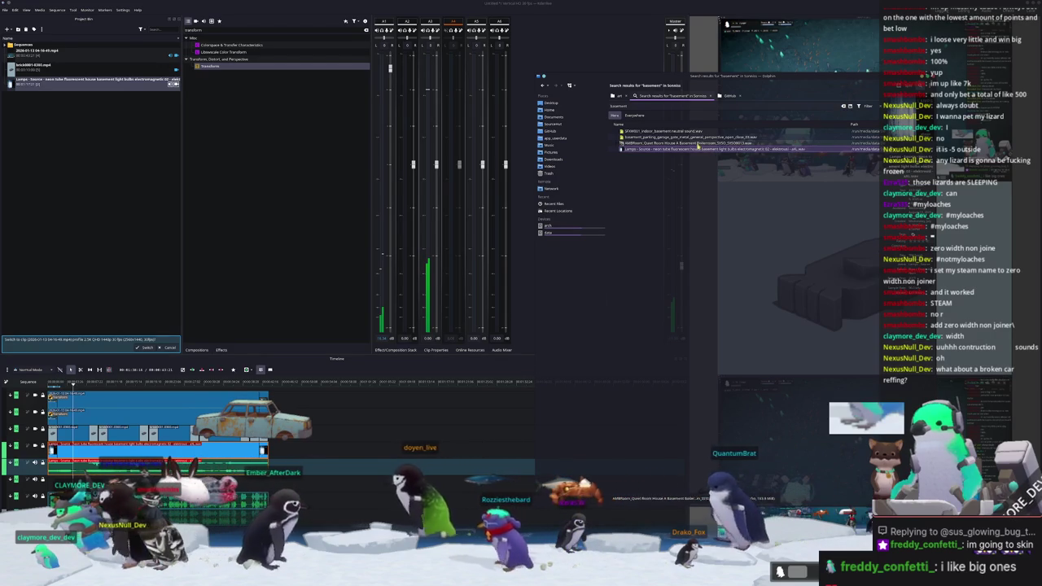
pyautogui.click(822, 106)
# Search for 'pipe' and add the broken sewer-pipe thump sound to the Kdenlive bin
pyautogui.hotkey('ctrl', 'a')
pyautogui.press('BackSpace')
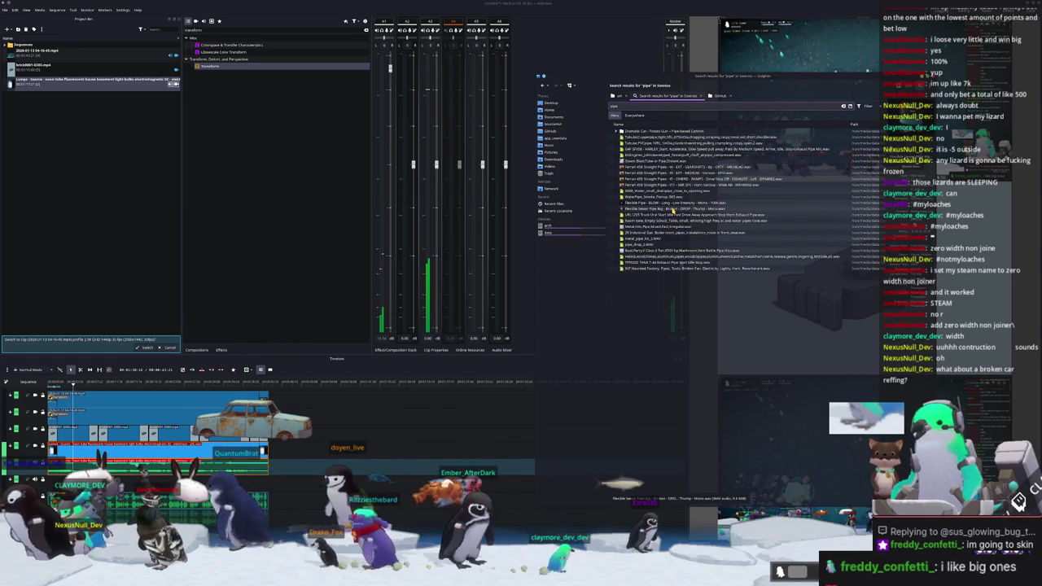
pyautogui.moveTo(673, 210); pyautogui.dragTo(49, 98)
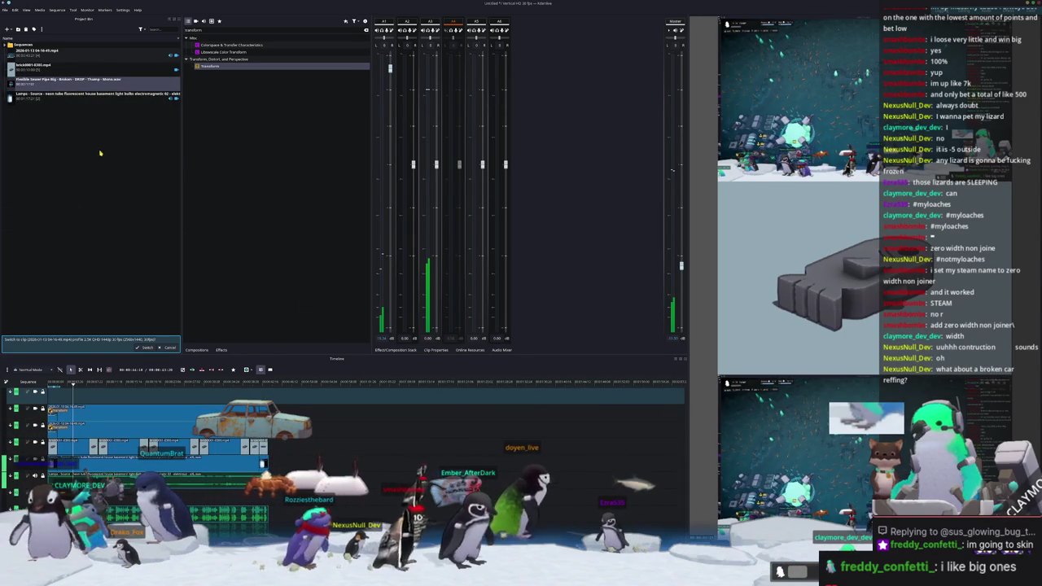
# Search the Sonniss folder for 'rev' and drag the tractor revving file toward Kdenlive
pyautogui.hotkey('alt', 'Tab')
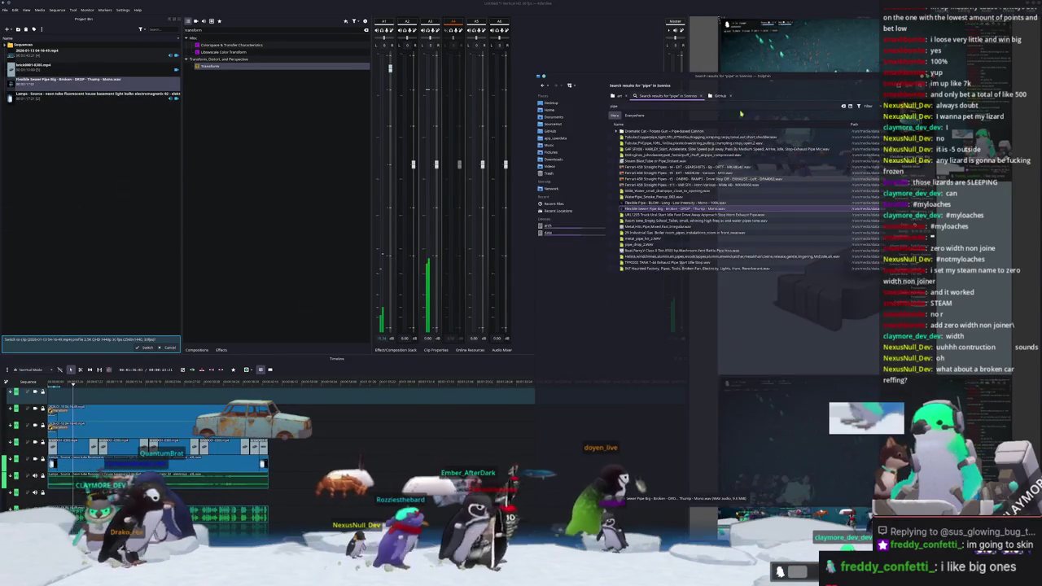
pyautogui.click(842, 107)
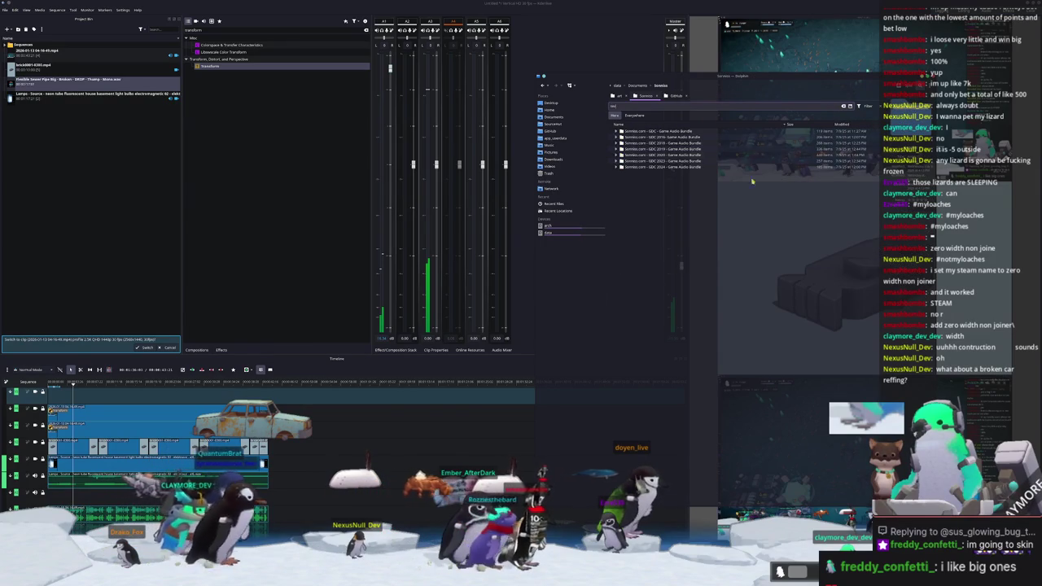
pyautogui.write('rev')
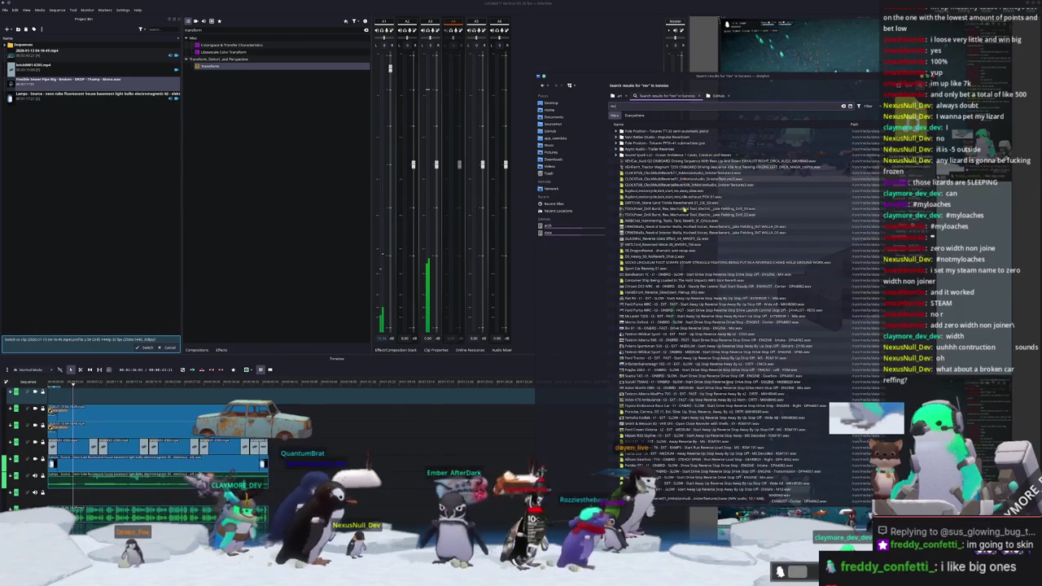
pyautogui.write('v')
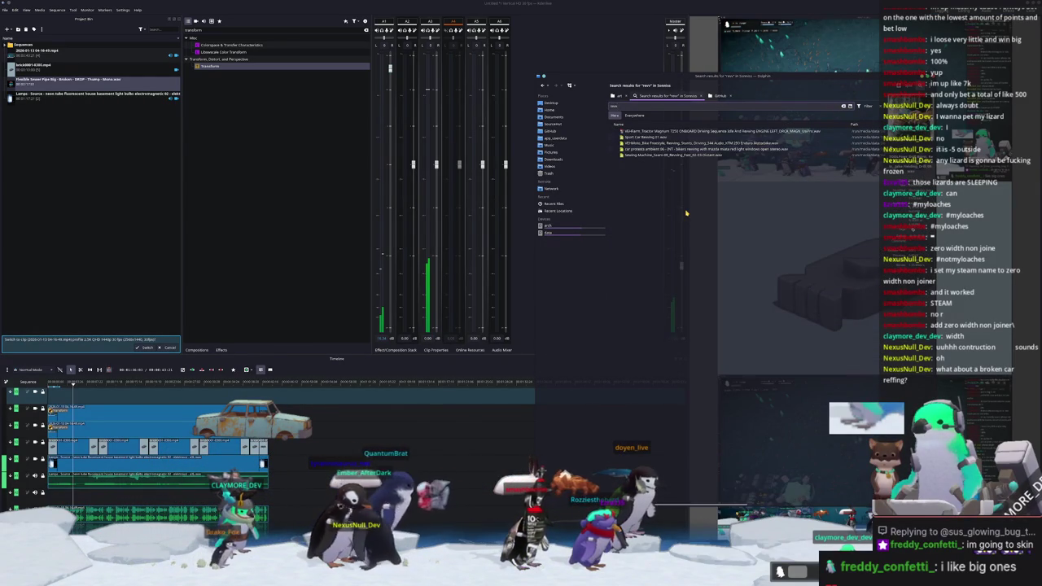
pyautogui.press('BackSpace')
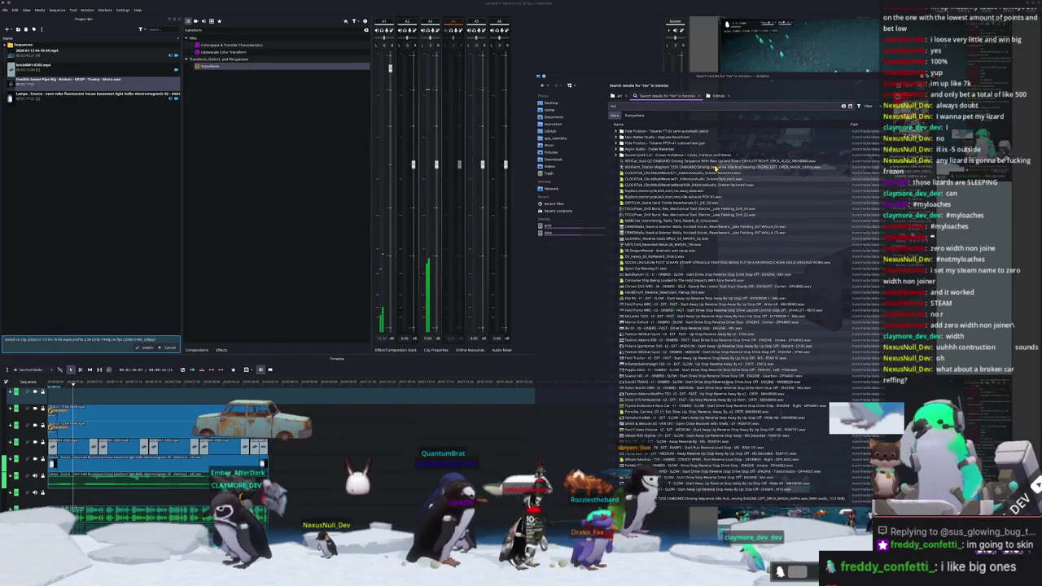
pyautogui.click(715, 167)
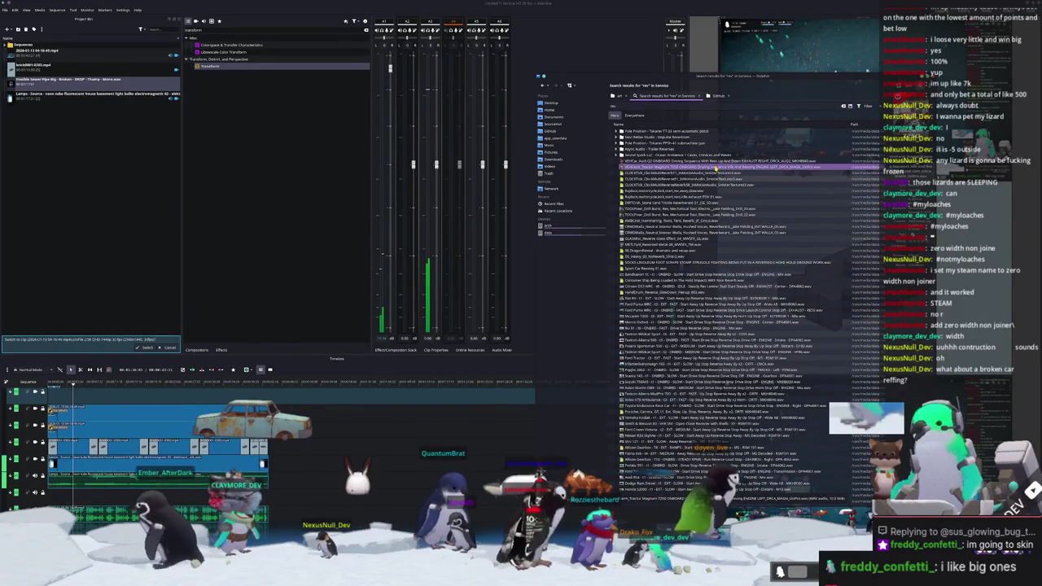
pyautogui.moveTo(715, 167)
pyautogui.mouseDown()
pyautogui.moveTo(719, 206)
pyautogui.moveTo(432, 239)
pyautogui.moveTo(106, 196)
pyautogui.mouseUp()
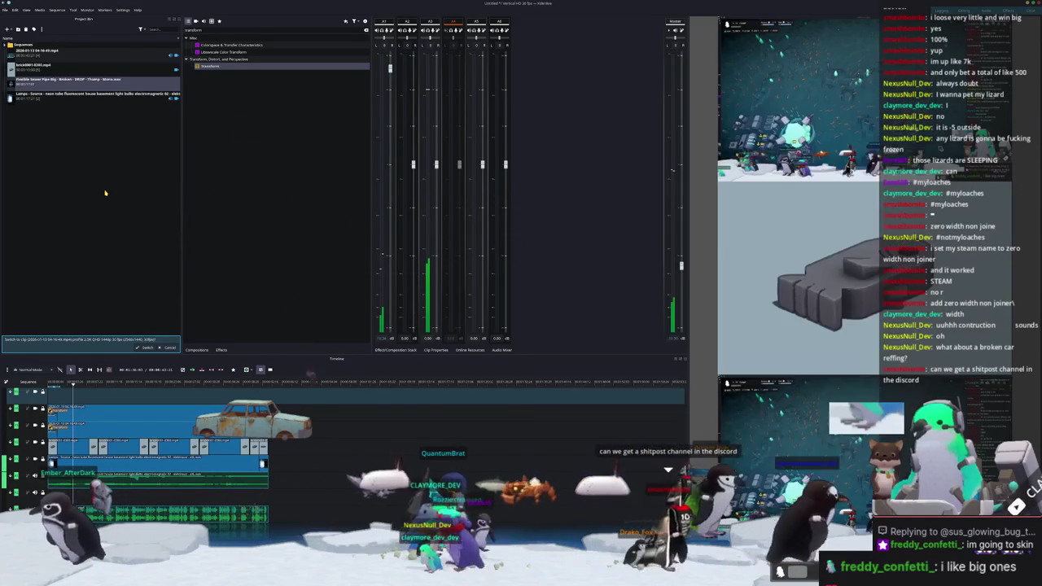
# Place the tractor revving sound on a lower audio track near the sequence start
pyautogui.moveTo(328, 377); pyautogui.dragTo(303, 395)
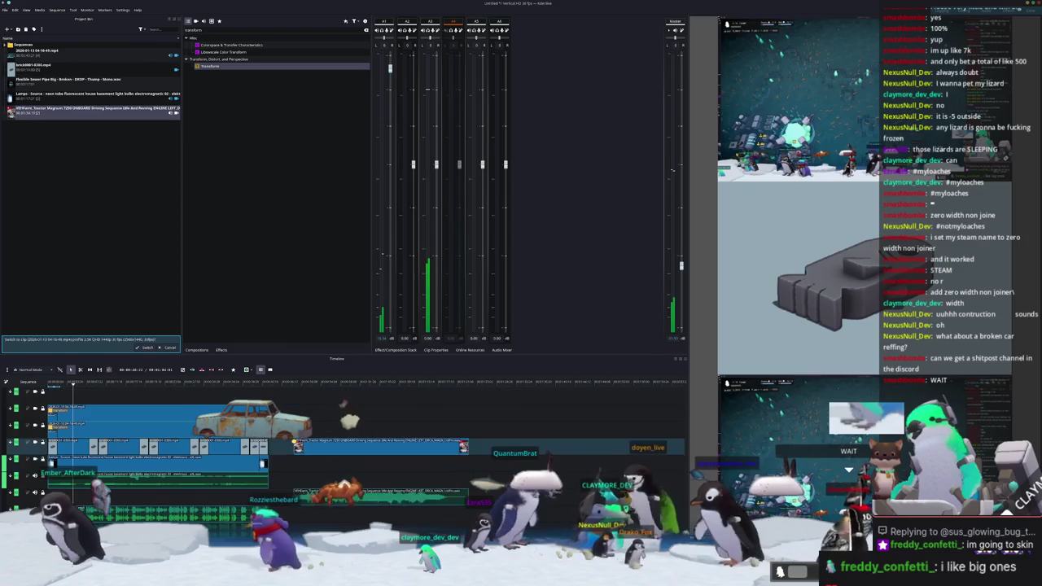
pyautogui.moveTo(303, 396); pyautogui.dragTo(296, 464)
pyautogui.rightClick(317, 464)
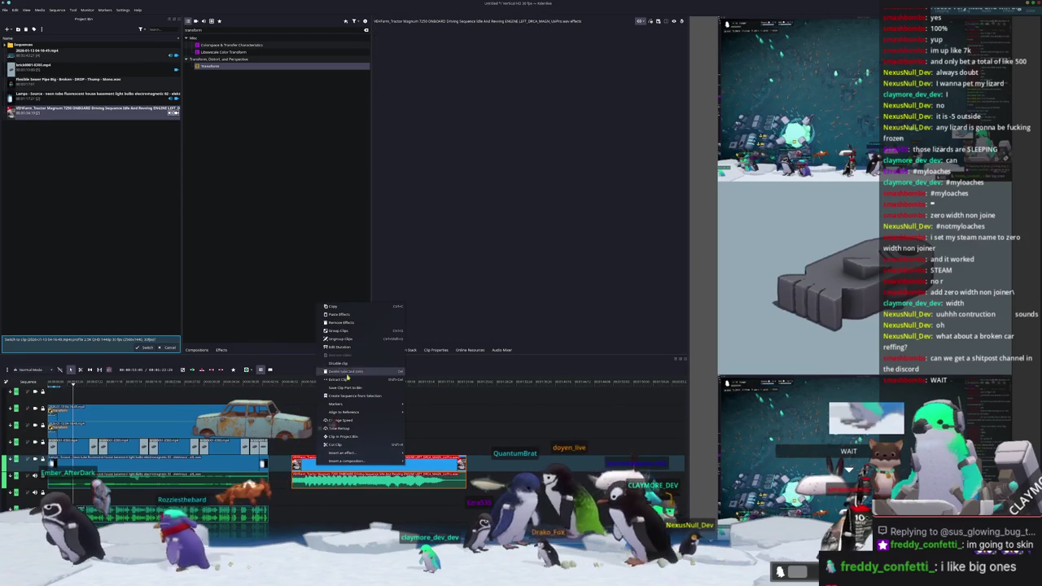
pyautogui.click(346, 460)
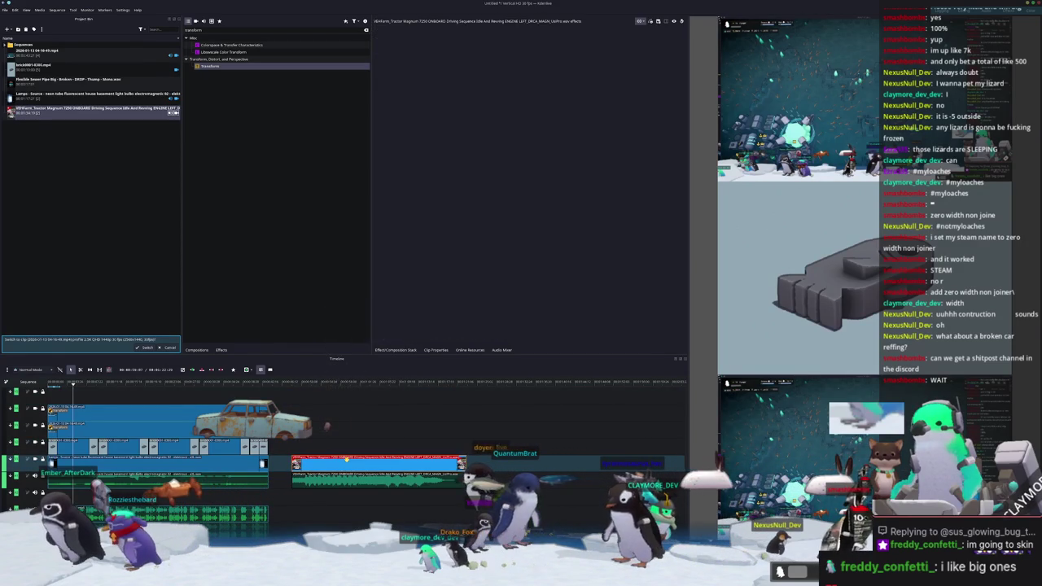
pyautogui.moveTo(346, 460); pyautogui.dragTo(244, 493)
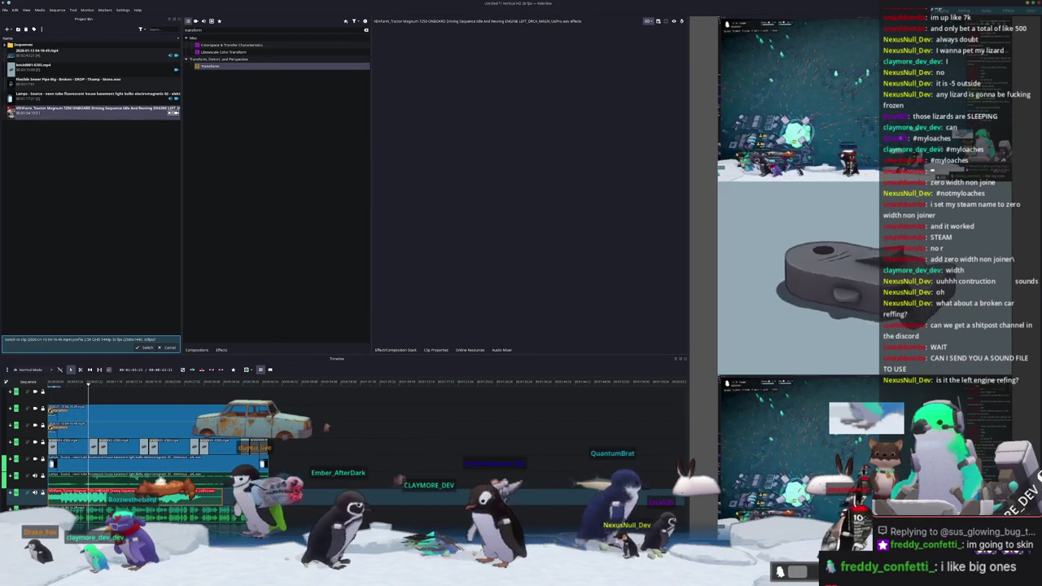
pyautogui.scroll(-1, 362, 505)
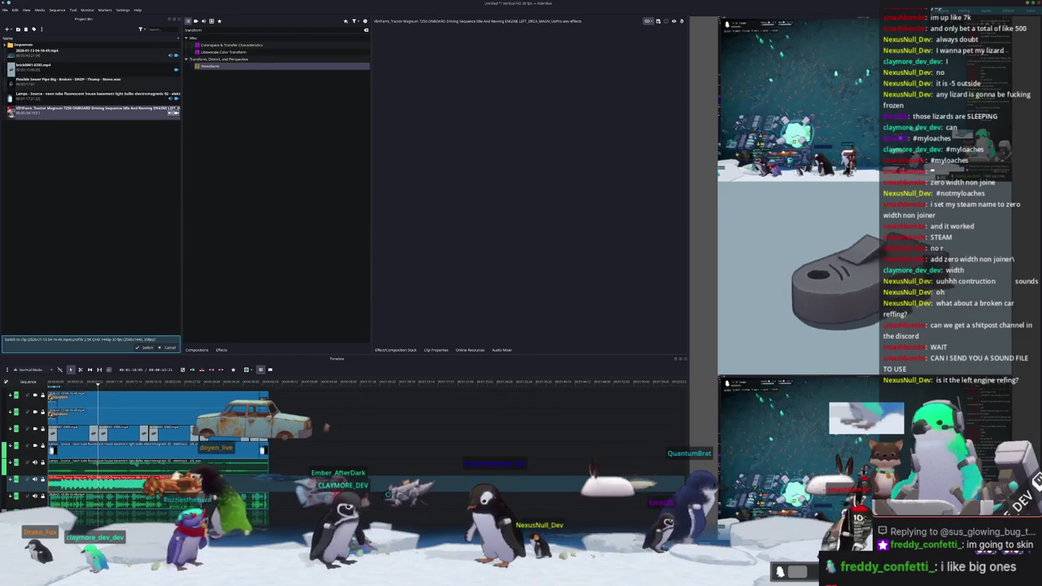
pyautogui.hotkey('alt', 'Tab')
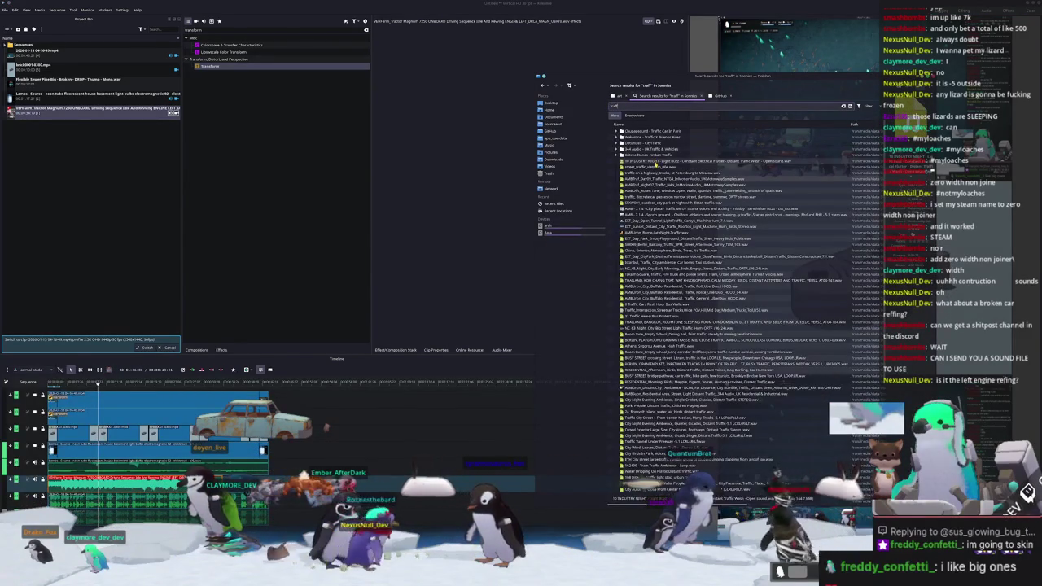
# Drag the Vietnam street-traffic sound from Dolphin's traffic results into the Kdenlive Project Bin
pyautogui.click(666, 167)
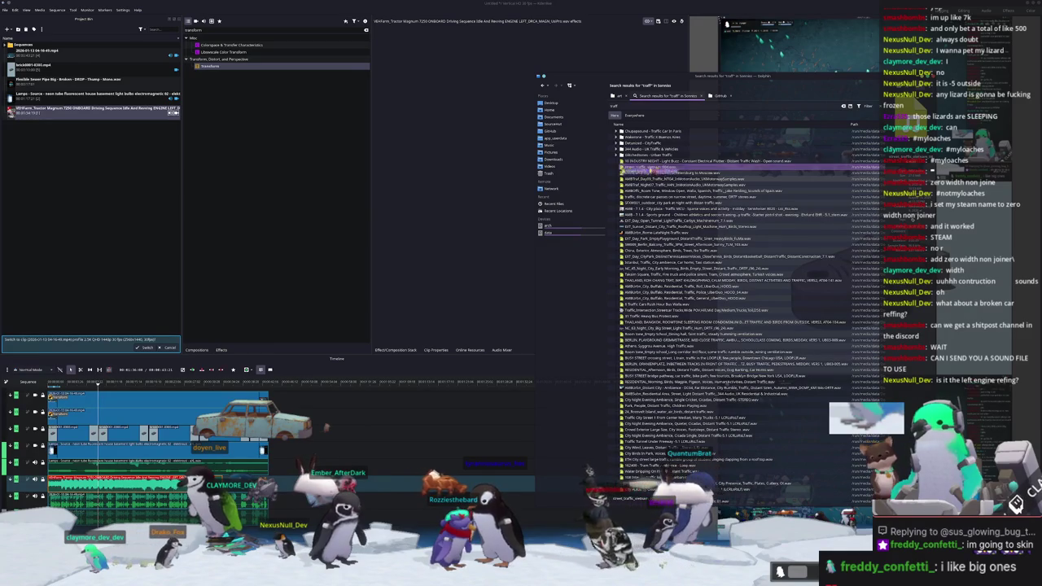
pyautogui.moveTo(112, 230); pyautogui.dragTo(114, 263)
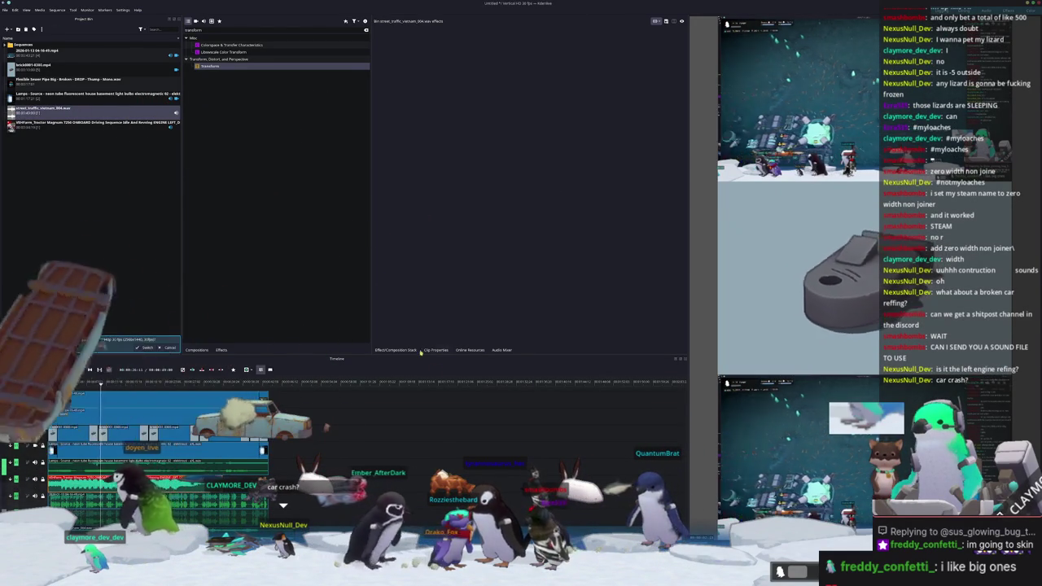
# Raise the A4 track's fader in Kdenlive's Audio Mixer, then start a 'car crash' search in Dolphin
pyautogui.click(502, 350)
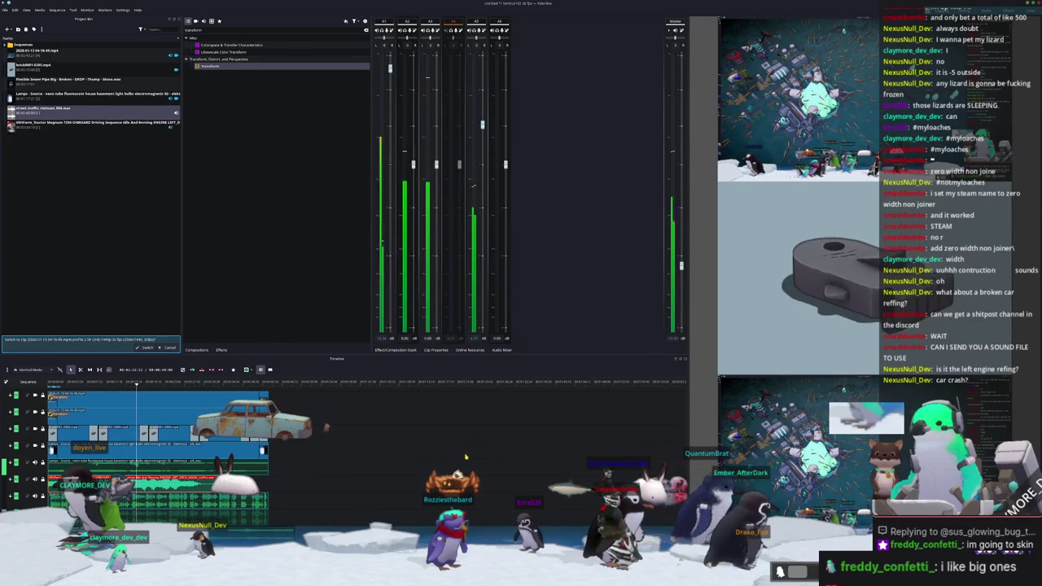
pyautogui.moveTo(481, 160); pyautogui.dragTo(483, 109)
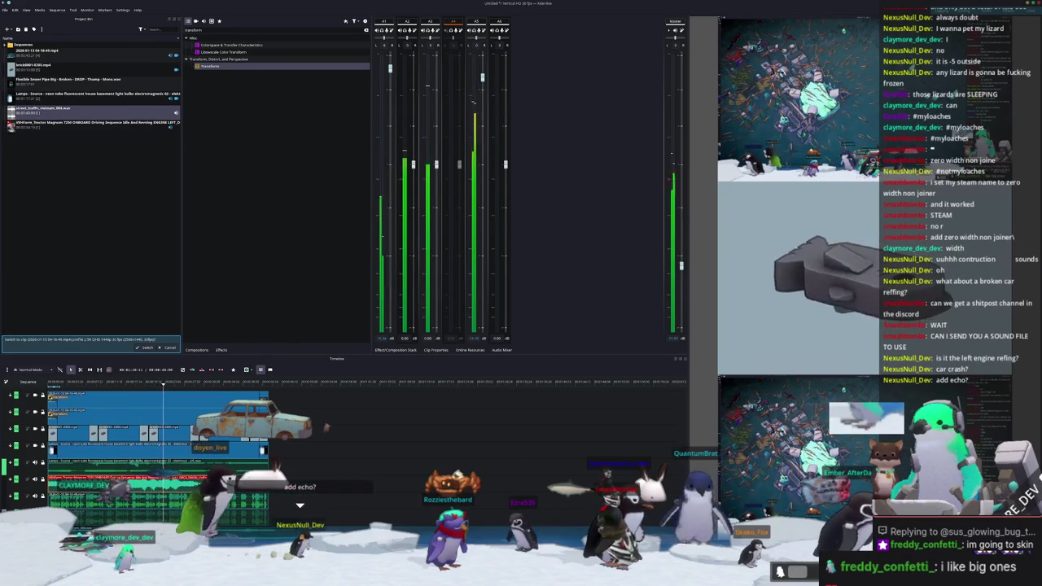
pyautogui.hotkey('alt', 'Tab')
pyautogui.write('car c')
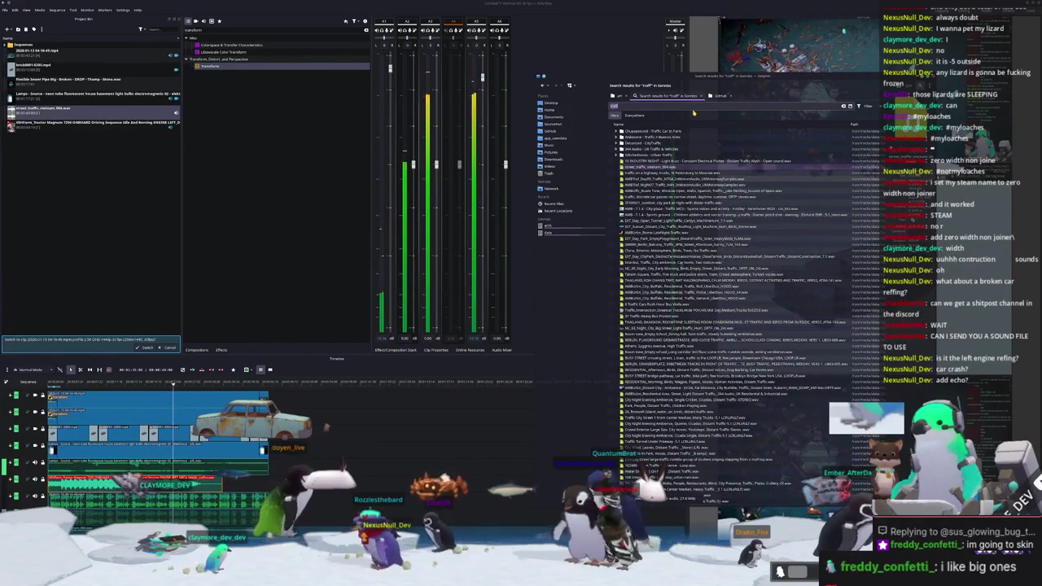
pyautogui.write('rash')
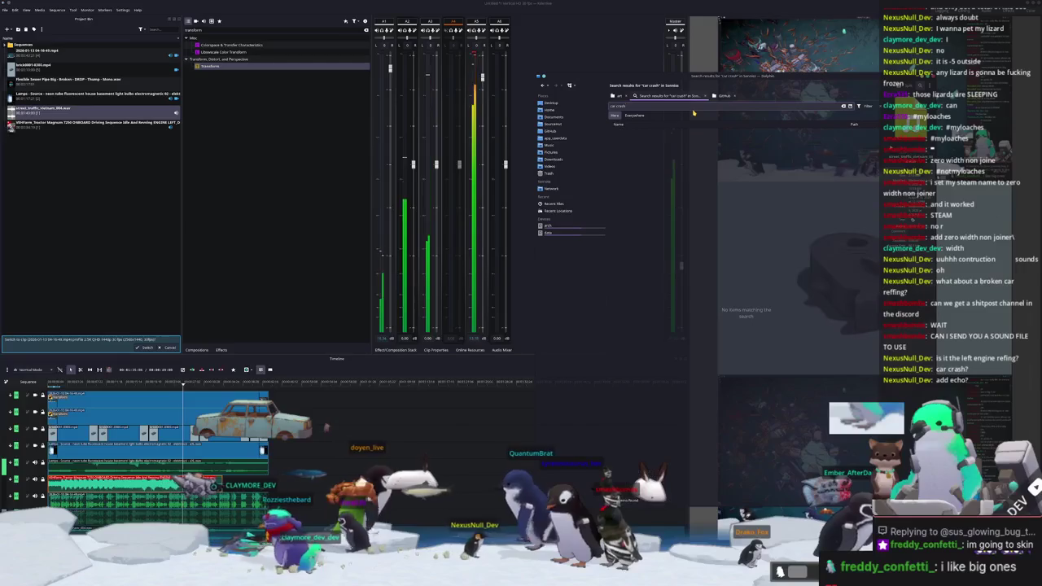
pyautogui.write('c')
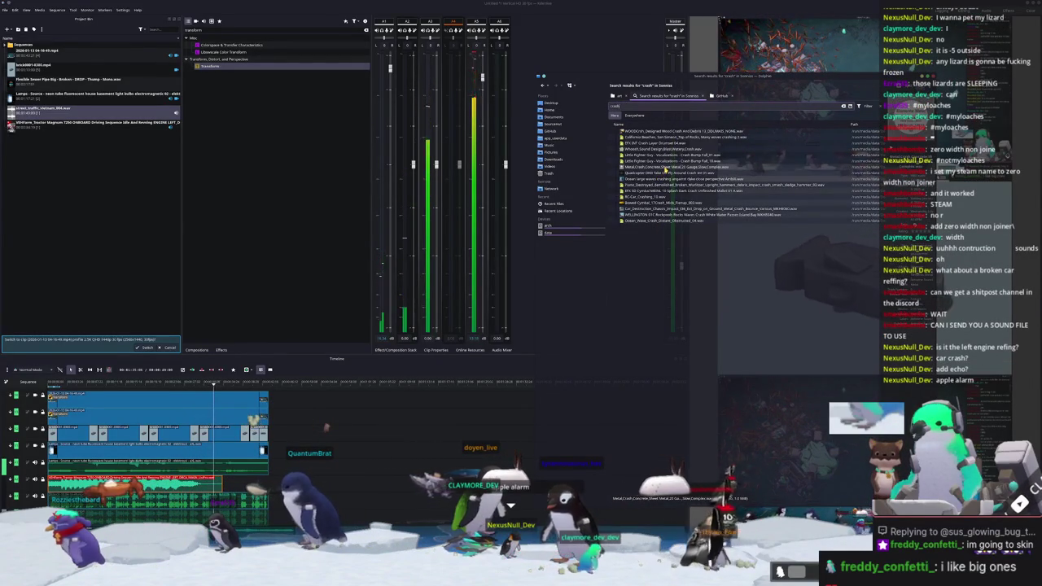
# Add RC-Car_Crashing_10.wav from the crash search to the Project Bin and move the playhead slightly earlier
pyautogui.moveTo(666, 171)
pyautogui.mouseDown()
pyautogui.moveTo(623, 186)
pyautogui.moveTo(304, 206)
pyautogui.mouseUp()
pyautogui.moveTo(130, 202); pyautogui.dragTo(145, 206)
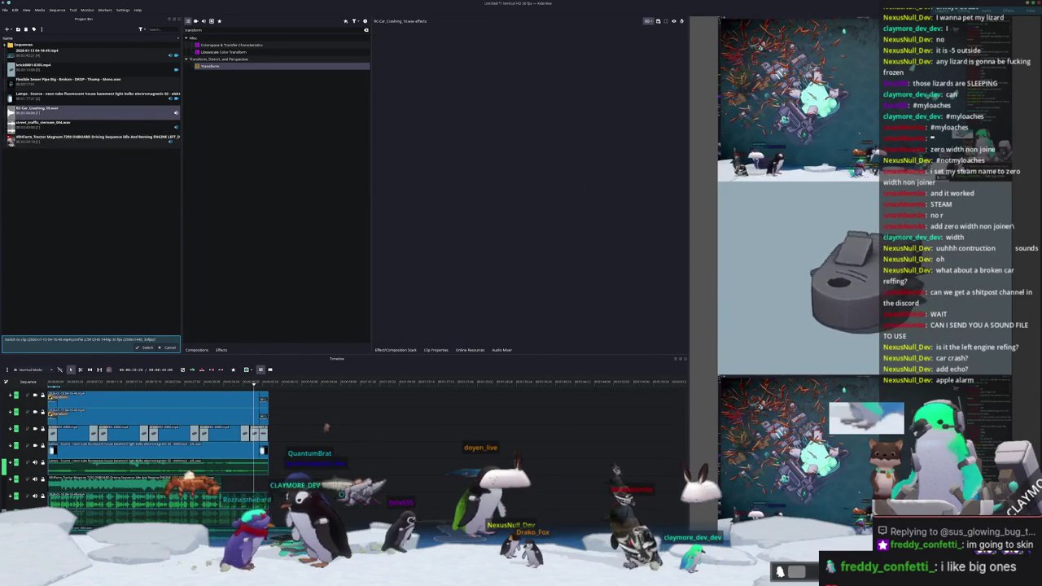
pyautogui.click(193, 391)
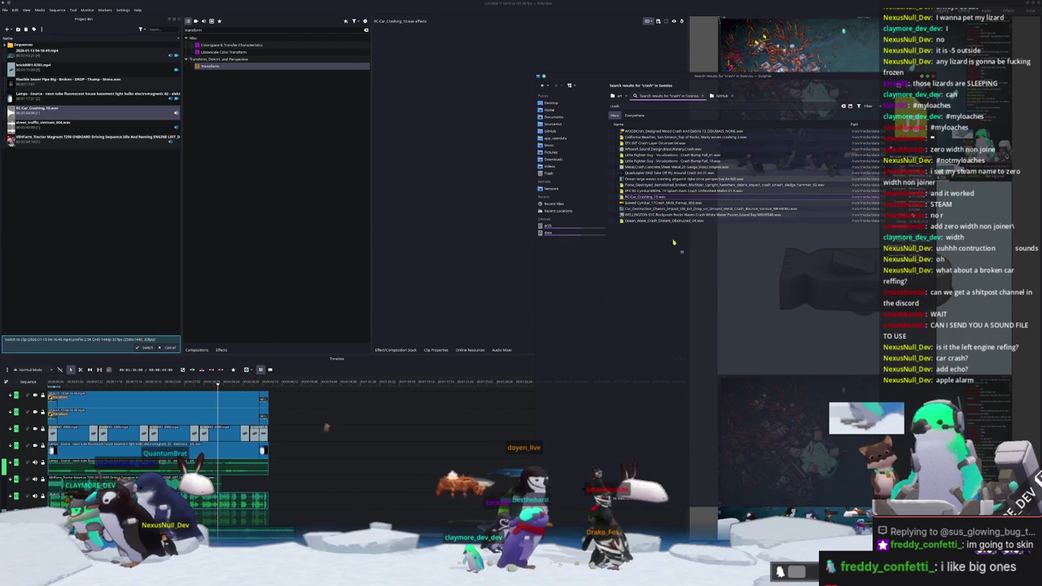
# Preview RC-Car_Crashing_10.wav, then trim the Dolphin search to 'alarm' and browse the aircraft and construction-kit alarms
pyautogui.doubleClick(650, 197)
pyautogui.click(641, 197)
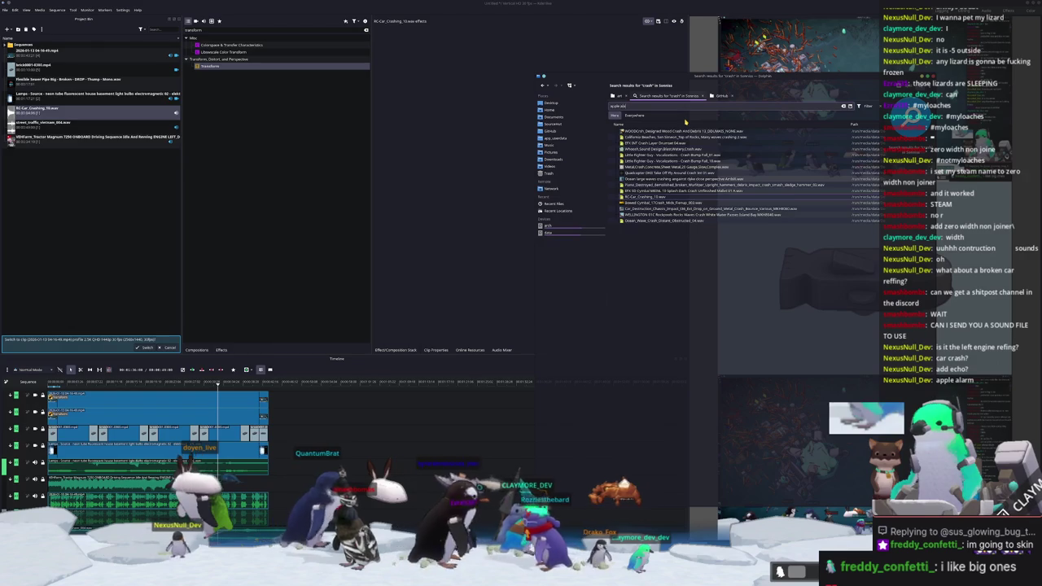
pyautogui.write('rm')
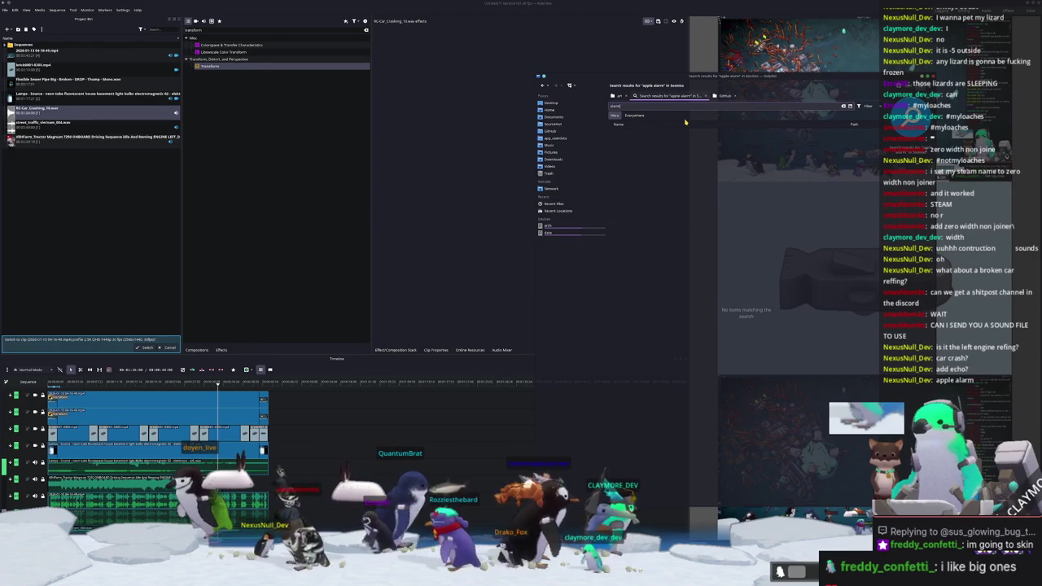
pyautogui.press('Home')
pyautogui.hotkey('ctrl', 'Delete')
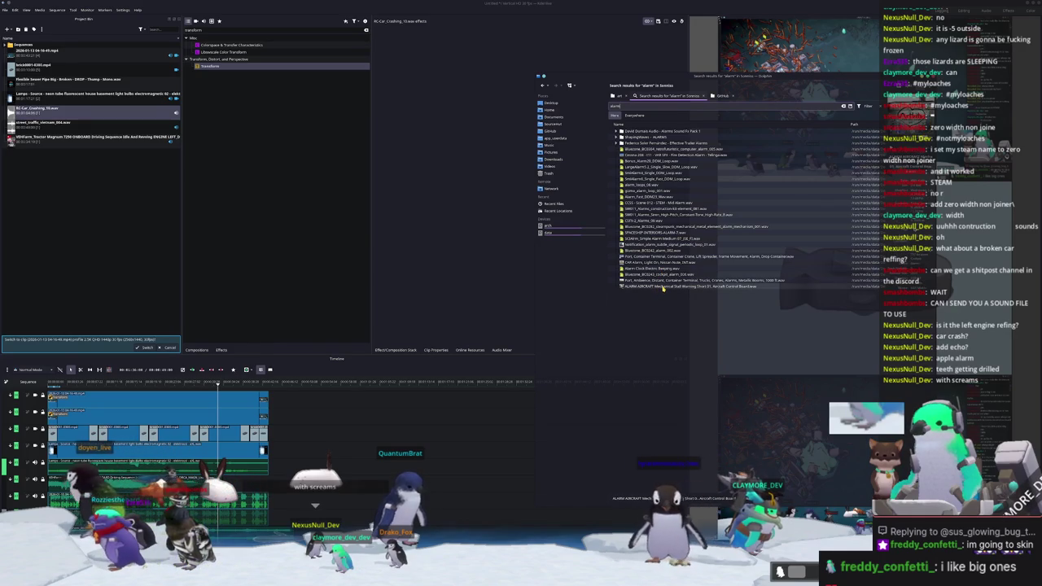
pyautogui.click(663, 287)
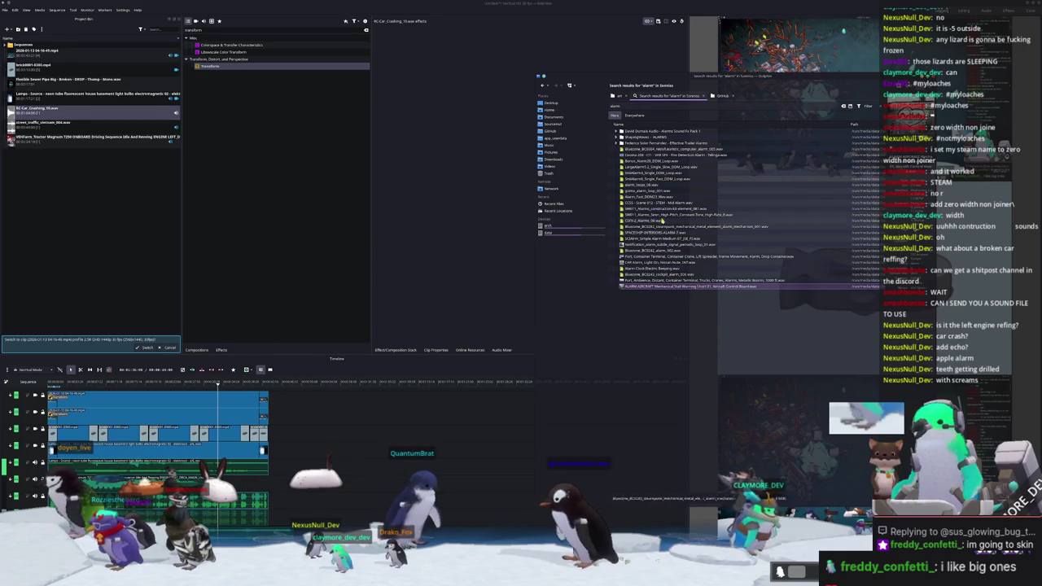
pyautogui.click(661, 209)
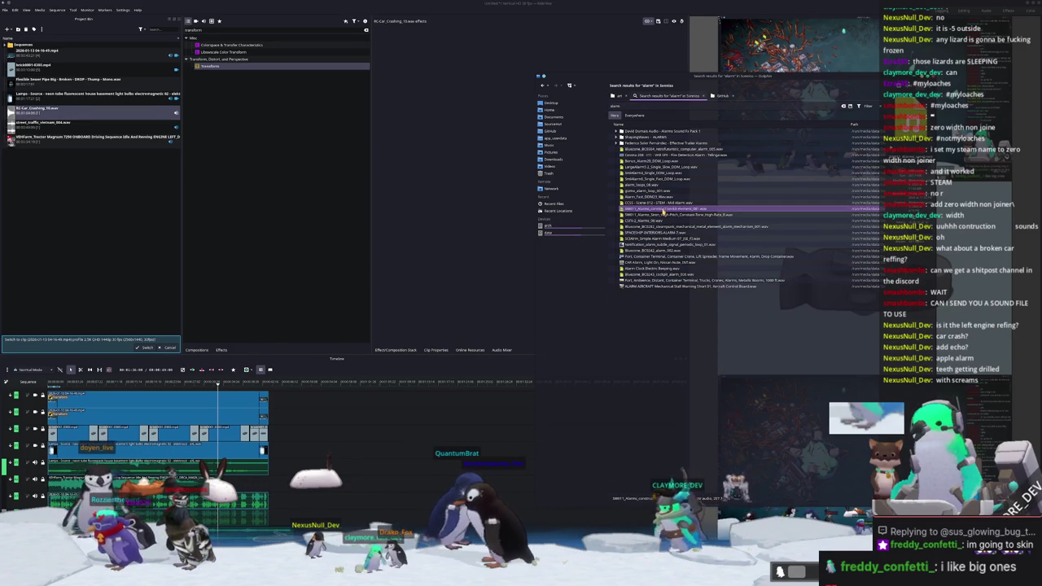